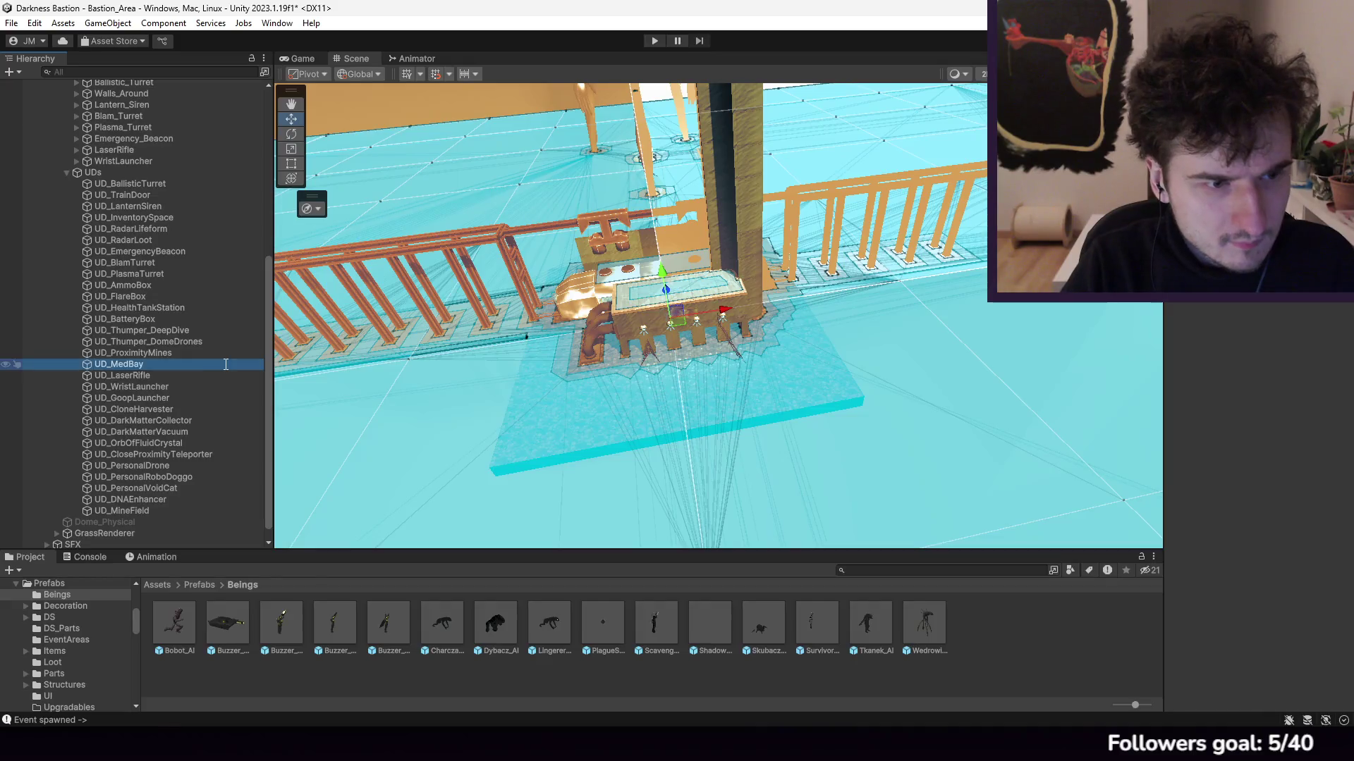
Step: Duplicate UD_MedBay and rename the UD_MedBay (1) copy to UD_PowerGenerator
{"action": "key", "text": "ctrl+d"}
{"action": "right_click", "coordinate": [154, 379]}
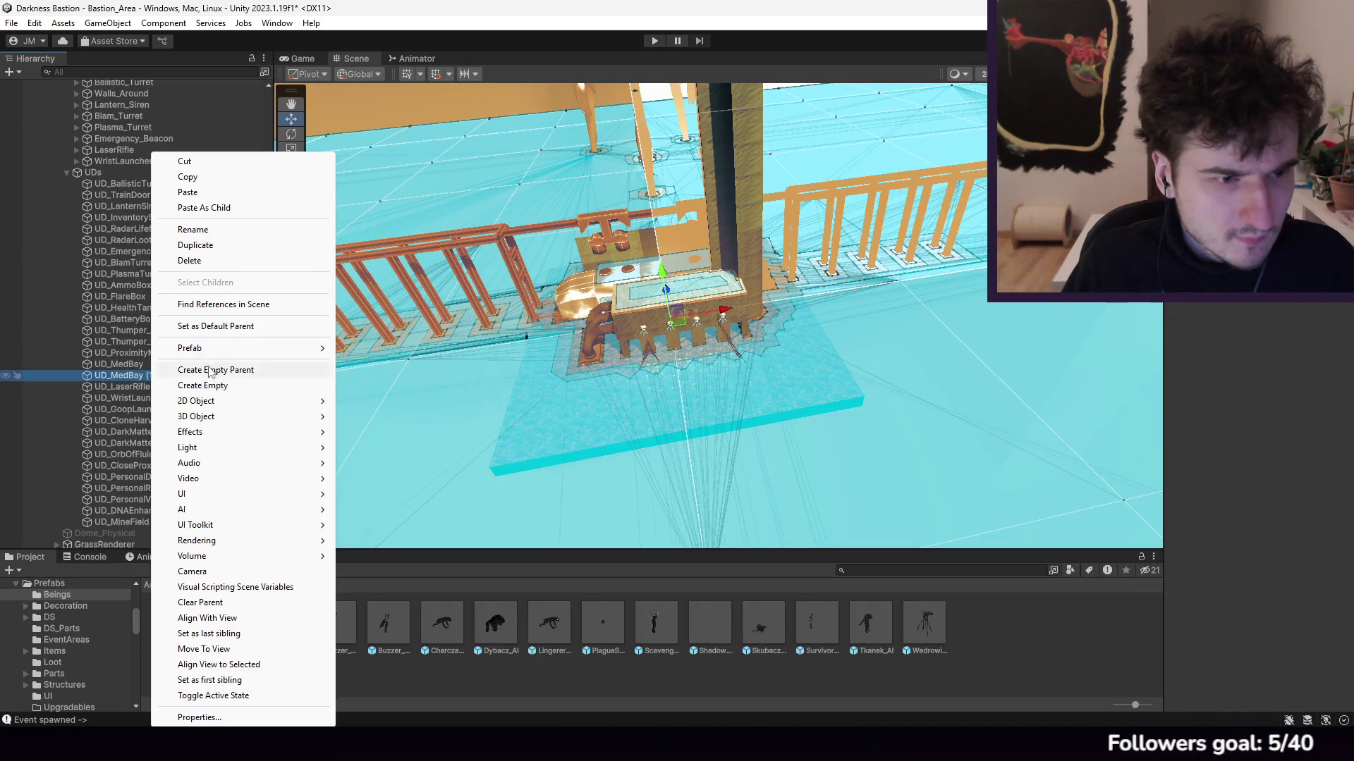
{"action": "left_click", "coordinate": [197, 231]}
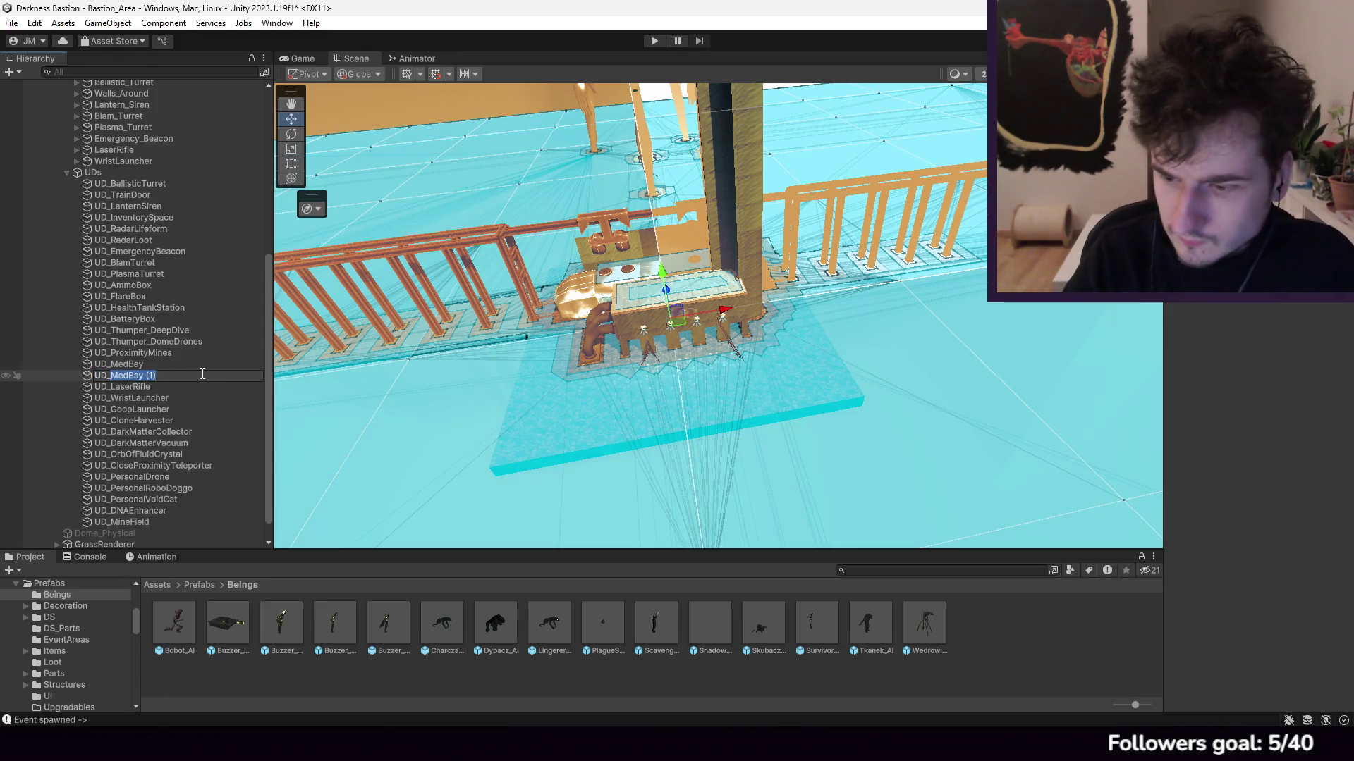
{"action": "type", "text": "Power"}
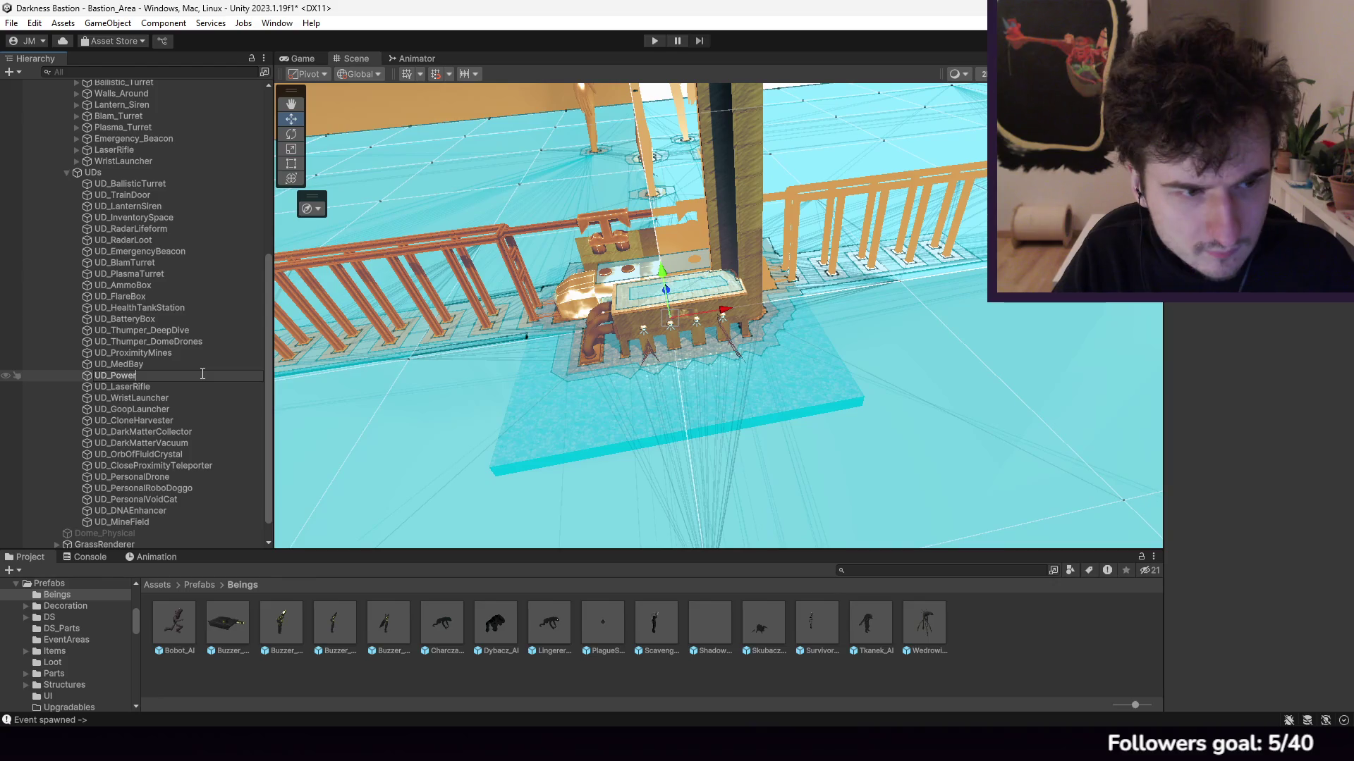
{"action": "type", "text": "Generator"}
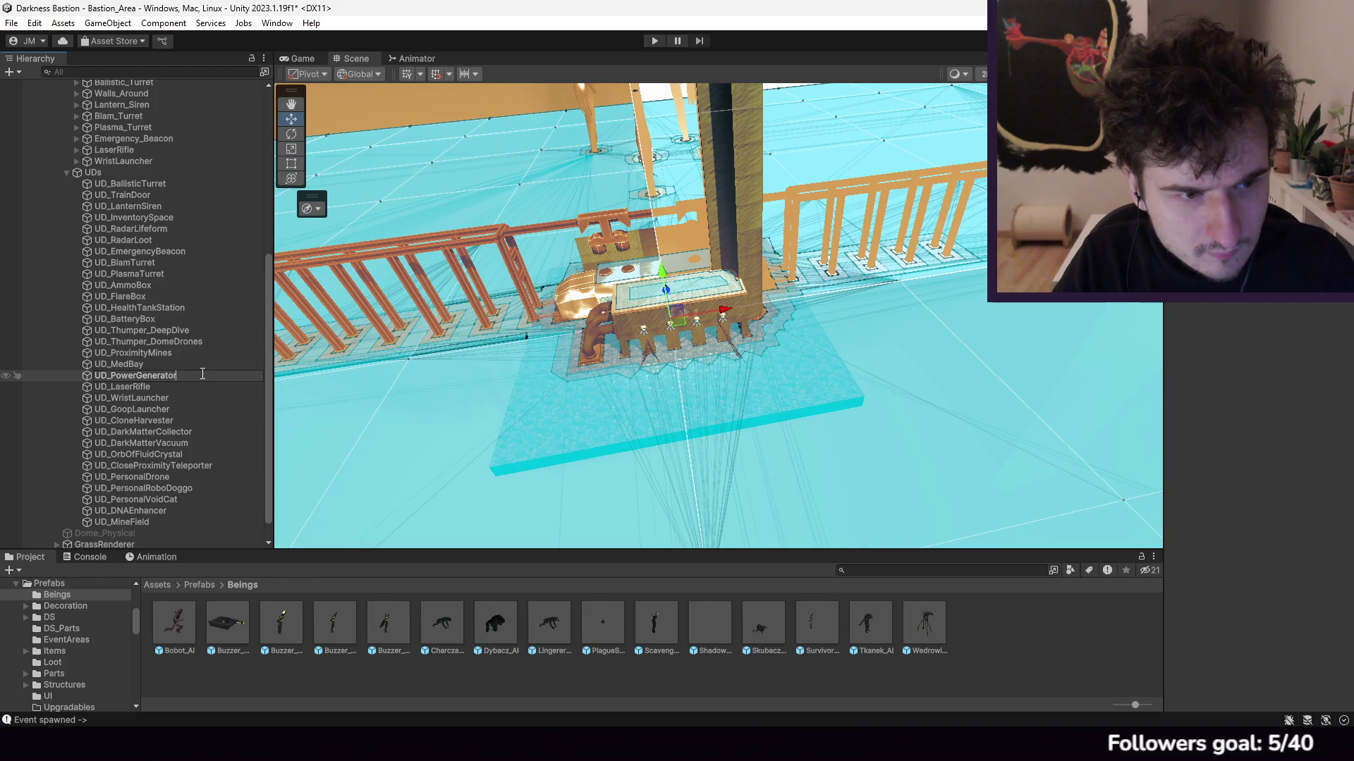
{"action": "key", "text": "Return"}
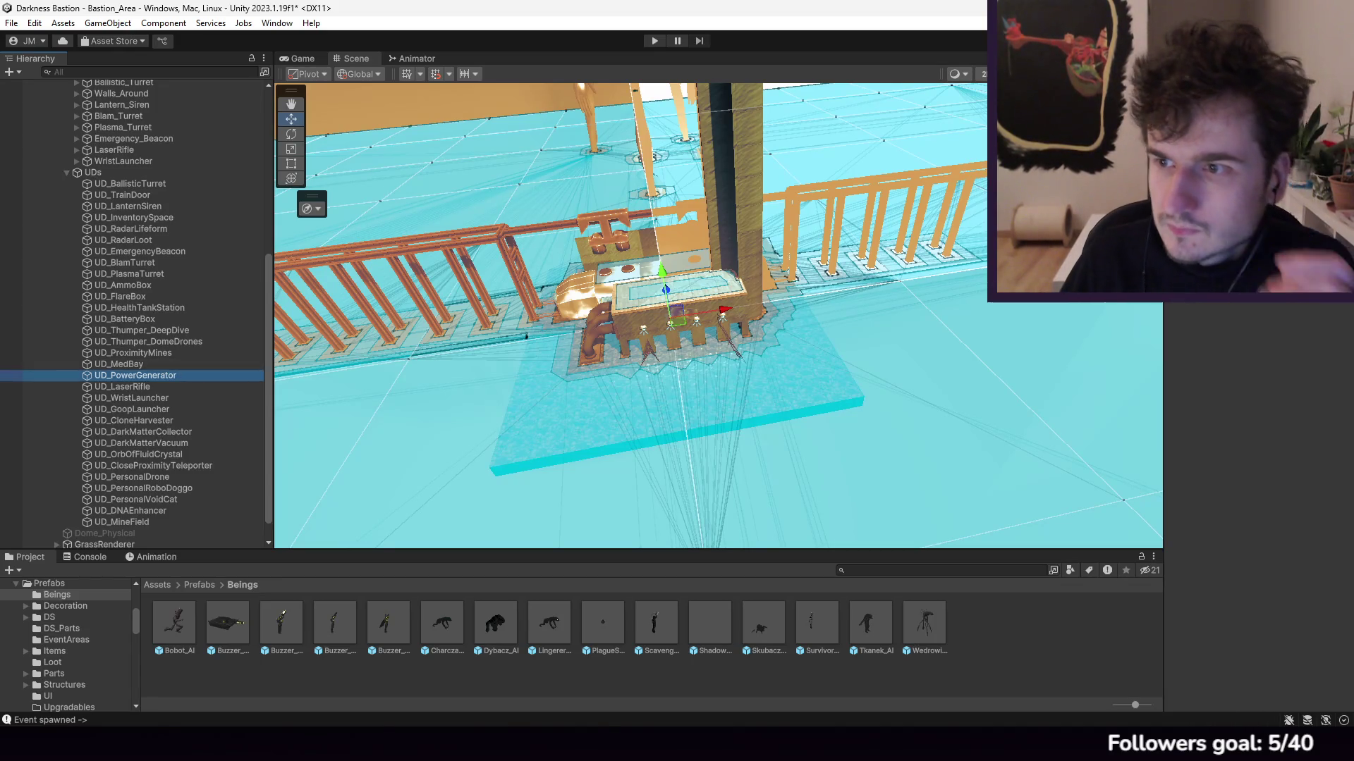
{"action": "left_click", "coordinate": [716, 437]}
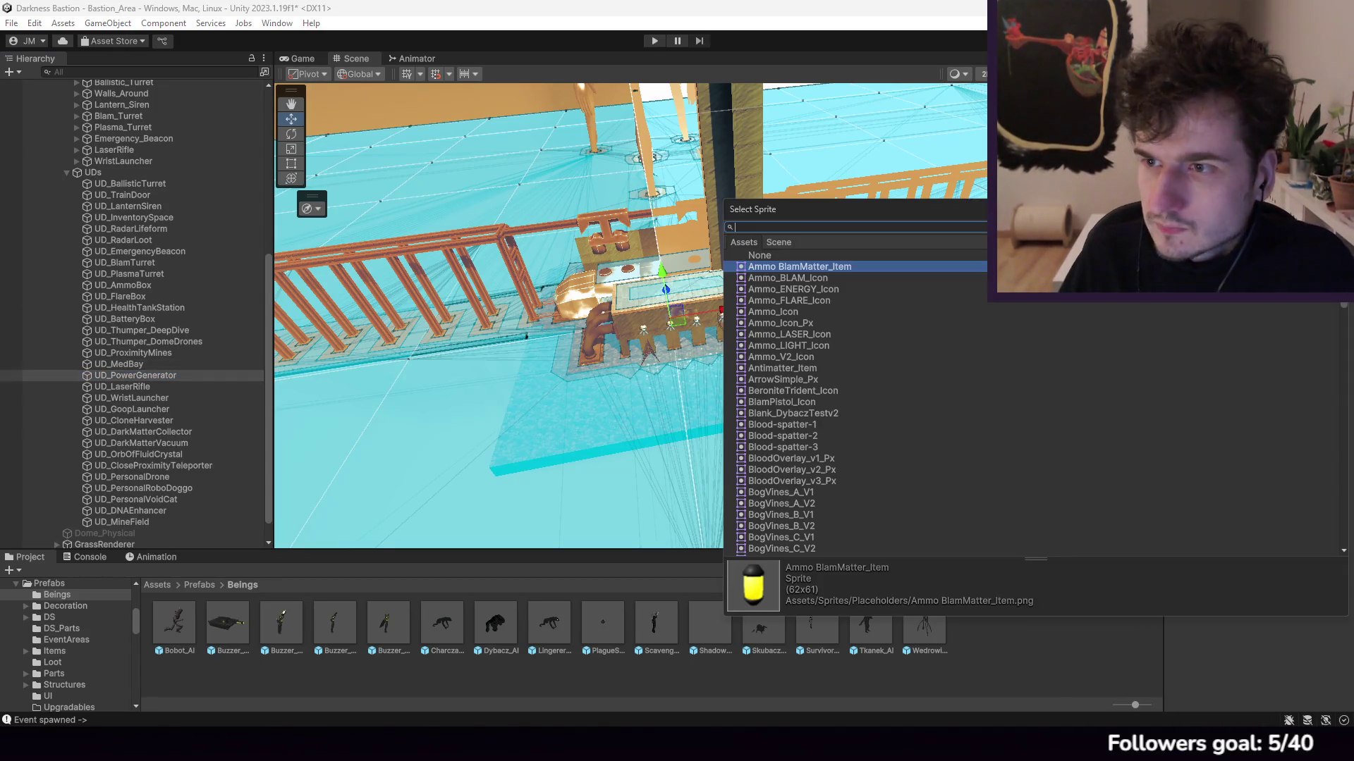
{"action": "left_click", "coordinate": [822, 411]}
{"action": "left_click", "coordinate": [807, 481]}
{"action": "left_click", "coordinate": [818, 335]}
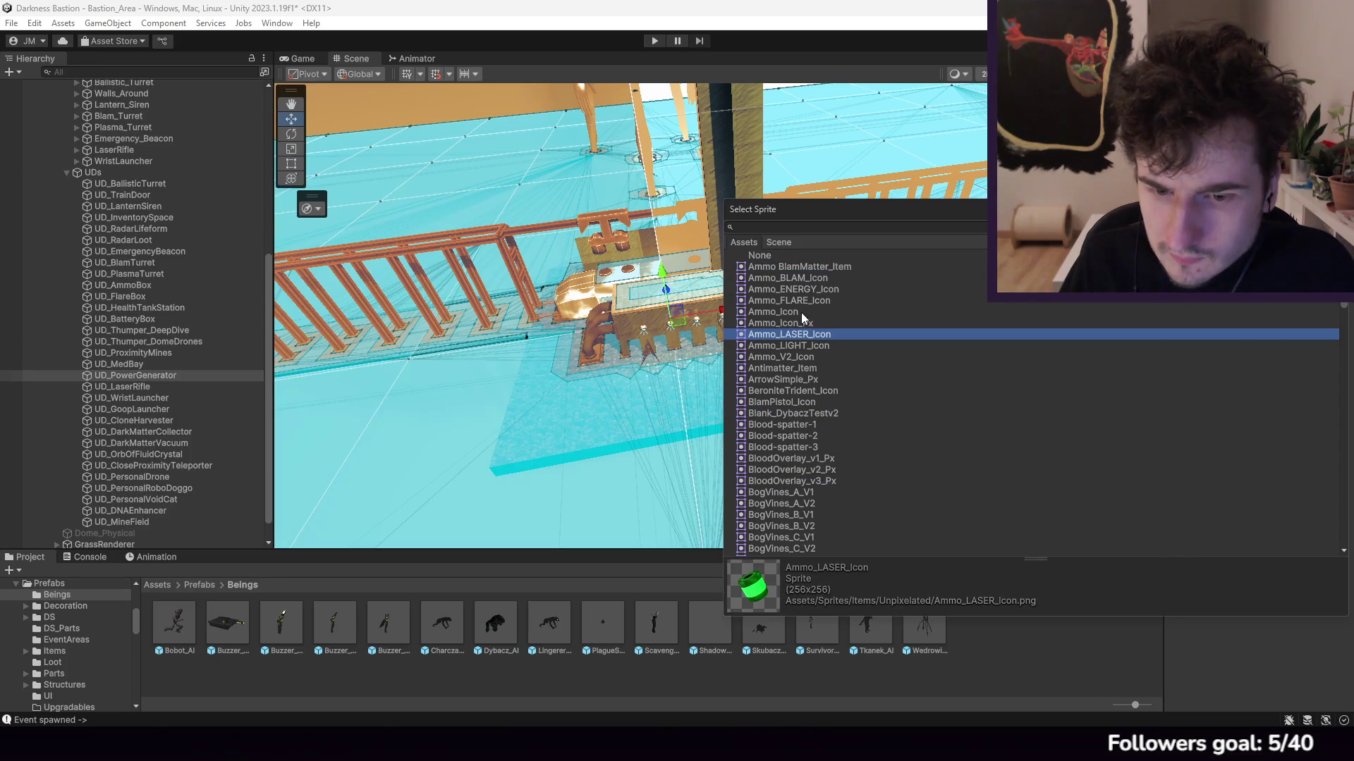
{"action": "left_click", "coordinate": [800, 301]}
{"action": "left_click", "coordinate": [790, 311]}
{"action": "left_click", "coordinate": [794, 414]}
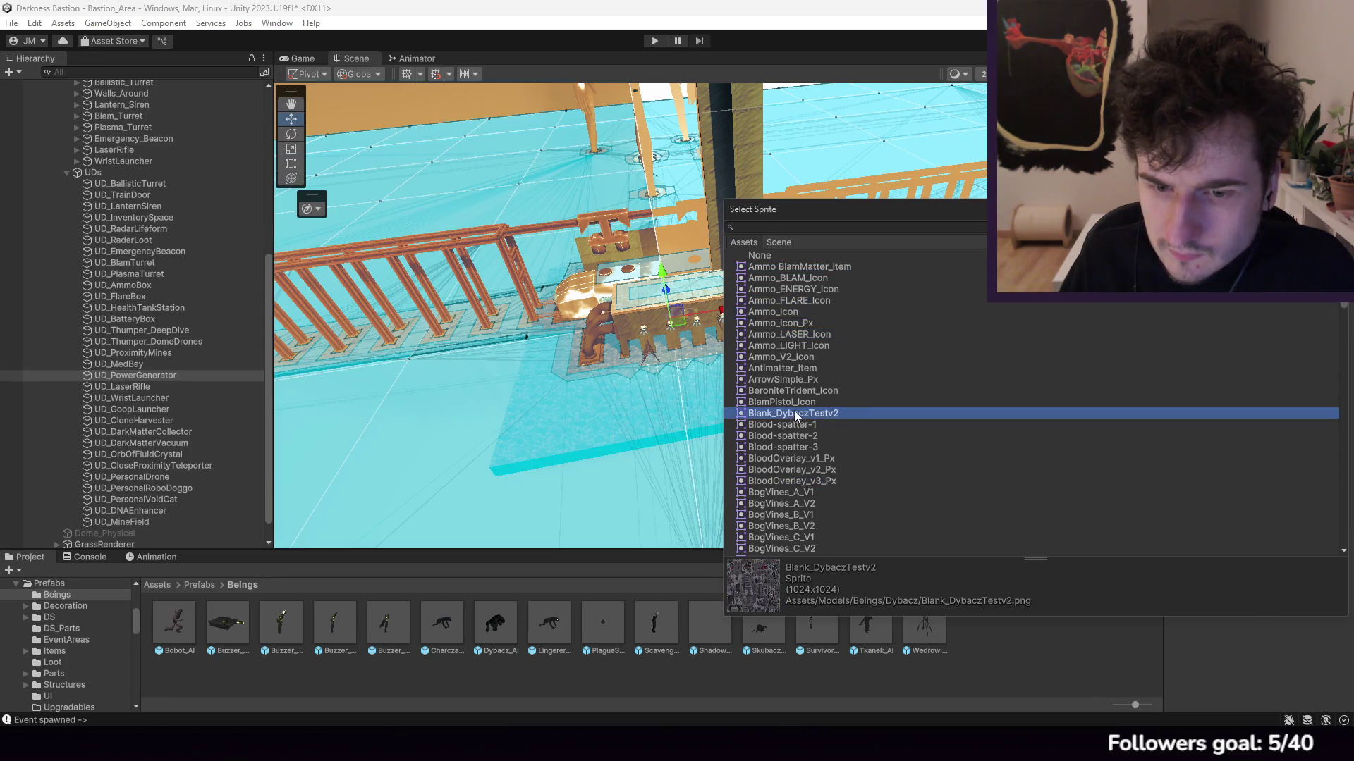
{"action": "left_click", "coordinate": [786, 357]}
{"action": "left_click", "coordinate": [785, 346]}
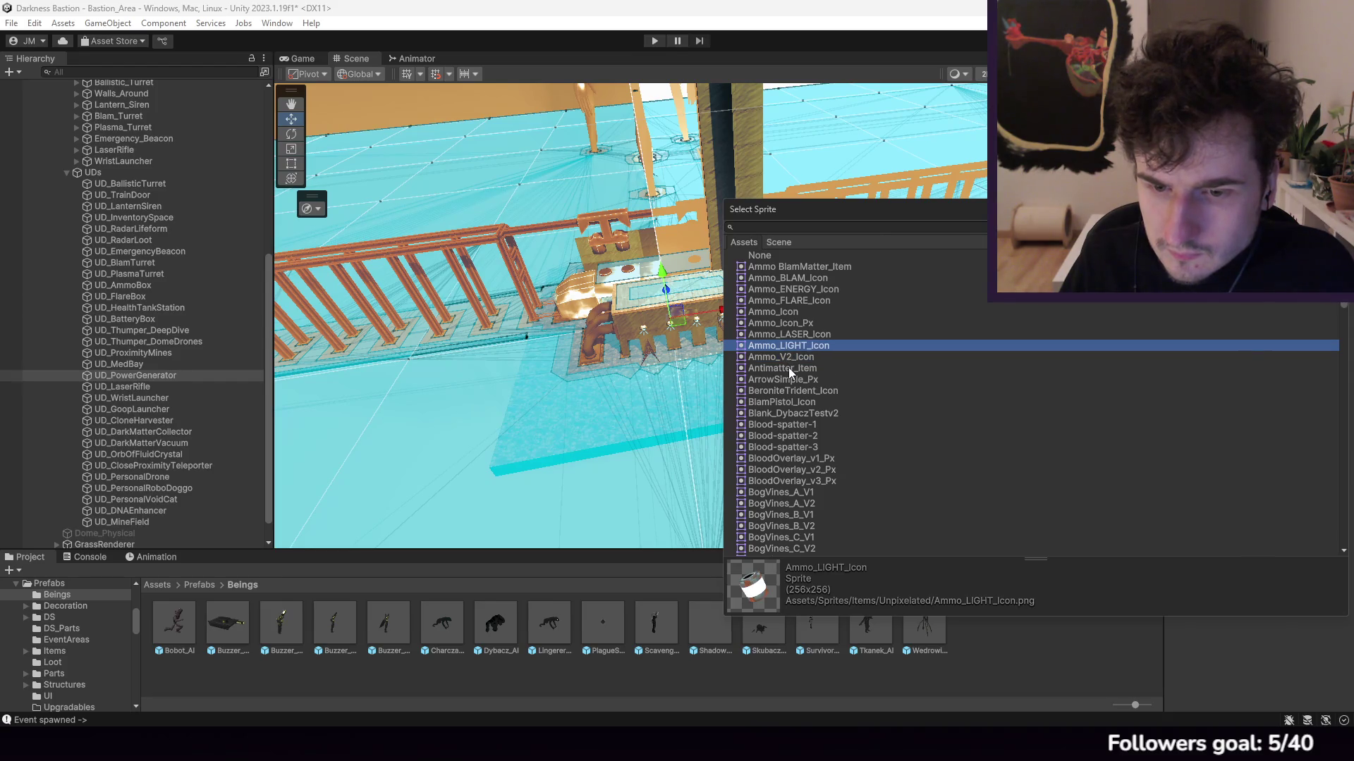
{"action": "left_click", "coordinate": [789, 366]}
{"action": "left_click", "coordinate": [796, 380]}
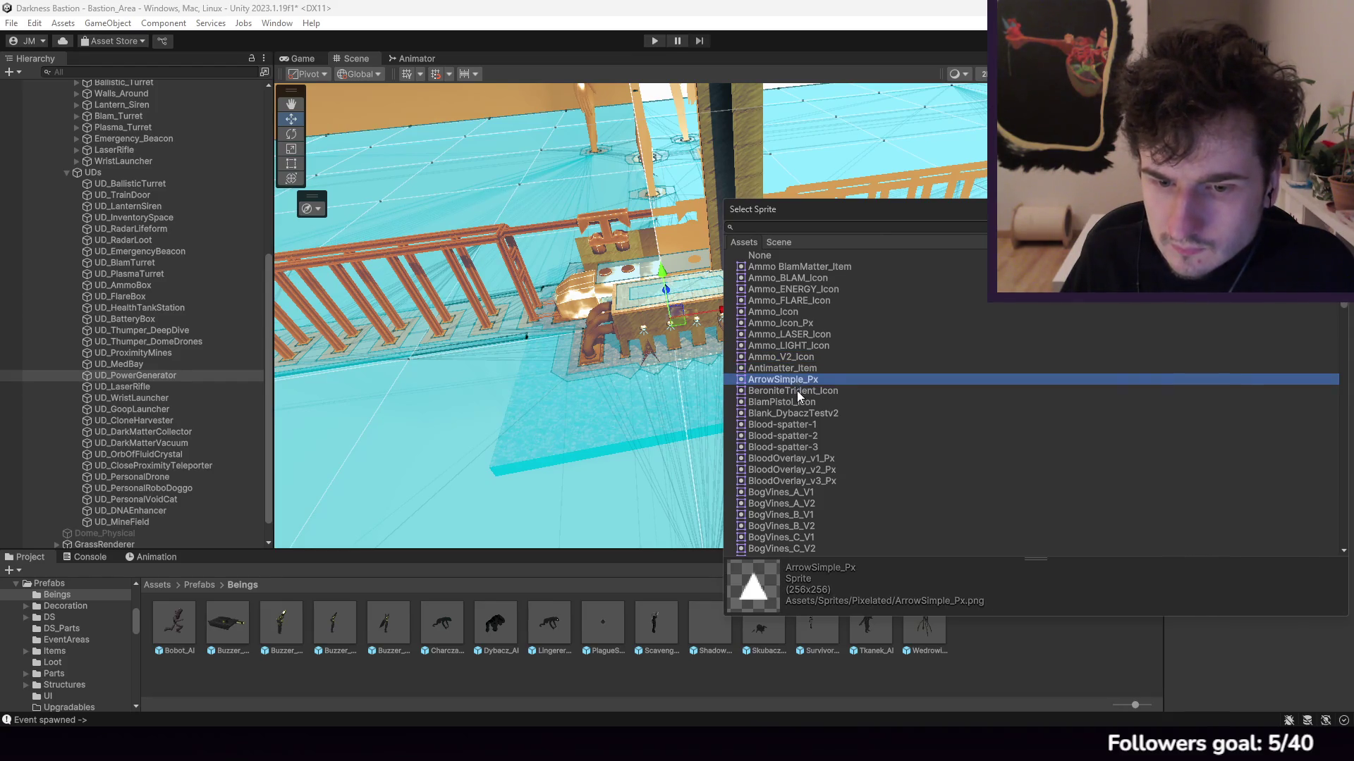
{"action": "left_click", "coordinate": [797, 391]}
{"action": "left_click", "coordinate": [801, 403]}
{"action": "left_click", "coordinate": [798, 392]}
{"action": "left_click", "coordinate": [794, 436]}
{"action": "scroll", "coordinate": [793, 423], "scroll_direction": "down", "scroll_amount": 5}
{"action": "left_click", "coordinate": [789, 402]}
{"action": "left_click", "coordinate": [790, 424]}
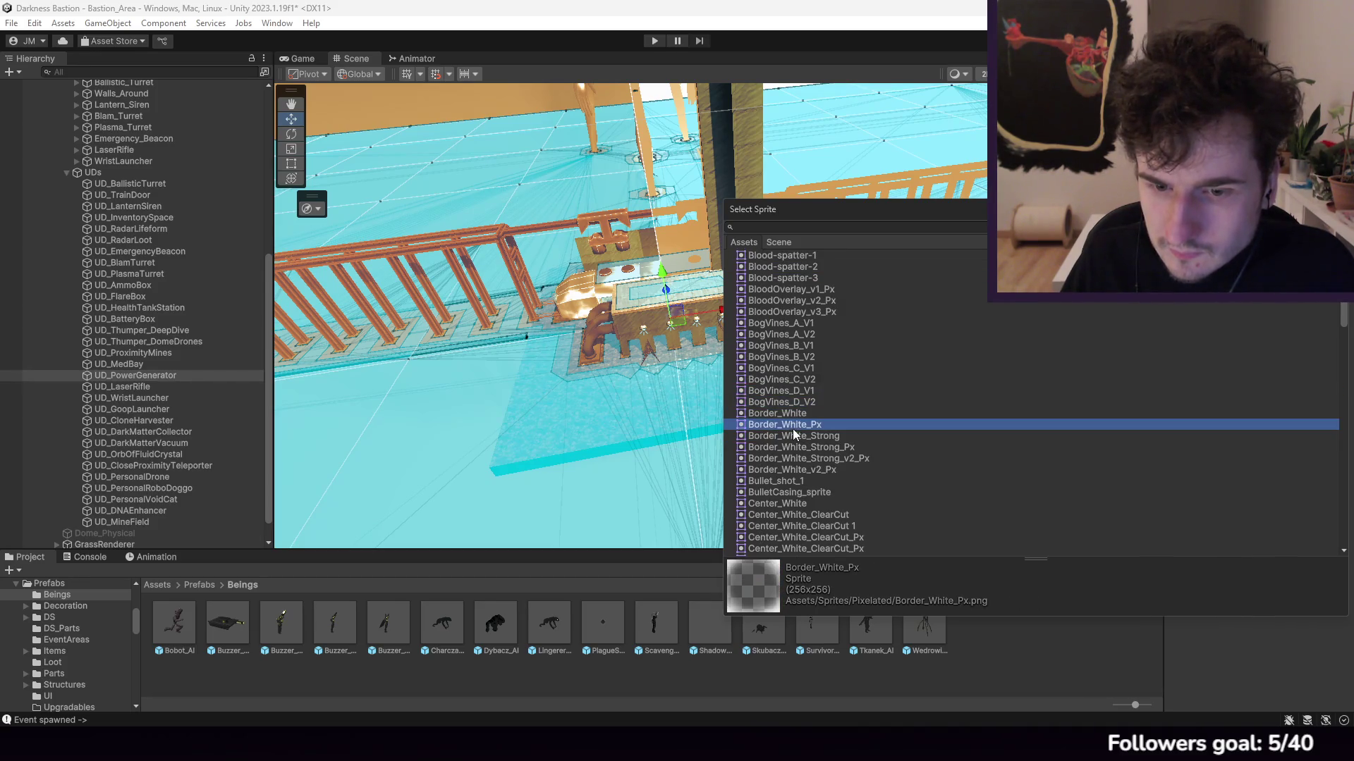
{"action": "left_click", "coordinate": [797, 447]}
{"action": "left_click", "coordinate": [804, 469]}
{"action": "left_click", "coordinate": [805, 479]}
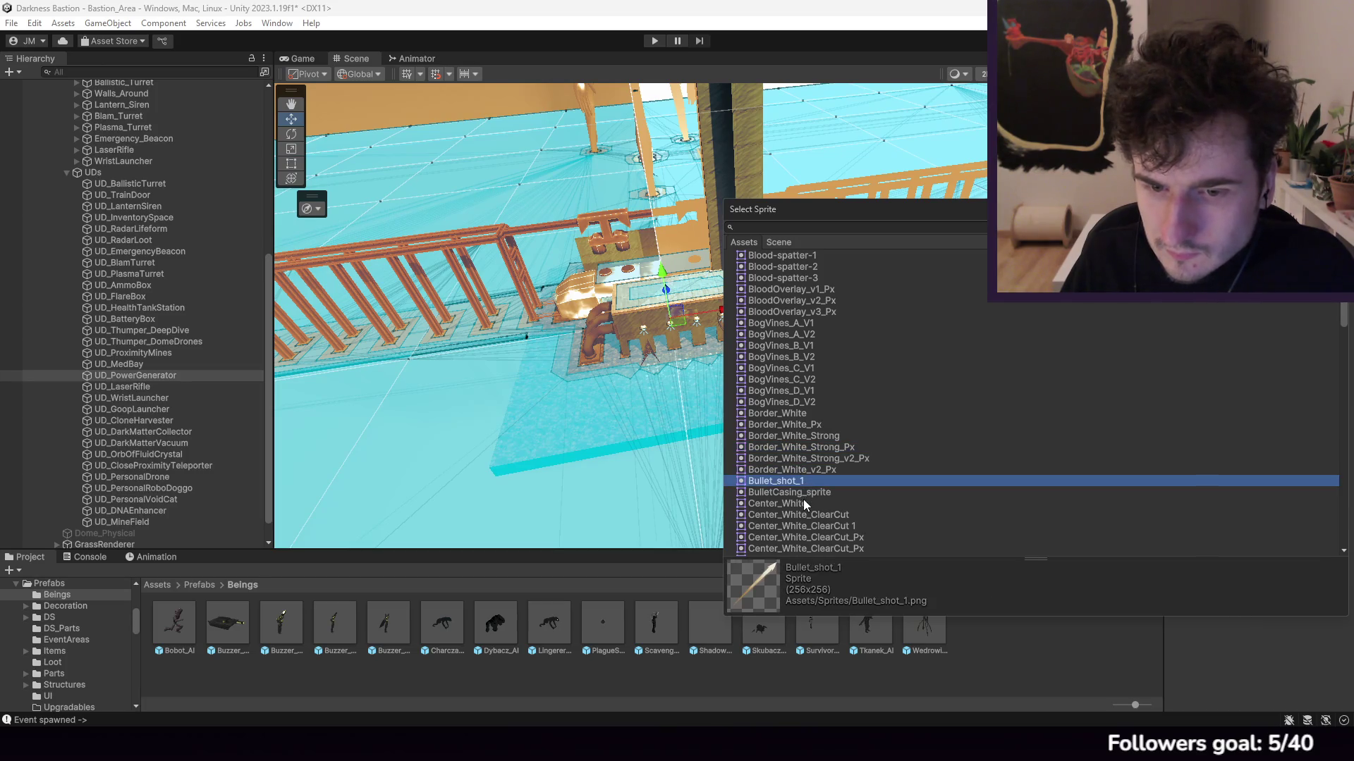
{"action": "left_click", "coordinate": [802, 501]}
{"action": "scroll", "coordinate": [803, 487], "scroll_direction": "down", "scroll_amount": 6}
{"action": "left_click", "coordinate": [804, 438]}
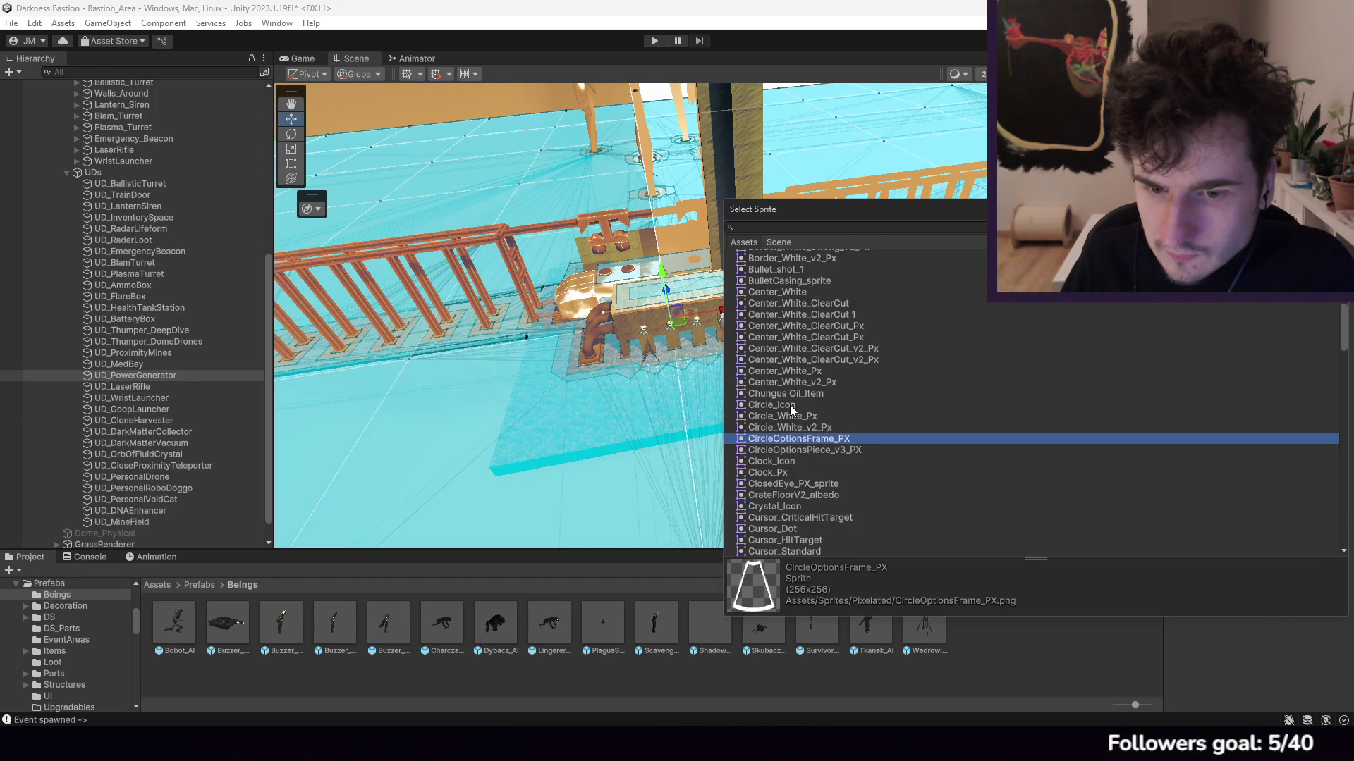
{"action": "left_click", "coordinate": [790, 405]}
{"action": "left_click", "coordinate": [795, 428]}
{"action": "left_click", "coordinate": [791, 408]}
{"action": "left_click", "coordinate": [795, 427]}
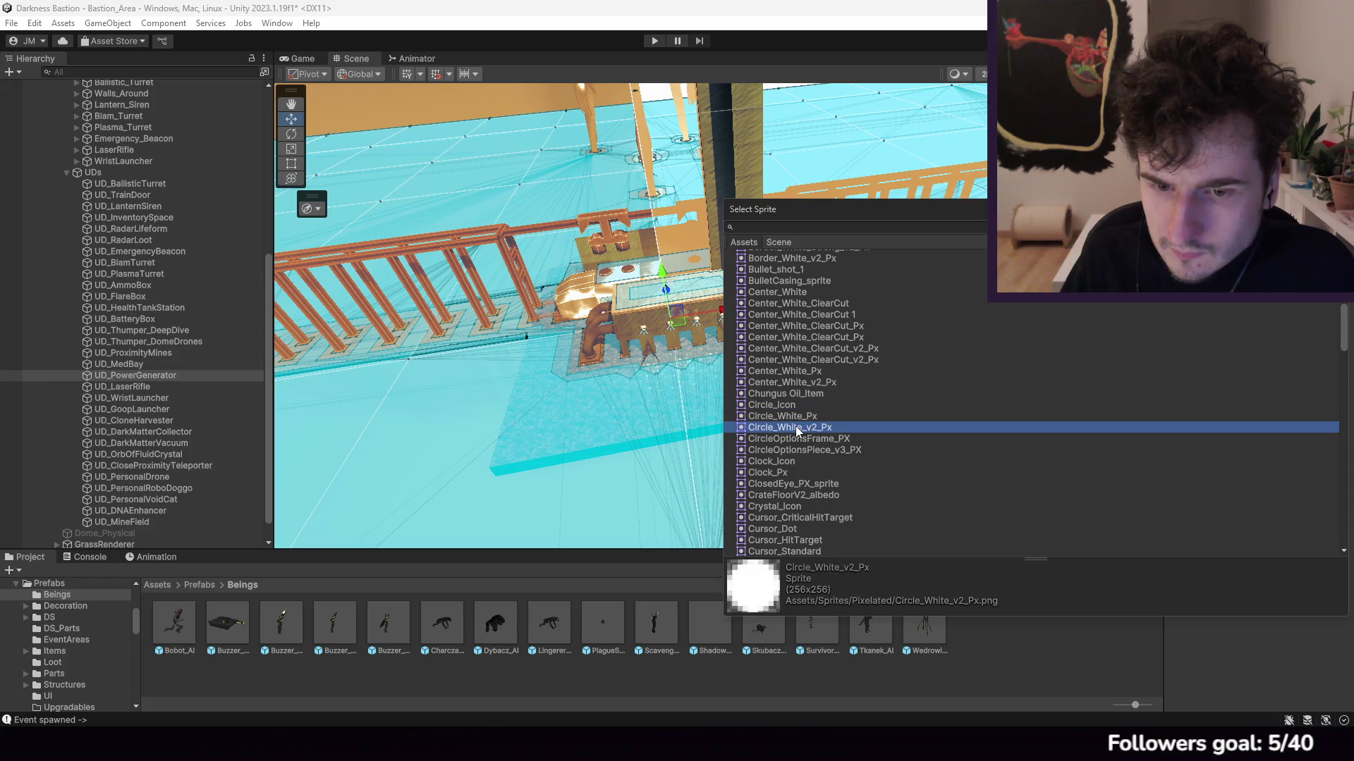
{"action": "key", "text": "Return"}
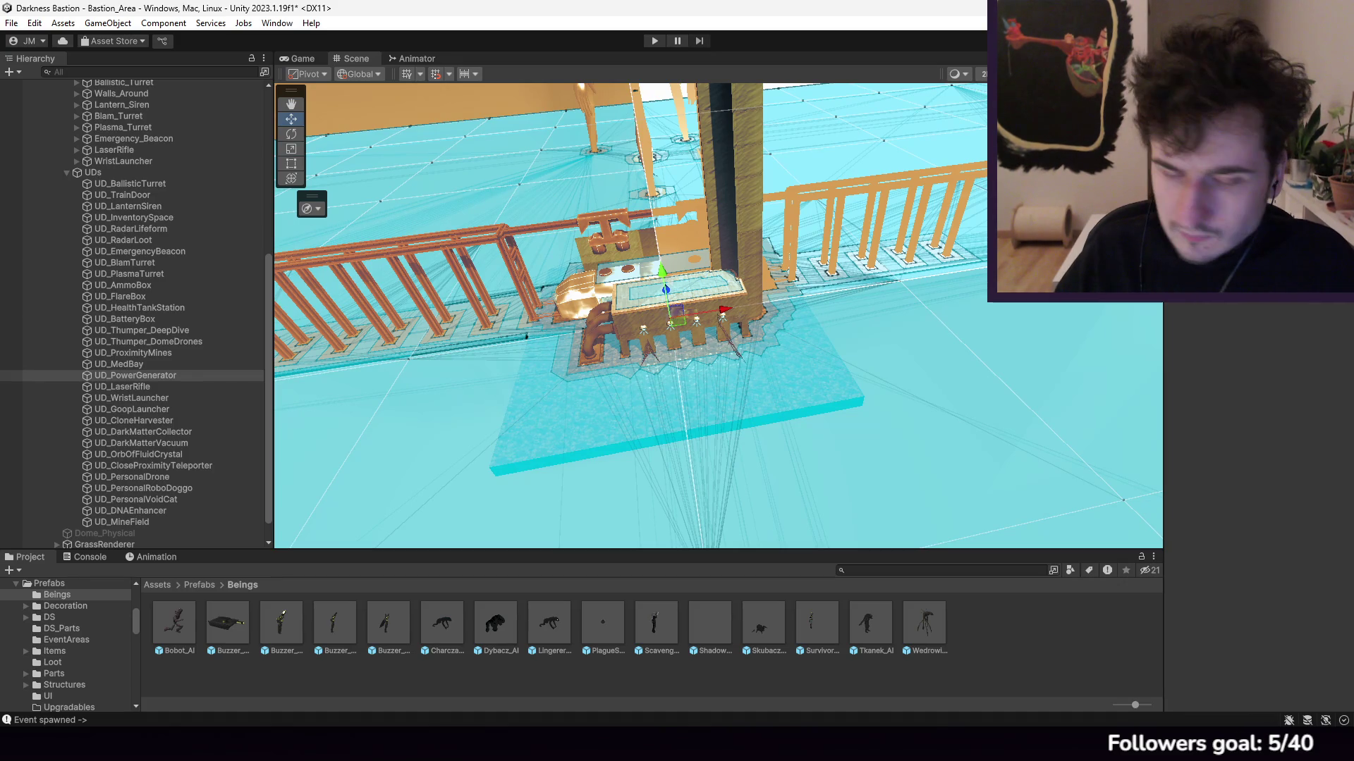
{"action": "left_click", "coordinate": [130, 185]}
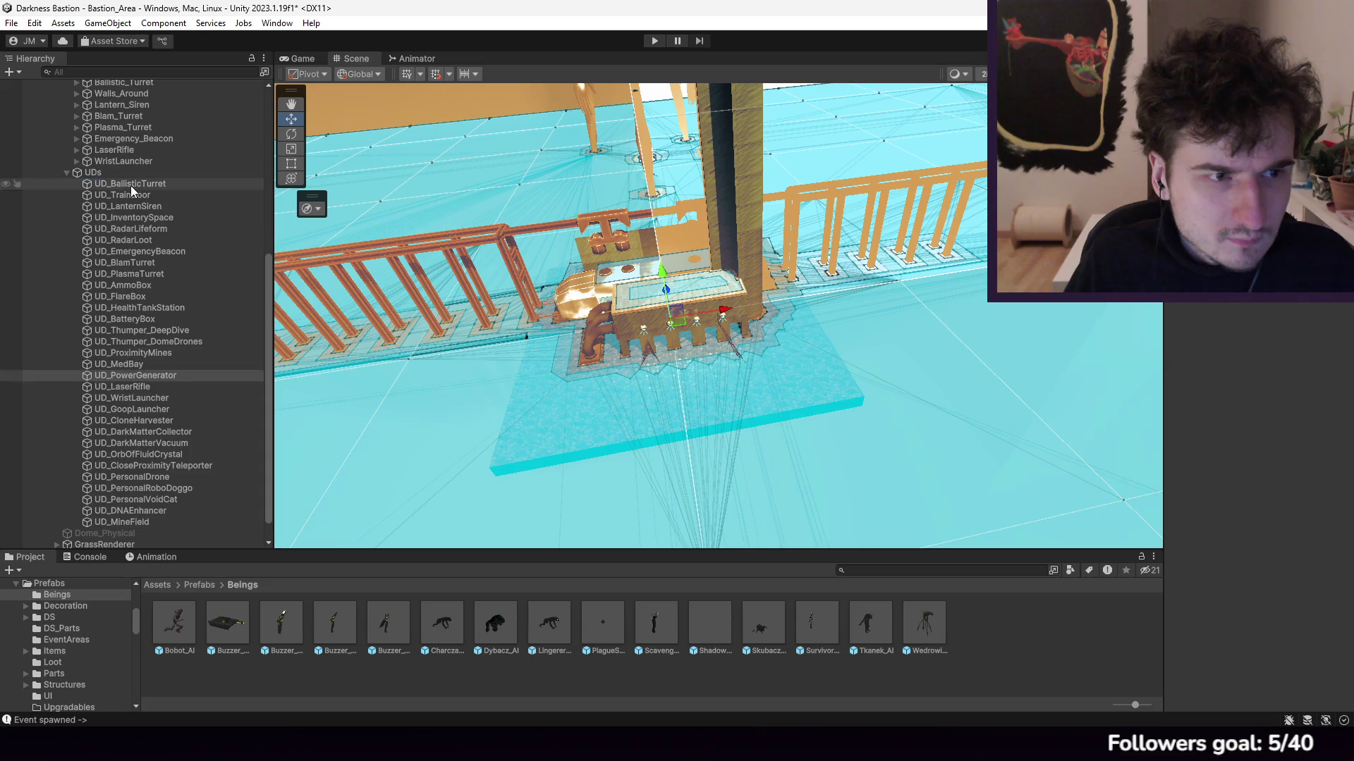
{"action": "left_click", "coordinate": [141, 376]}
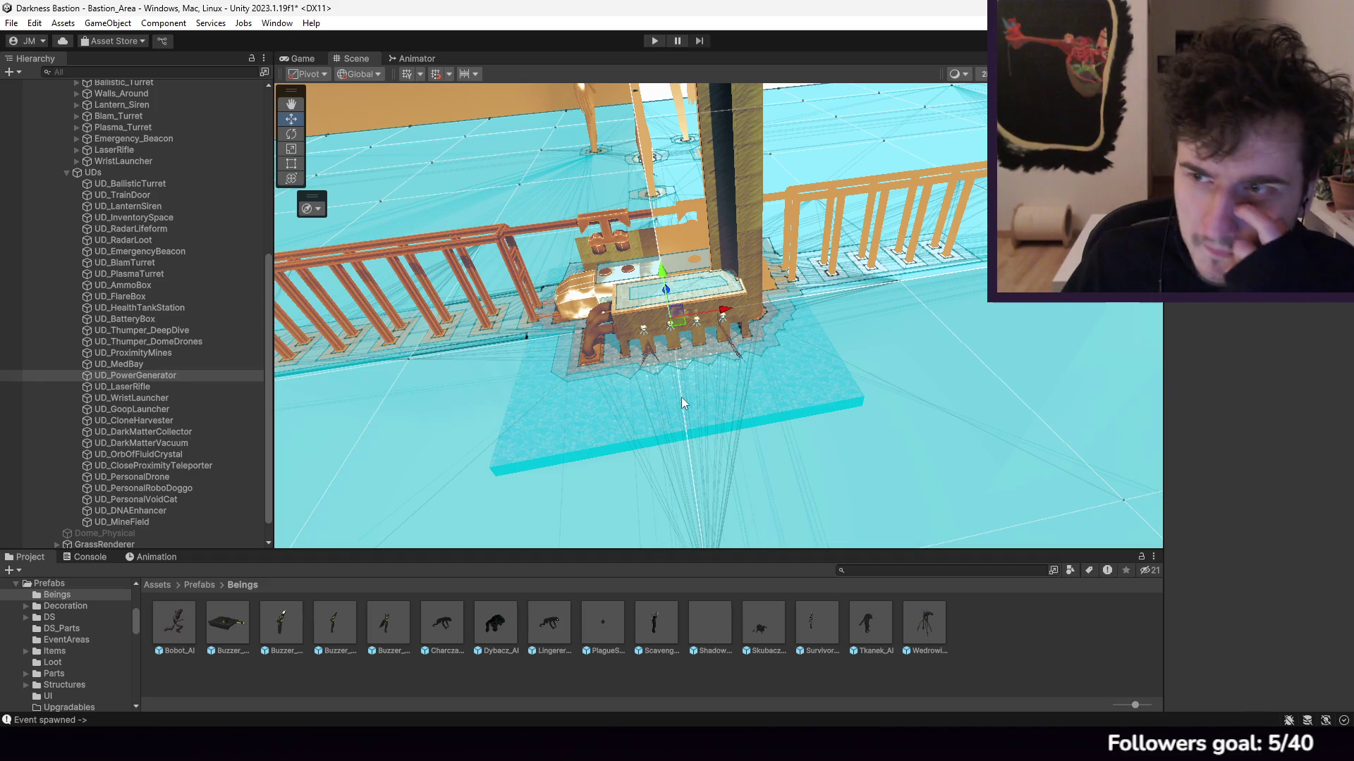
Step: Drag UD_PowerGenerator and UD_MedBay up to sit above UD_HealthTankStation
{"action": "mouse_move", "coordinate": [139, 378]}
{"action": "left_mouse_down"}
{"action": "mouse_move", "coordinate": [146, 238]}
{"action": "mouse_move", "coordinate": [163, 333]}
{"action": "mouse_move", "coordinate": [163, 311]}
{"action": "left_mouse_up"}
{"action": "left_click", "coordinate": [164, 307]}
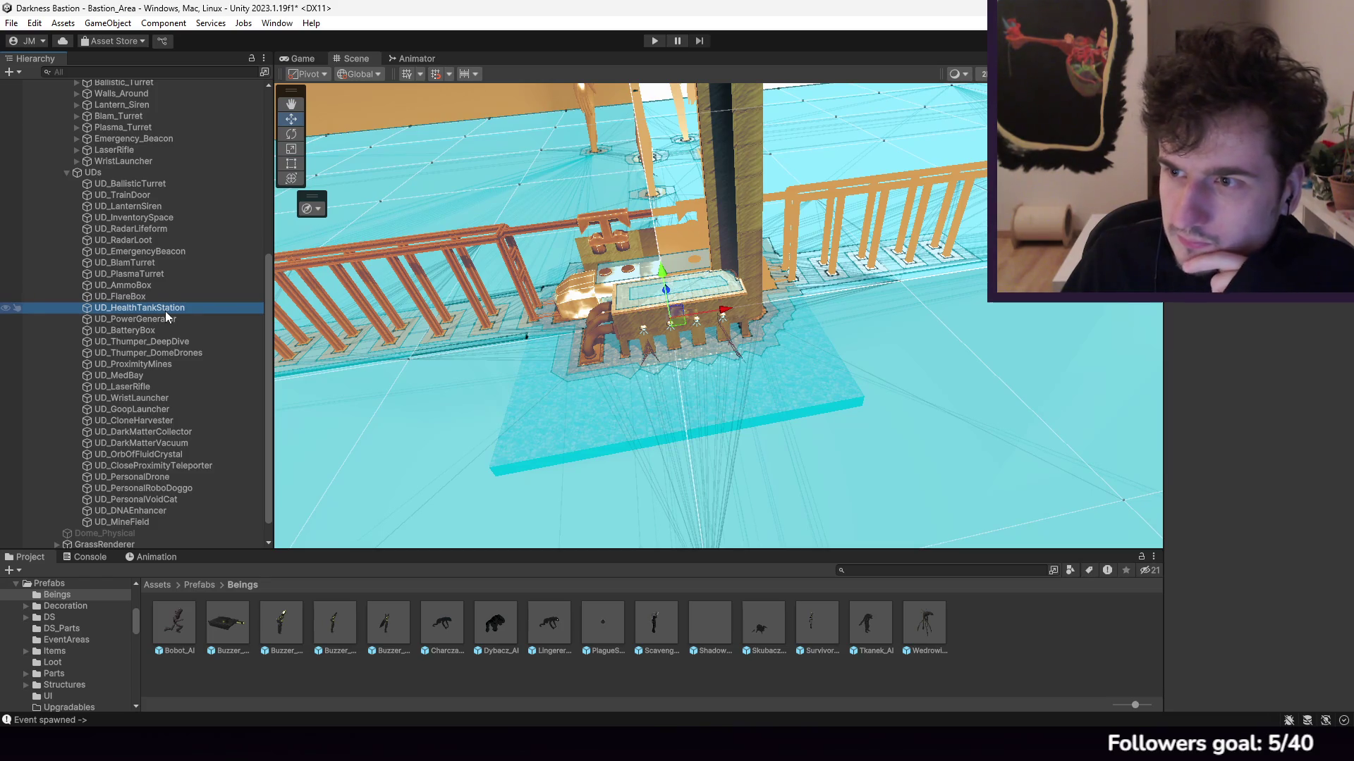
{"action": "left_click_drag", "start_coordinate": [146, 378], "coordinate": [147, 315]}
Step: Step through the UDs objects to check the new order, ending on UD_MedBay
{"action": "left_click", "coordinate": [146, 340]}
{"action": "left_click", "coordinate": [145, 331]}
{"action": "left_click", "coordinate": [142, 307]}
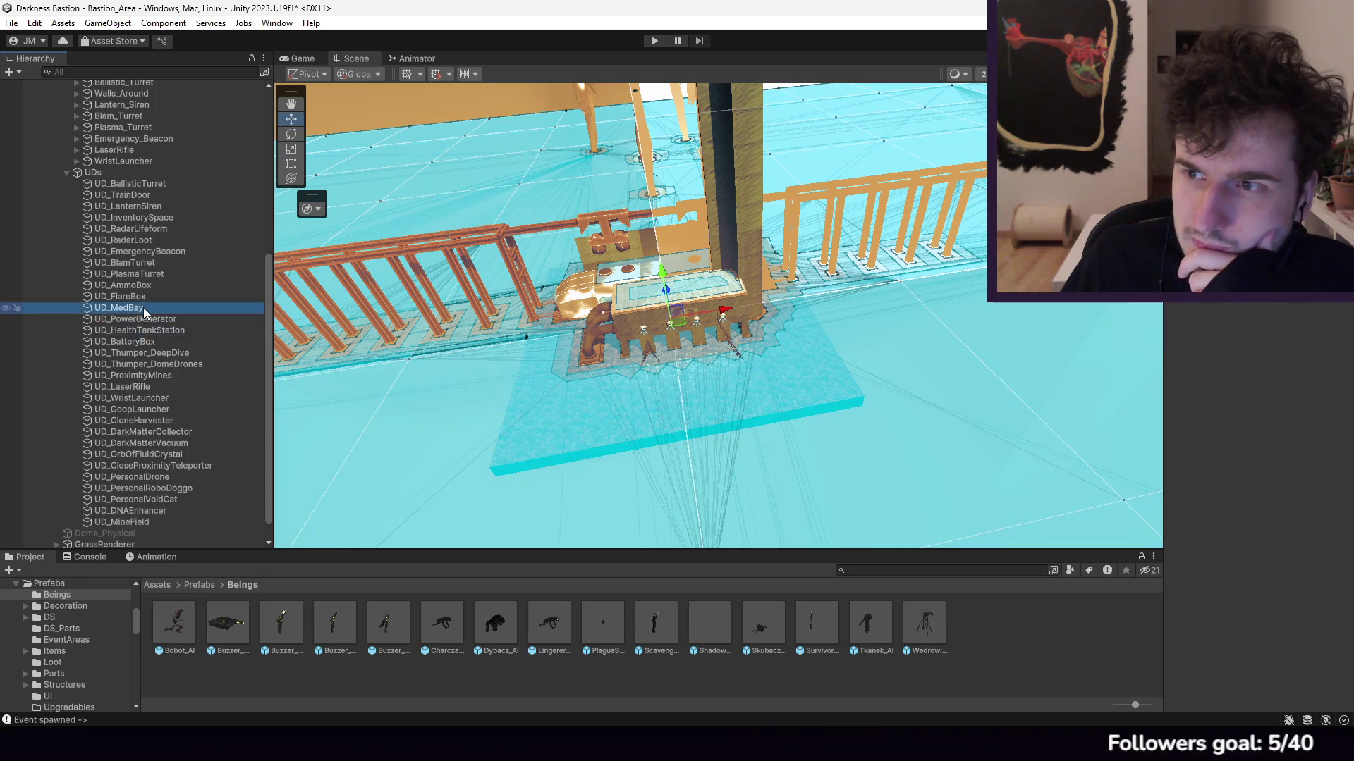
{"action": "left_click", "coordinate": [141, 297]}
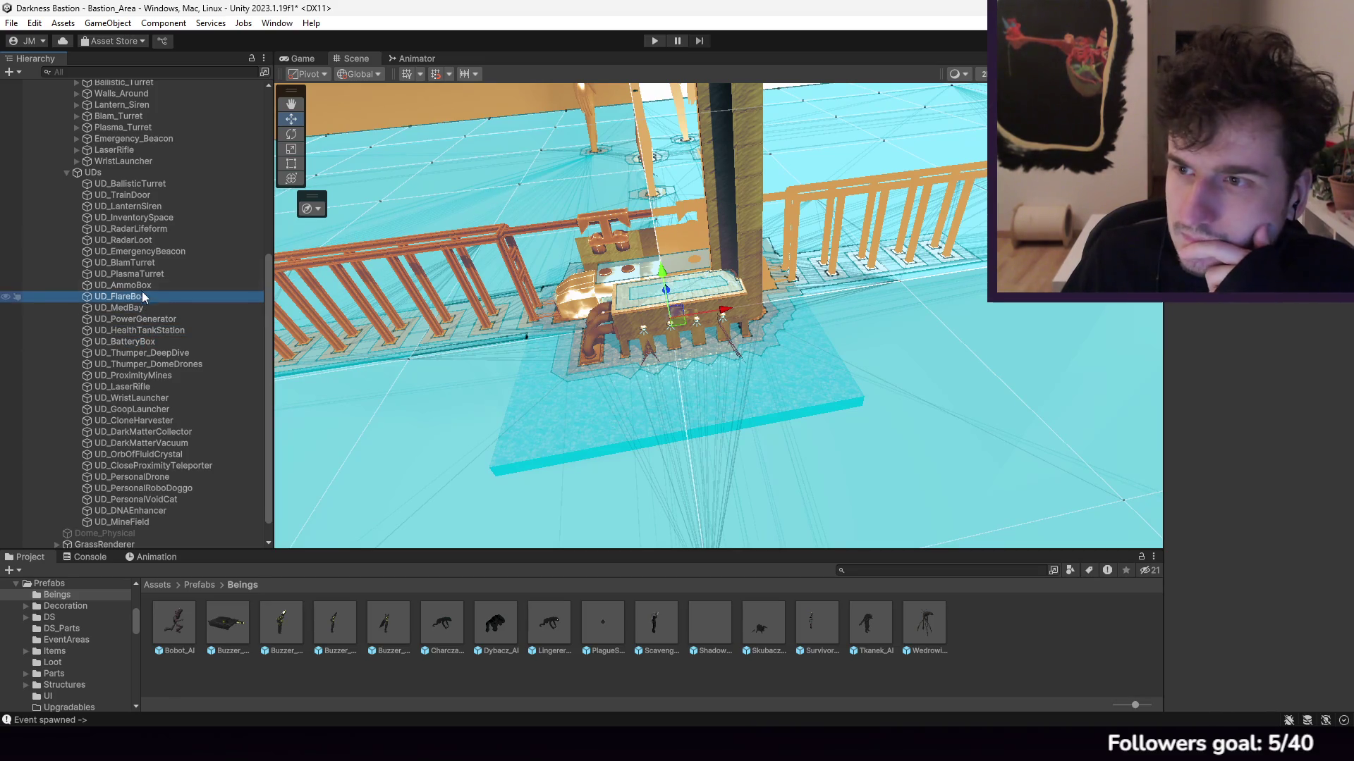
{"action": "left_click", "coordinate": [142, 287]}
{"action": "left_click", "coordinate": [144, 275]}
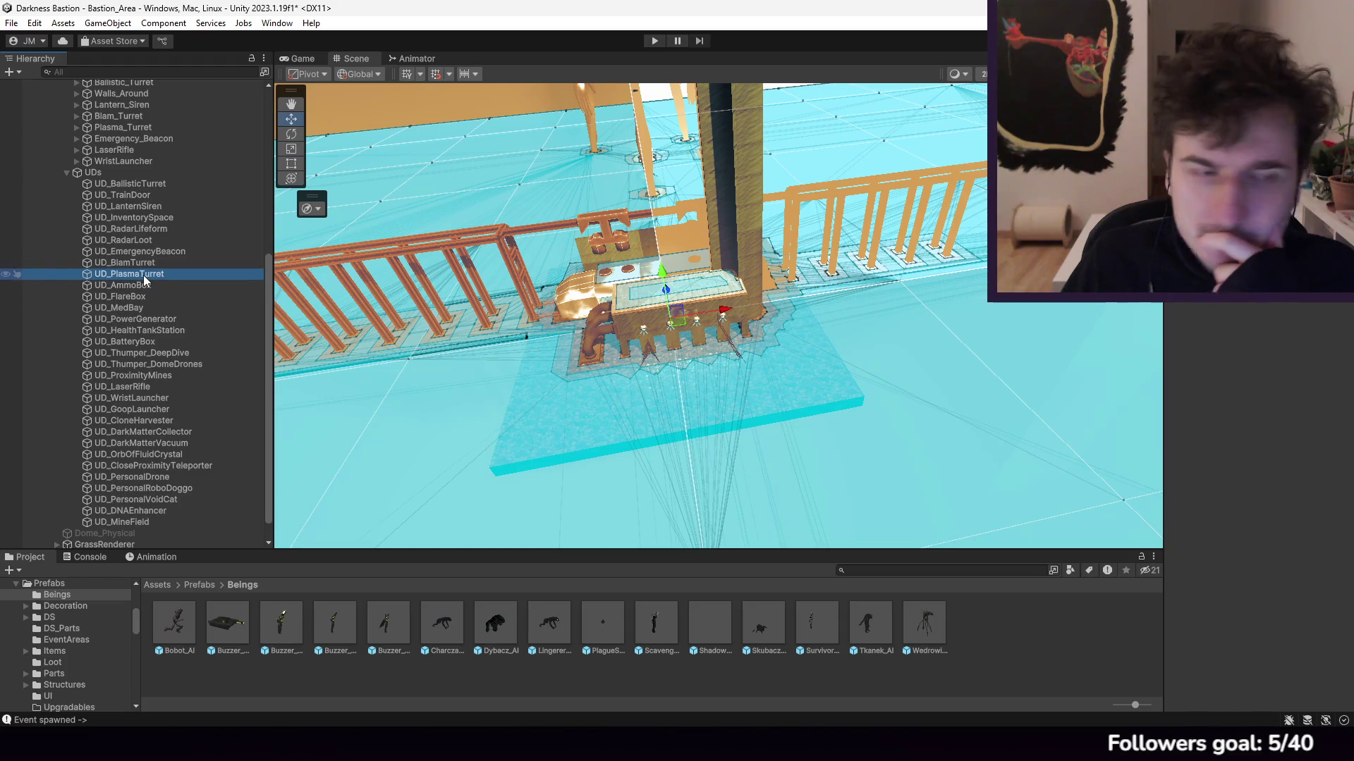
{"action": "left_click", "coordinate": [142, 262]}
{"action": "left_click", "coordinate": [142, 251]}
{"action": "left_click", "coordinate": [139, 263]}
{"action": "left_click", "coordinate": [140, 274]}
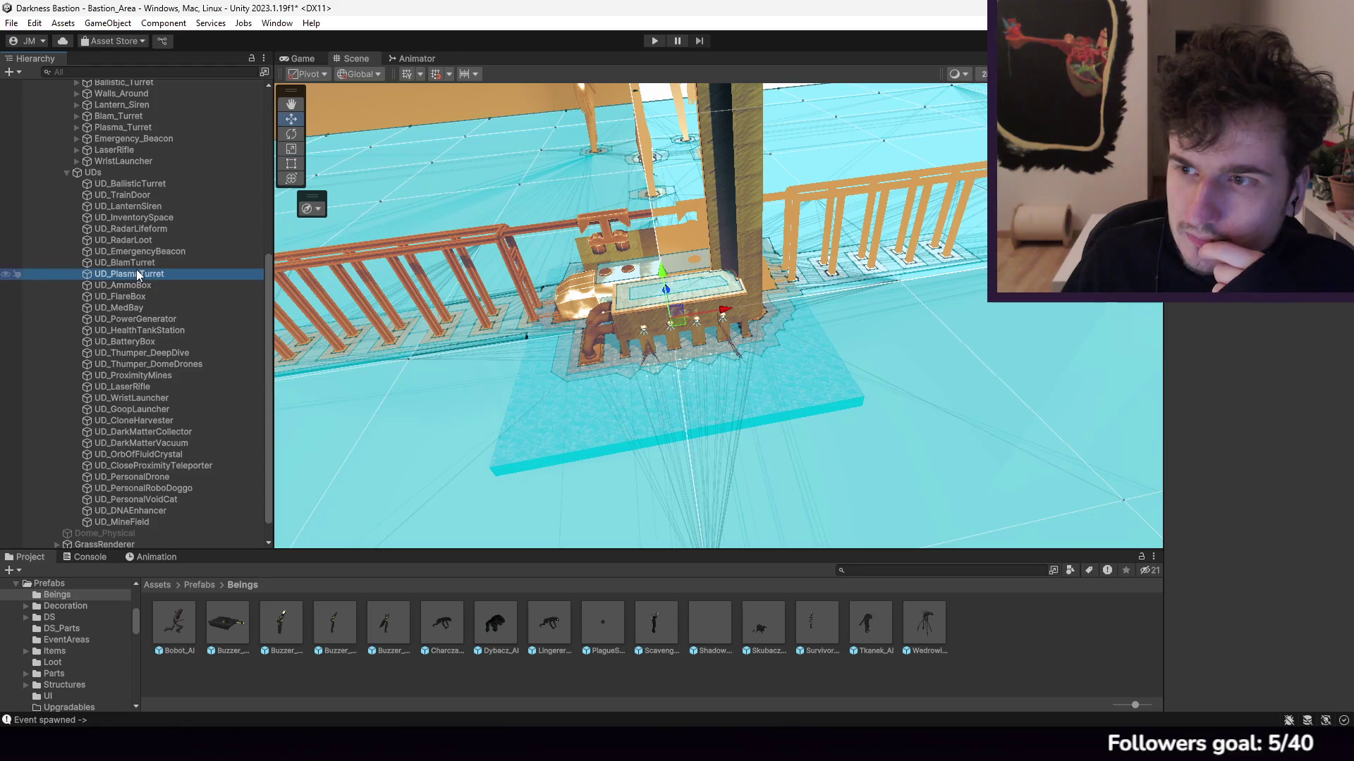
{"action": "left_click", "coordinate": [134, 262]}
{"action": "left_click", "coordinate": [132, 273]}
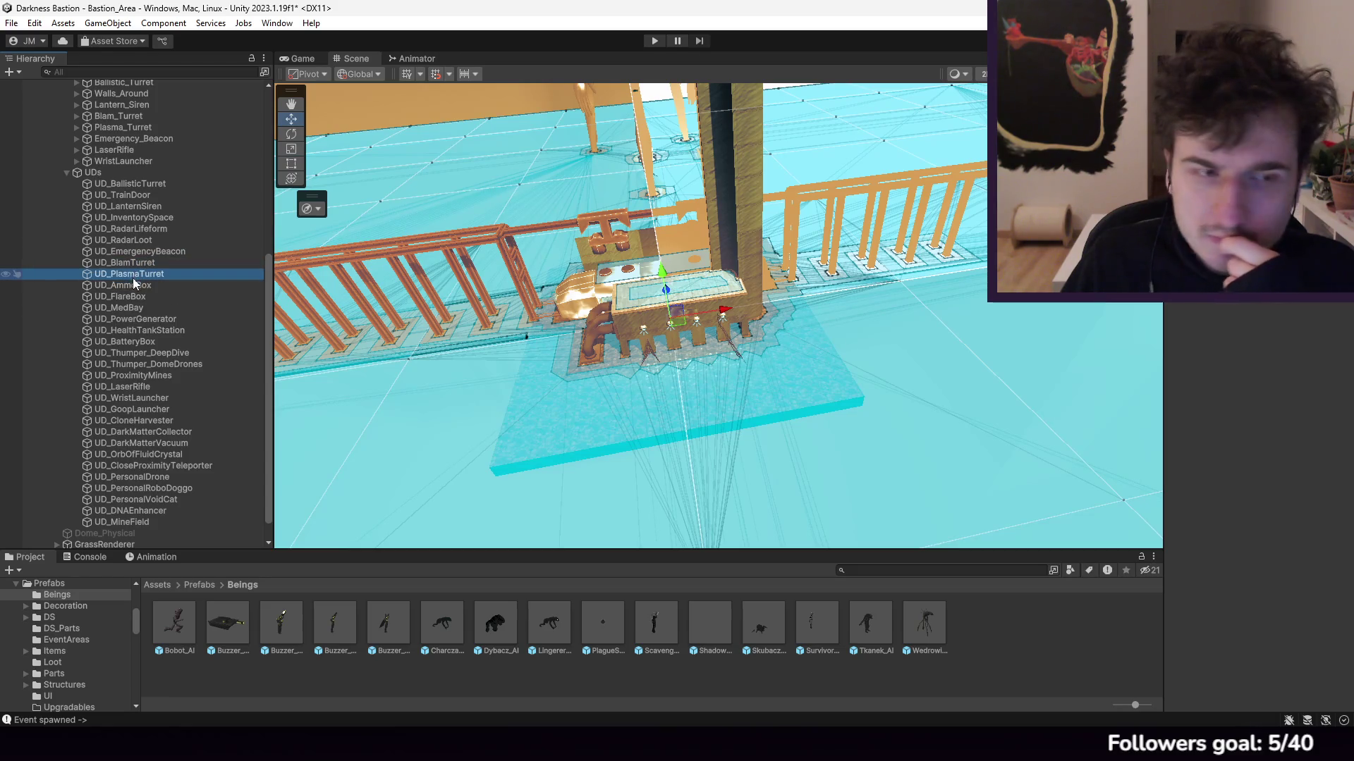
{"action": "left_click", "coordinate": [133, 283]}
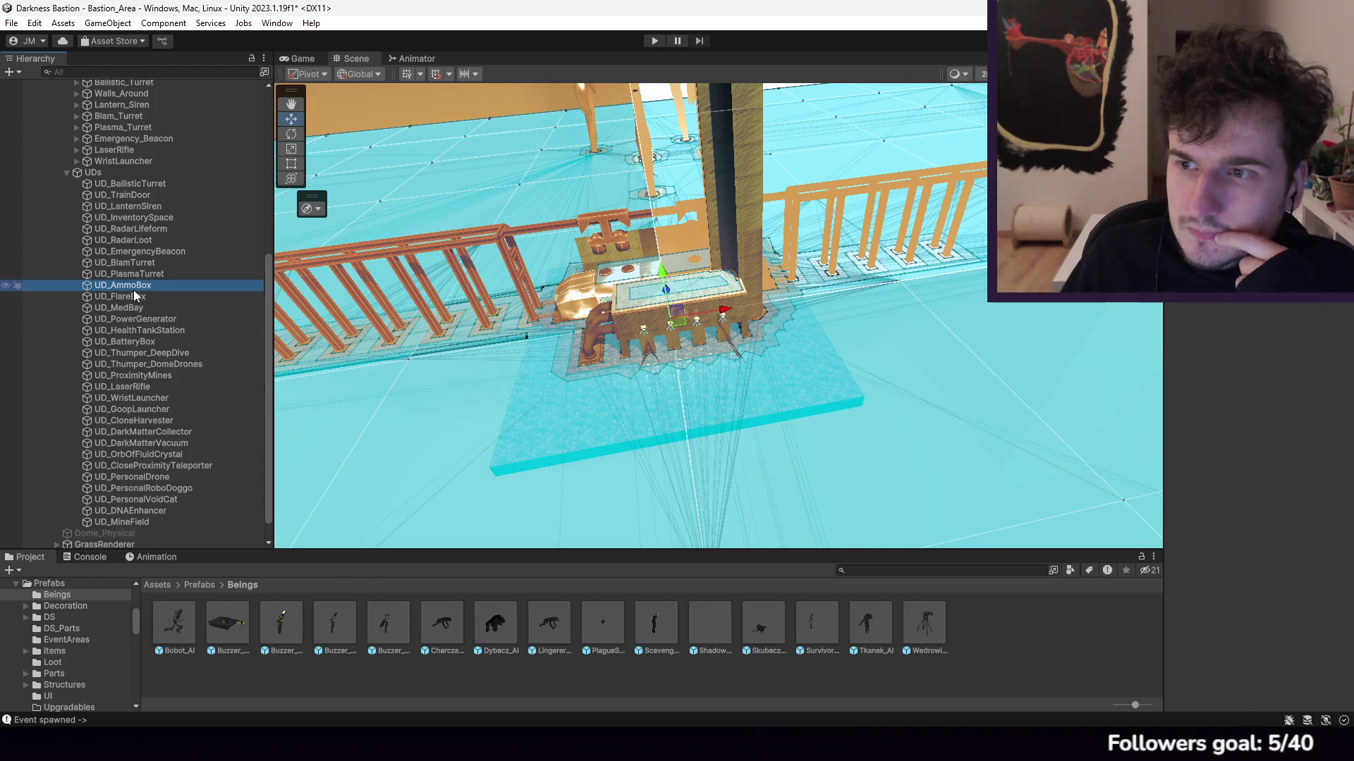
{"action": "left_click", "coordinate": [134, 295]}
{"action": "left_click", "coordinate": [135, 306]}
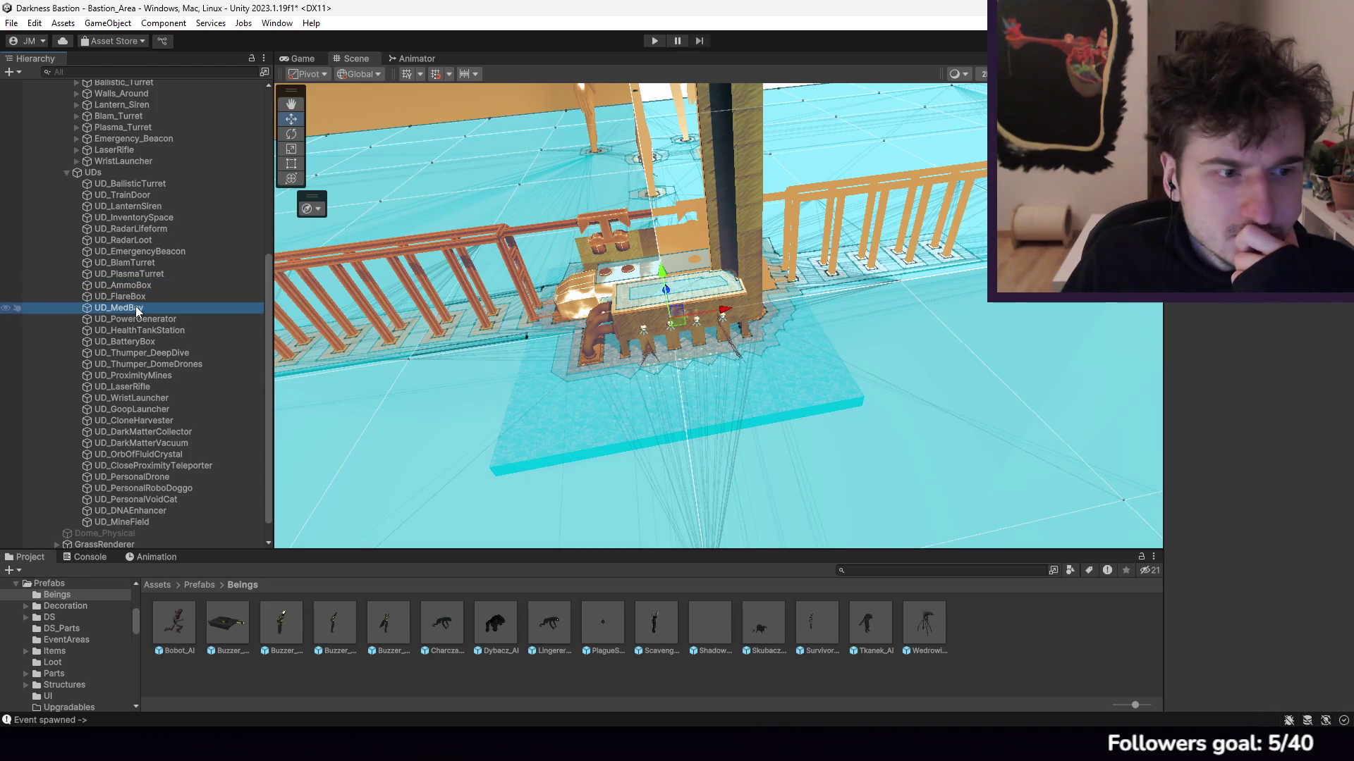
{"action": "left_click", "coordinate": [141, 318]}
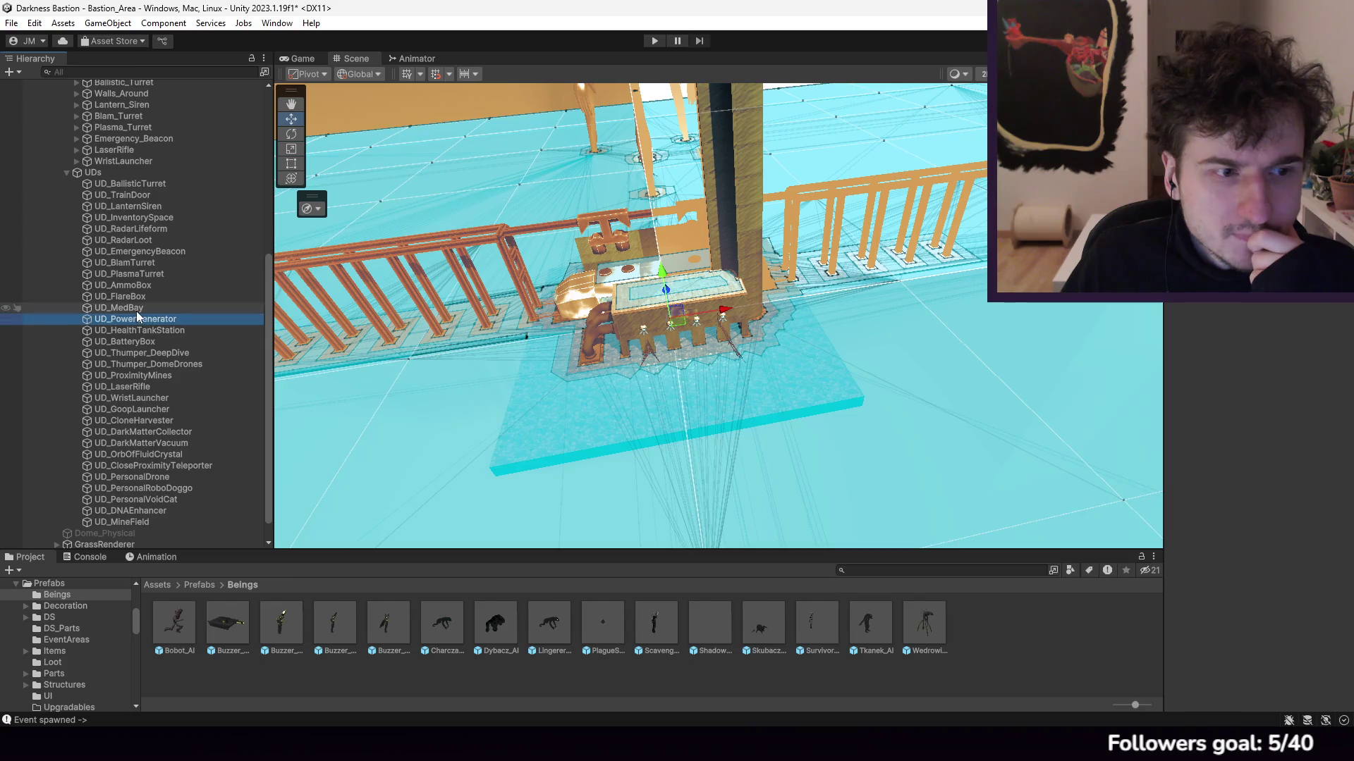
{"action": "key", "text": "Up"}
{"action": "left_click", "coordinate": [670, 317]}
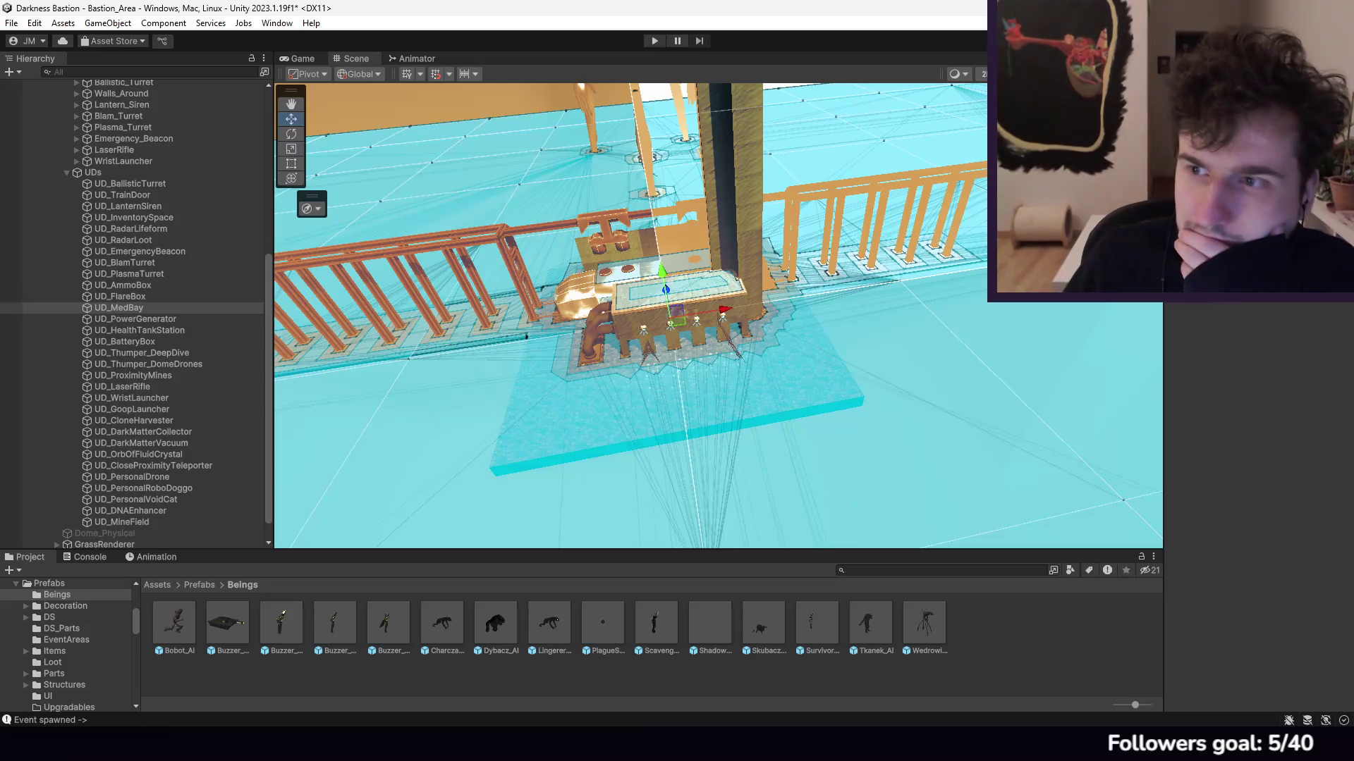
Step: Preview sprites from BloodOverlay_v2_Px and the Ammo icons down to CircleOptionsPiece_v3_PX
{"action": "left_click", "coordinate": [801, 450]}
{"action": "key", "text": "Up"}
{"action": "key", "text": "Up"}
{"action": "key", "text": "Up"}
{"action": "left_click", "coordinate": [819, 474]}
{"action": "left_click", "coordinate": [807, 395]}
{"action": "left_click", "coordinate": [801, 340]}
{"action": "left_click", "coordinate": [802, 351]}
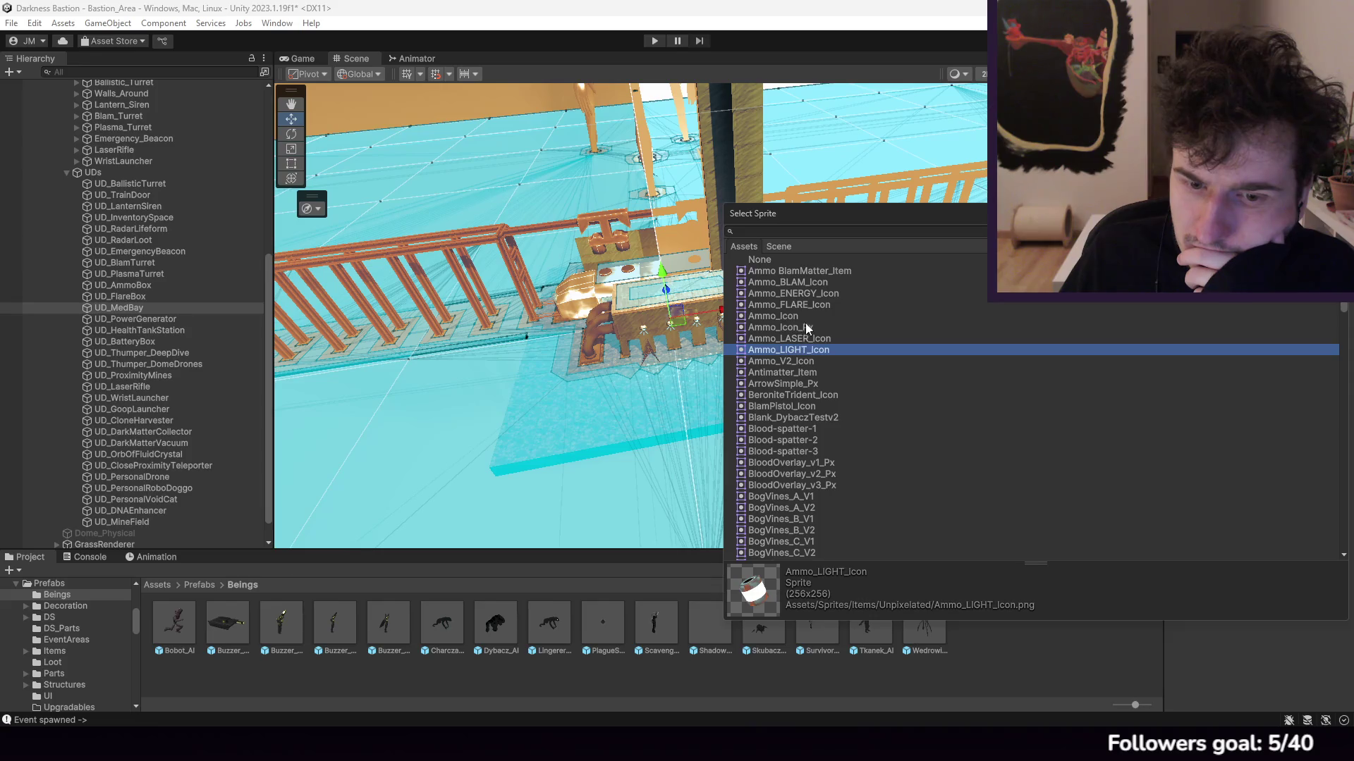
{"action": "left_click", "coordinate": [805, 327]}
{"action": "left_click", "coordinate": [803, 315]}
{"action": "left_click", "coordinate": [803, 304]}
{"action": "left_click", "coordinate": [802, 294]}
{"action": "left_click", "coordinate": [799, 282]}
{"action": "scroll", "coordinate": [800, 353], "scroll_direction": "down", "scroll_amount": 10}
{"action": "left_click", "coordinate": [801, 383]}
{"action": "left_click", "coordinate": [801, 418]}
{"action": "left_click", "coordinate": [801, 462]}
{"action": "left_click", "coordinate": [801, 496]}
Step: Browse sprites from EyeLid_PX_sprite to Hearing_Icon and pick H20 as the sprite
{"action": "scroll", "coordinate": [797, 494], "scroll_direction": "down", "scroll_amount": 10}
{"action": "left_click", "coordinate": [782, 435]}
{"action": "left_click", "coordinate": [781, 447]}
{"action": "left_click", "coordinate": [783, 457]}
{"action": "left_click", "coordinate": [784, 468]}
{"action": "left_click", "coordinate": [785, 481]}
{"action": "left_click", "coordinate": [786, 500]}
{"action": "left_click", "coordinate": [788, 514]}
{"action": "left_click", "coordinate": [792, 526]}
{"action": "left_click", "coordinate": [795, 535]}
{"action": "left_click", "coordinate": [797, 547]}
{"action": "left_click", "coordinate": [797, 551]}
{"action": "left_click", "coordinate": [796, 546]}
{"action": "scroll", "coordinate": [800, 538], "scroll_direction": "down", "scroll_amount": 9}
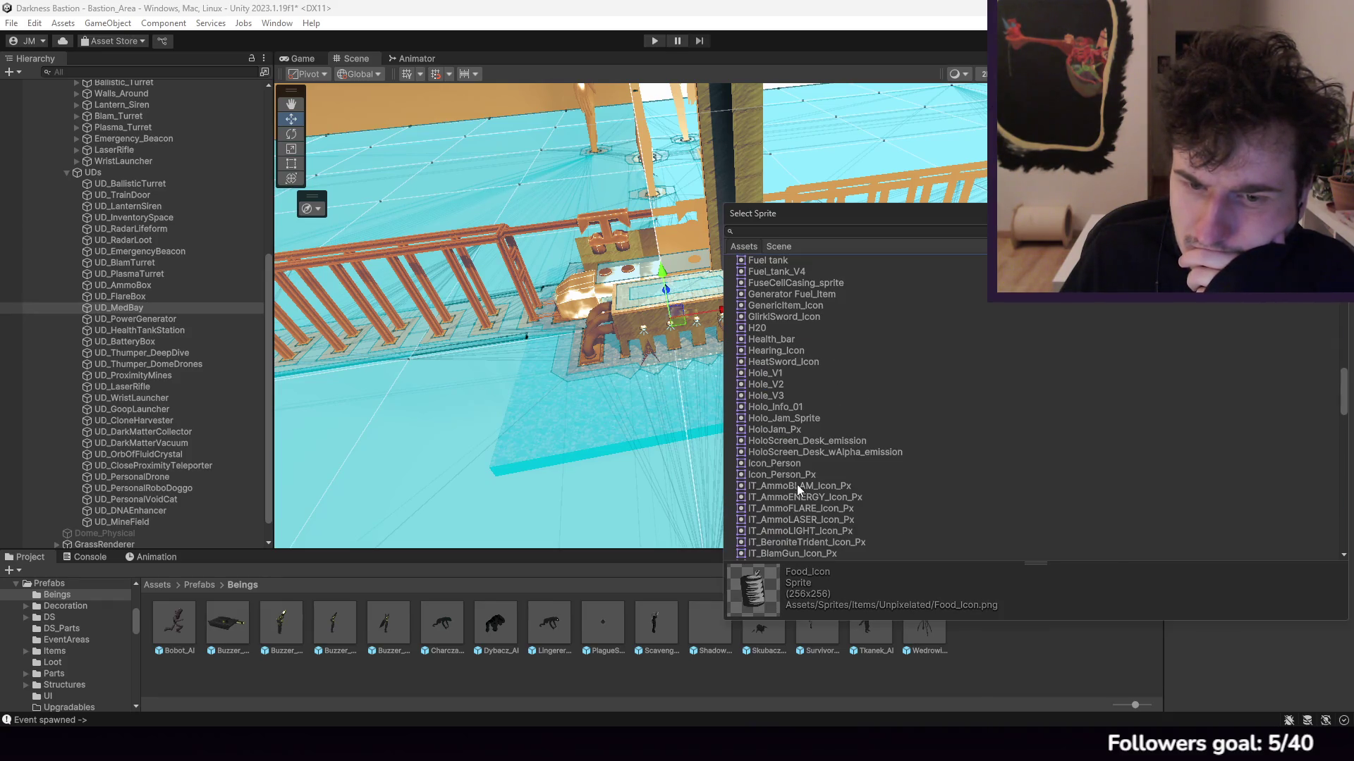
{"action": "left_click", "coordinate": [791, 340]}
{"action": "left_click", "coordinate": [787, 349]}
{"action": "left_click", "coordinate": [780, 329]}
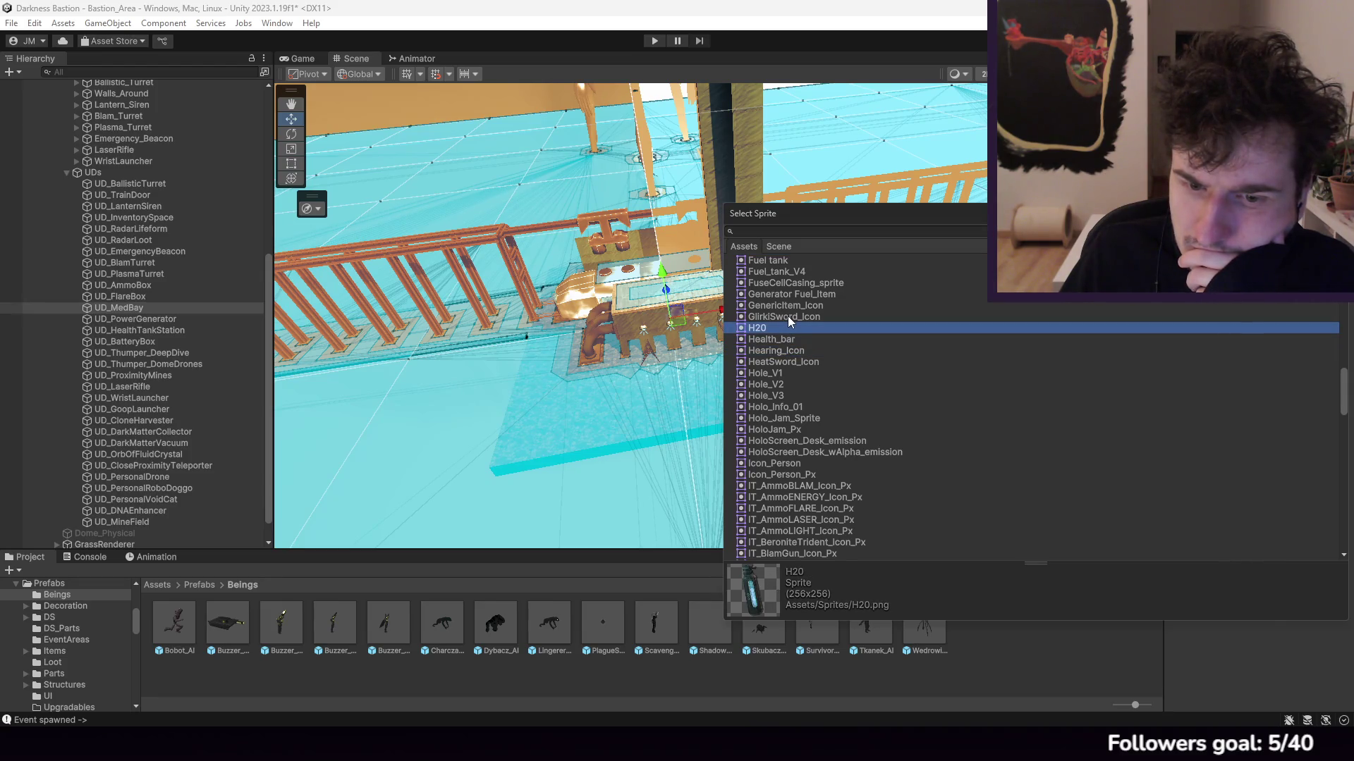
{"action": "left_click", "coordinate": [788, 317]}
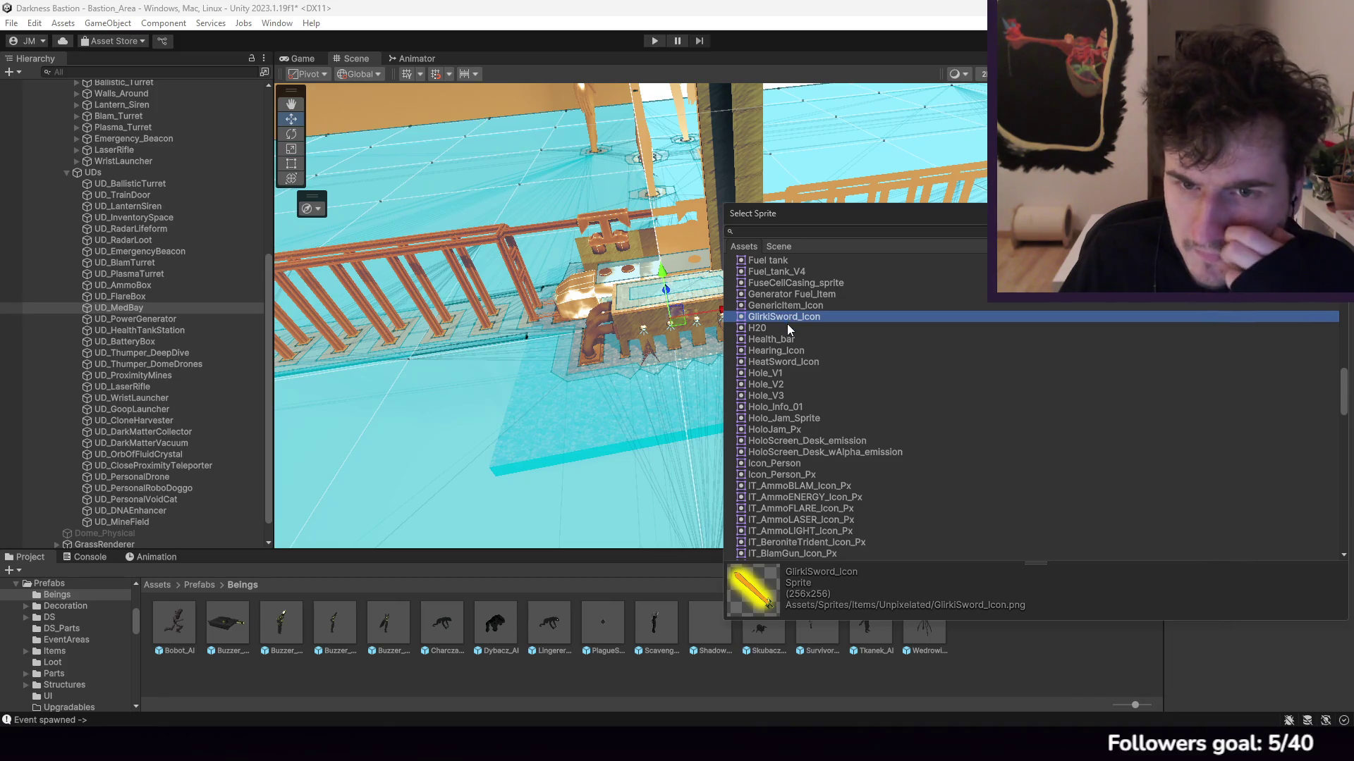
{"action": "left_click", "coordinate": [787, 325]}
{"action": "key", "text": "Return"}
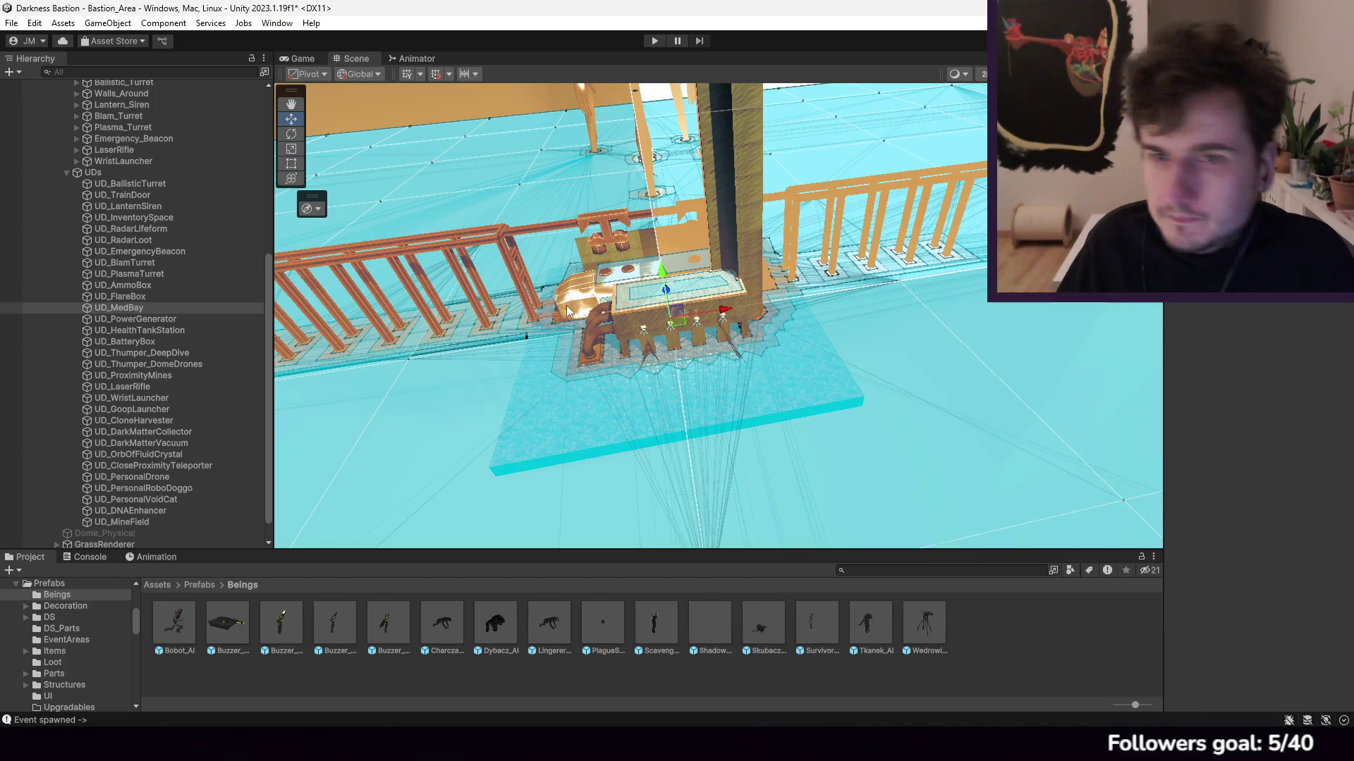
Step: Zoom the scene, step through the Upgradables objects and frame Plasma_Turret
{"action": "scroll", "coordinate": [616, 325], "scroll_direction": "up", "scroll_amount": 10}
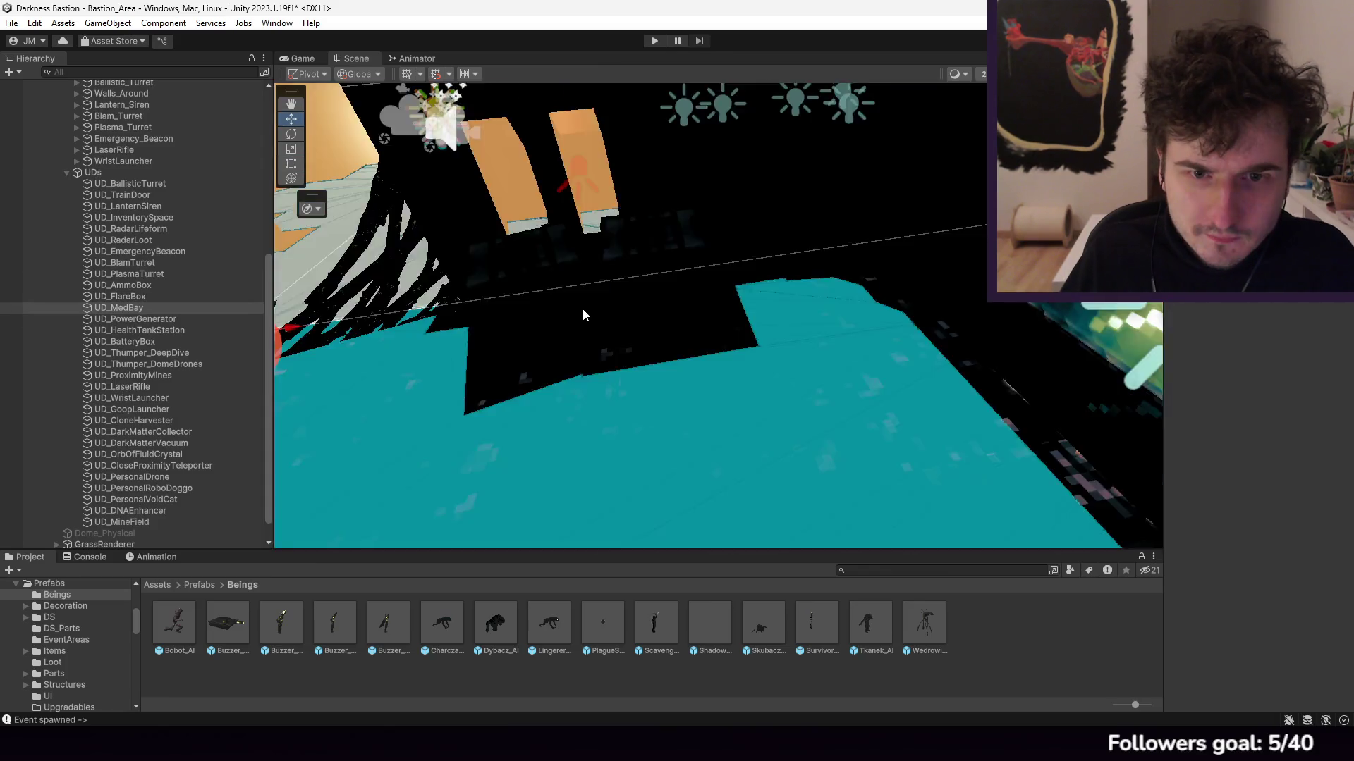
{"action": "mouse_move", "coordinate": [583, 310]}
{"action": "left_mouse_down"}
{"action": "mouse_move", "coordinate": [665, 337]}
{"action": "mouse_move", "coordinate": [670, 300]}
{"action": "mouse_move", "coordinate": [322, 290]}
{"action": "left_mouse_up"}
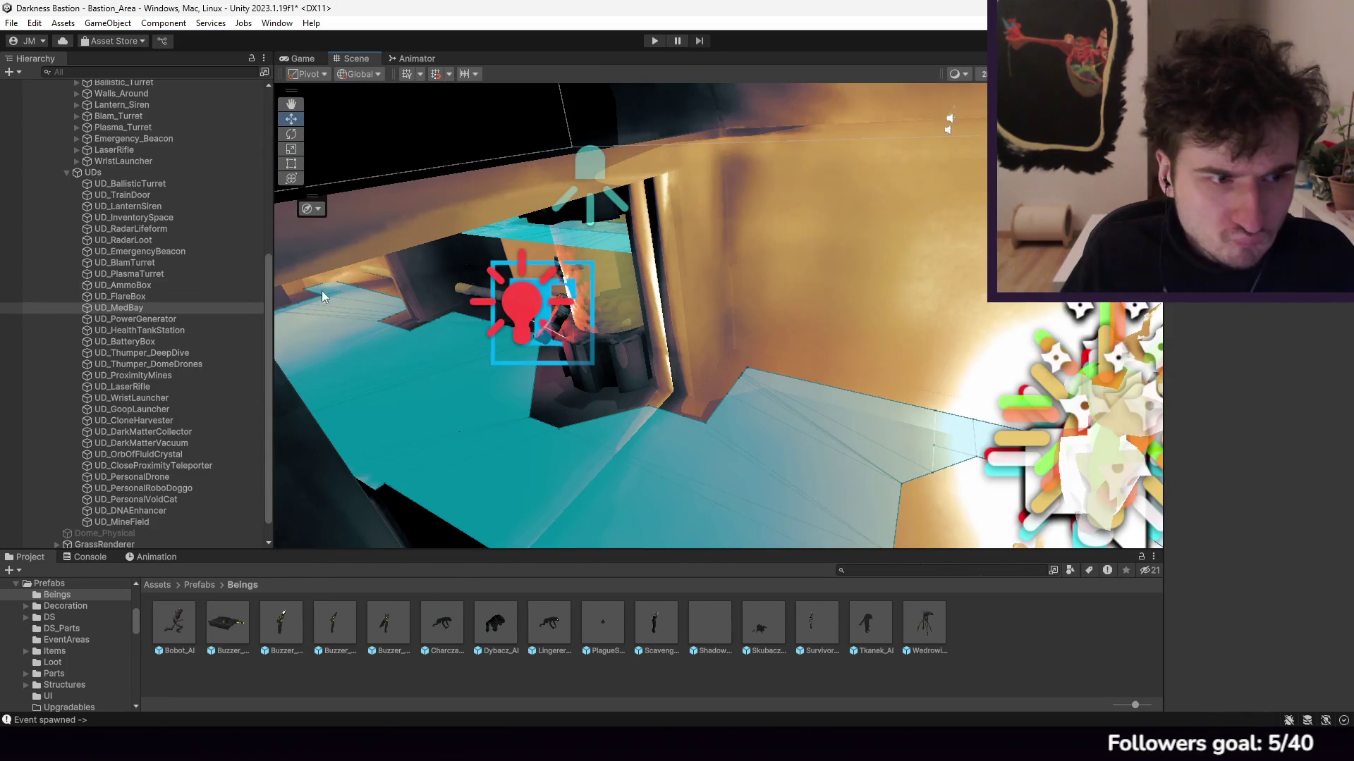
{"action": "scroll", "coordinate": [172, 273], "scroll_direction": "up", "scroll_amount": 2}
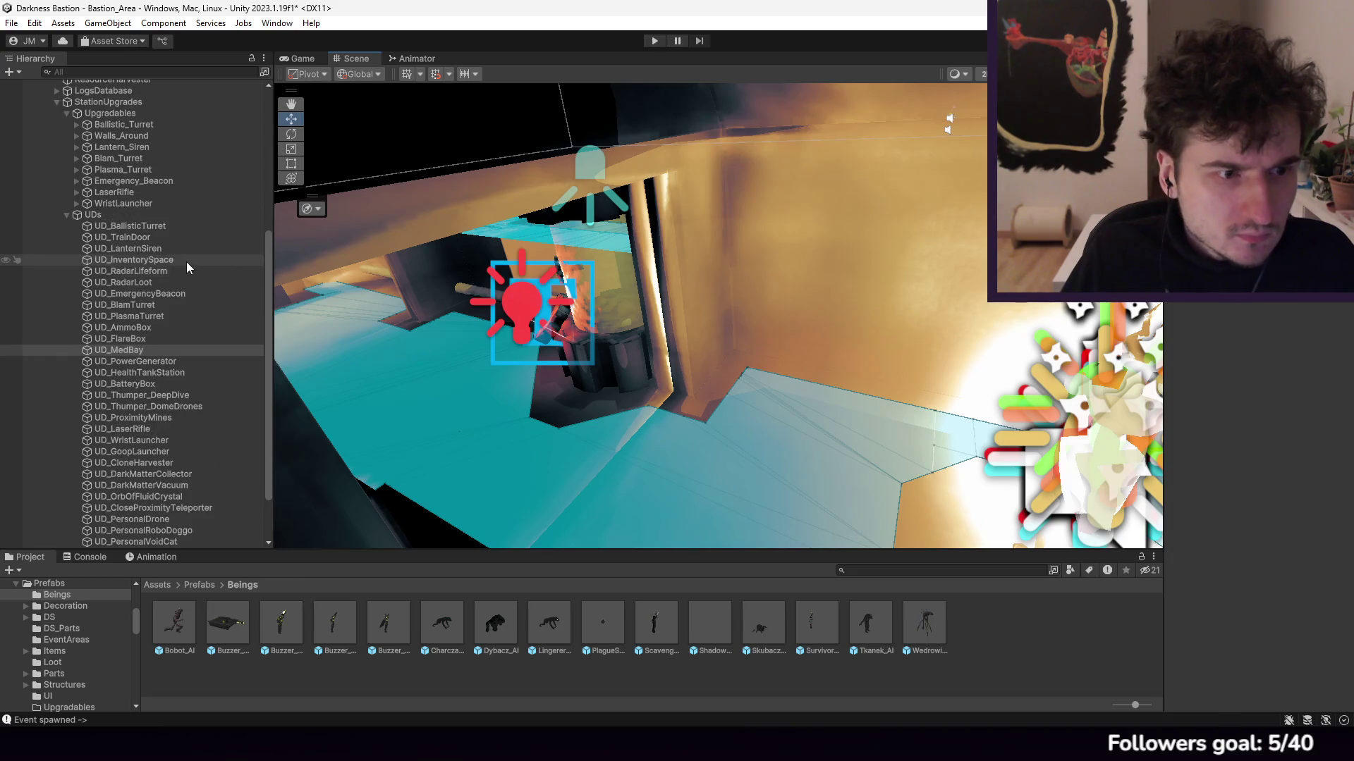
{"action": "left_click", "coordinate": [105, 113]}
{"action": "left_click", "coordinate": [120, 125]}
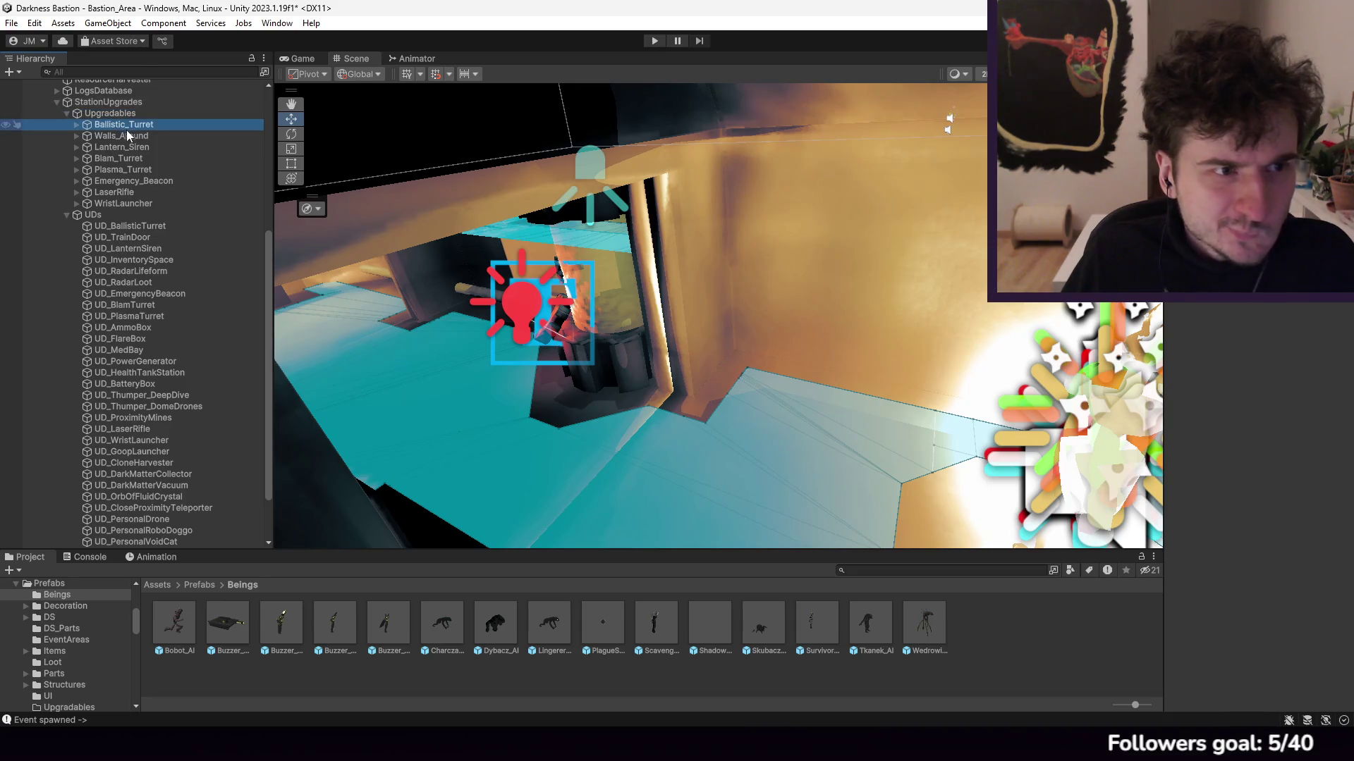
{"action": "left_click", "coordinate": [130, 134]}
{"action": "left_click", "coordinate": [131, 146]}
{"action": "left_click", "coordinate": [132, 159]}
{"action": "left_click", "coordinate": [131, 202]}
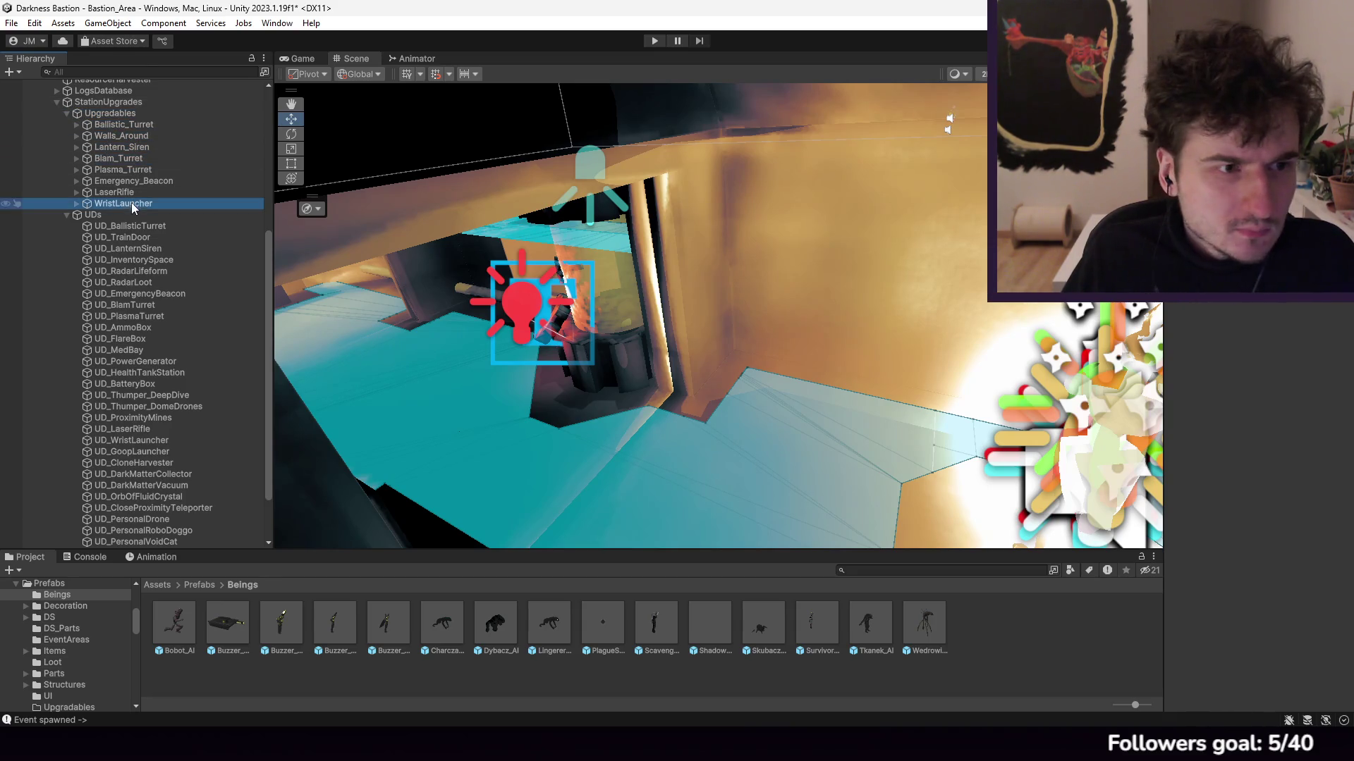
{"action": "left_click", "coordinate": [145, 134]}
{"action": "left_click", "coordinate": [141, 125]}
{"action": "left_click", "coordinate": [137, 170]}
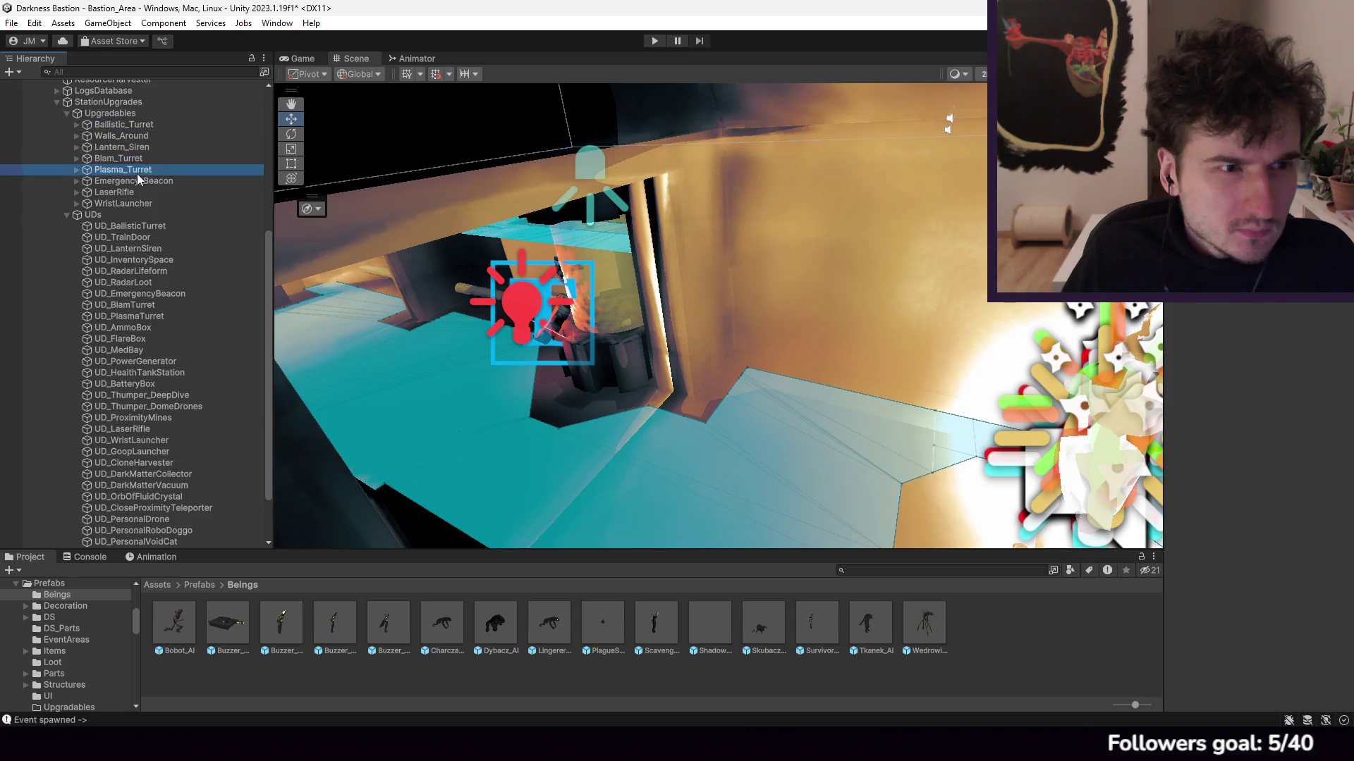
{"action": "key", "text": "f"}
Step: Duplicate Emergency_Beacon and move the copy below WristLauncher
{"action": "left_click", "coordinate": [178, 181]}
{"action": "left_click", "coordinate": [77, 181]}
{"action": "left_click", "coordinate": [77, 180]}
{"action": "key", "text": "ctrl+d"}
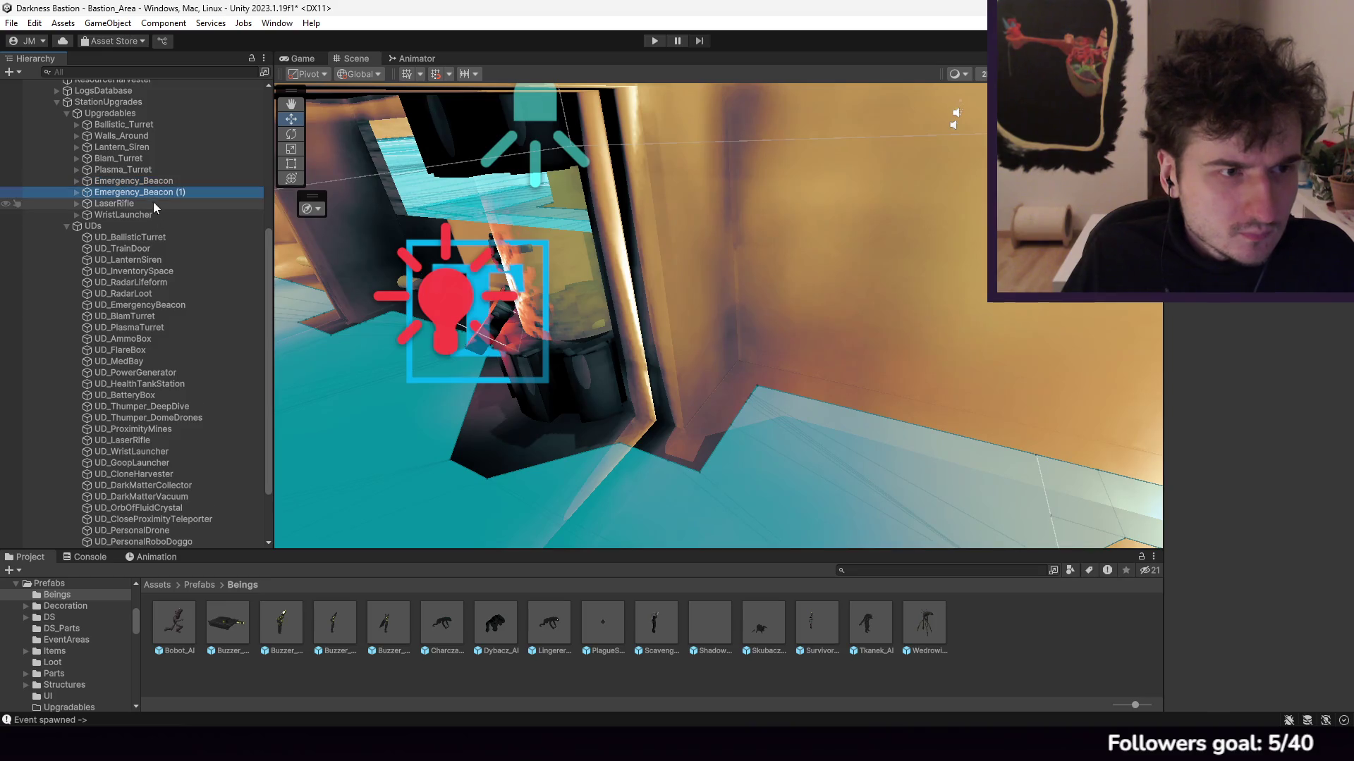
{"action": "left_click_drag", "start_coordinate": [145, 191], "coordinate": [142, 219]}
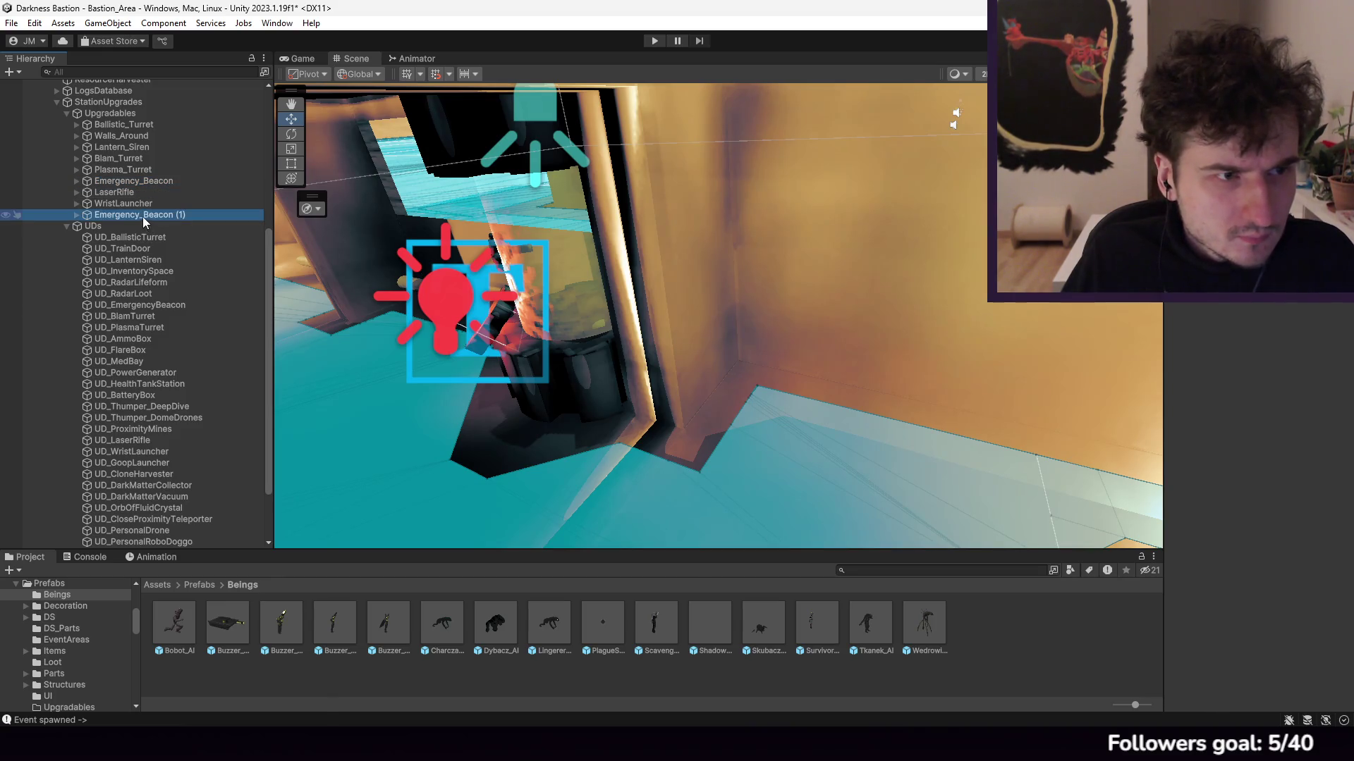
Step: Rename the Emergency_Beacon copy to AmmoBox
{"action": "right_click", "coordinate": [143, 217]}
{"action": "left_click", "coordinate": [206, 240]}
{"action": "type", "text": "AmmoBox"}
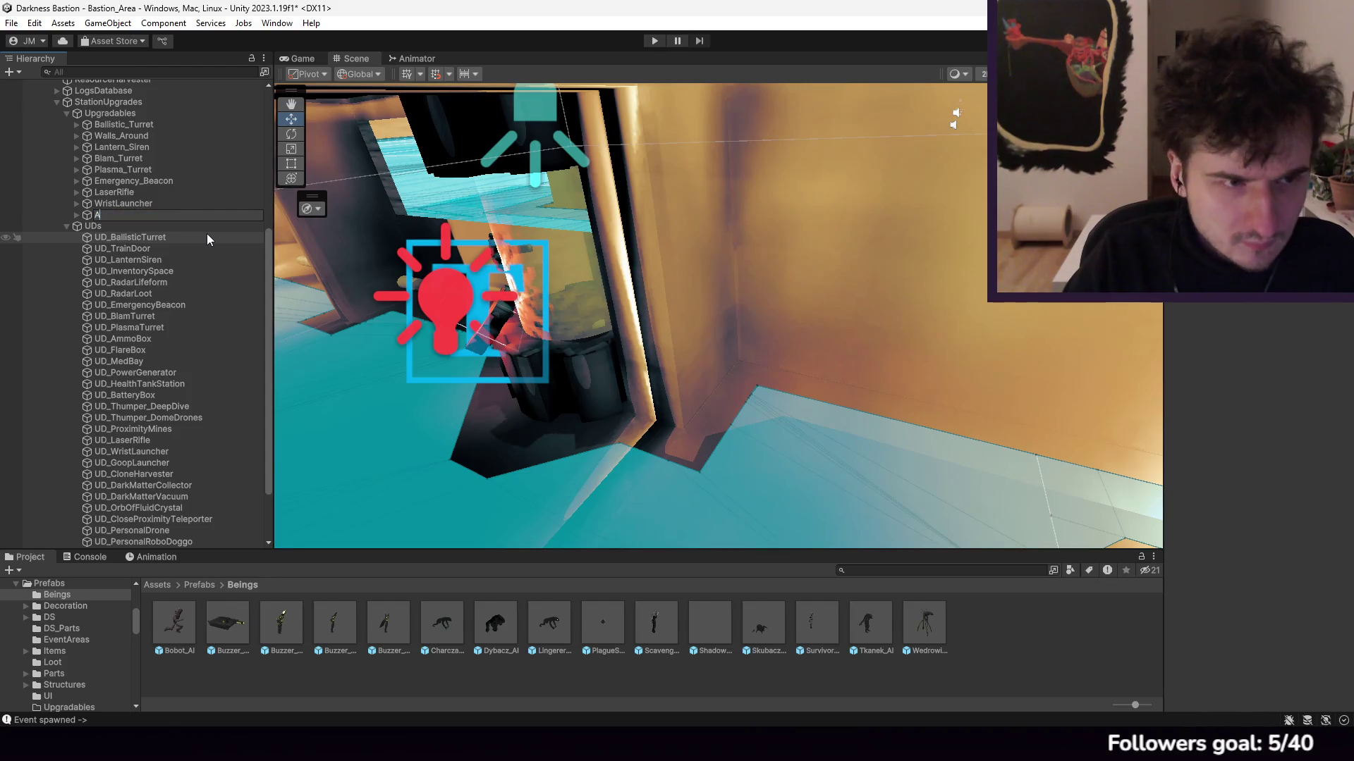
{"action": "key", "text": "Return"}
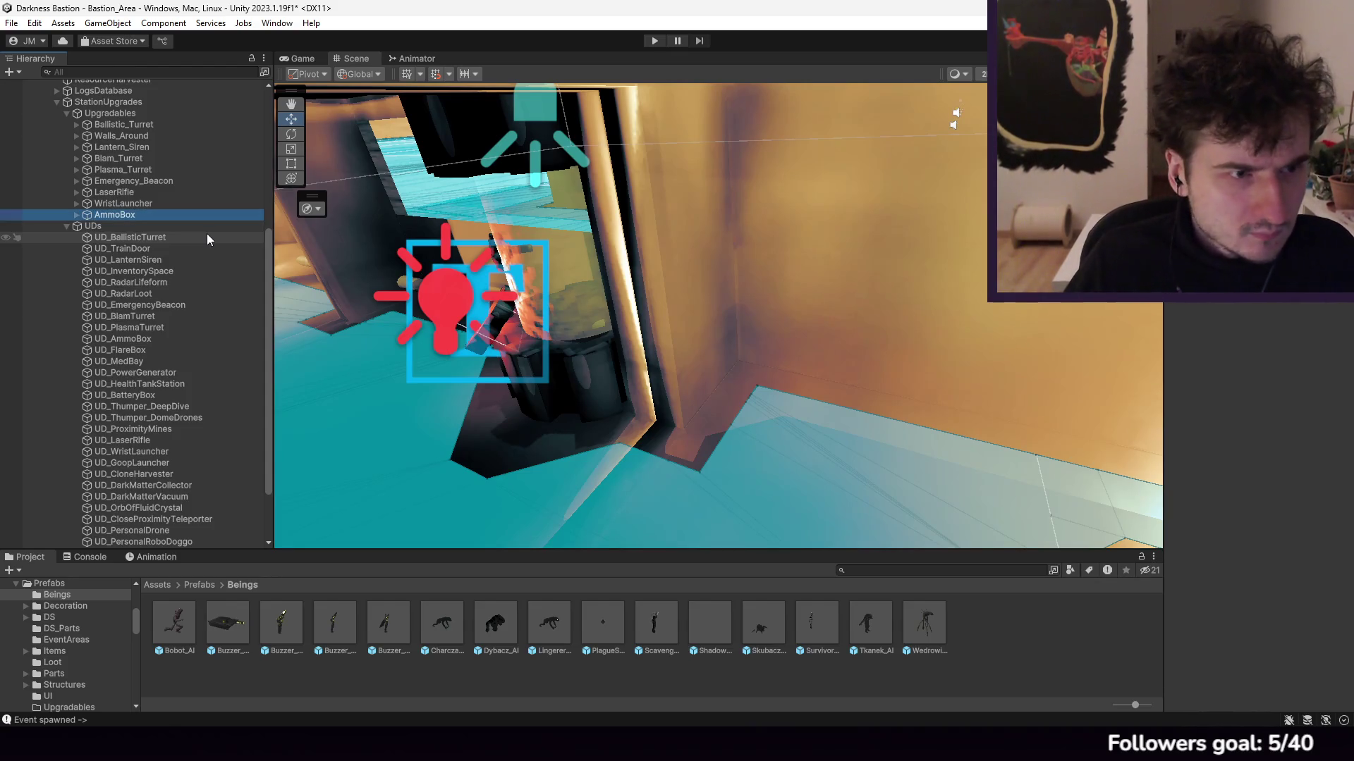
Step: Duplicate AmmoBox and rename the copy to MedBay
{"action": "key", "text": "ctrl+d"}
{"action": "right_click", "coordinate": [134, 226]}
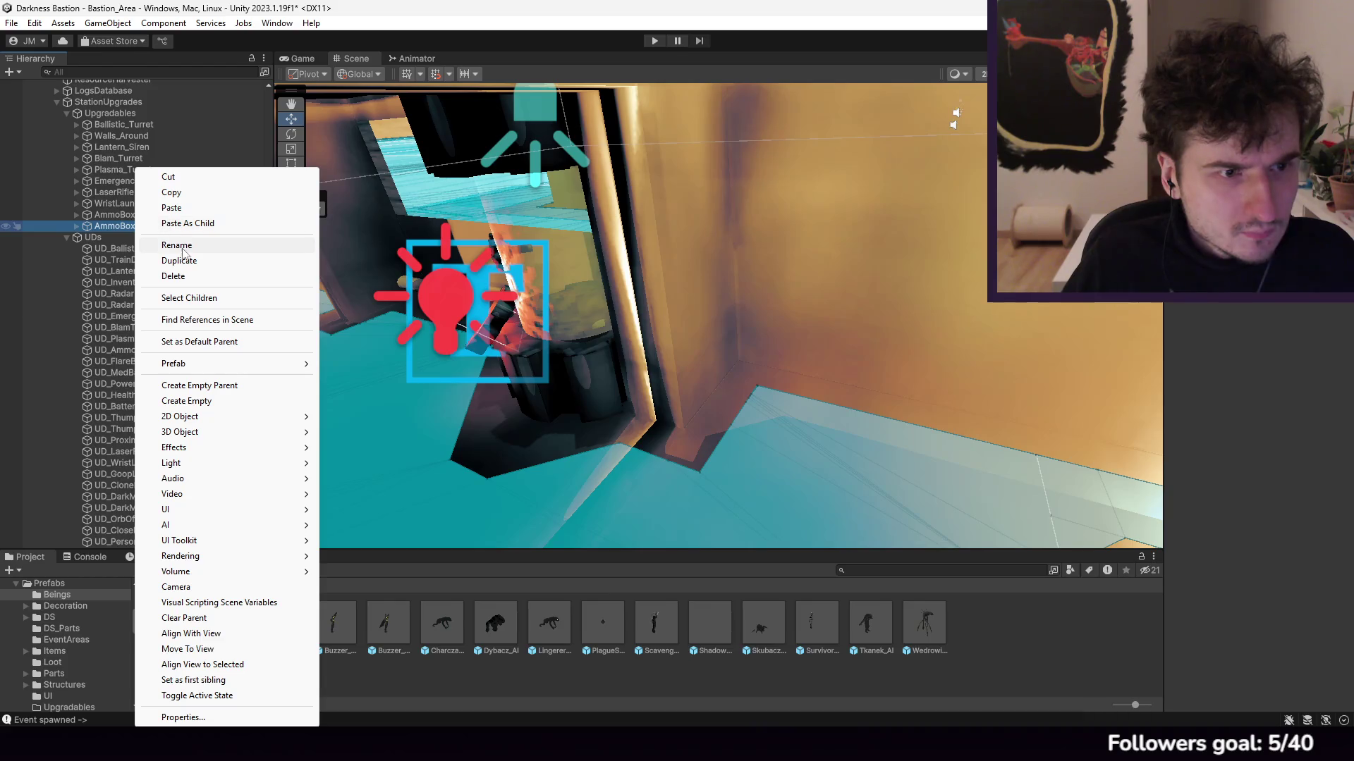
{"action": "left_click", "coordinate": [181, 251]}
{"action": "type", "text": "Med"}
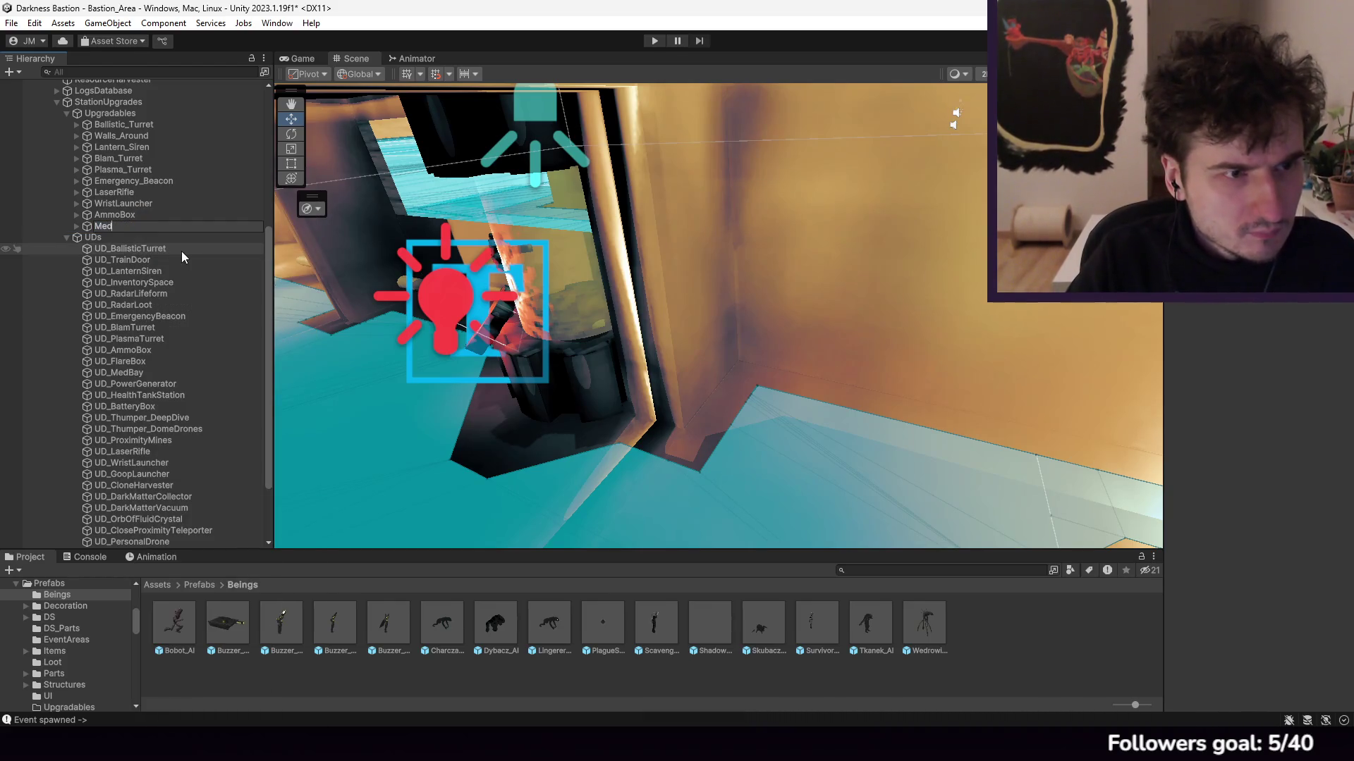
{"action": "type", "text": "Bay"}
{"action": "key", "text": "Return"}
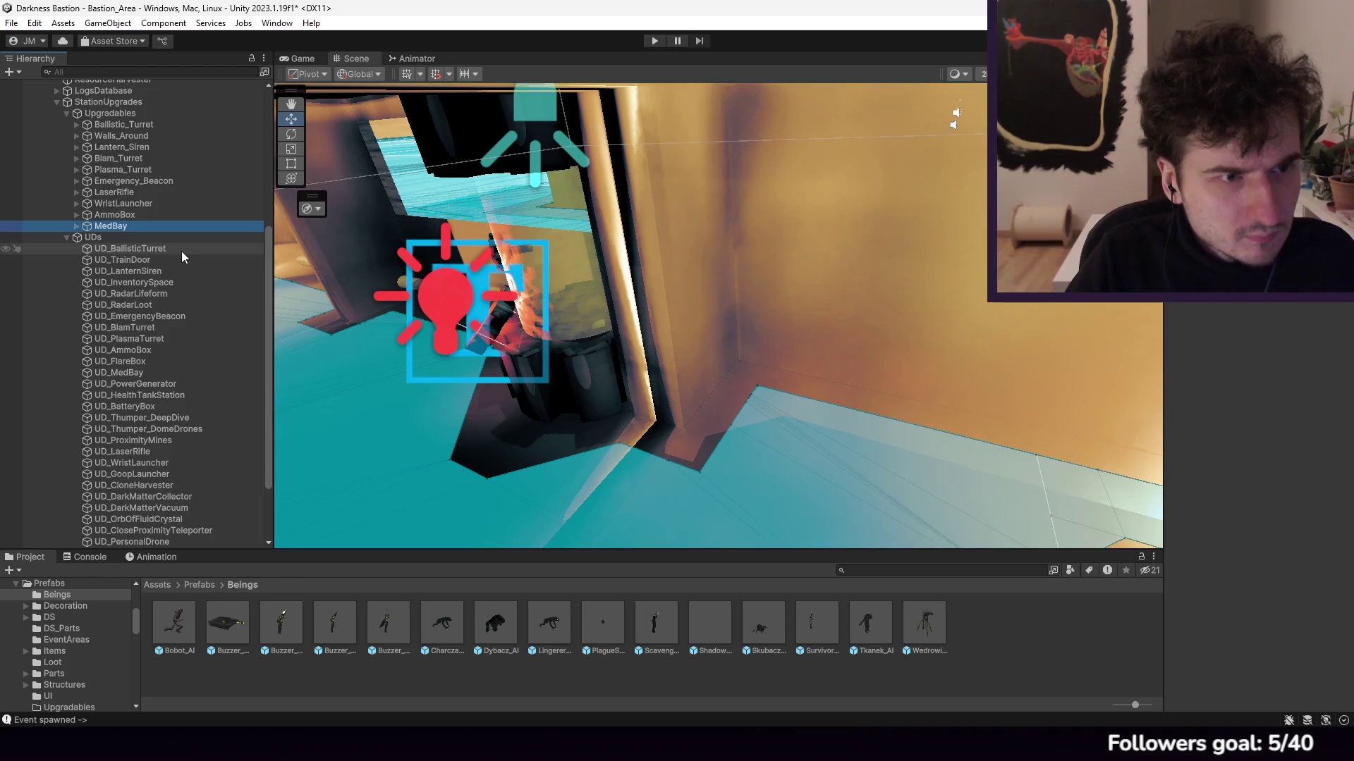
Step: Duplicate MedBay, and add underscores to rename AmmoBox and MedBay to Ammo_Box and Med_Bay
{"action": "key", "text": "ctrl+d"}
{"action": "right_click", "coordinate": [121, 218]}
{"action": "left_click", "coordinate": [140, 231]}
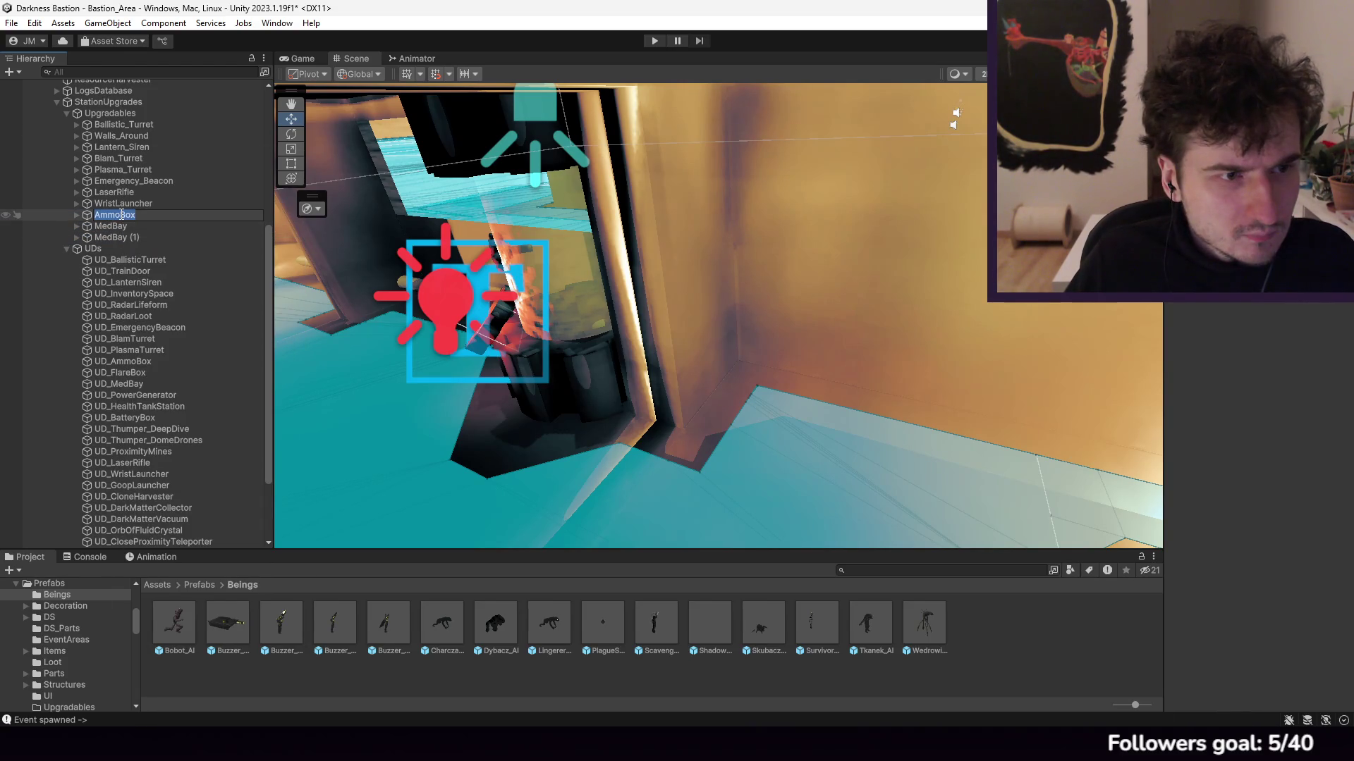
{"action": "type", "text": "_"}
{"action": "key", "text": "Return"}
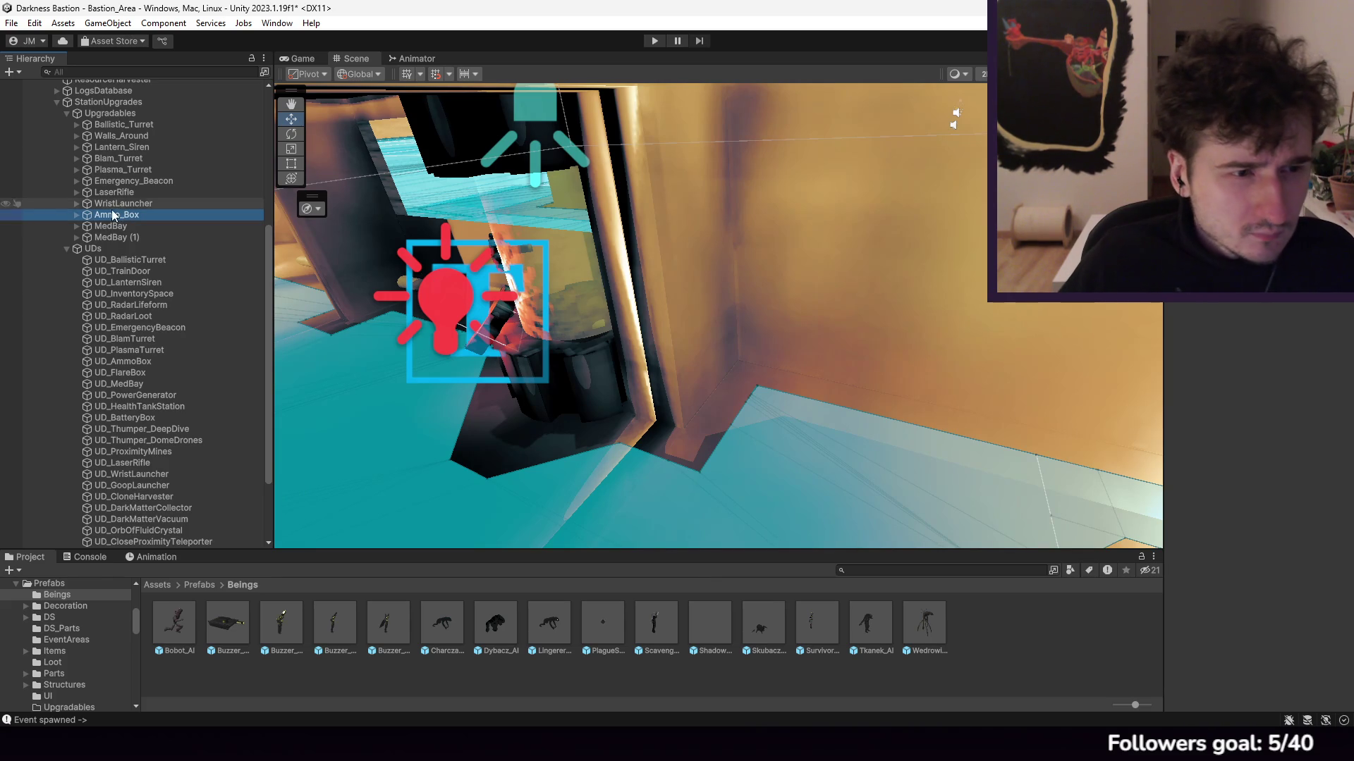
{"action": "left_click", "coordinate": [114, 229]}
{"action": "right_click", "coordinate": [115, 229]}
{"action": "left_click", "coordinate": [140, 231]}
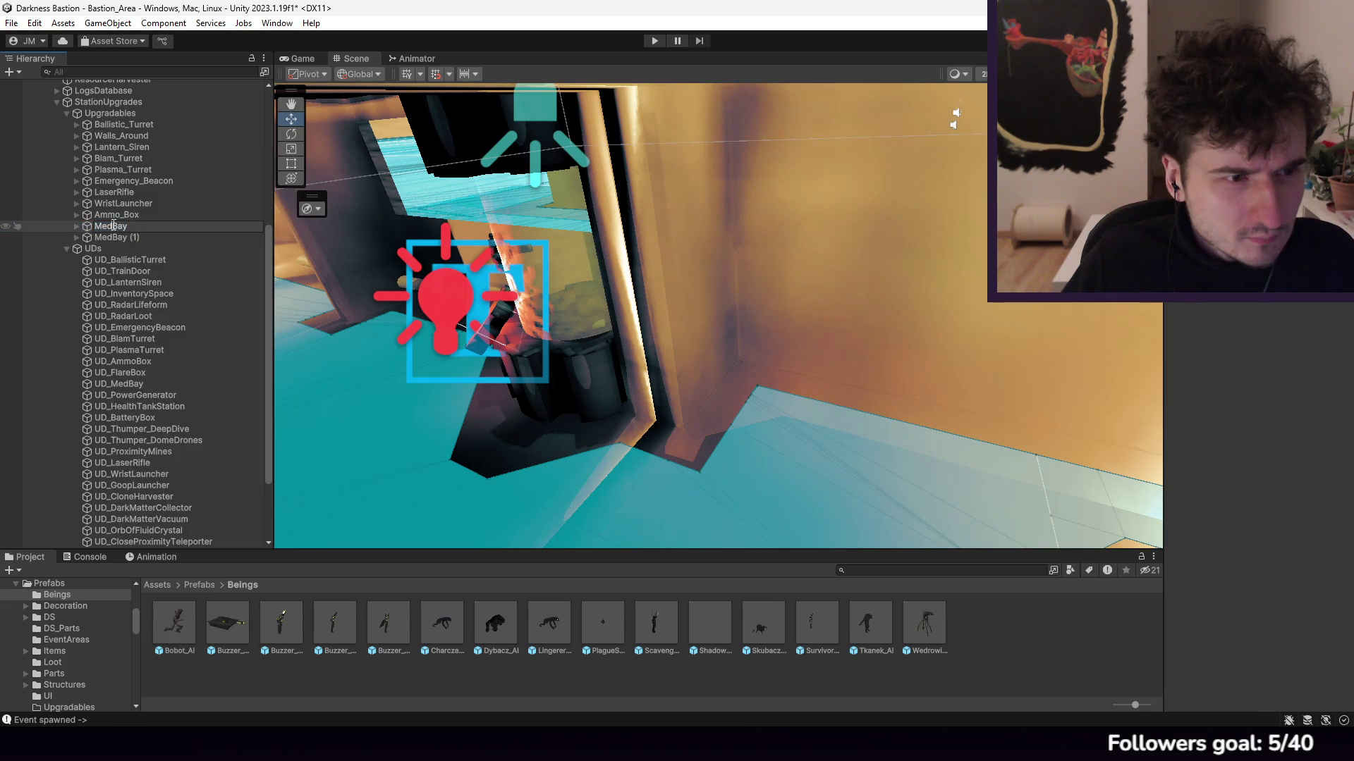
{"action": "type", "text": "_"}
{"action": "key", "text": "Return"}
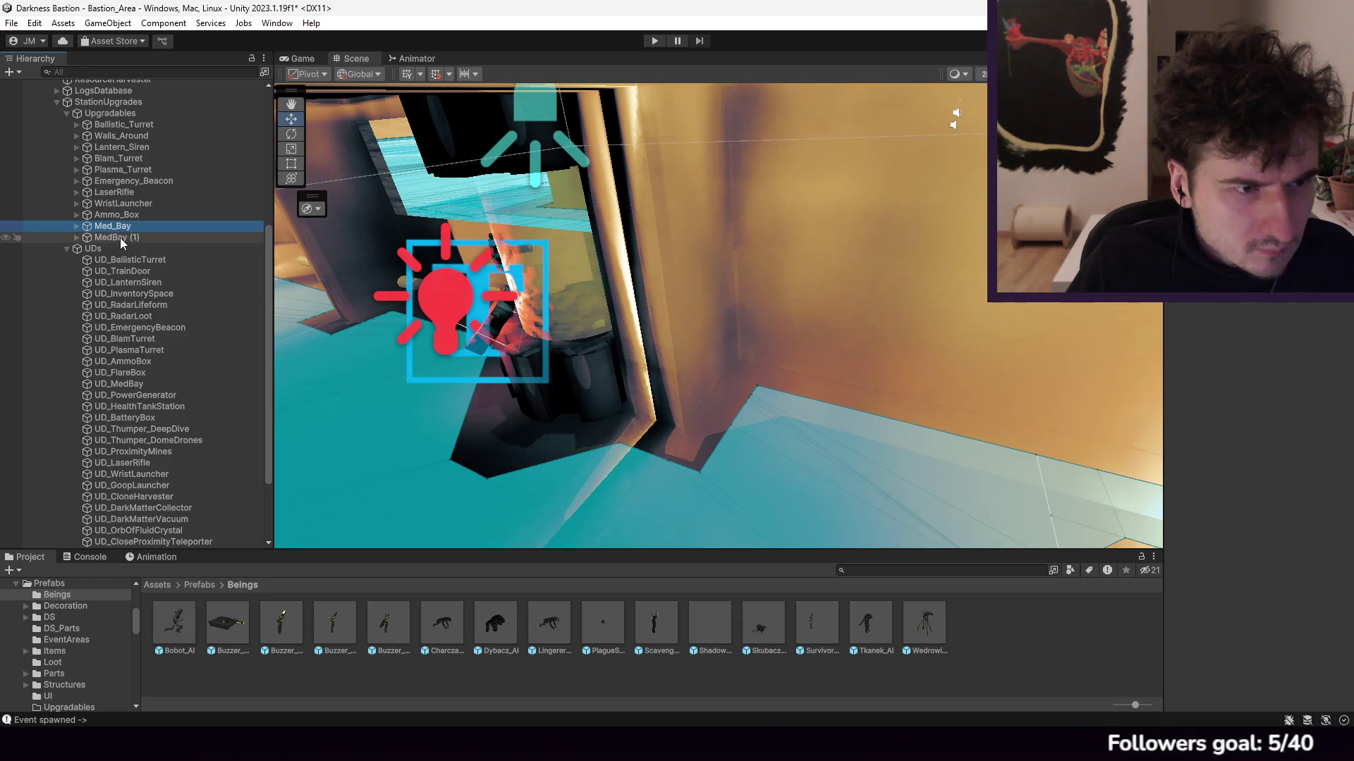
Step: Rename the MedBay (1) copy to Power_Generator
{"action": "left_click", "coordinate": [121, 239]}
{"action": "right_click", "coordinate": [121, 239]}
{"action": "left_click", "coordinate": [166, 243]}
{"action": "type", "text": "Power_Gene"}
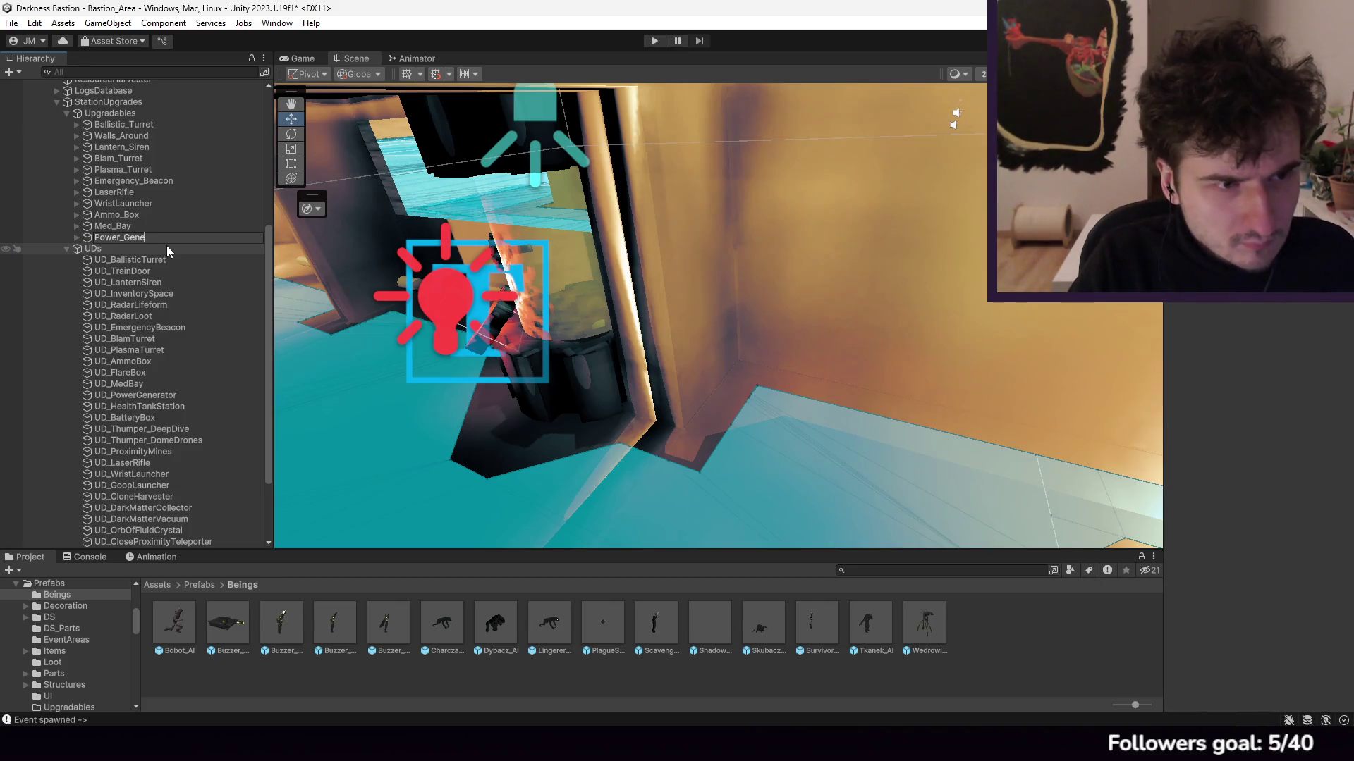
{"action": "type", "text": "rator"}
{"action": "key", "text": "Return"}
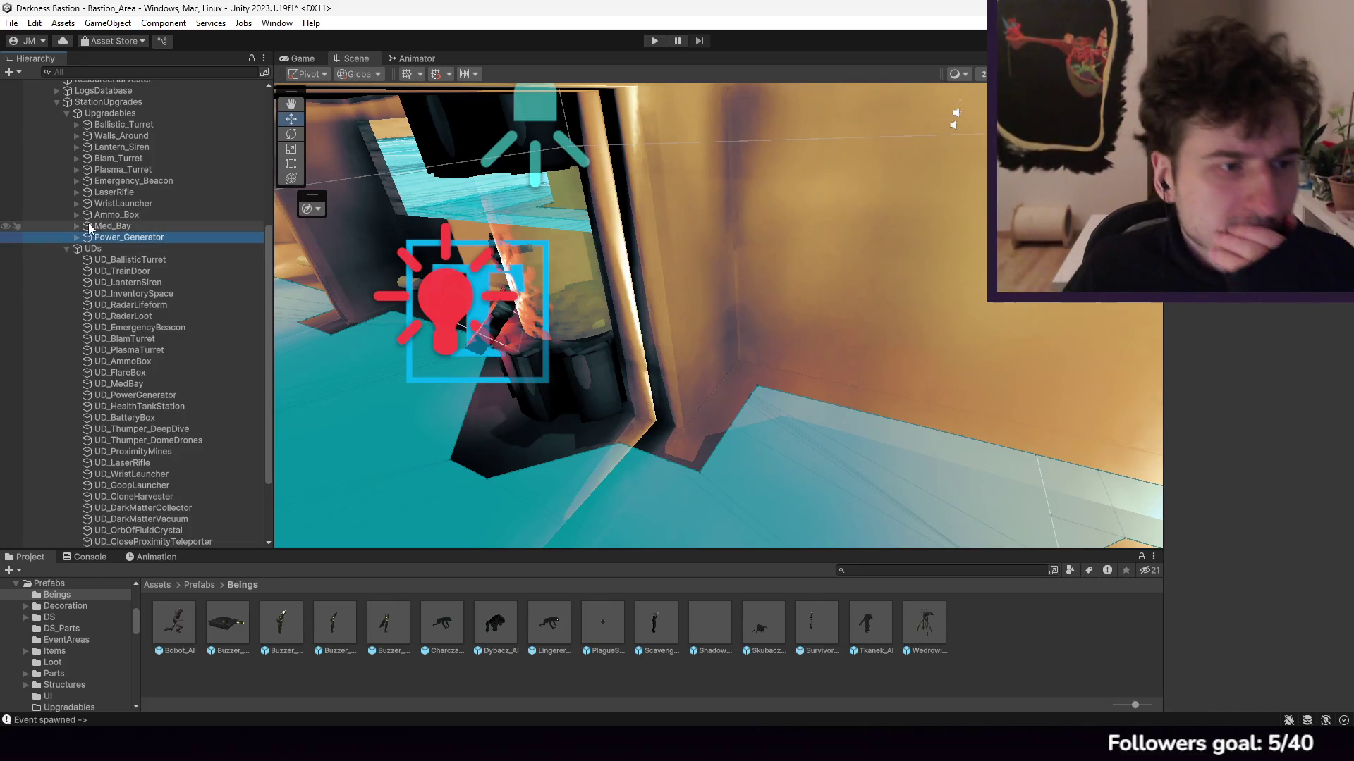
Step: Expand Ammo_Box, Power_Generator and Med_Bay to show their levels, then select StationUpgrades
{"action": "left_click", "coordinate": [76, 216]}
{"action": "left_click", "coordinate": [77, 282]}
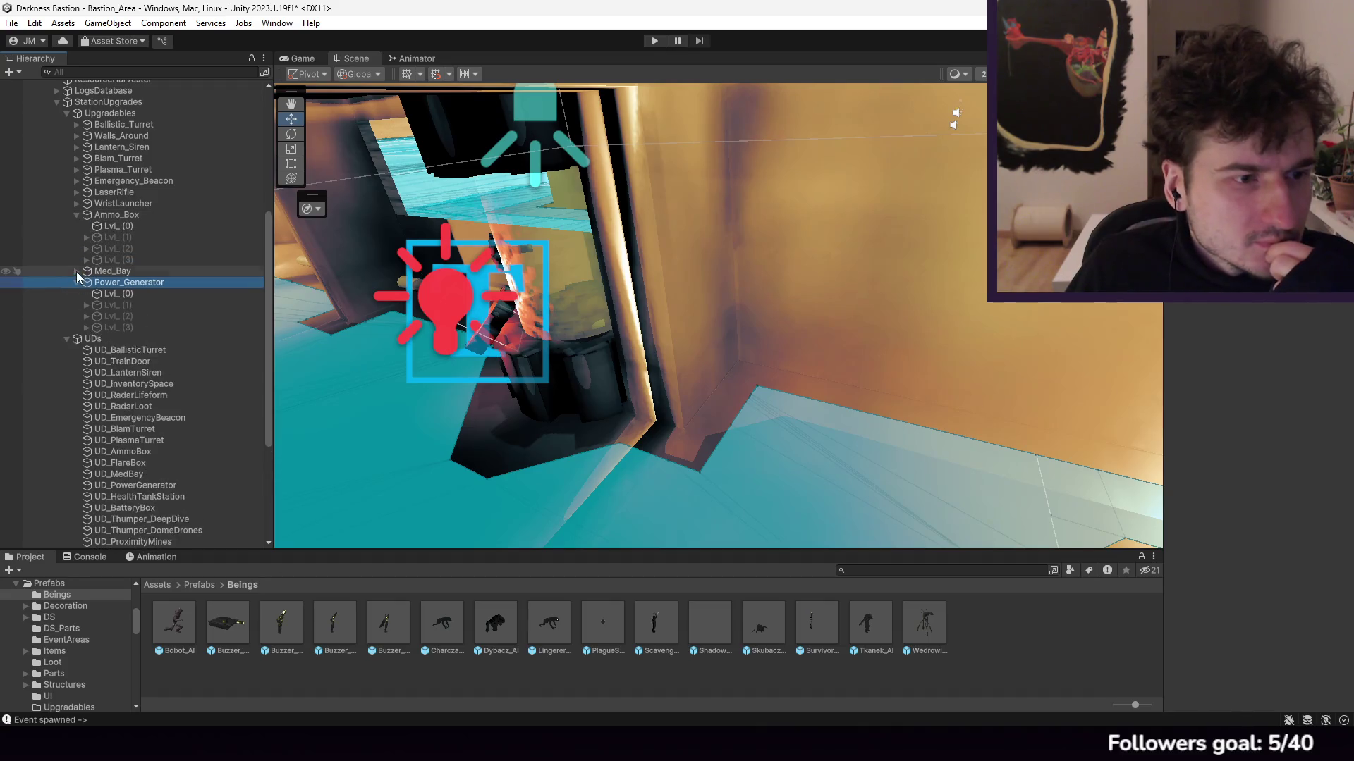
{"action": "left_click", "coordinate": [77, 272]}
{"action": "left_click", "coordinate": [130, 215]}
{"action": "scroll", "coordinate": [123, 191], "scroll_direction": "up", "scroll_amount": 3}
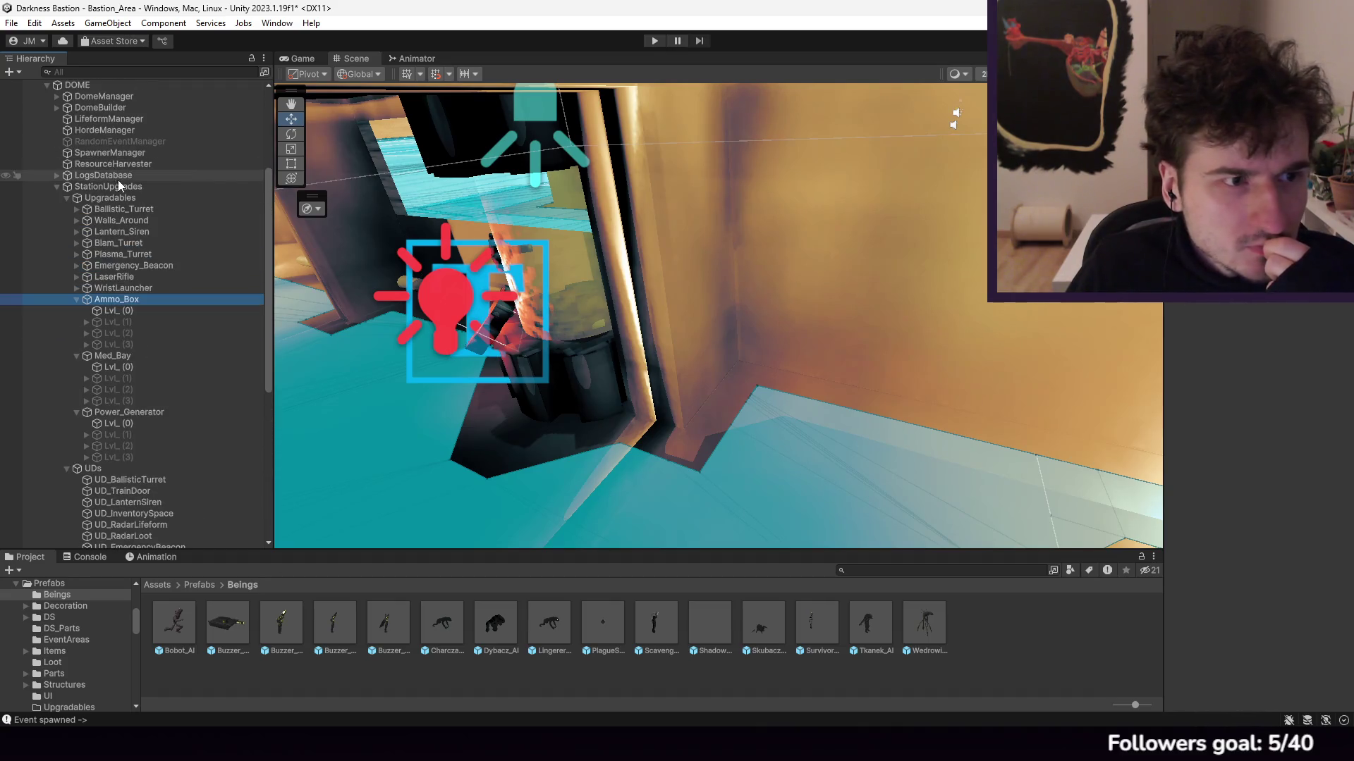
{"action": "left_click", "coordinate": [116, 187]}
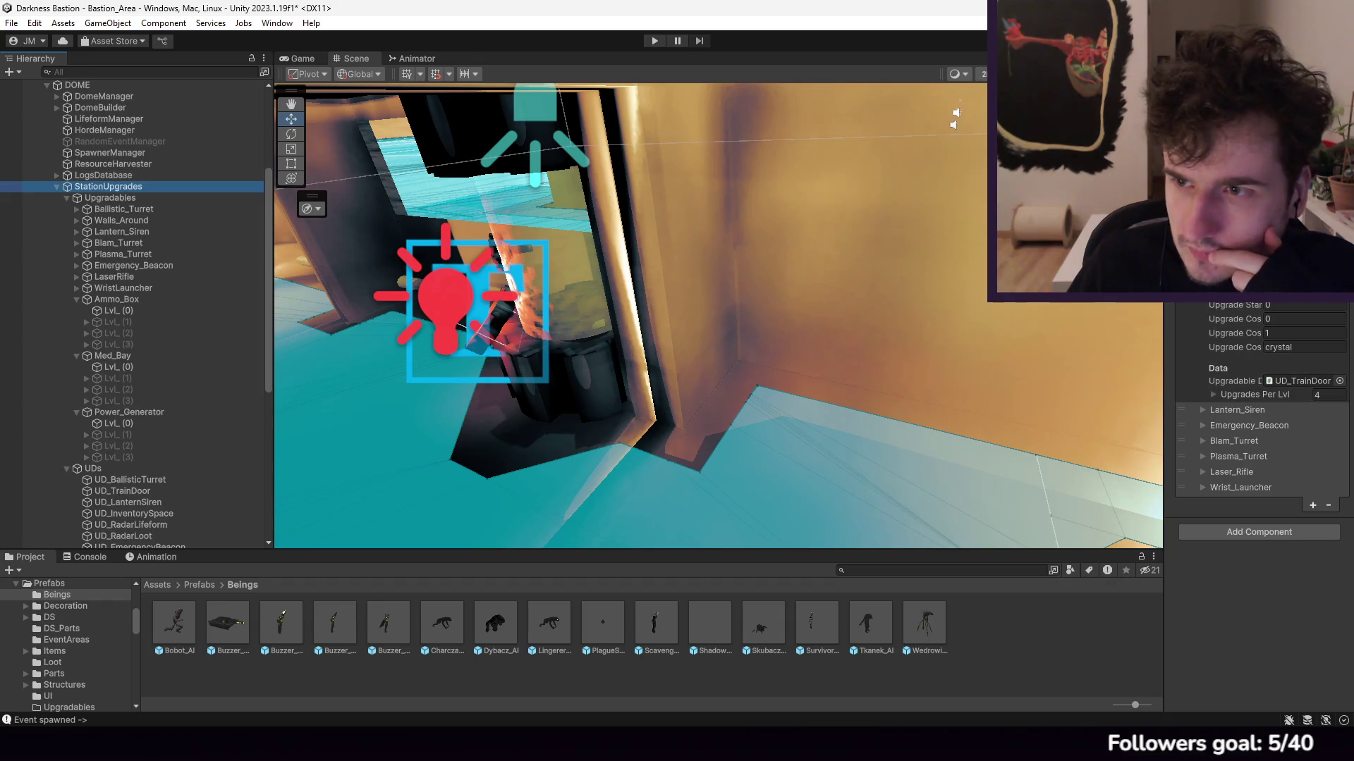
Step: Add a new element to the upgrades list and name it Ammo_Box
{"action": "scroll", "coordinate": [1262, 423], "scroll_direction": "down", "scroll_amount": 5}
{"action": "left_click", "coordinate": [1313, 353]}
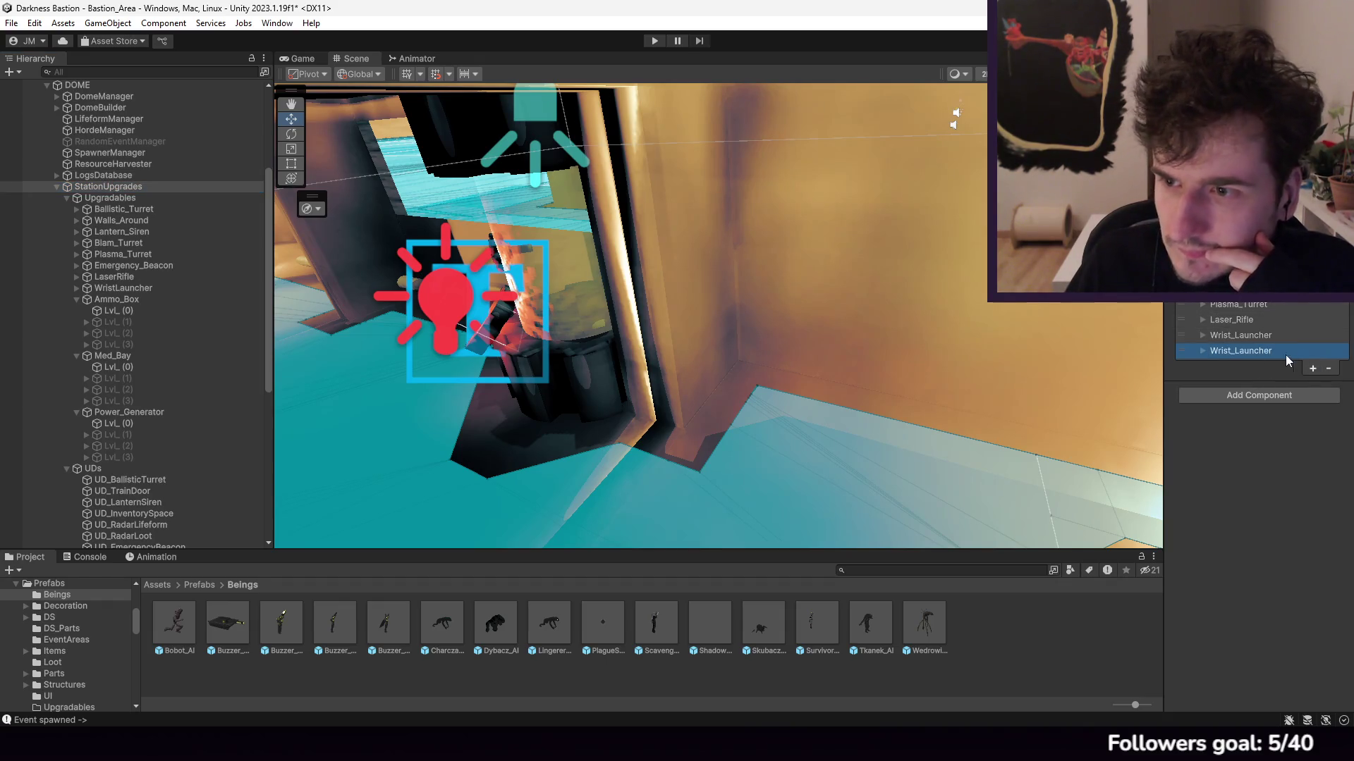
{"action": "left_click", "coordinate": [1221, 349]}
{"action": "left_click", "coordinate": [1296, 365]}
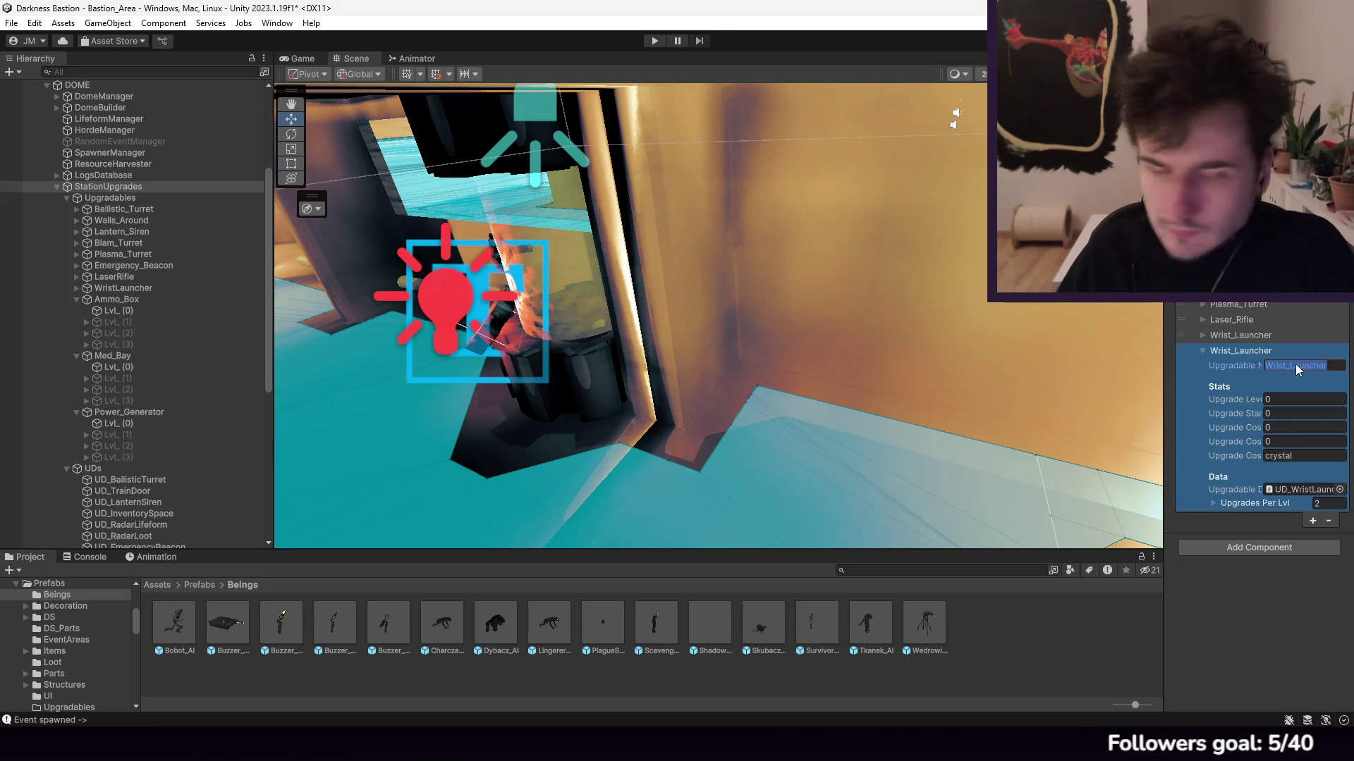
{"action": "type", "text": "Ammop"}
{"action": "key", "text": "BackSpace"}
{"action": "type", "text": "_Box"}
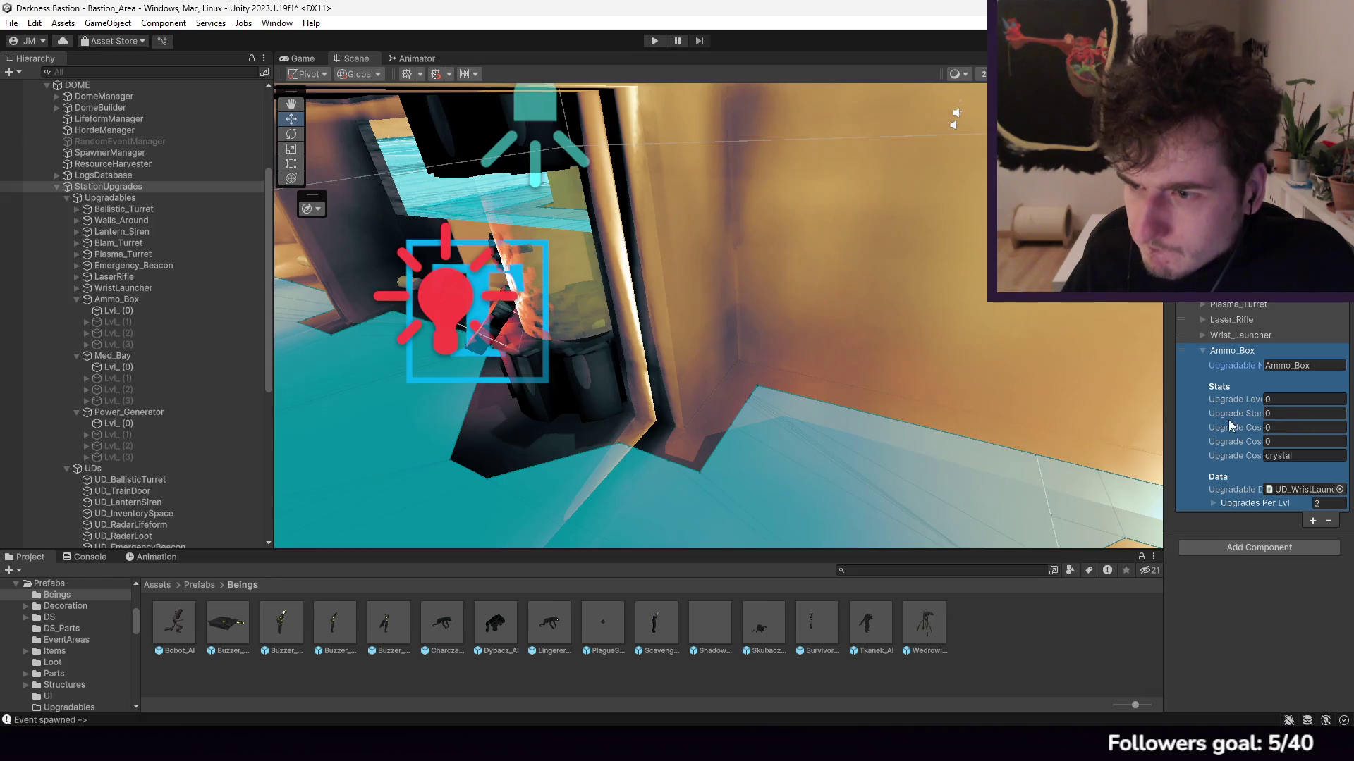
Step: Set Ammo_Box's cost increase, link UD_AmmoBox as its Upgradable Data, and collapse the entry
{"action": "left_click_drag", "start_coordinate": [1163, 393], "coordinate": [984, 390]}
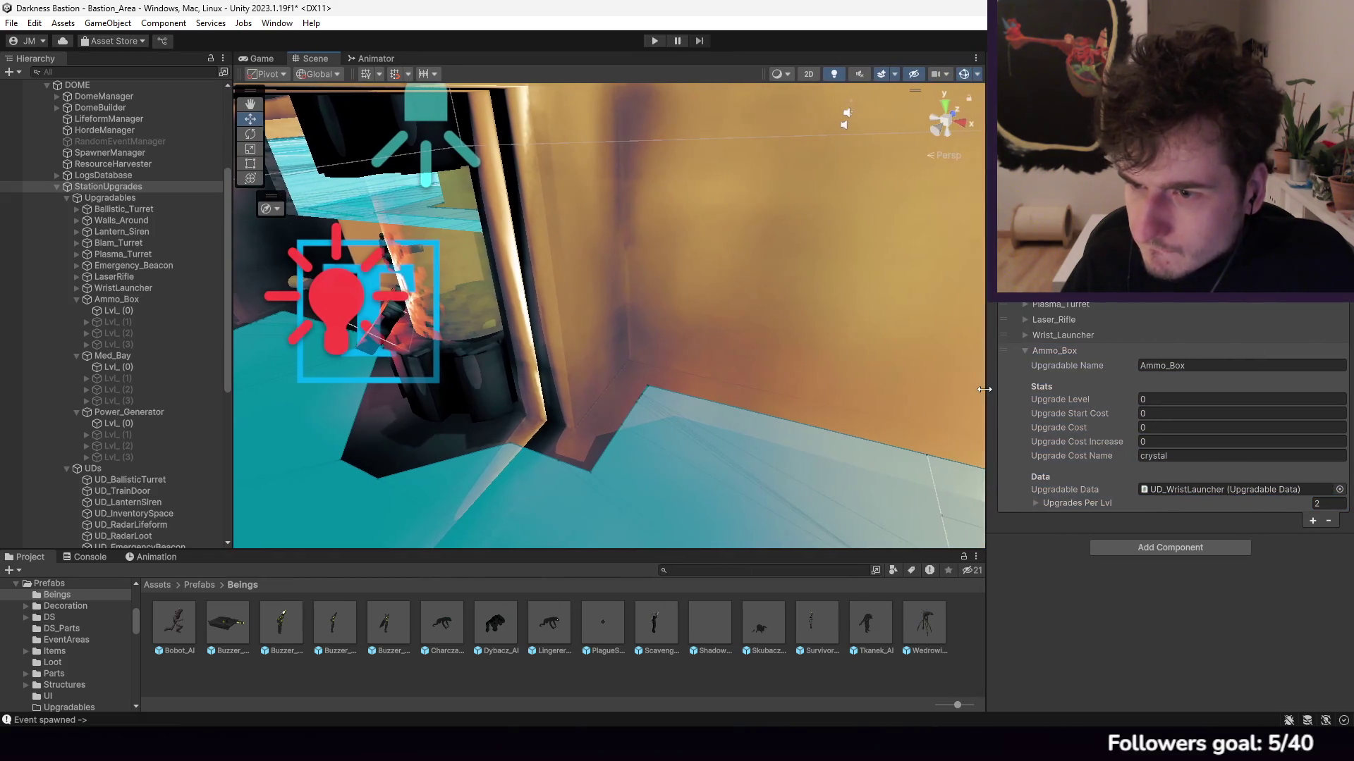
{"action": "left_click", "coordinate": [1060, 340]}
{"action": "left_click", "coordinate": [1061, 340]}
{"action": "left_click", "coordinate": [1055, 304]}
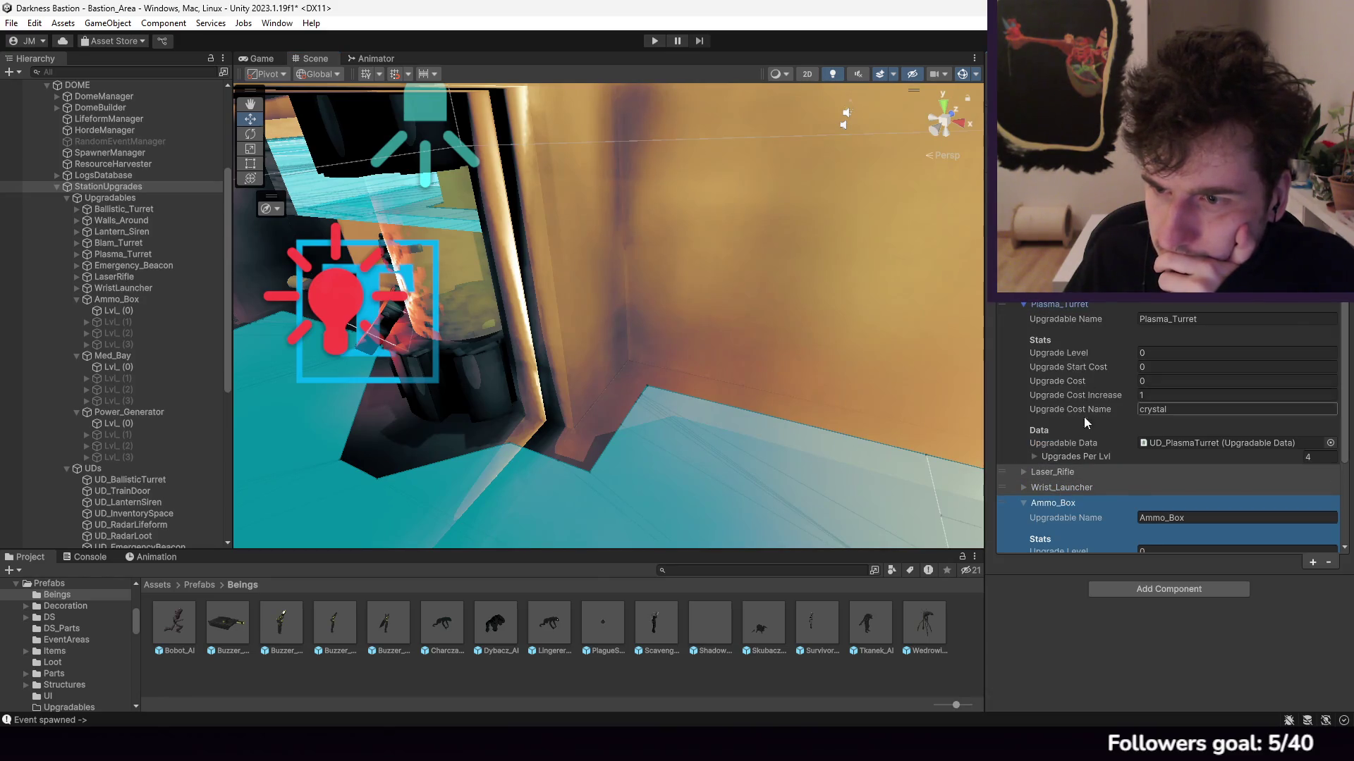
{"action": "scroll", "coordinate": [1089, 423], "scroll_direction": "down", "scroll_amount": 3}
{"action": "left_click", "coordinate": [1158, 485]}
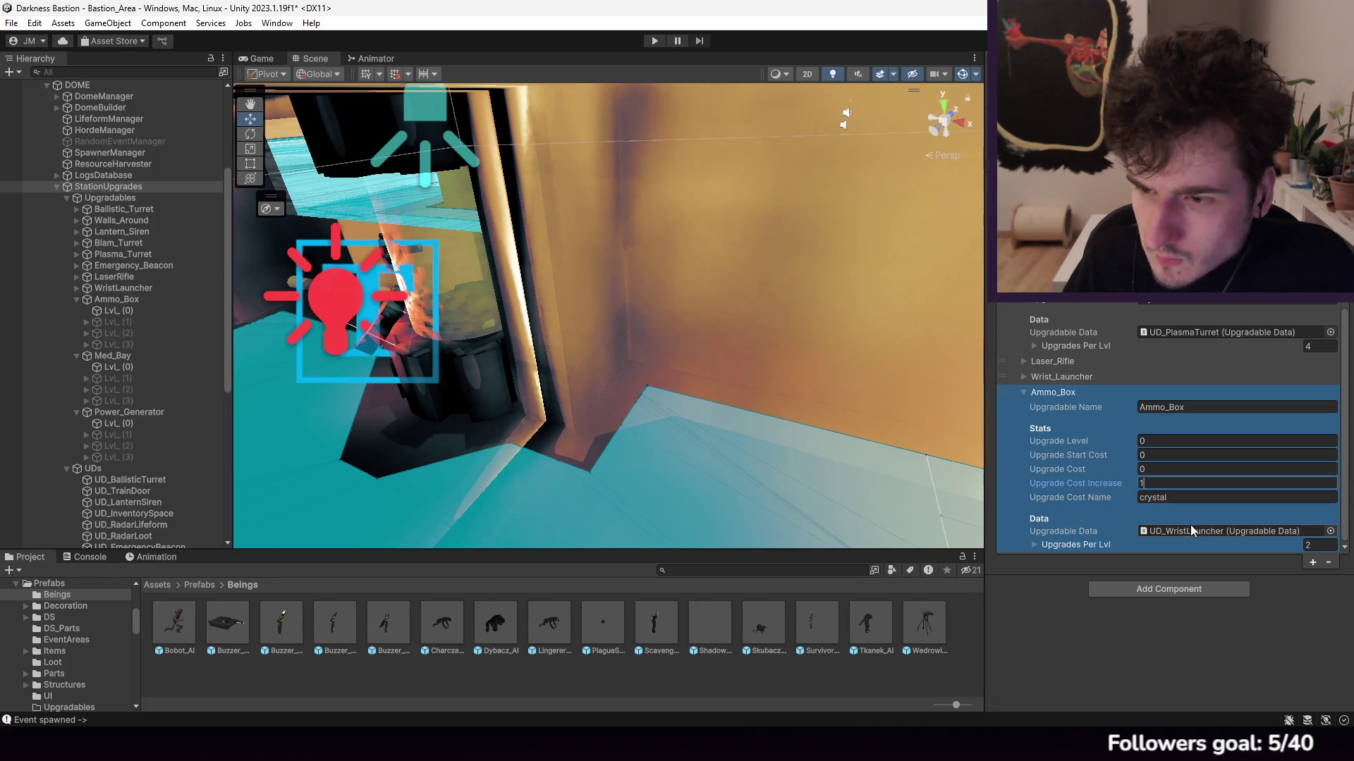
{"action": "left_click", "coordinate": [1229, 531]}
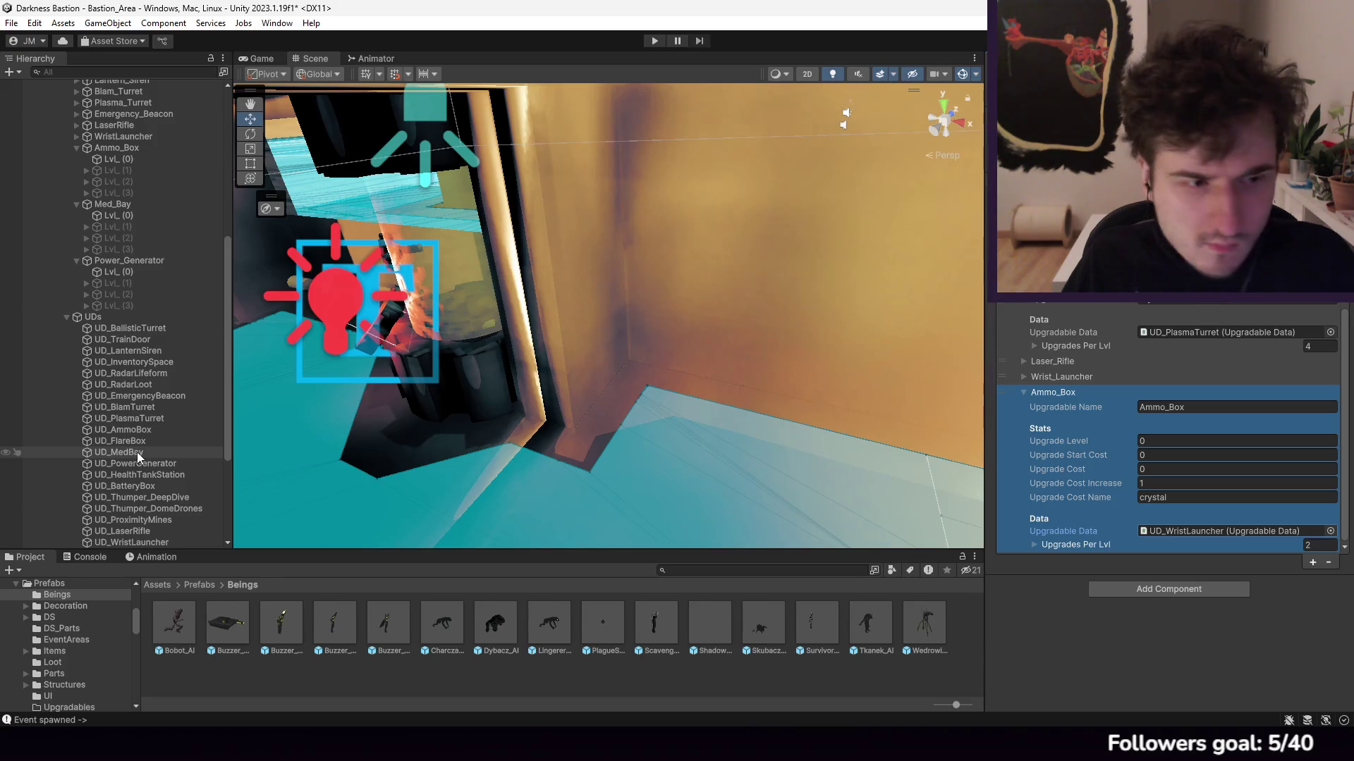
{"action": "left_click_drag", "start_coordinate": [137, 445], "coordinate": [1192, 531]}
{"action": "left_click", "coordinate": [1051, 393]}
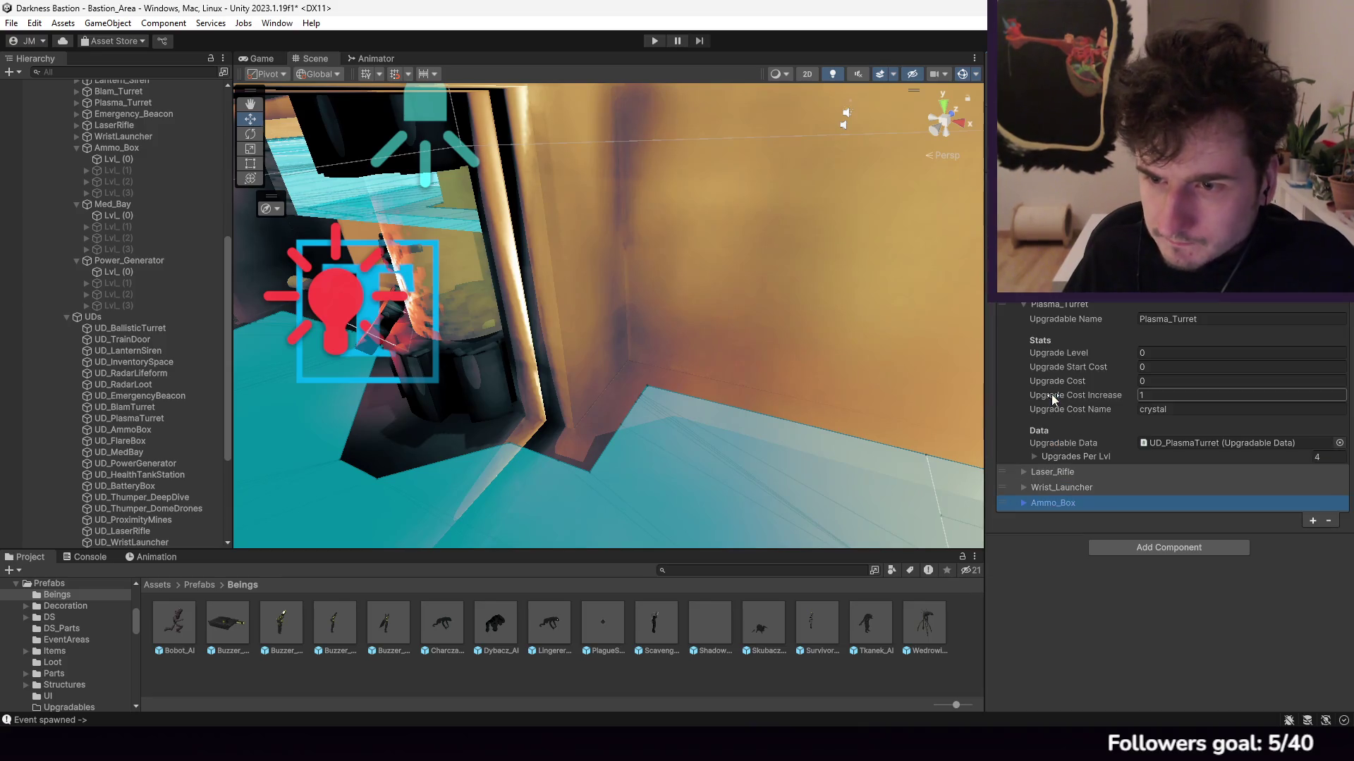
Step: Add a duplicate Ammo_Box entry and set its Upgradable Data to UD_FlareBox
{"action": "left_click", "coordinate": [1311, 520]}
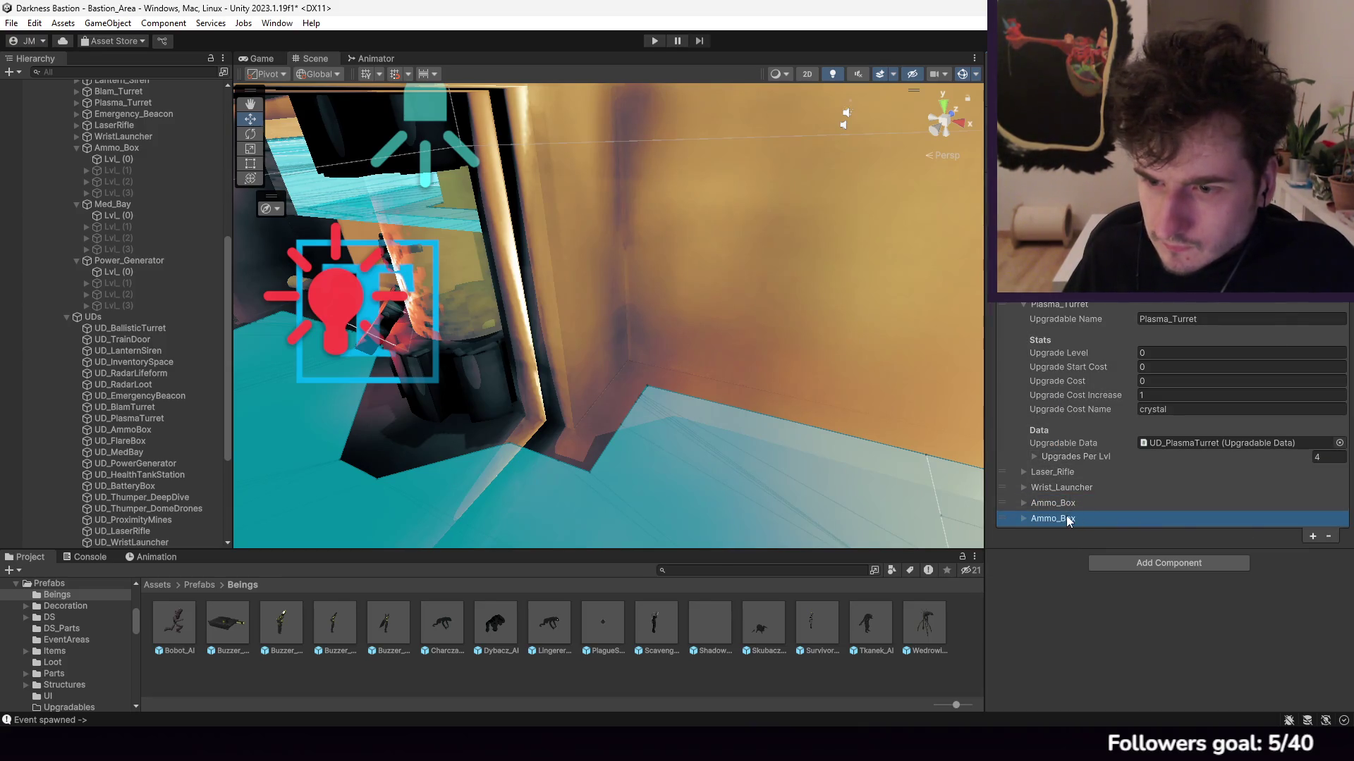
{"action": "left_click", "coordinate": [1066, 515]}
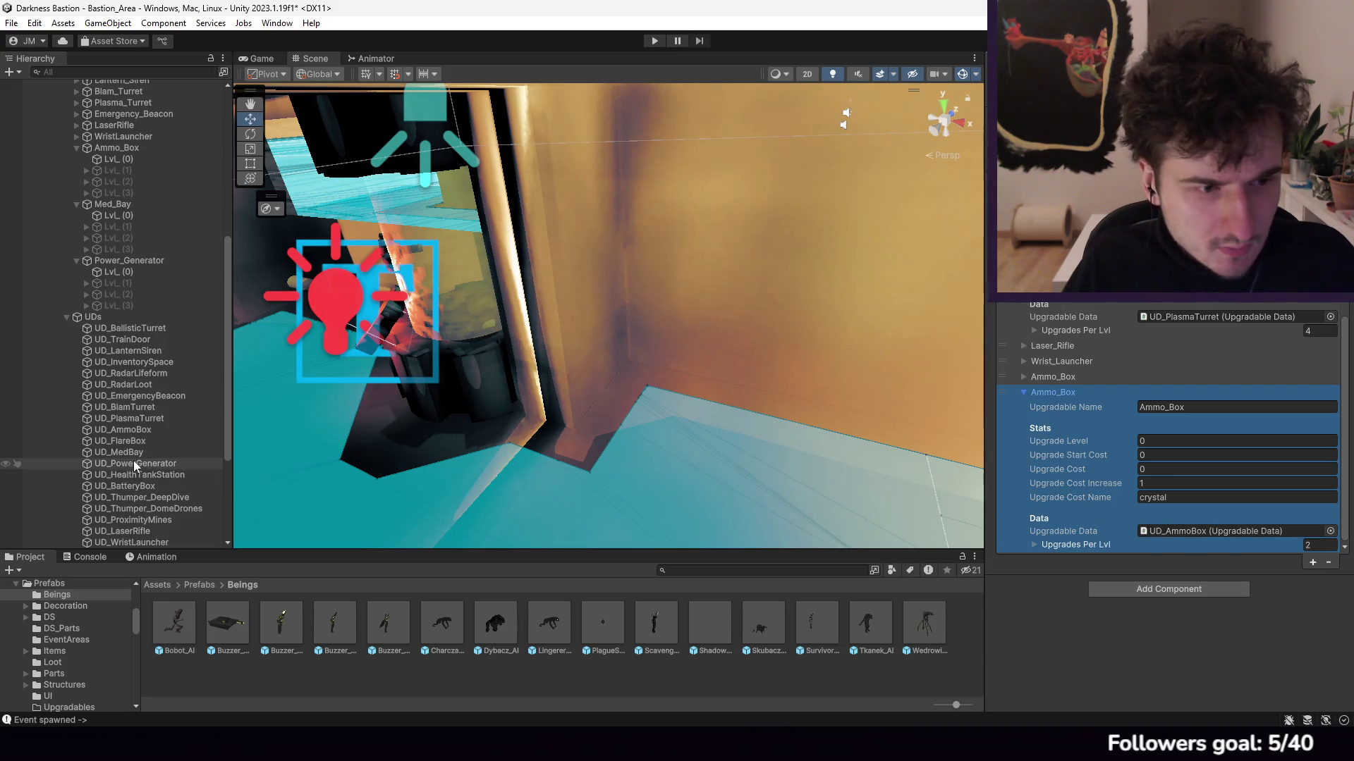
{"action": "mouse_move", "coordinate": [130, 442]}
{"action": "left_mouse_down"}
{"action": "mouse_move", "coordinate": [1232, 535]}
{"action": "mouse_move", "coordinate": [1222, 527]}
{"action": "left_mouse_up"}
{"action": "left_click", "coordinate": [1309, 564]}
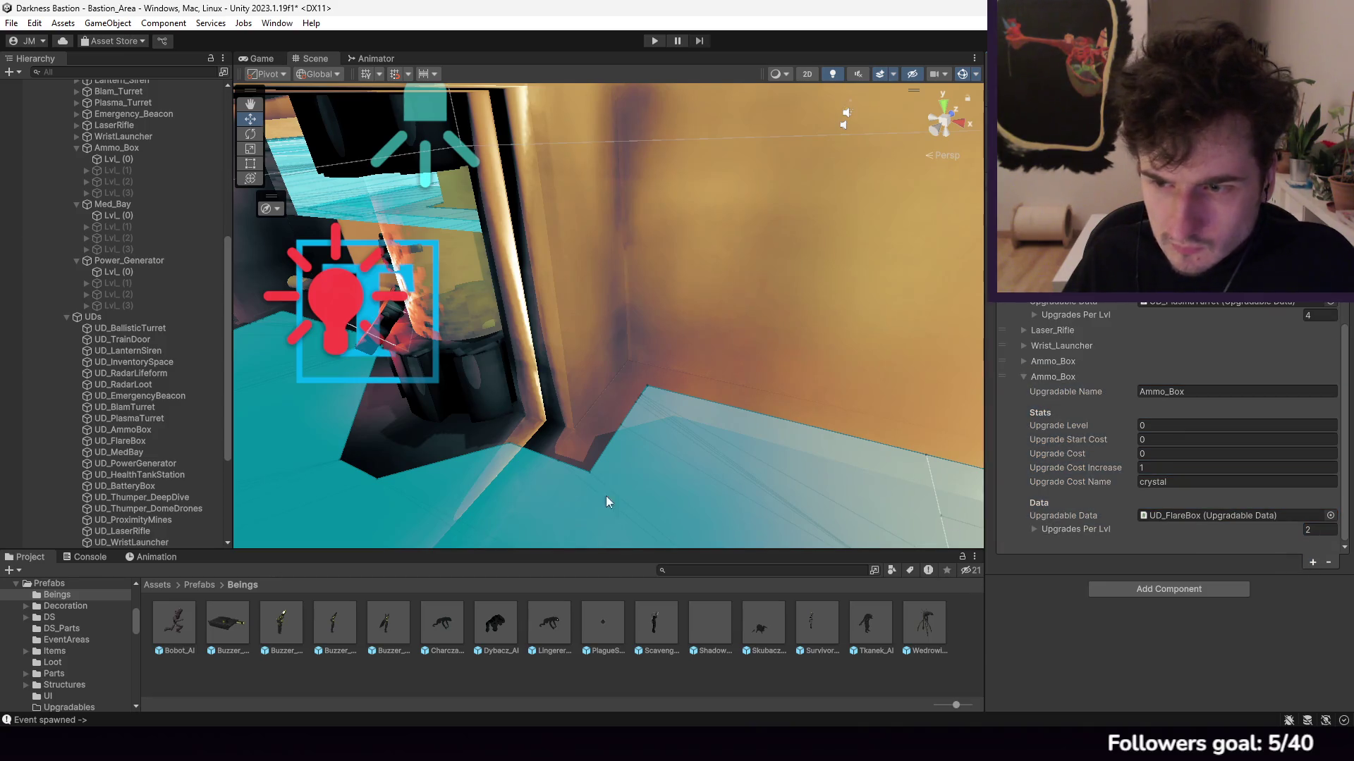
Step: Add a third entry linked to UD_MedBay, name it Med_Bay, then add another entry
{"action": "left_click", "coordinate": [1041, 376]}
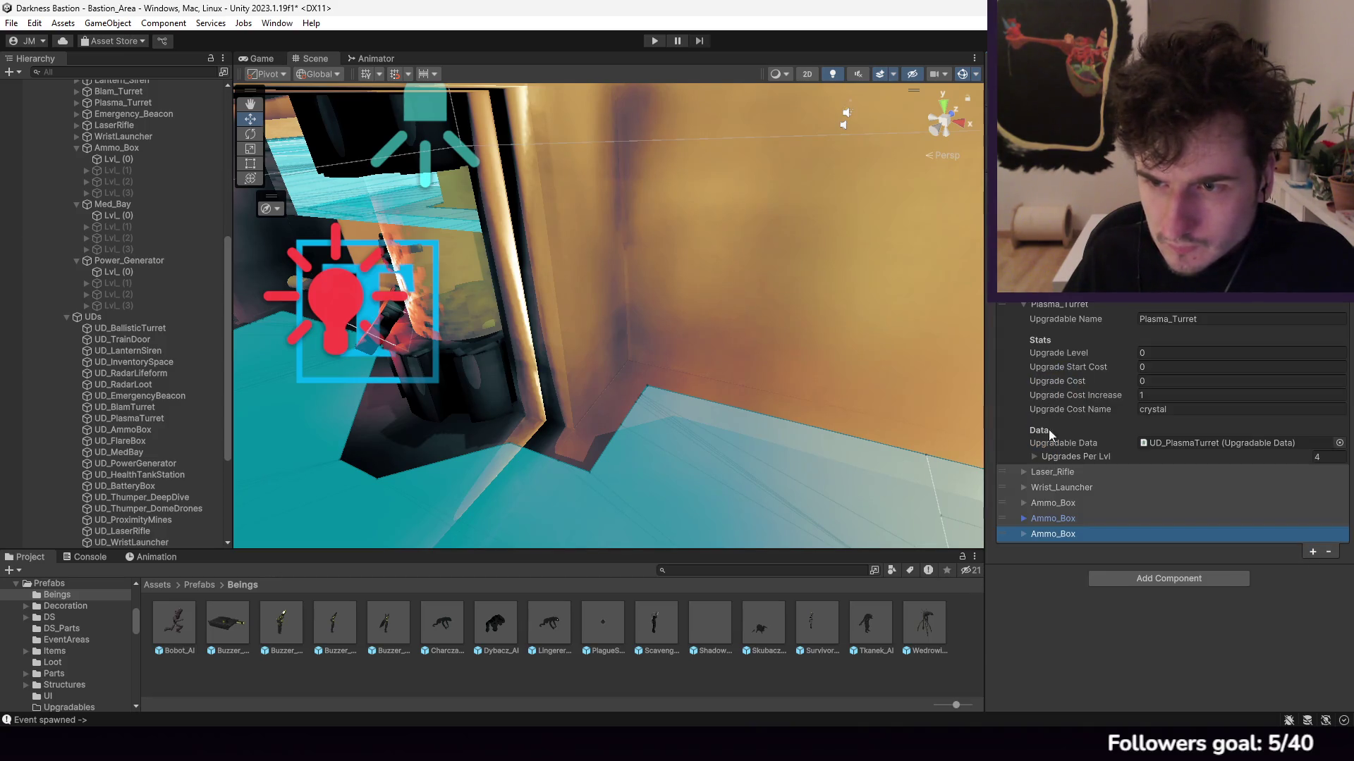
{"action": "scroll", "coordinate": [1148, 519], "scroll_direction": "down", "scroll_amount": 3}
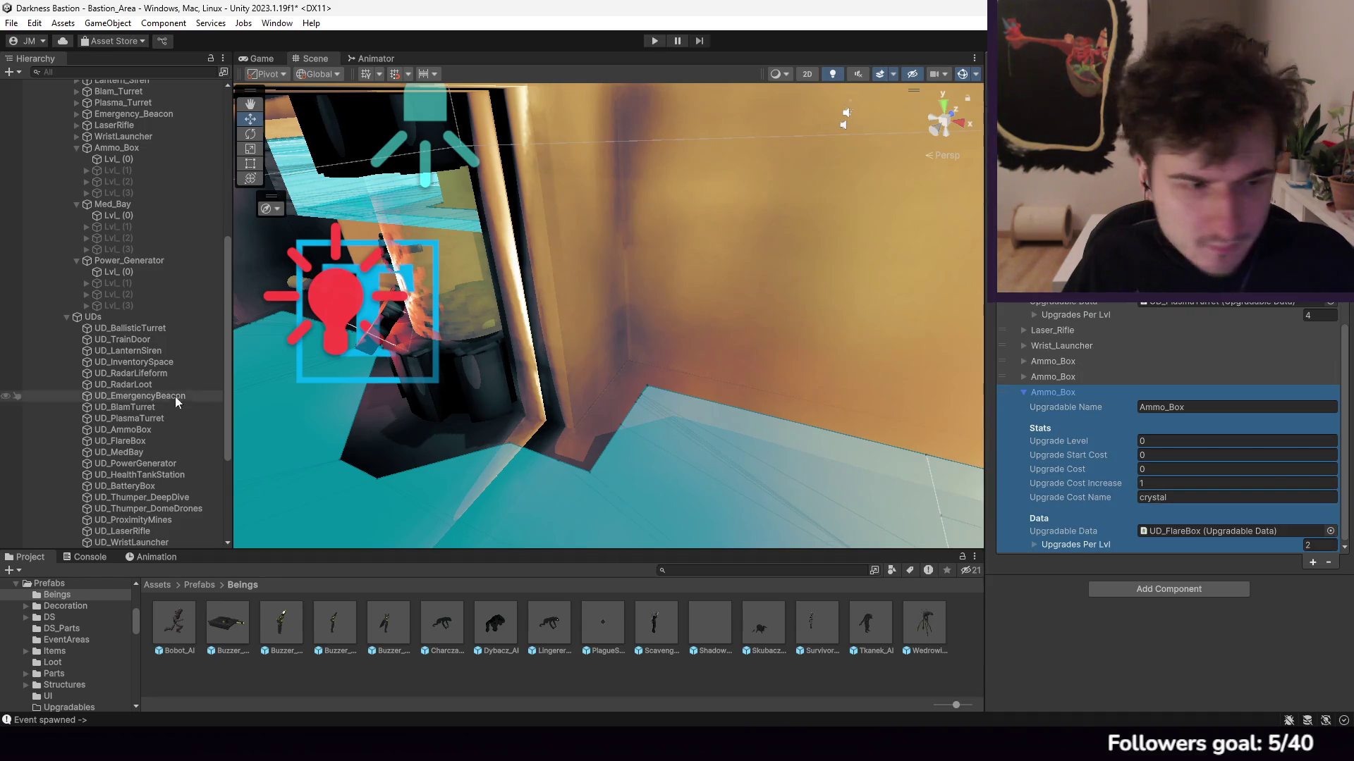
{"action": "left_click_drag", "start_coordinate": [128, 451], "coordinate": [1196, 530]}
{"action": "left_click", "coordinate": [1197, 408]}
{"action": "type", "text": "Med"}
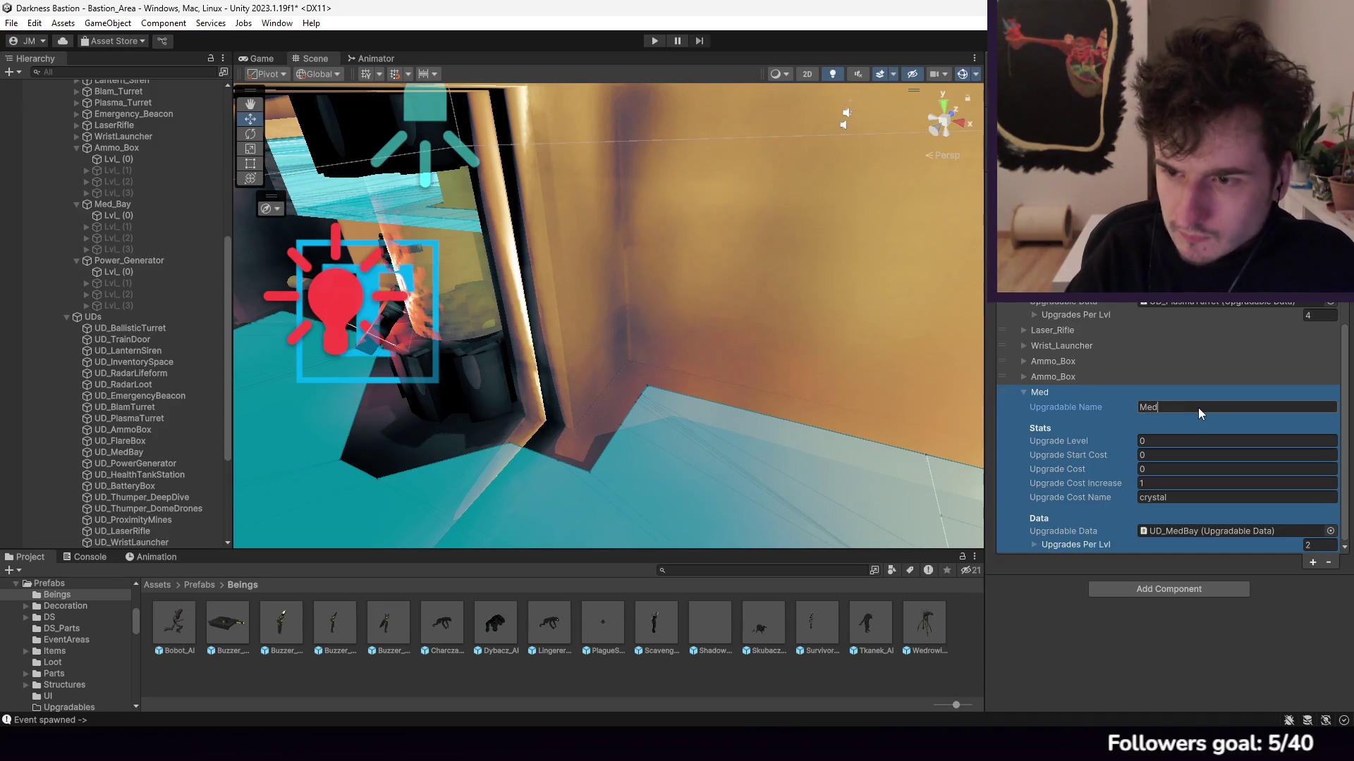
{"action": "type", "text": "_Bay"}
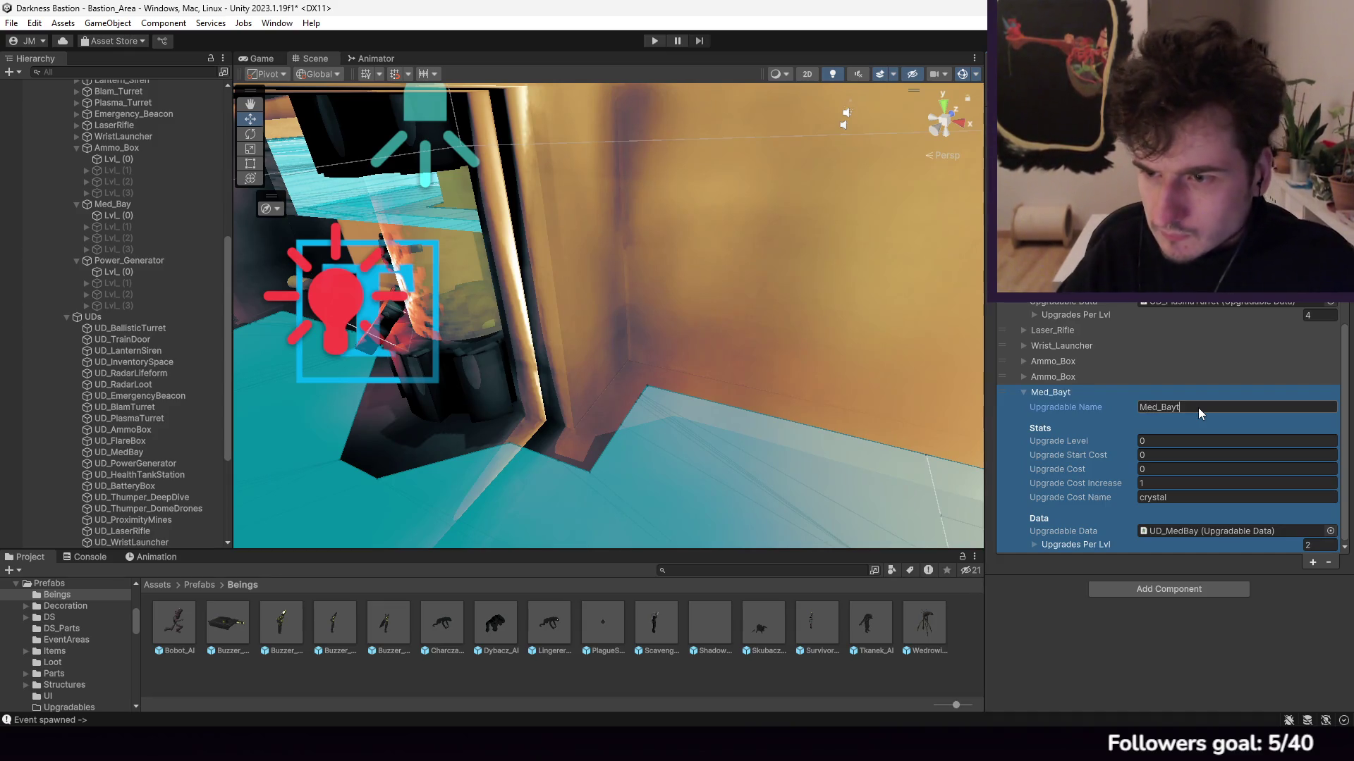
{"action": "left_click", "coordinate": [1199, 533]}
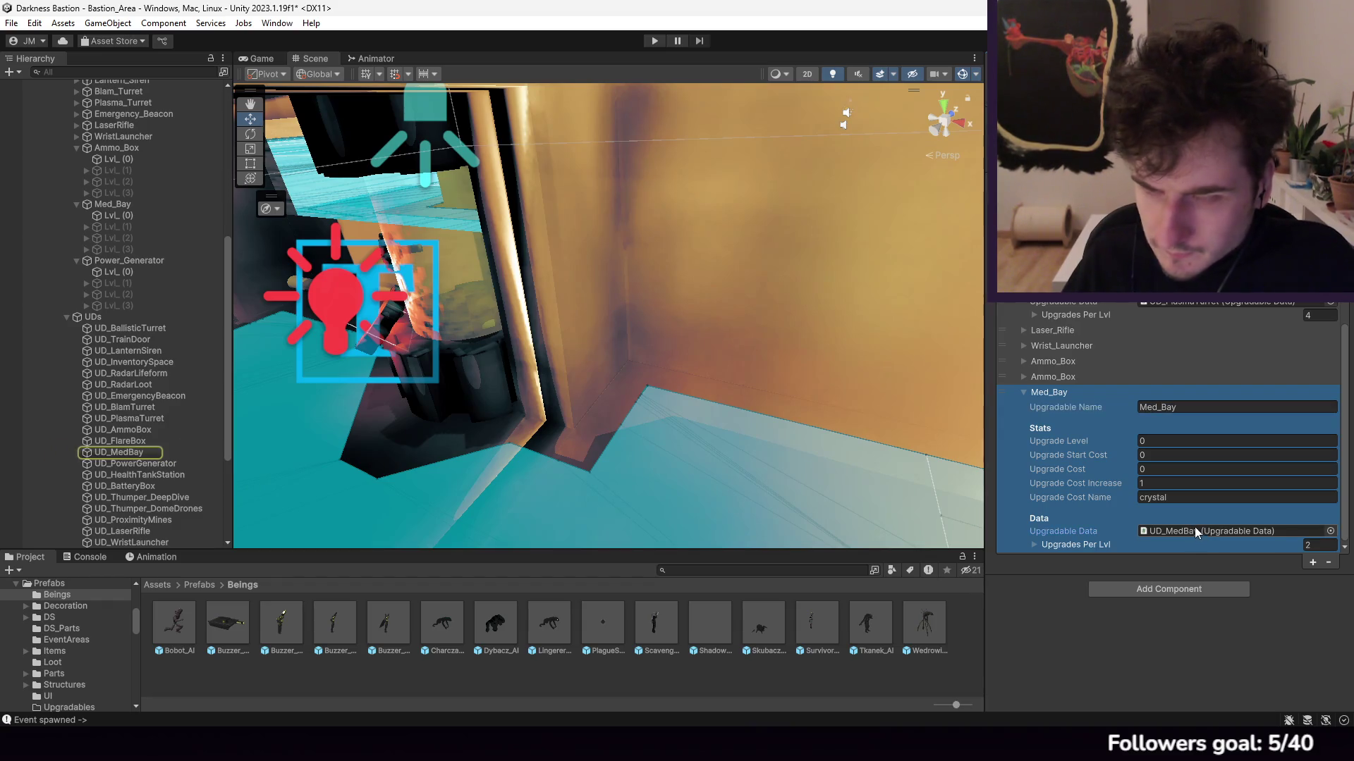
{"action": "left_click", "coordinate": [1313, 562]}
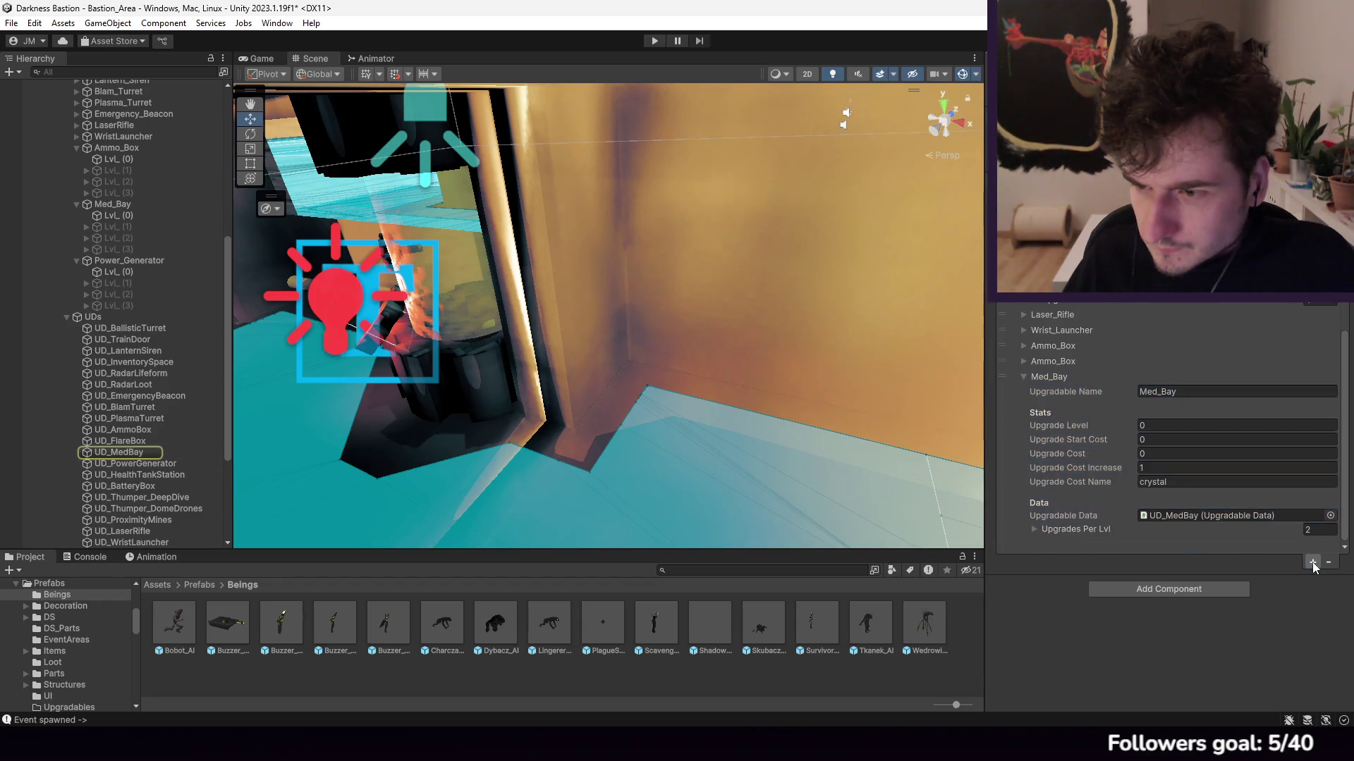
{"action": "left_click", "coordinate": [1036, 376]}
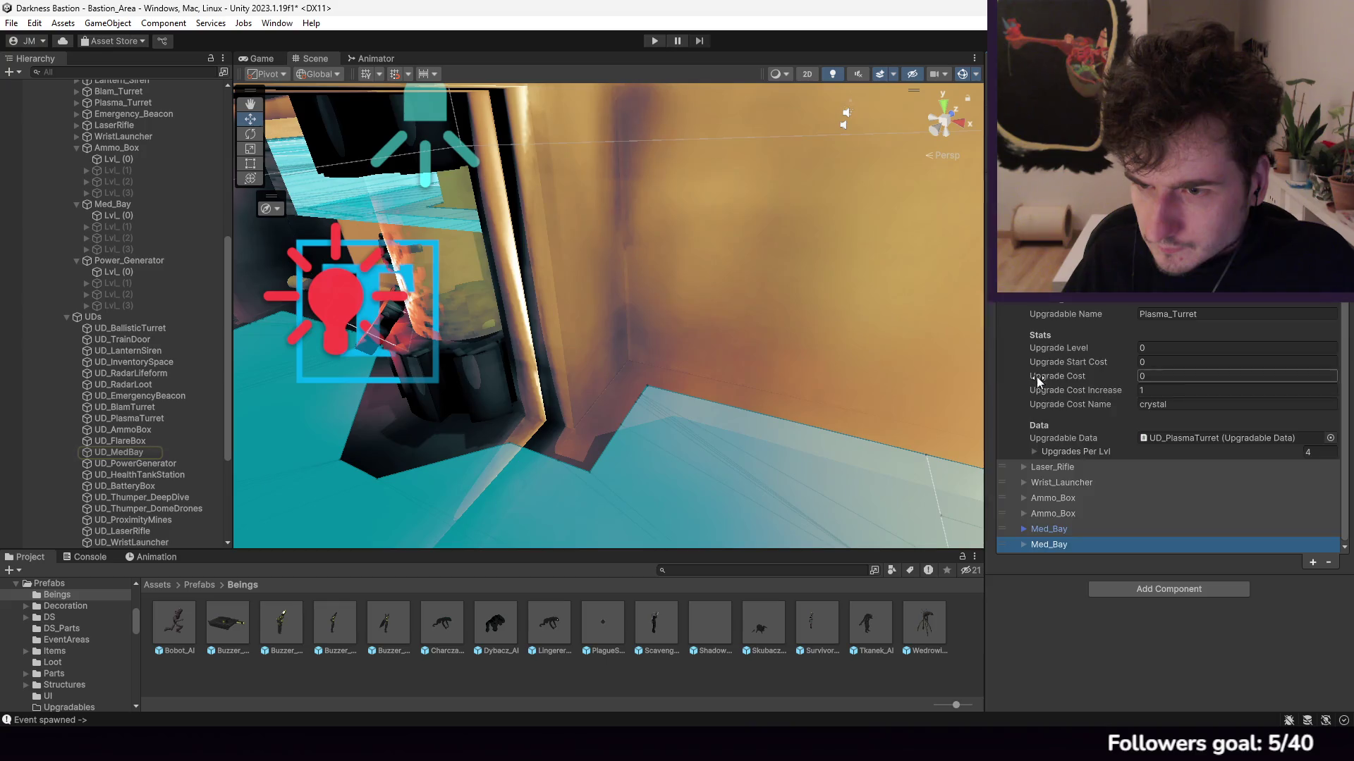
Step: Assign UD_PowerGenerator to the new upgrade entry and name it Power_Generator
{"action": "left_click", "coordinate": [1048, 544]}
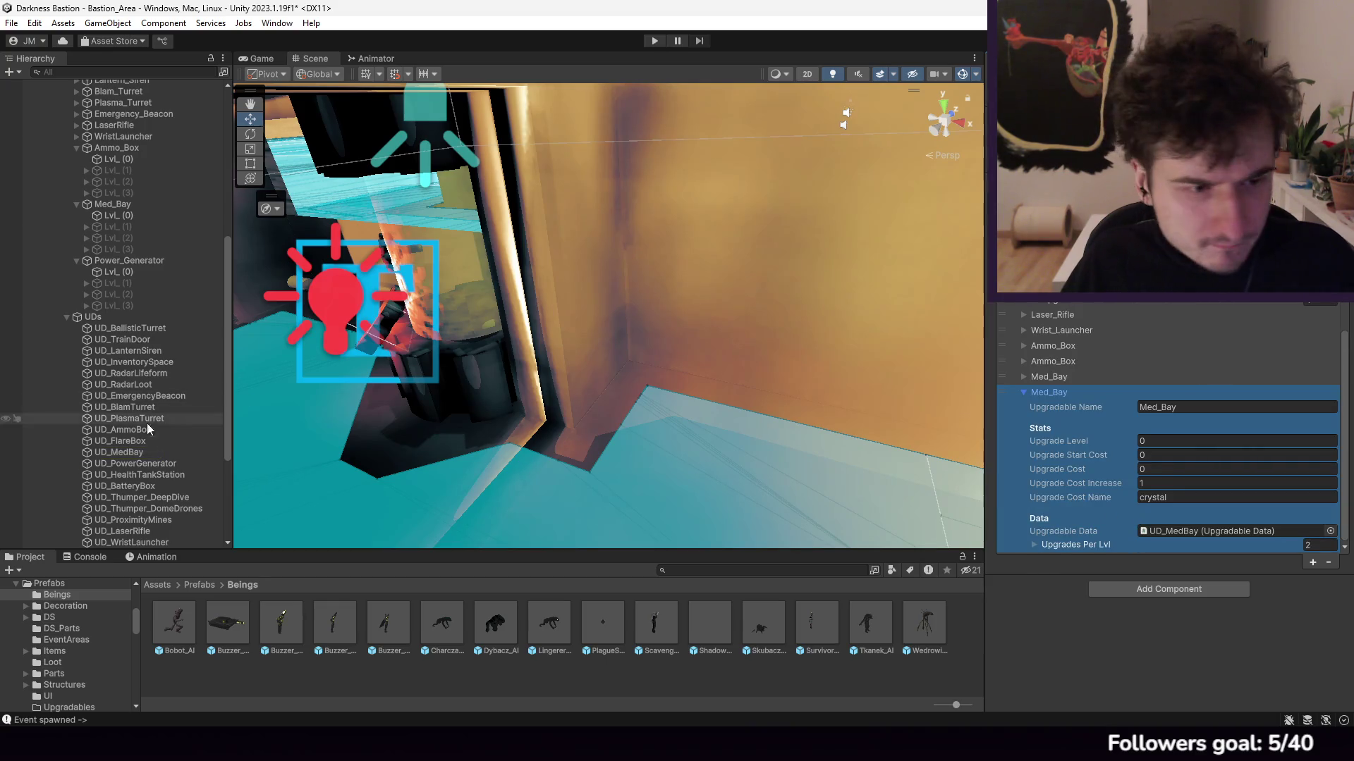
{"action": "mouse_move", "coordinate": [145, 468]}
{"action": "left_mouse_down"}
{"action": "mouse_move", "coordinate": [1165, 540]}
{"action": "mouse_move", "coordinate": [1170, 527]}
{"action": "left_mouse_up"}
{"action": "left_click", "coordinate": [1178, 407]}
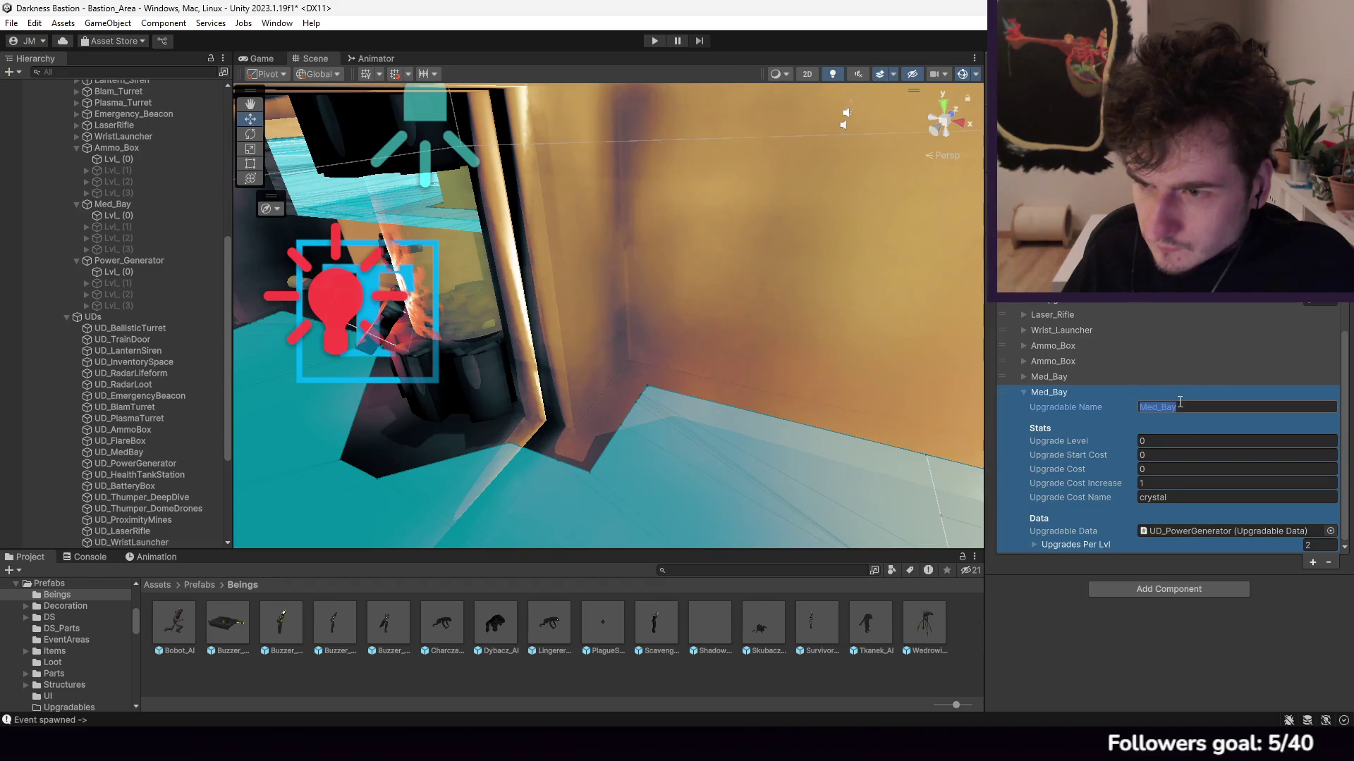
{"action": "type", "text": "Power_G"}
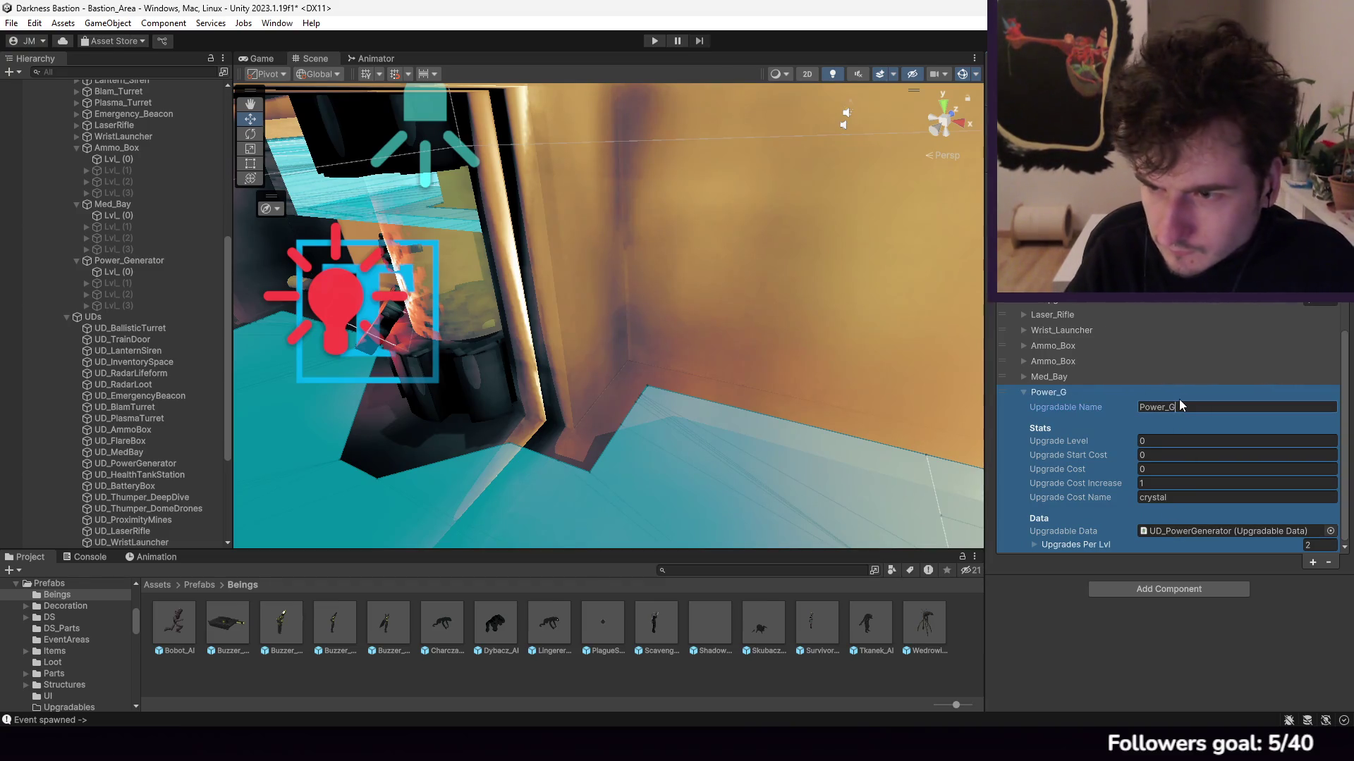
{"action": "type", "text": "enerator"}
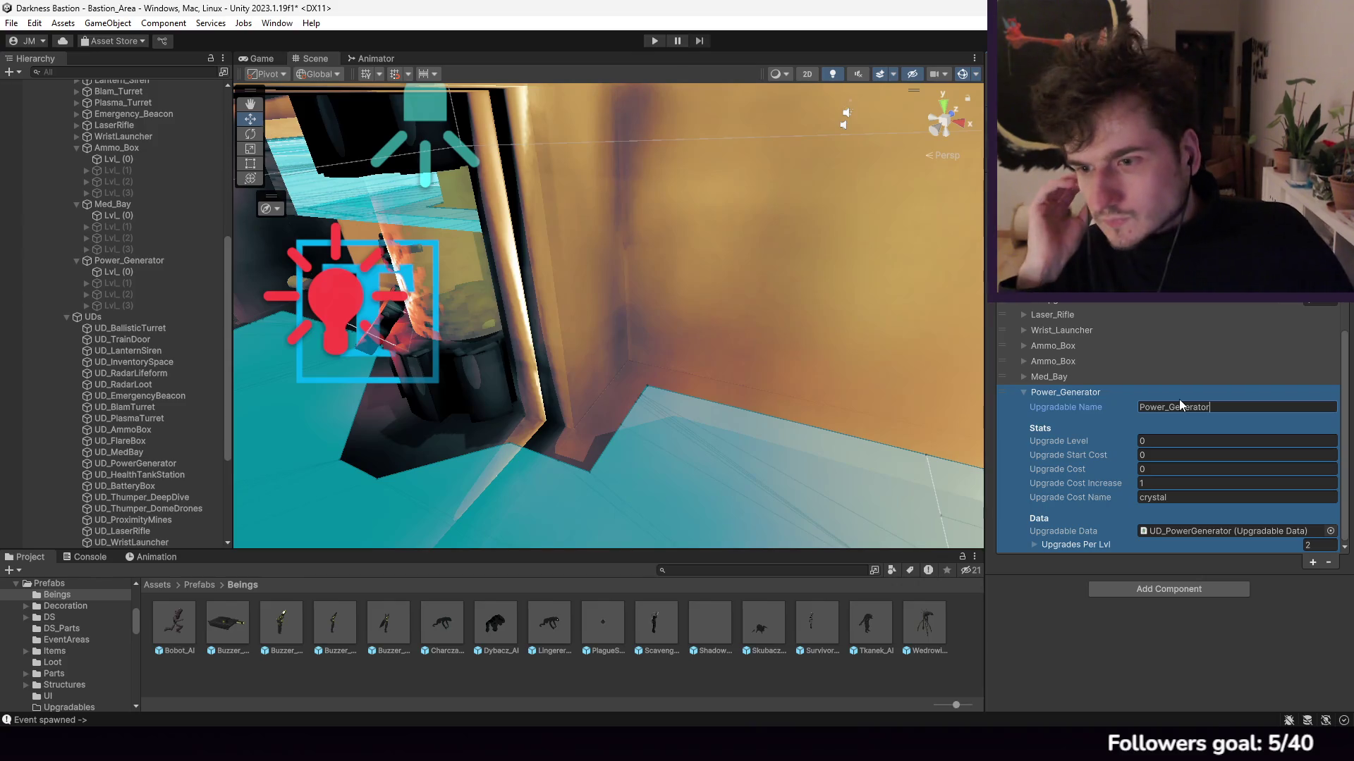
Step: Review Power_Generator's per-level upgrade references, then collapse the entry
{"action": "left_click", "coordinate": [1072, 548]}
{"action": "scroll", "coordinate": [1110, 481], "scroll_direction": "down", "scroll_amount": 1}
{"action": "scroll", "coordinate": [1112, 487], "scroll_direction": "down", "scroll_amount": 1}
{"action": "left_click", "coordinate": [1171, 526]}
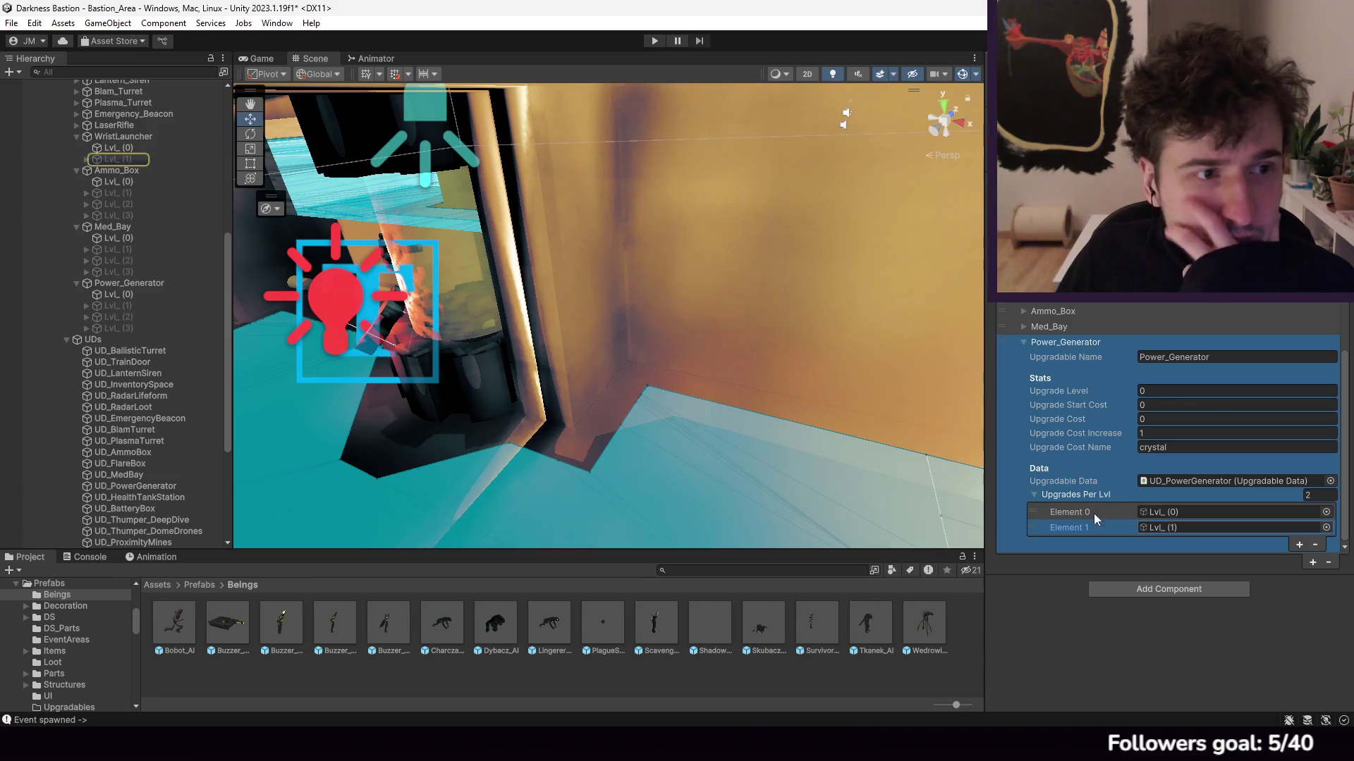
{"action": "left_click", "coordinate": [76, 137]}
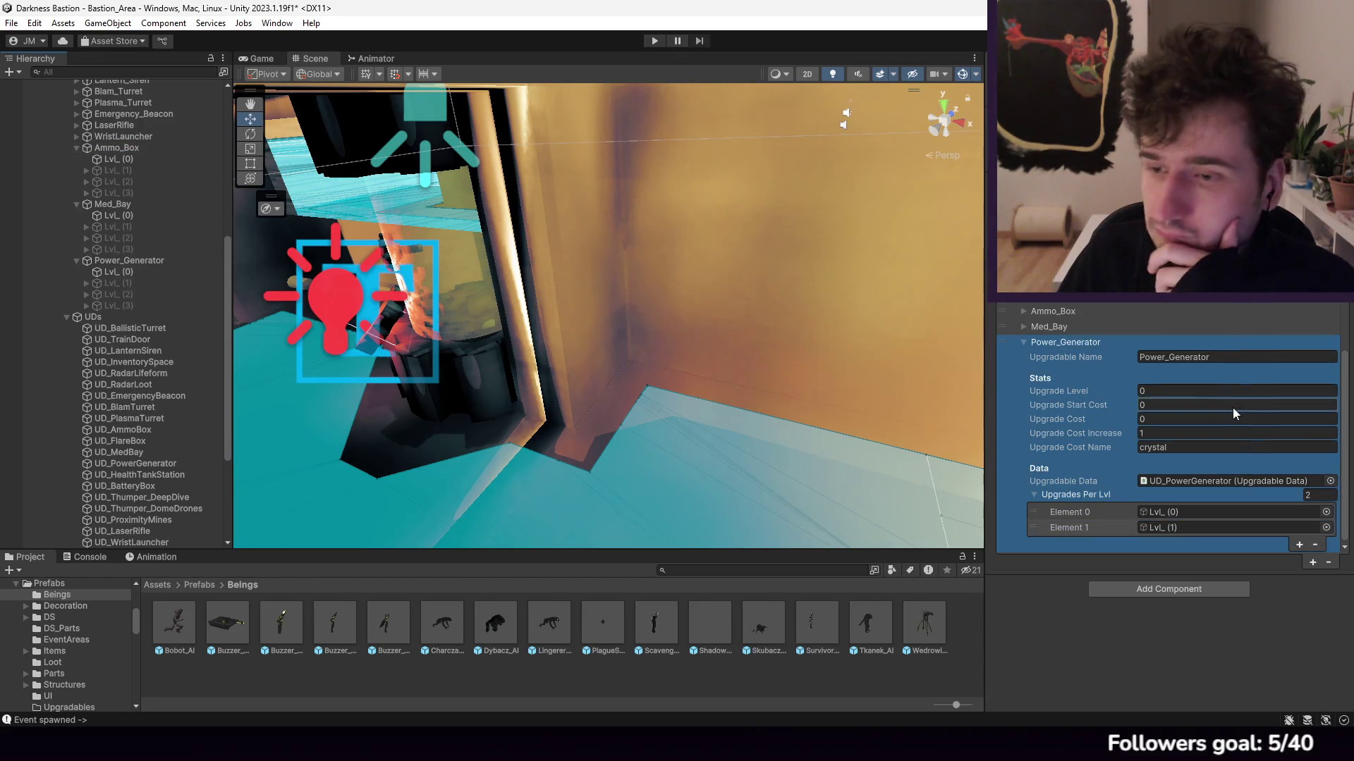
{"action": "left_click", "coordinate": [1063, 342]}
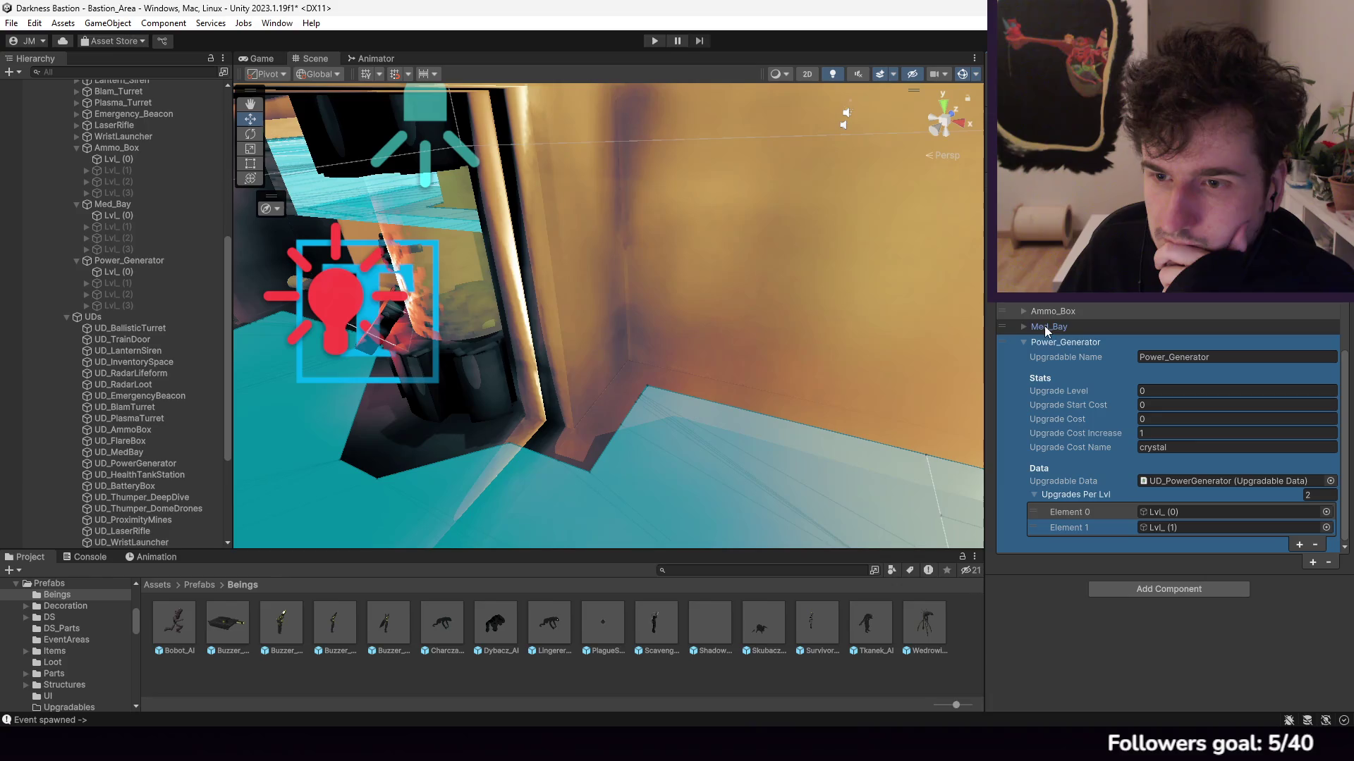
Step: Rename the second Ammo_Box entry to Flare_Box and select the UD_FlareBox data object
{"action": "left_click", "coordinate": [1062, 513]}
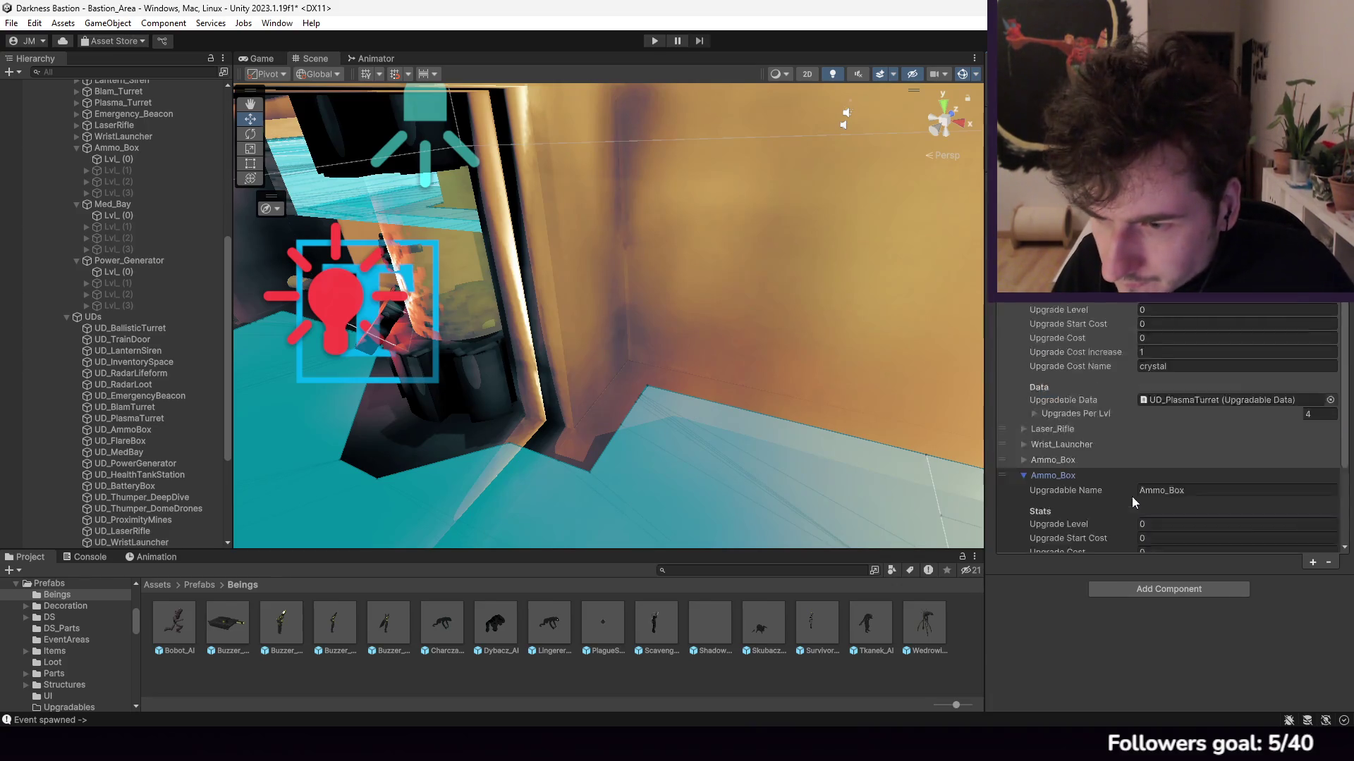
{"action": "scroll", "coordinate": [1156, 437], "scroll_direction": "down", "scroll_amount": 3}
{"action": "left_click", "coordinate": [1191, 373]}
{"action": "type", "text": "Fla"}
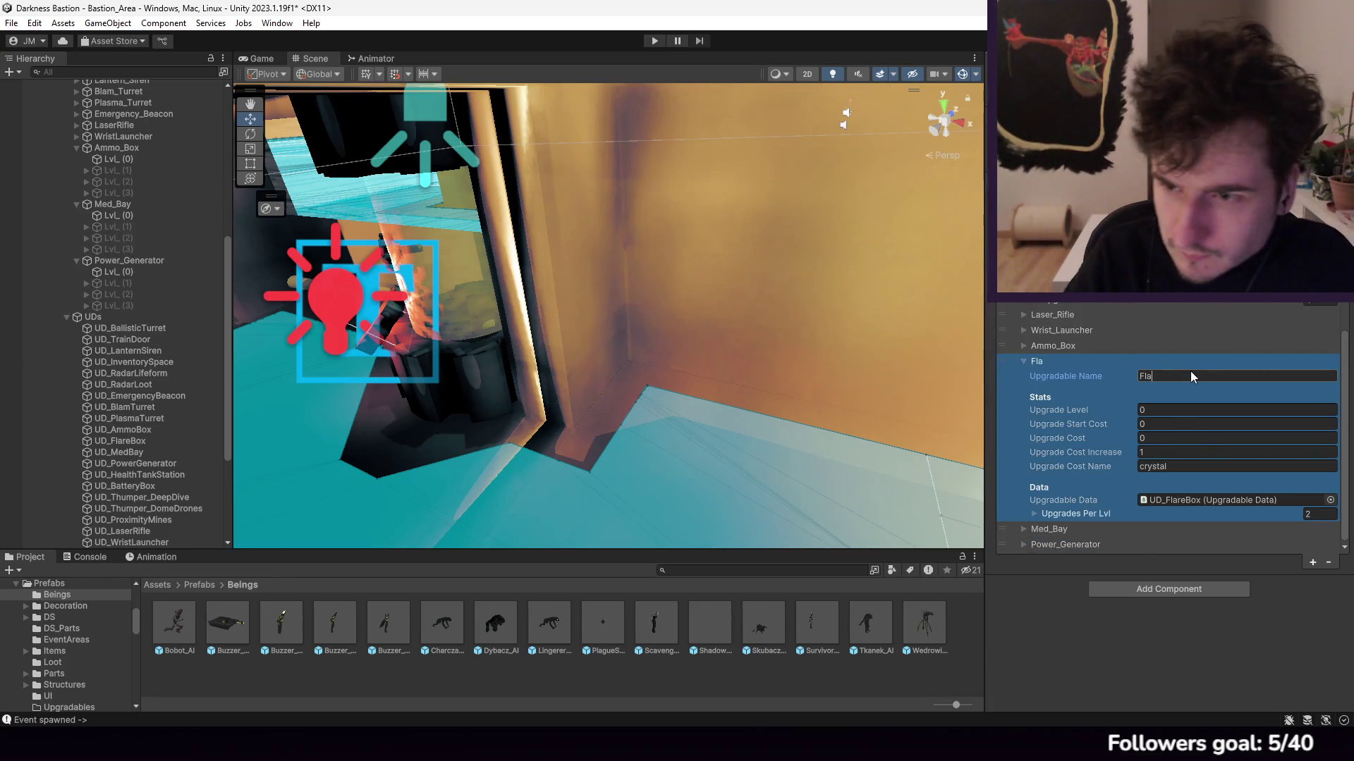
{"action": "type", "text": "re_Box"}
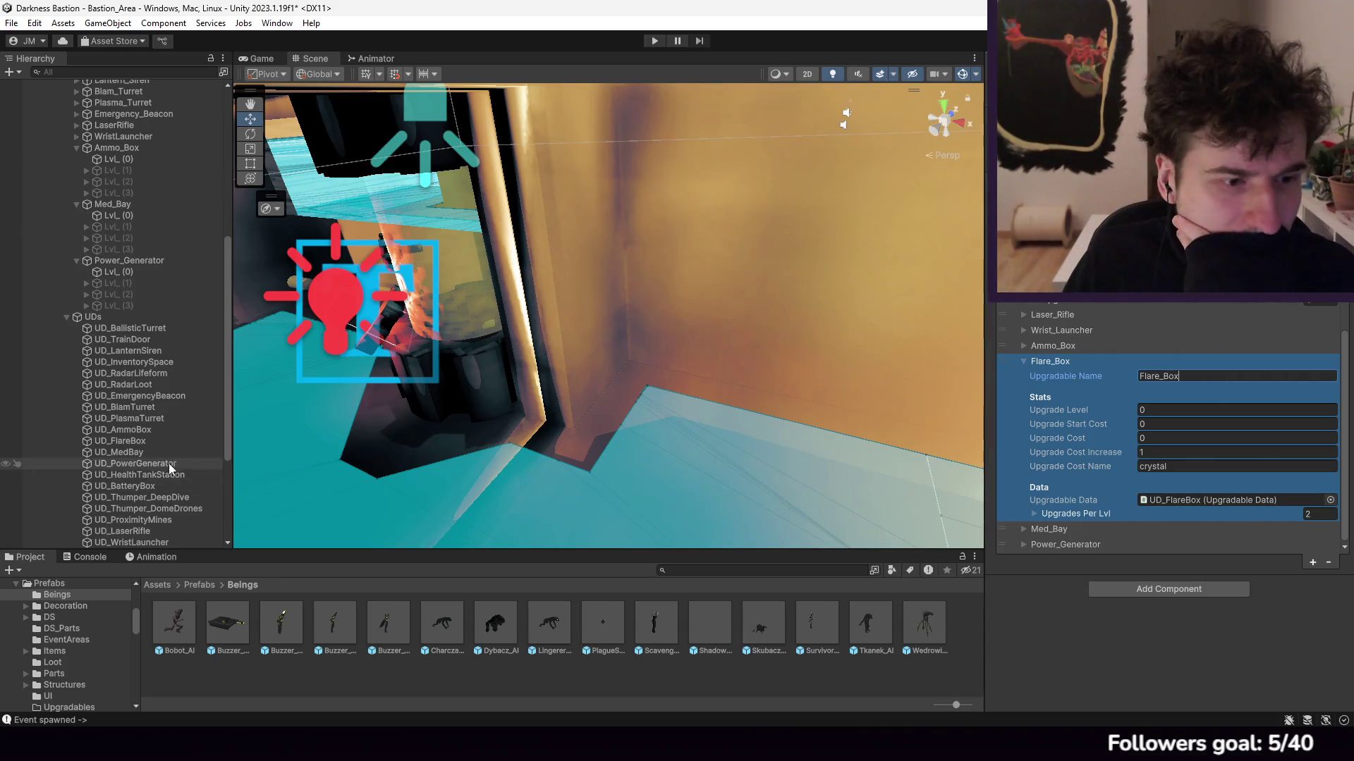
{"action": "scroll", "coordinate": [151, 472], "scroll_direction": "down", "scroll_amount": 4}
{"action": "scroll", "coordinate": [159, 444], "scroll_direction": "up", "scroll_amount": 3}
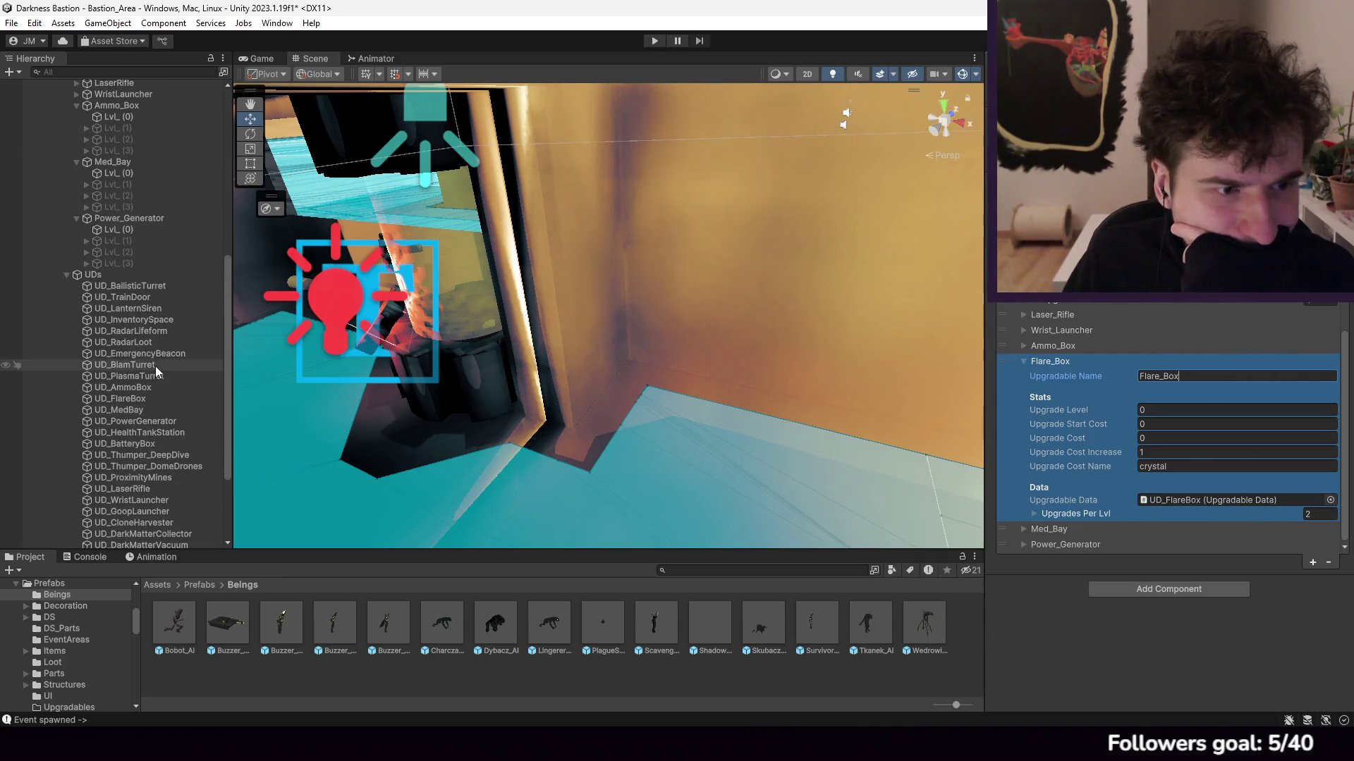
{"action": "left_click", "coordinate": [150, 398]}
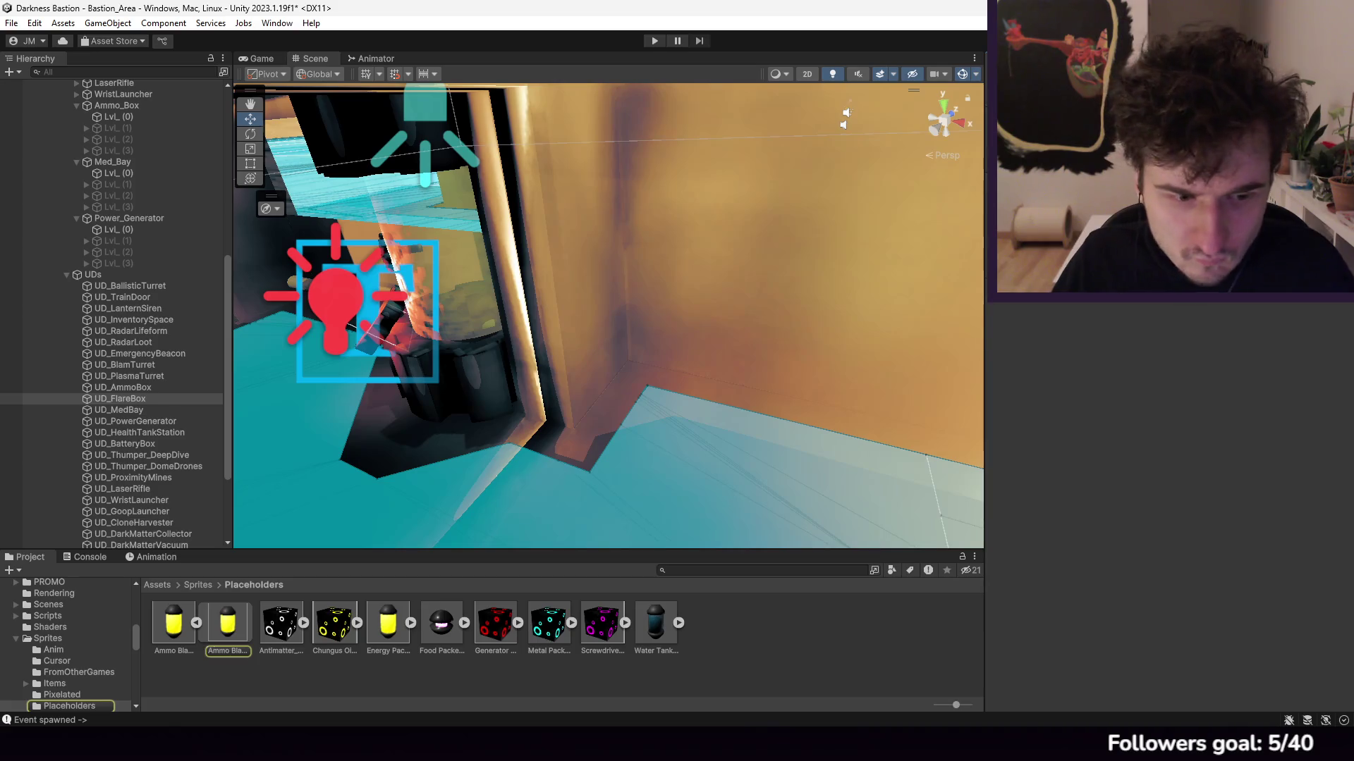
Step: Go up from Placeholders to the Sprites folder in the Project browser
{"action": "left_click", "coordinate": [198, 585]}
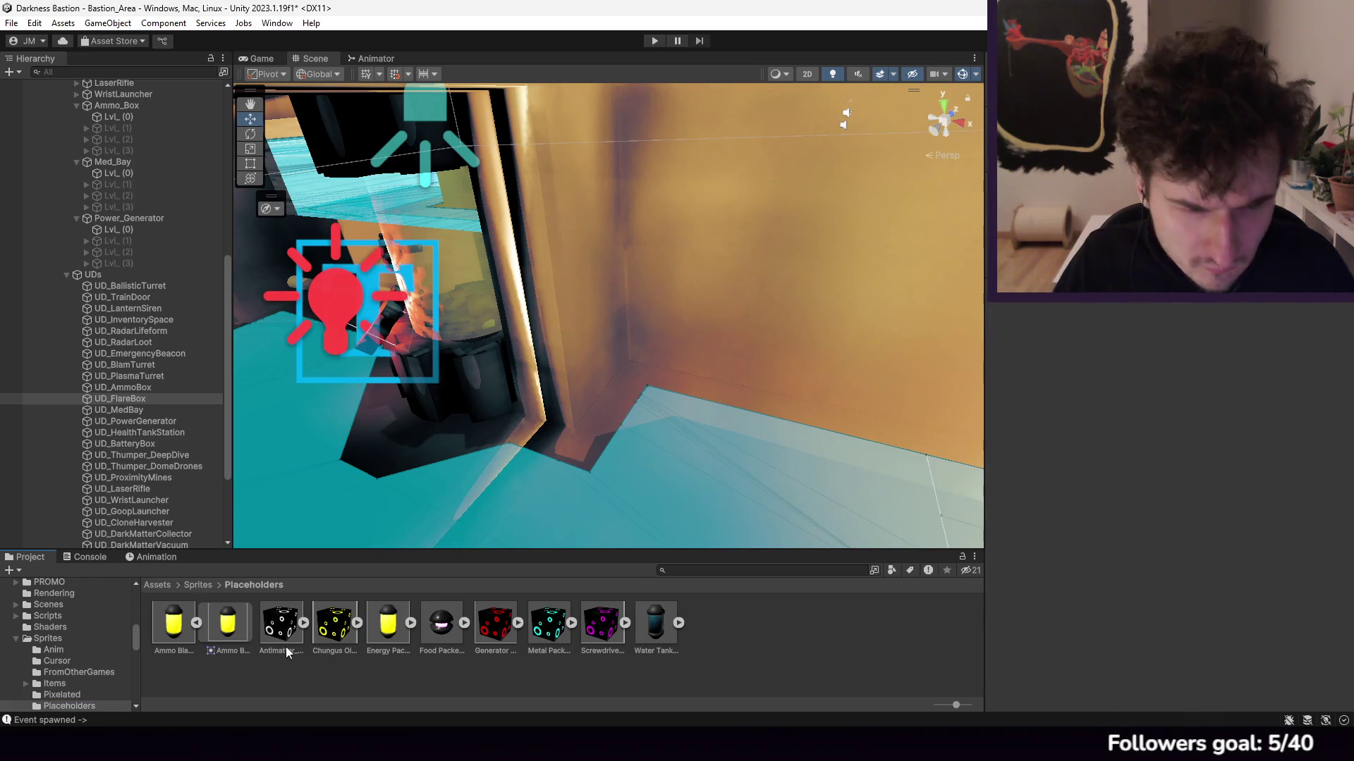
{"action": "scroll", "coordinate": [293, 614], "scroll_direction": "down", "scroll_amount": 2}
{"action": "scroll", "coordinate": [291, 611], "scroll_direction": "up", "scroll_amount": 2}
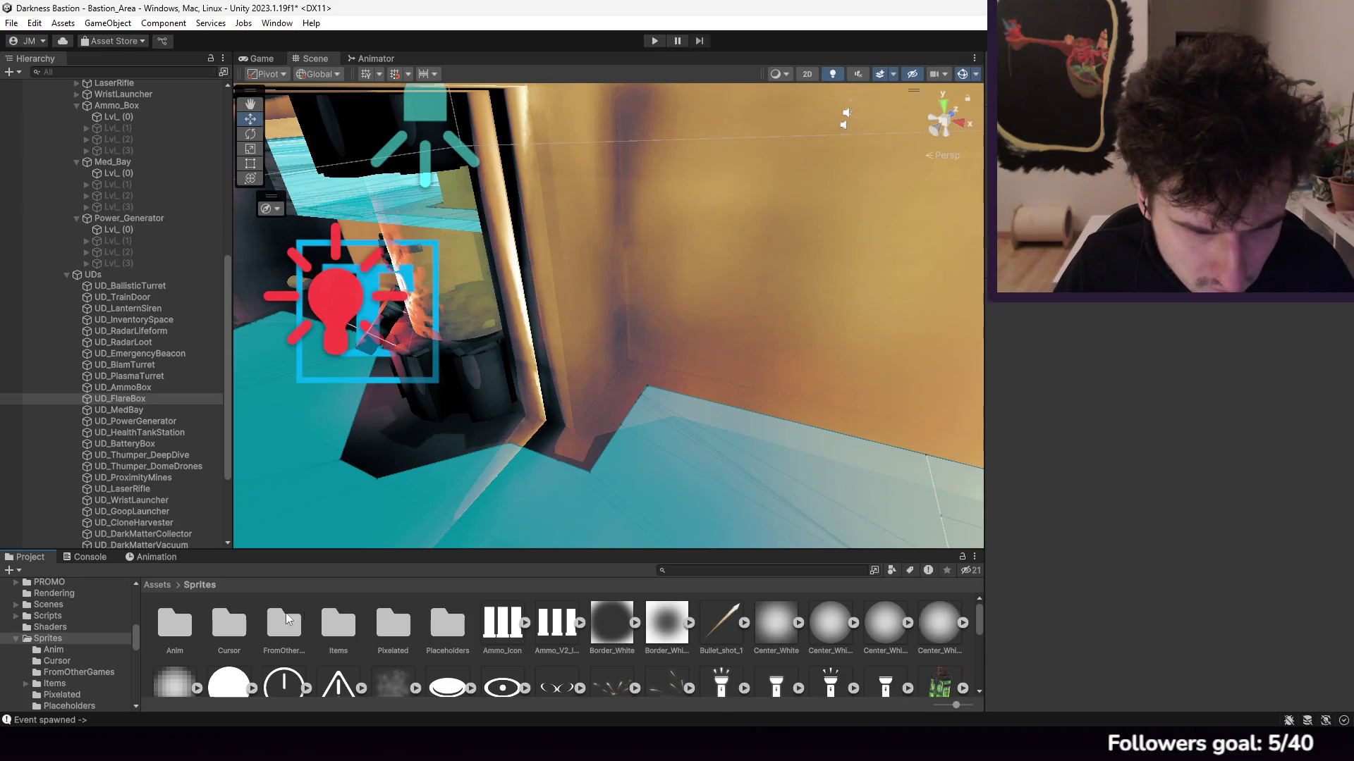
{"action": "double_click", "coordinate": [390, 626]}
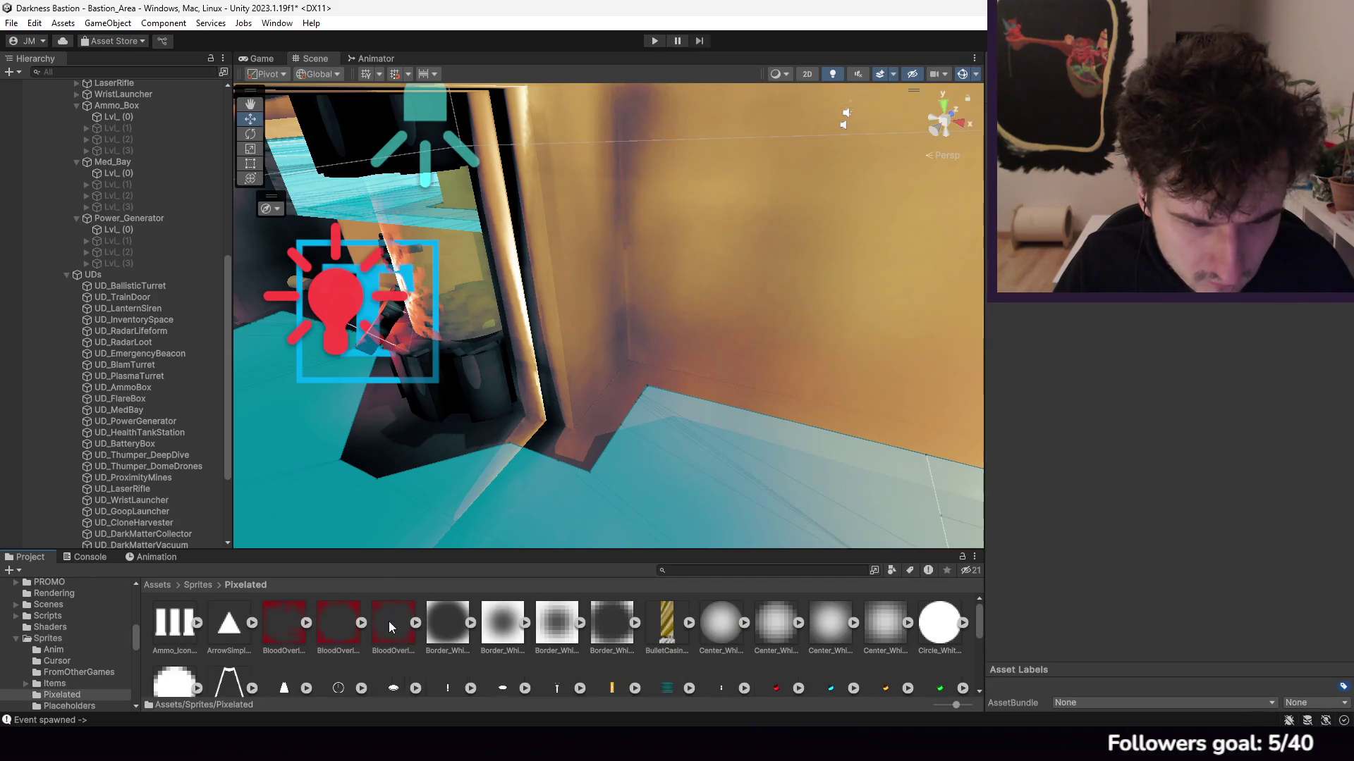
{"action": "scroll", "coordinate": [393, 620], "scroll_direction": "down", "scroll_amount": 5}
{"action": "scroll", "coordinate": [584, 613], "scroll_direction": "up", "scroll_amount": 5}
{"action": "left_click_drag", "start_coordinate": [584, 552], "coordinate": [592, 442]}
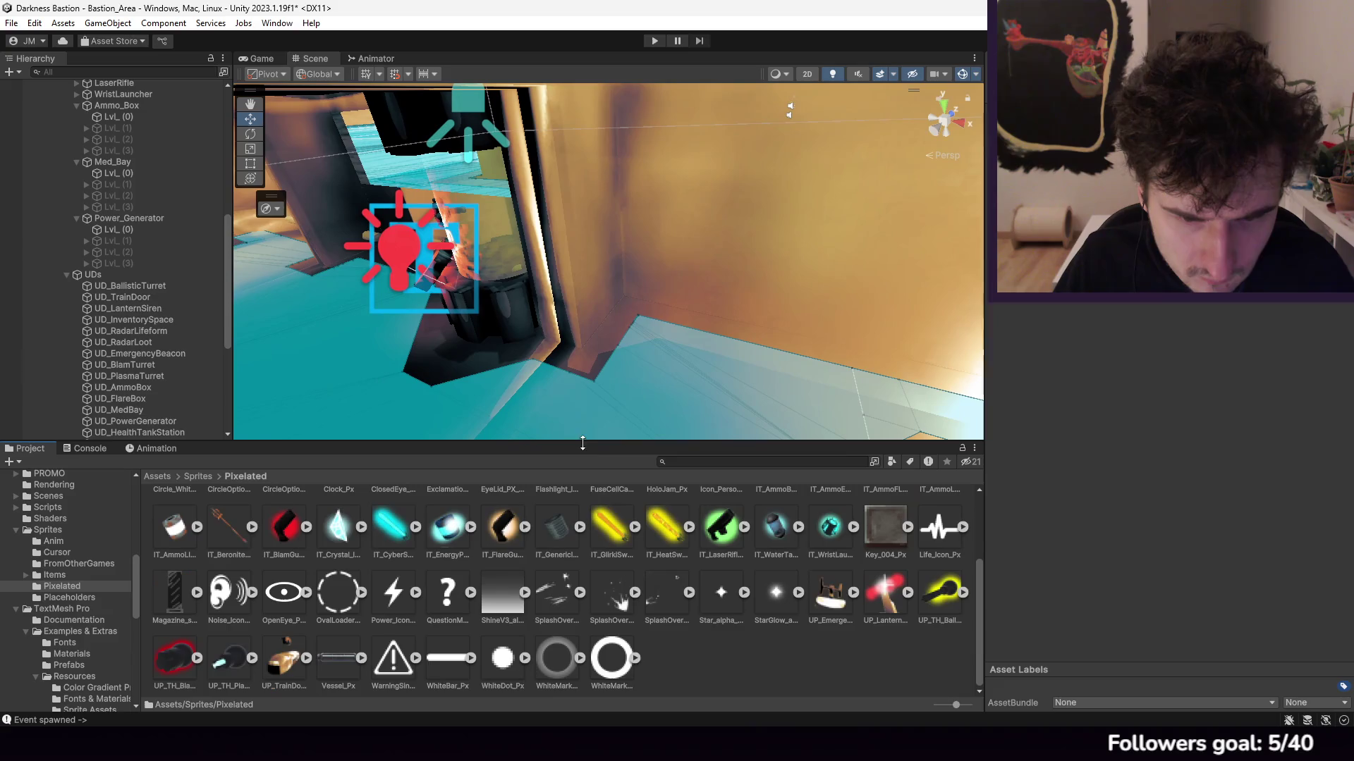
{"action": "scroll", "coordinate": [620, 579], "scroll_direction": "down", "scroll_amount": 3}
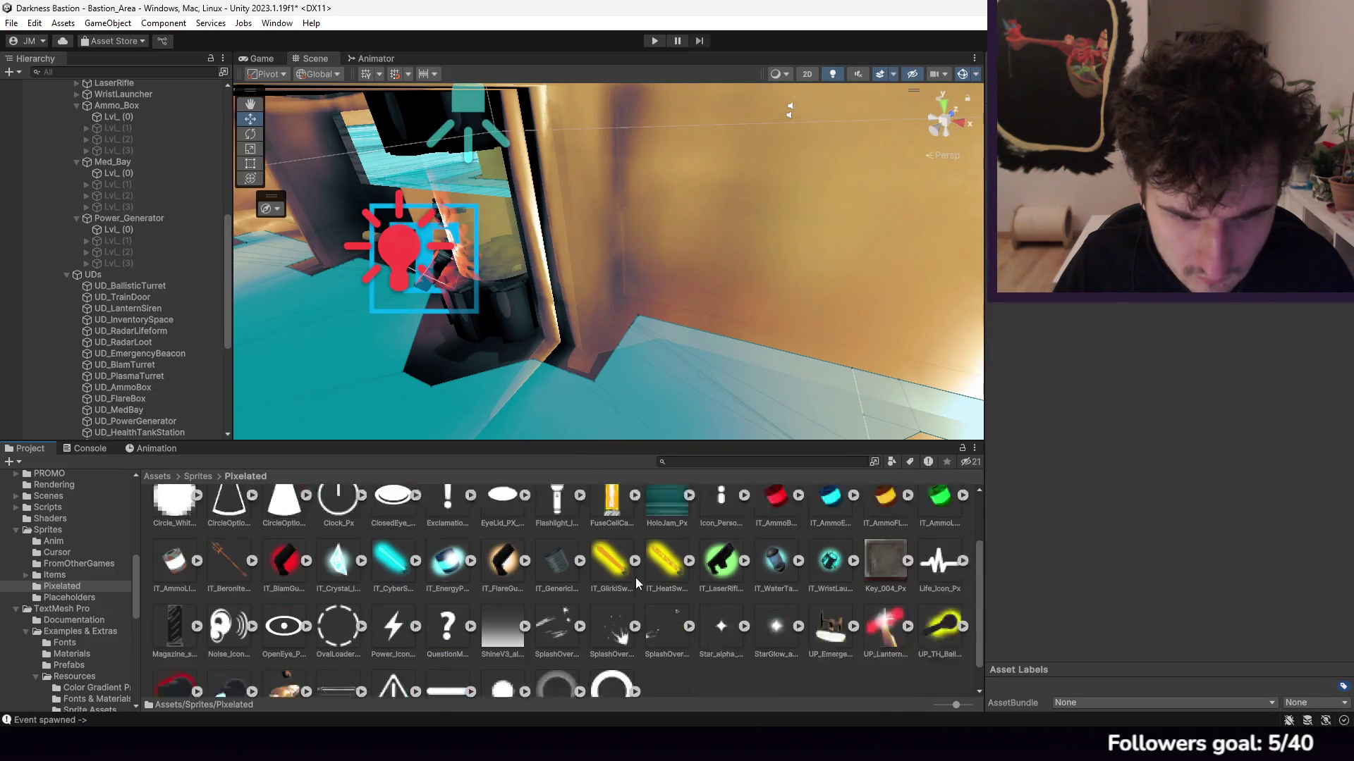
{"action": "scroll", "coordinate": [637, 577], "scroll_direction": "up", "scroll_amount": 3}
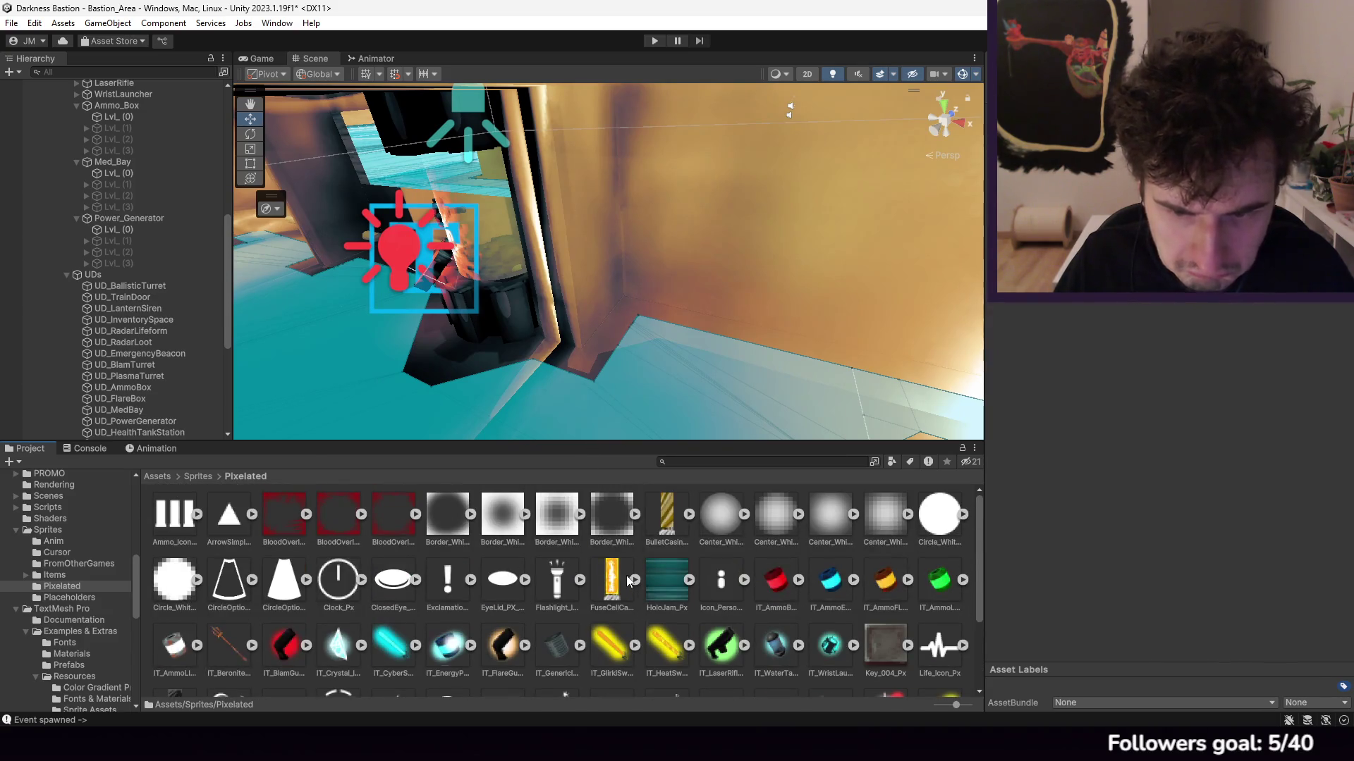
{"action": "left_click", "coordinate": [145, 356]}
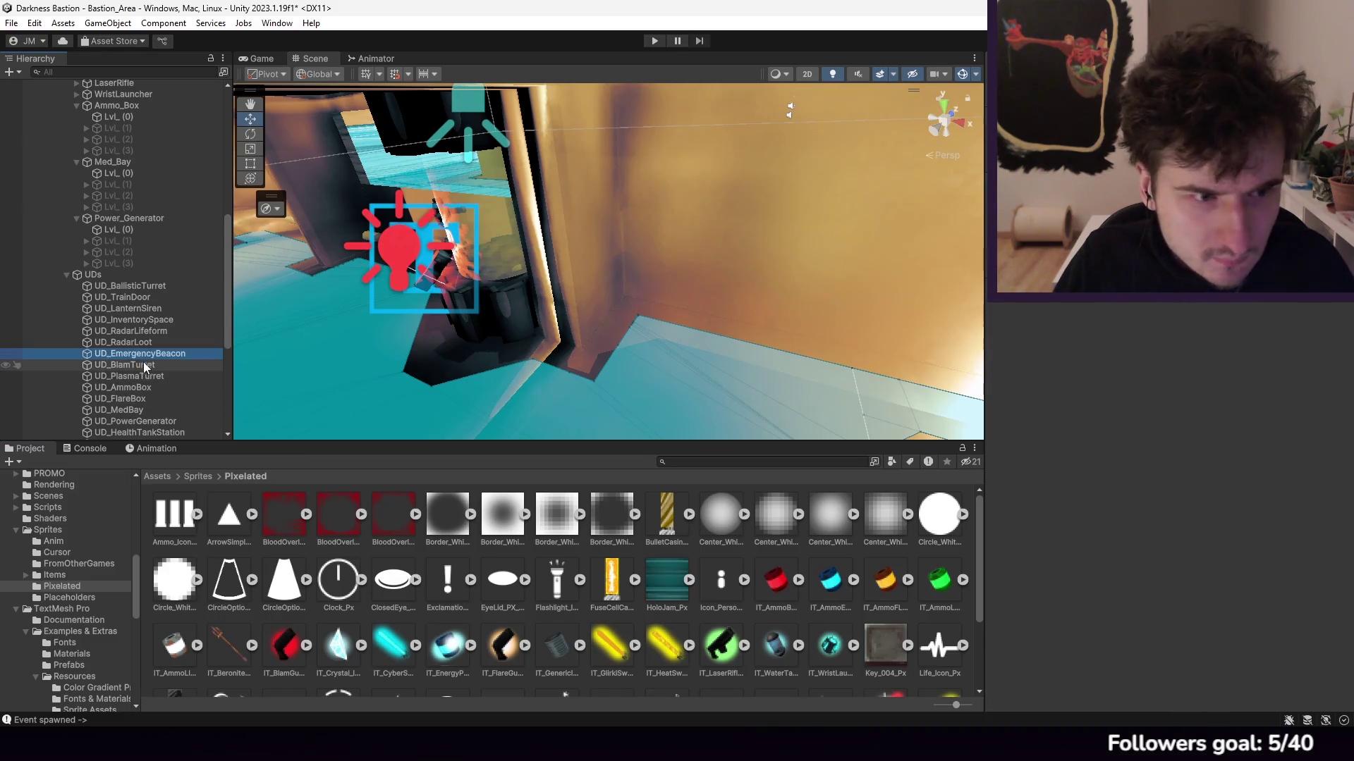
{"action": "left_click", "coordinate": [145, 399]}
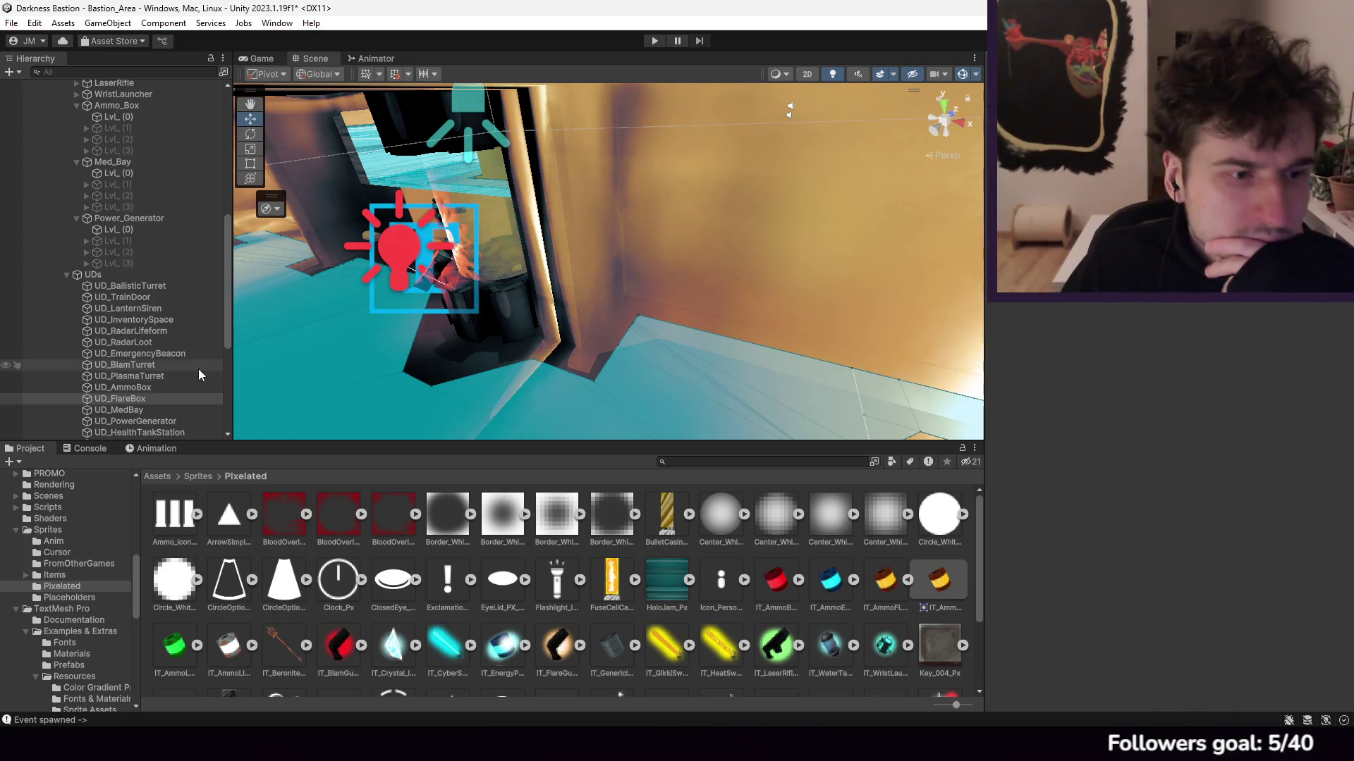
{"action": "left_click", "coordinate": [163, 388]}
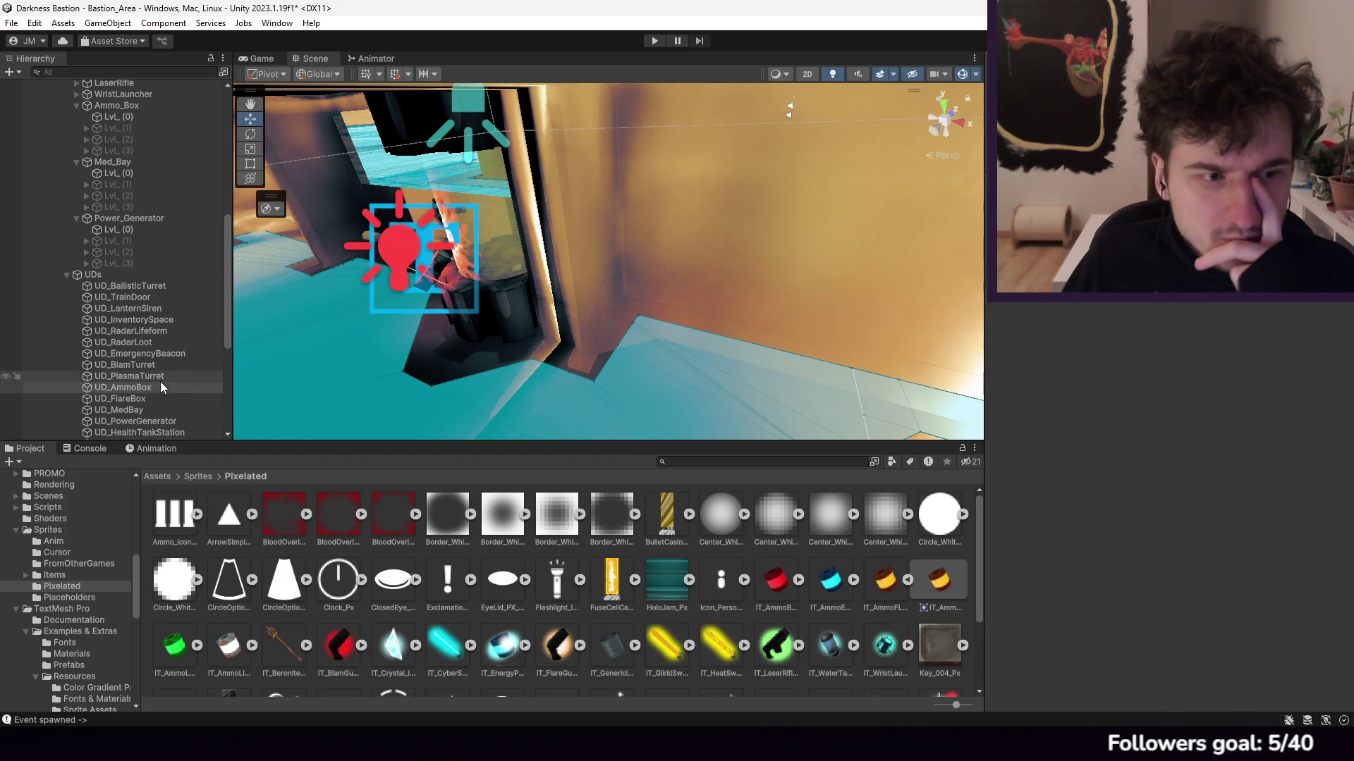
{"action": "left_click", "coordinate": [144, 409]}
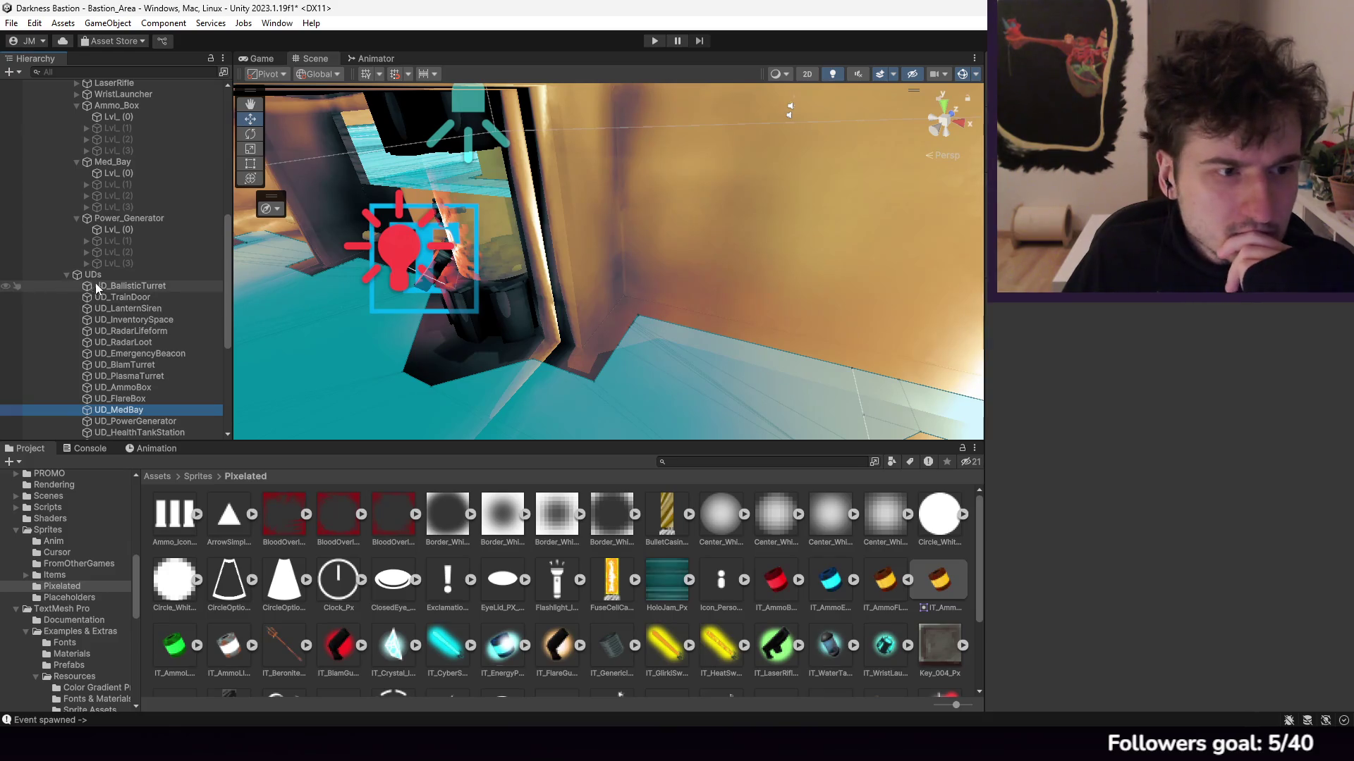
{"action": "left_click", "coordinate": [154, 219]}
{"action": "scroll", "coordinate": [154, 221], "scroll_direction": "up", "scroll_amount": 3}
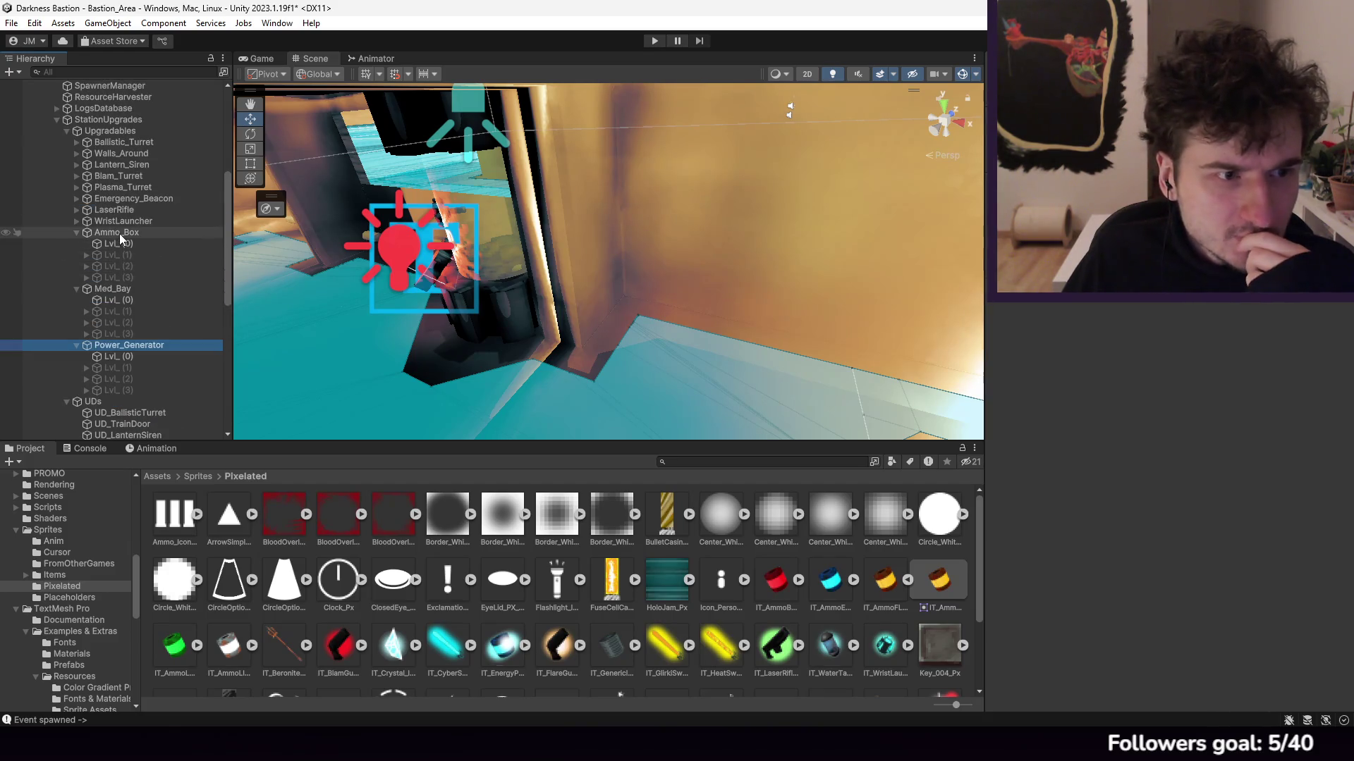
Step: Expand Ammo_Box's LvL objects and select their Pole_Radar children
{"action": "left_click", "coordinate": [119, 234]}
{"action": "left_click", "coordinate": [117, 245]}
{"action": "left_click", "coordinate": [117, 255]}
{"action": "left_click", "coordinate": [82, 256]}
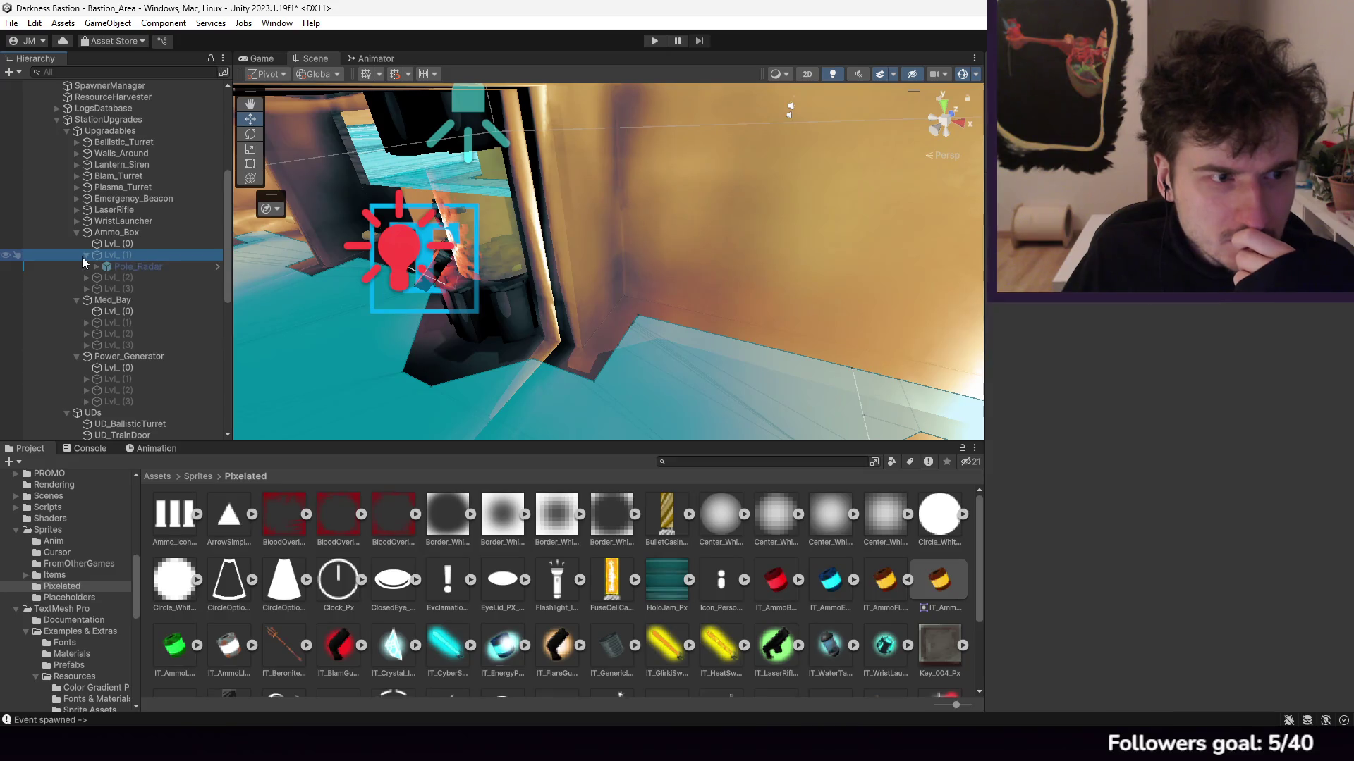
{"action": "left_click", "coordinate": [85, 277]}
{"action": "left_click", "coordinate": [83, 299]}
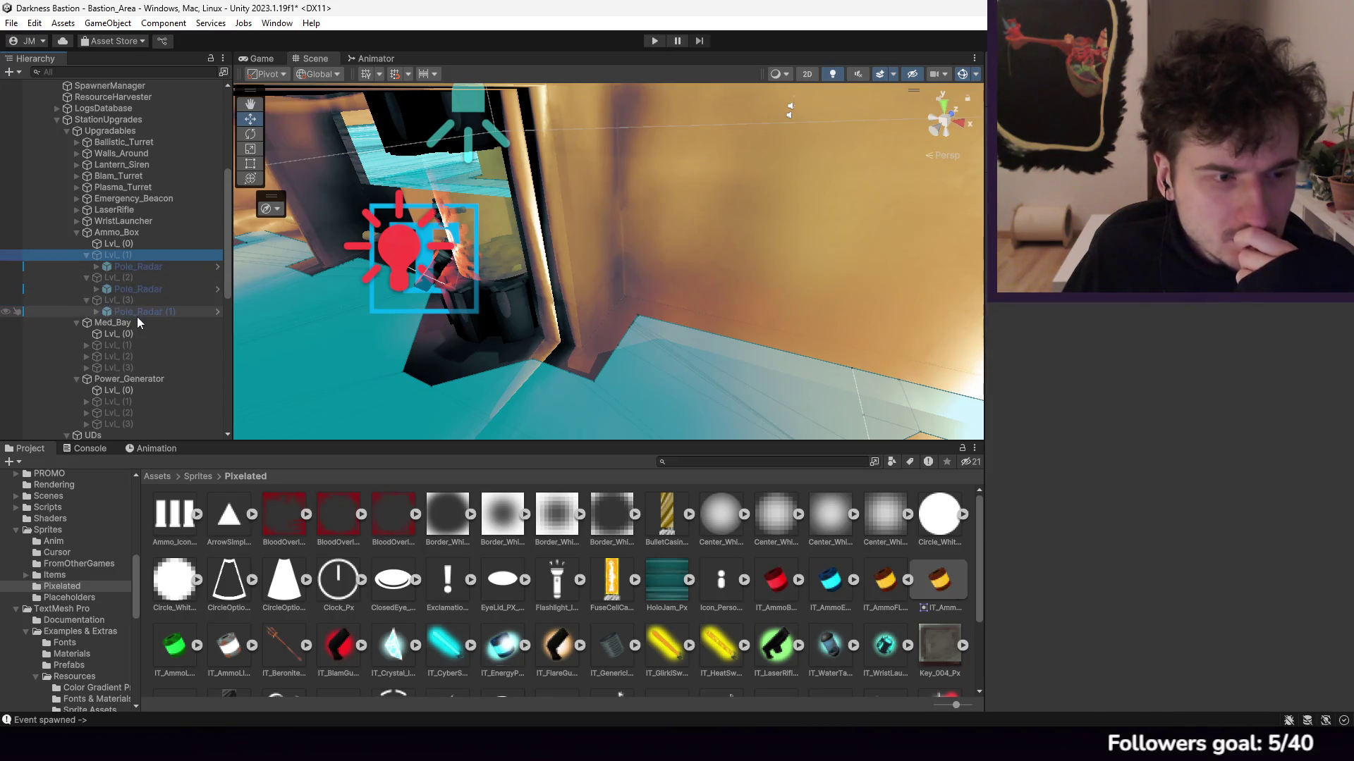
{"action": "left_click", "coordinate": [138, 314]}
{"action": "left_click", "coordinate": [146, 292], "text": "ctrl"}
{"action": "left_click", "coordinate": [144, 267], "text": "ctrl"}
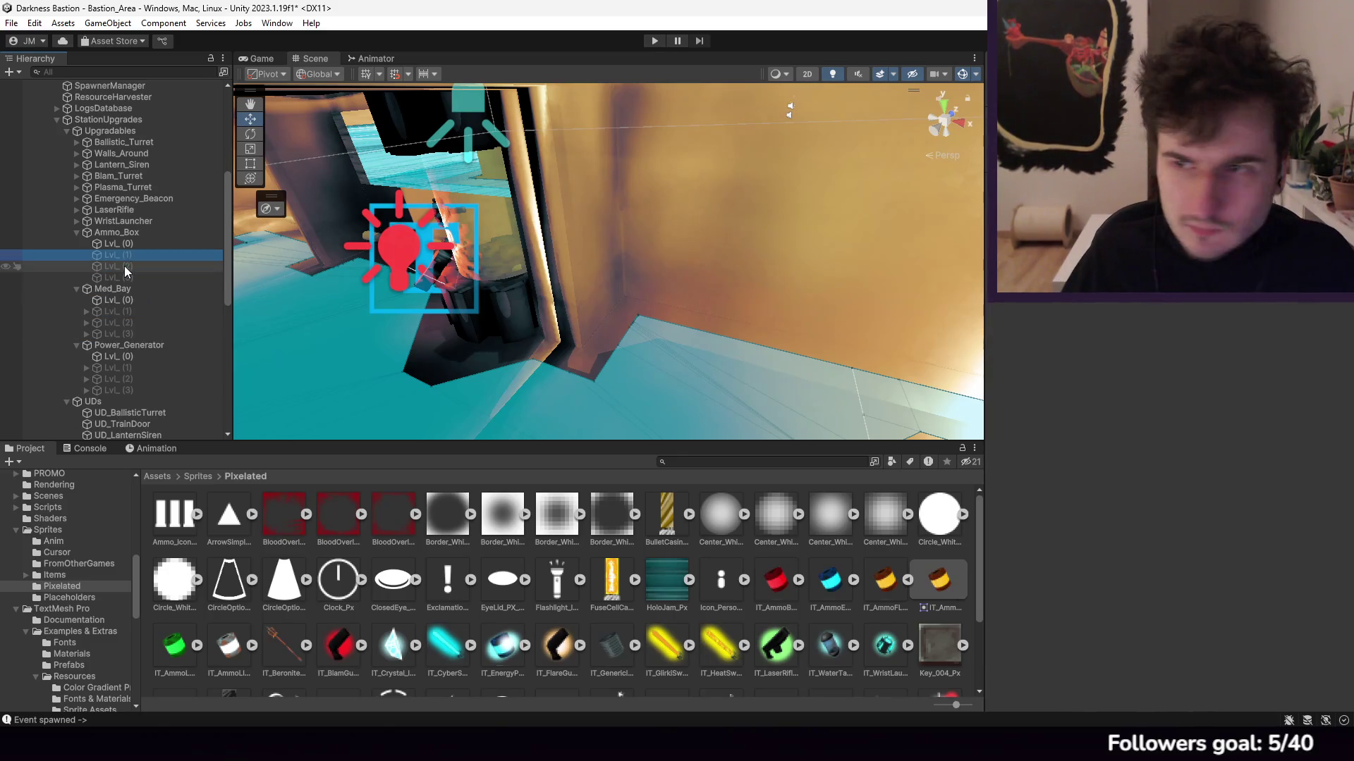
{"action": "left_click", "coordinate": [127, 254]}
{"action": "key", "text": "Up"}
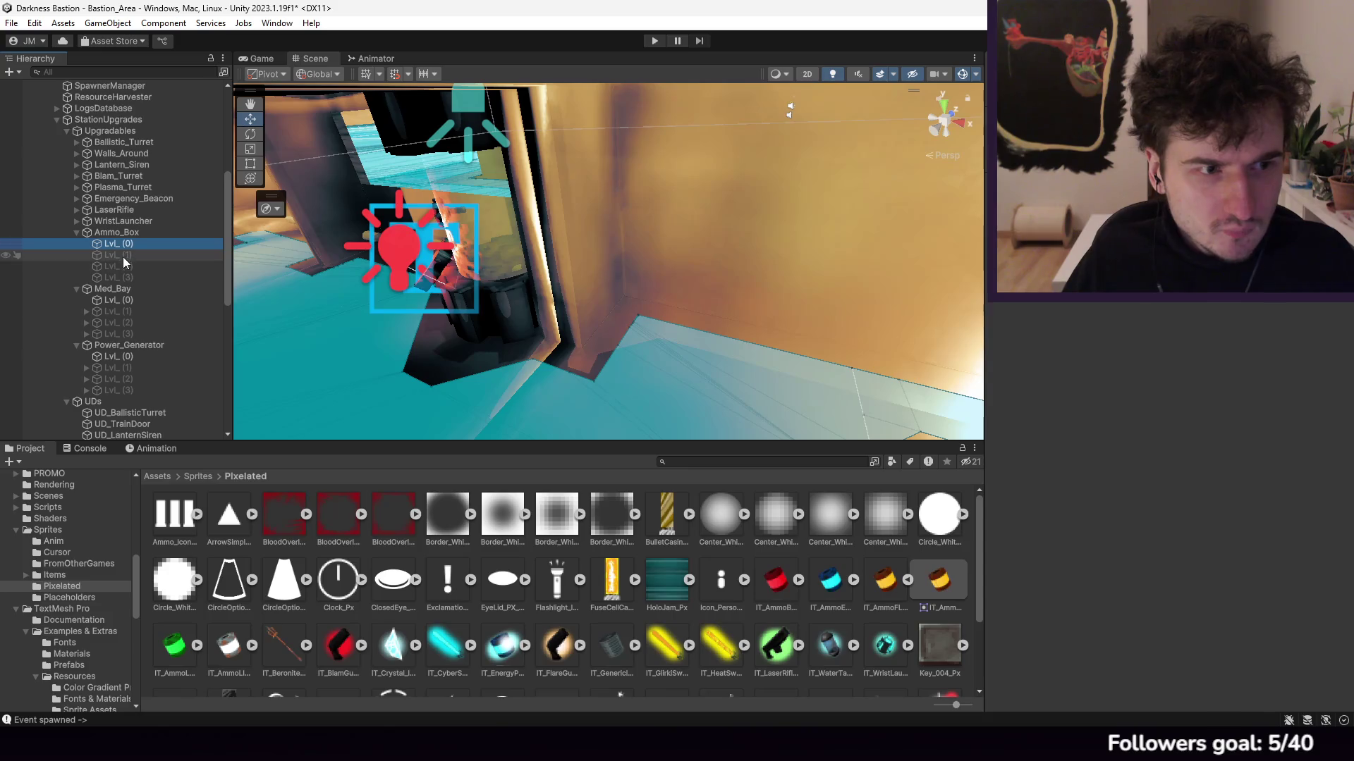
Step: Expand Med_Bay's LvL objects and select all of their Pole_Radar children
{"action": "left_click", "coordinate": [86, 334]}
{"action": "left_click", "coordinate": [86, 311]}
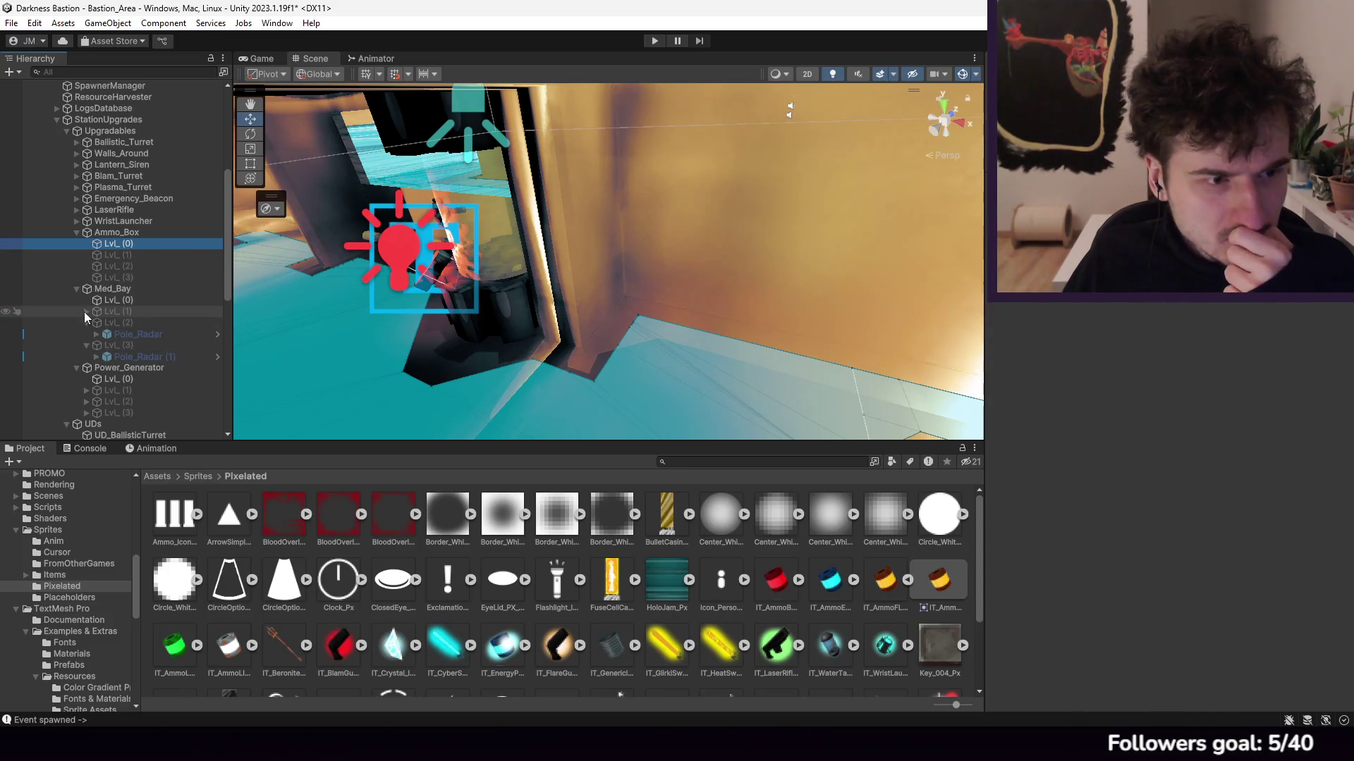
{"action": "left_click", "coordinate": [86, 333]}
{"action": "left_click", "coordinate": [124, 322]}
{"action": "left_click", "coordinate": [141, 345], "text": "ctrl"}
{"action": "left_click", "coordinate": [141, 367]}
{"action": "left_click", "coordinate": [138, 346], "text": "ctrl"}
{"action": "left_click", "coordinate": [141, 323], "text": "ctrl"}
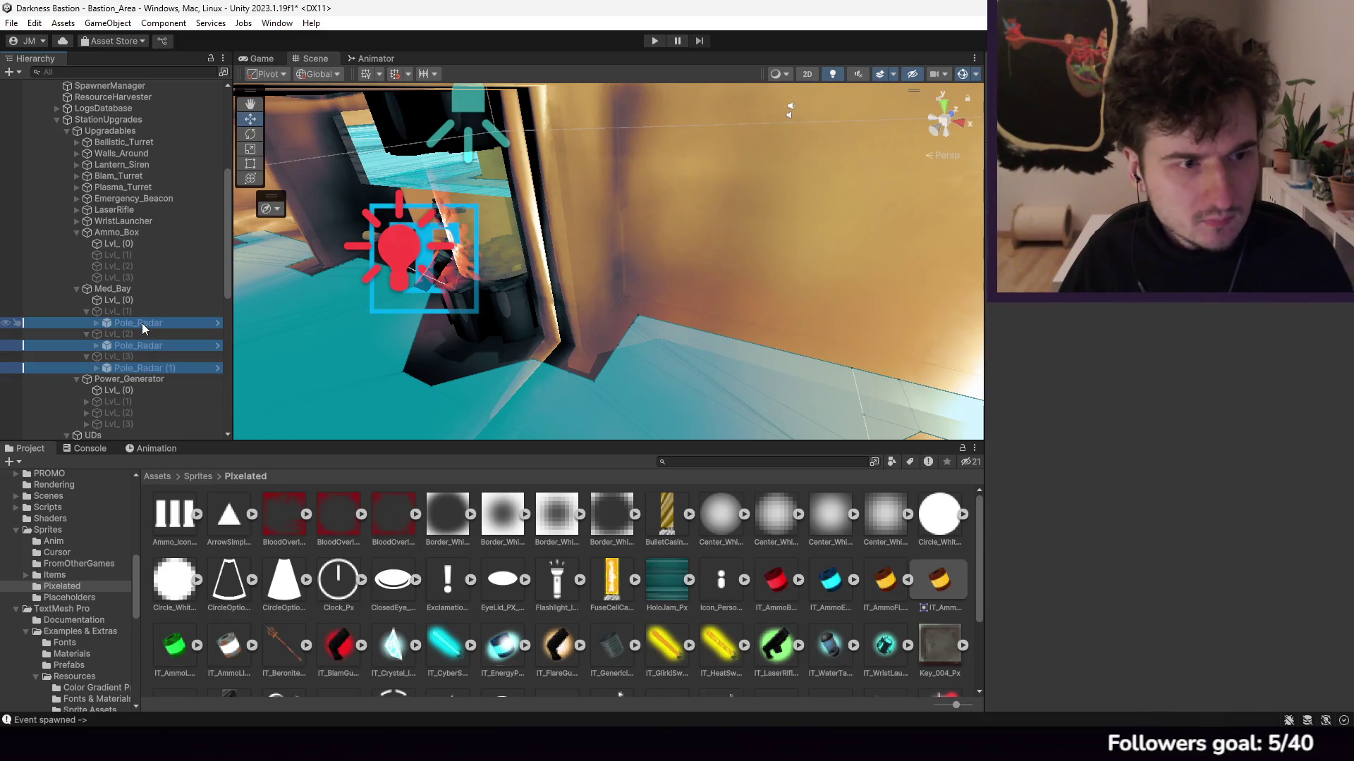
{"action": "key", "text": "ctrl+z"}
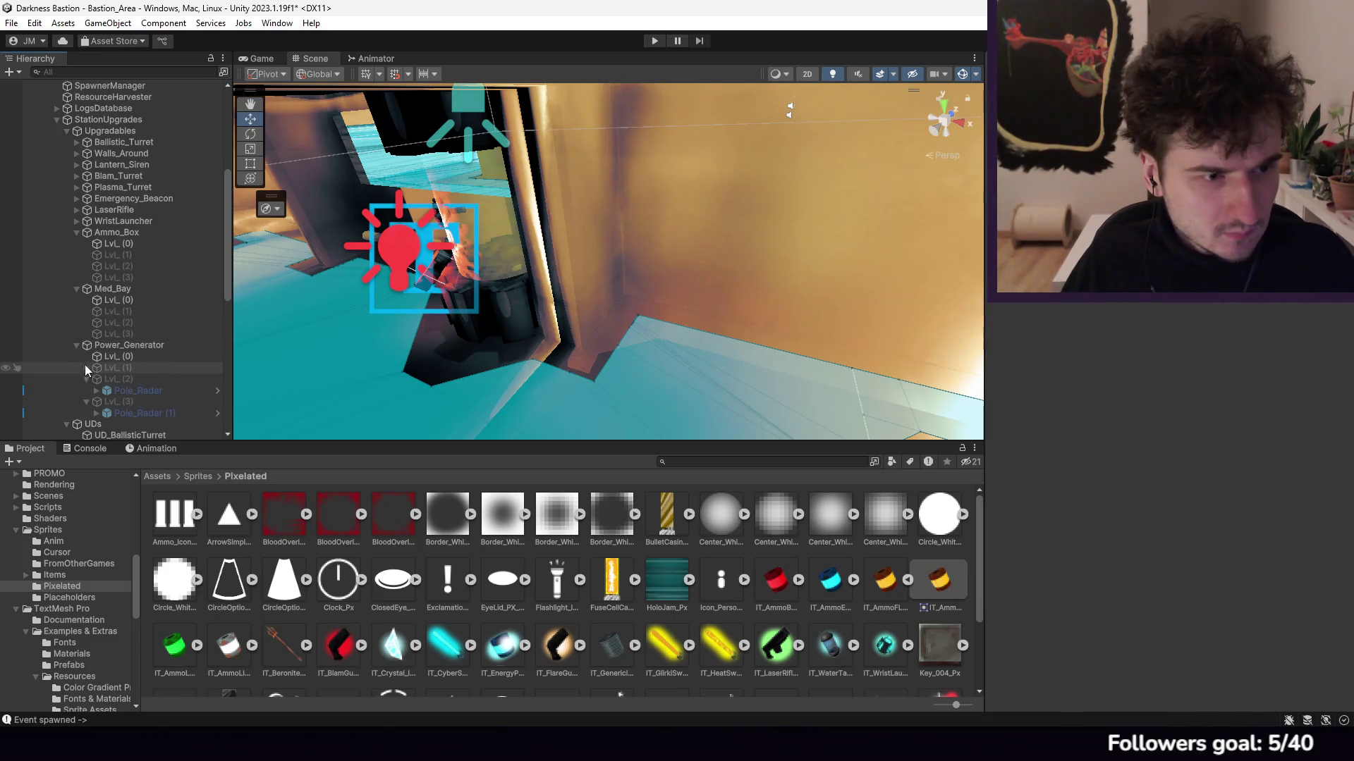
Step: Select the three Power_Generator Pole_Radar children and delete the selected Pole_Radar objects
{"action": "left_click", "coordinate": [86, 368]}
{"action": "scroll", "coordinate": [119, 339], "scroll_direction": "down", "scroll_amount": 3}
{"action": "left_click", "coordinate": [150, 252]}
{"action": "left_click", "coordinate": [148, 275], "text": "ctrl"}
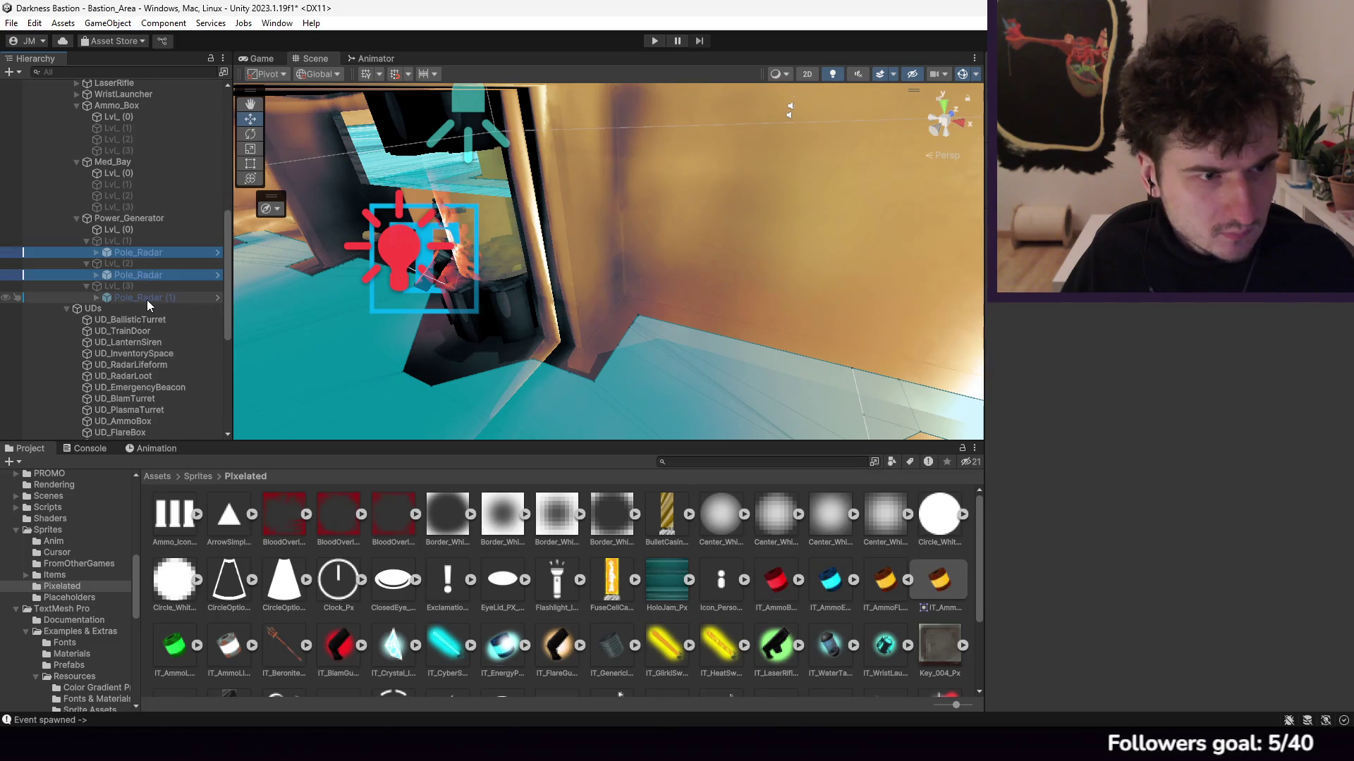
{"action": "left_click", "coordinate": [148, 299], "text": "ctrl"}
{"action": "key", "text": "Delete"}
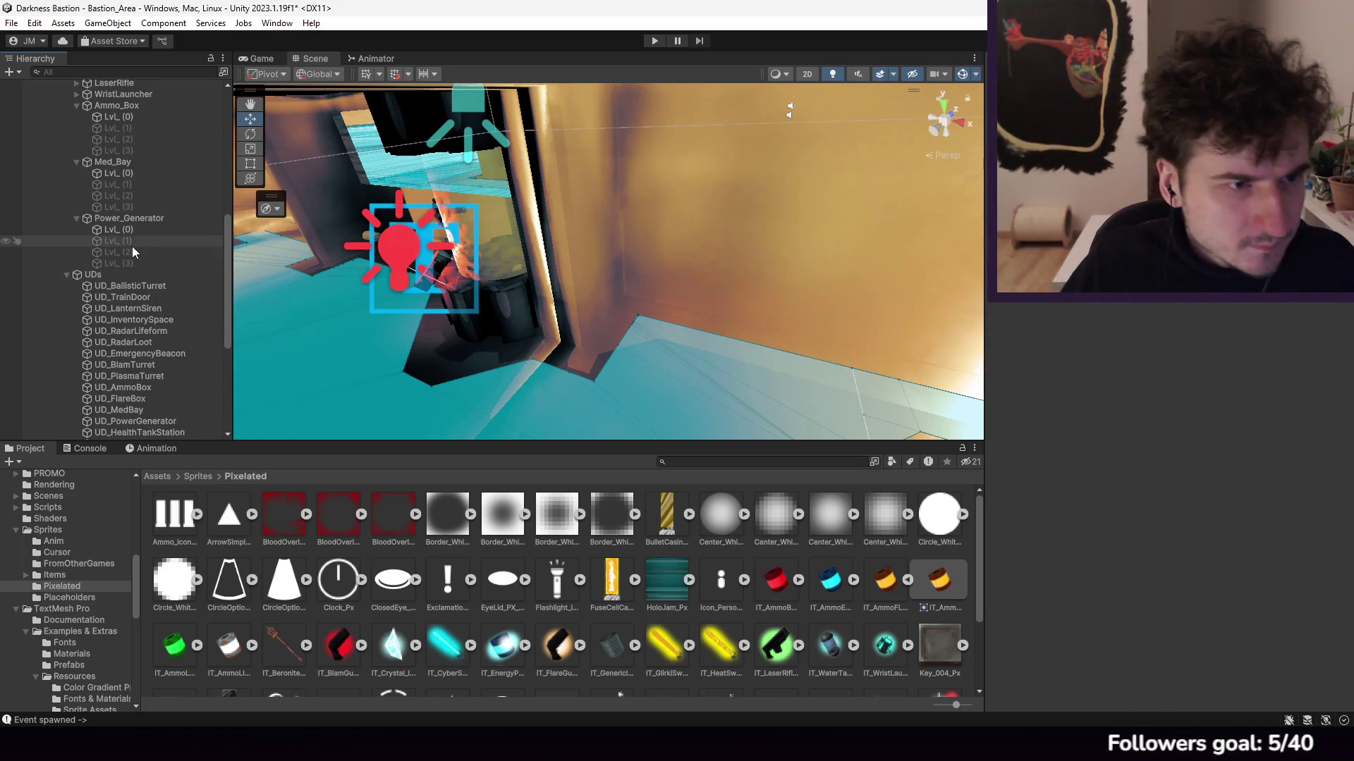
{"action": "right_click", "coordinate": [125, 243]}
{"action": "left_click", "coordinate": [426, 473]}
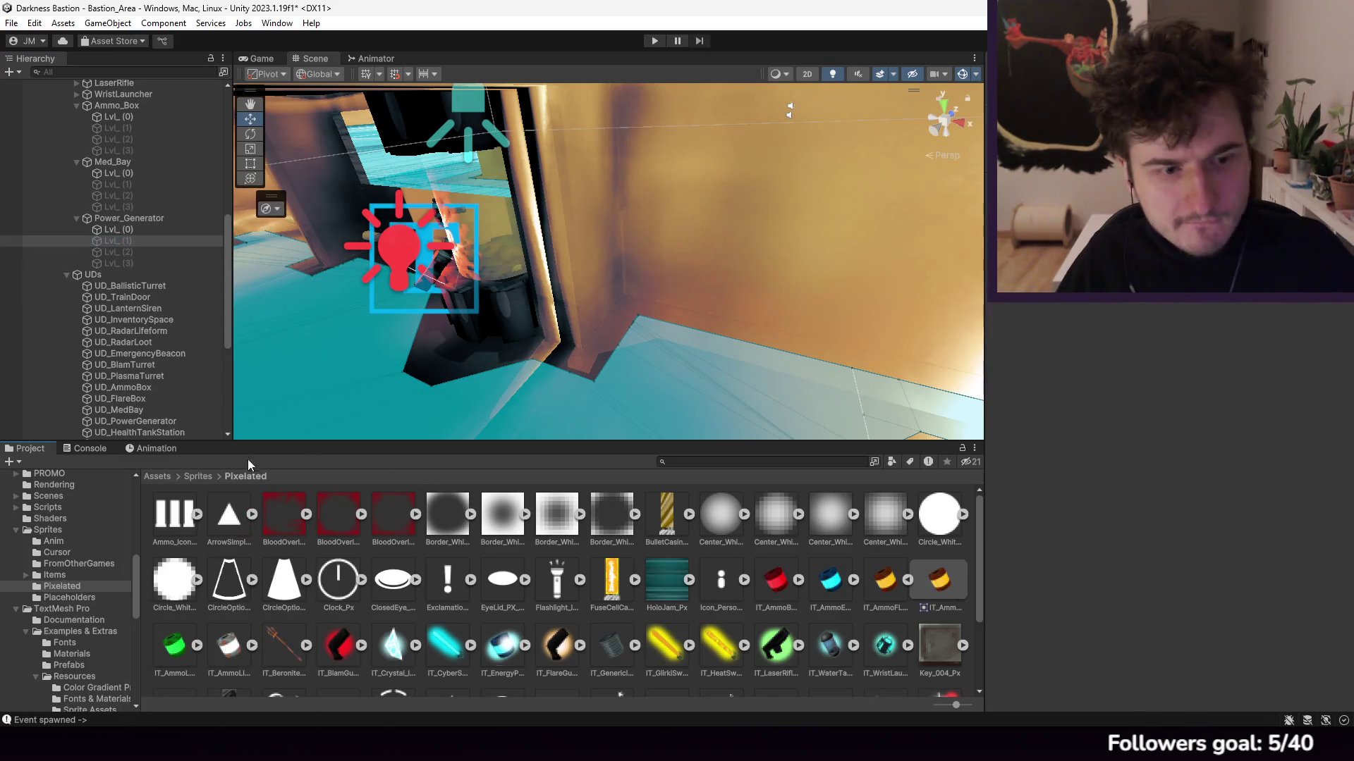
Step: Add an empty child GameObject named 'Generator' under Power_Generator's LvL_(1)
{"action": "left_click", "coordinate": [156, 476]}
{"action": "mouse_move", "coordinate": [341, 446]}
{"action": "left_mouse_down"}
{"action": "mouse_move", "coordinate": [673, 333]}
{"action": "mouse_move", "coordinate": [479, 311]}
{"action": "mouse_move", "coordinate": [572, 328]}
{"action": "mouse_move", "coordinate": [557, 317]}
{"action": "mouse_move", "coordinate": [616, 310]}
{"action": "mouse_move", "coordinate": [454, 383]}
{"action": "mouse_move", "coordinate": [536, 324]}
{"action": "mouse_move", "coordinate": [555, 327]}
{"action": "mouse_move", "coordinate": [433, 344]}
{"action": "mouse_move", "coordinate": [553, 326]}
{"action": "mouse_move", "coordinate": [535, 293]}
{"action": "mouse_move", "coordinate": [522, 309]}
{"action": "mouse_move", "coordinate": [453, 296]}
{"action": "mouse_move", "coordinate": [429, 308]}
{"action": "mouse_move", "coordinate": [497, 299]}
{"action": "left_mouse_up"}
{"action": "scroll", "coordinate": [498, 299], "scroll_direction": "down", "scroll_amount": 3}
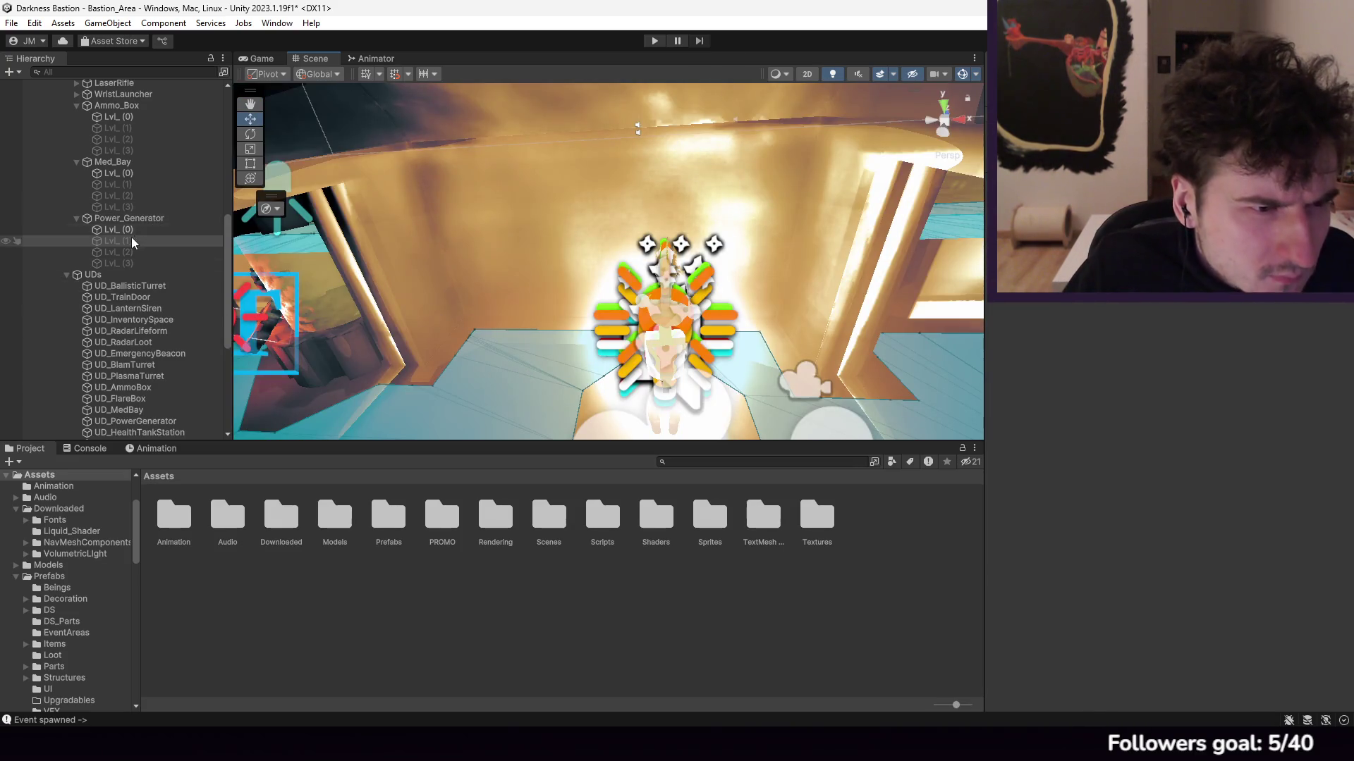
{"action": "left_click", "coordinate": [133, 264], "text": "shift"}
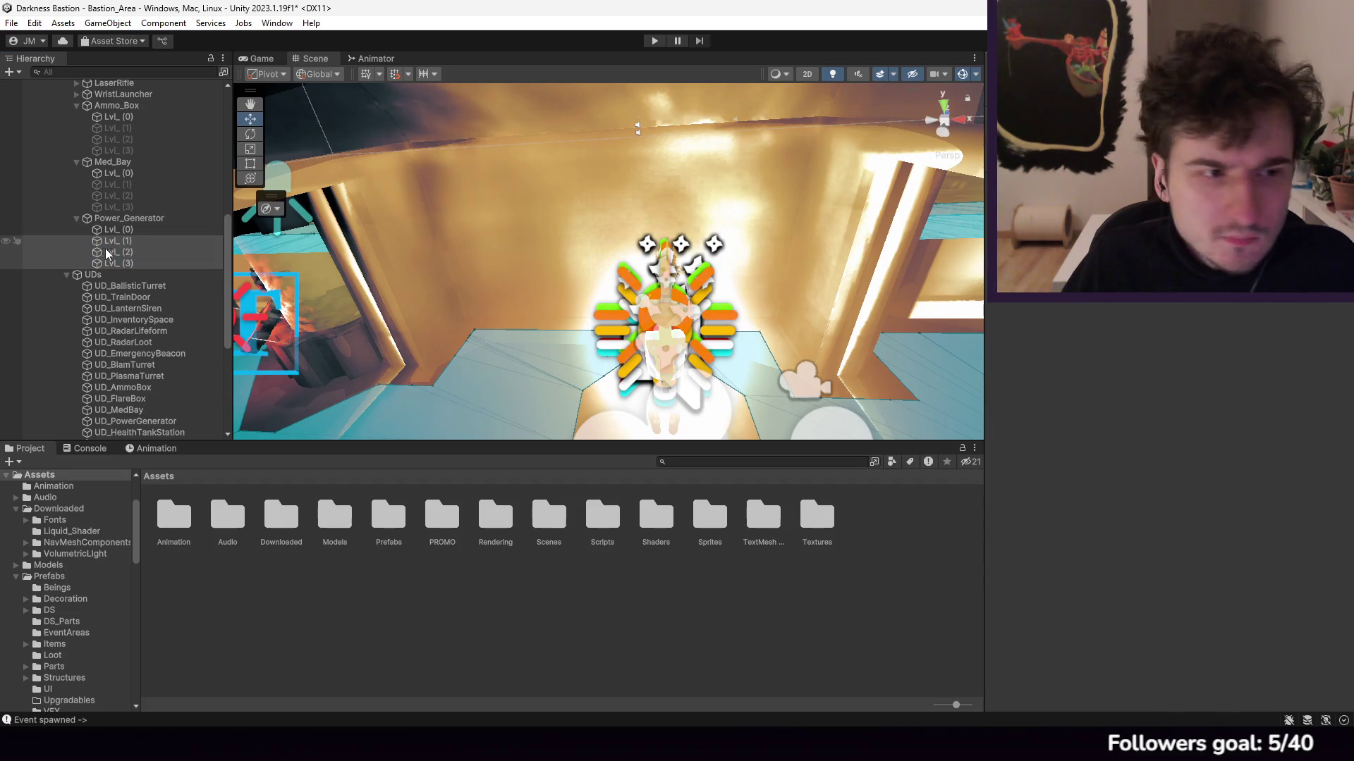
{"action": "left_click", "coordinate": [120, 243]}
{"action": "right_click", "coordinate": [121, 241]}
{"action": "mouse_move", "coordinate": [215, 416]}
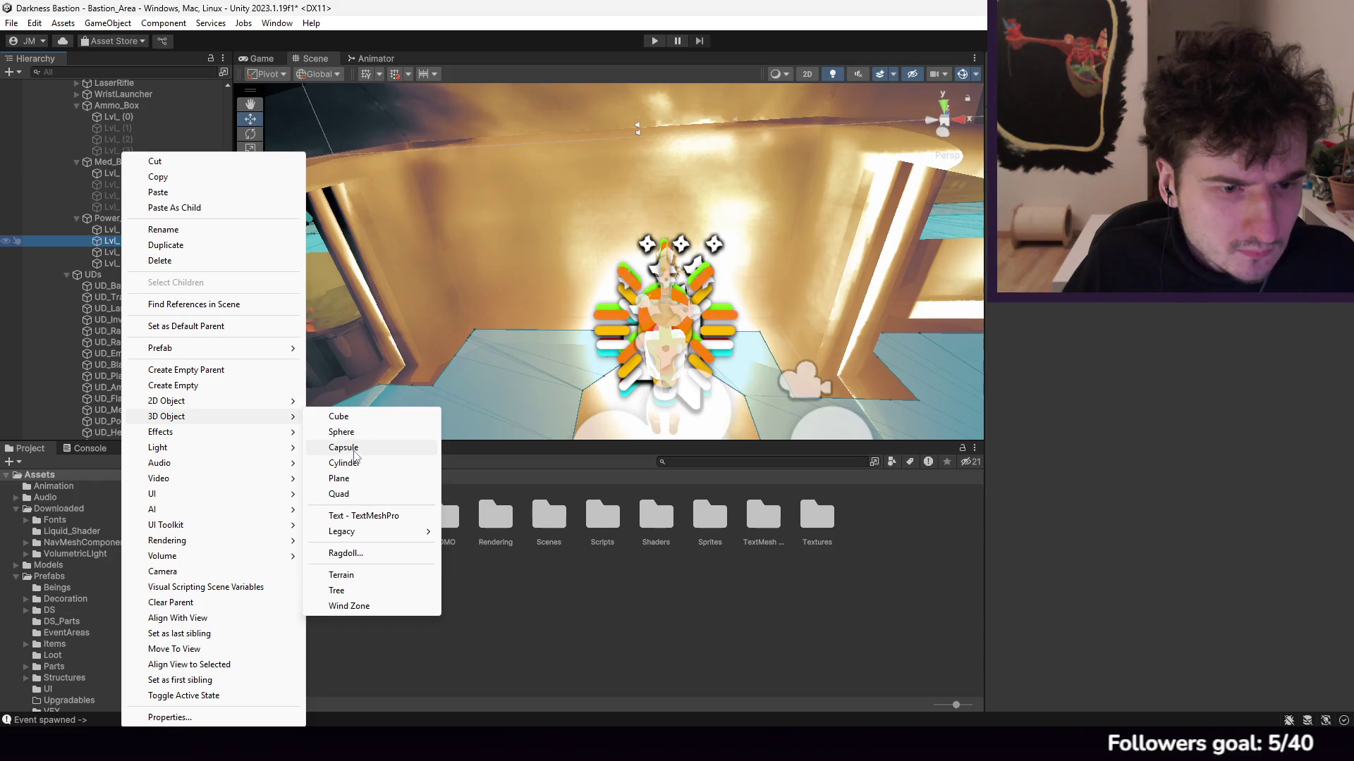
{"action": "left_click", "coordinate": [173, 385]}
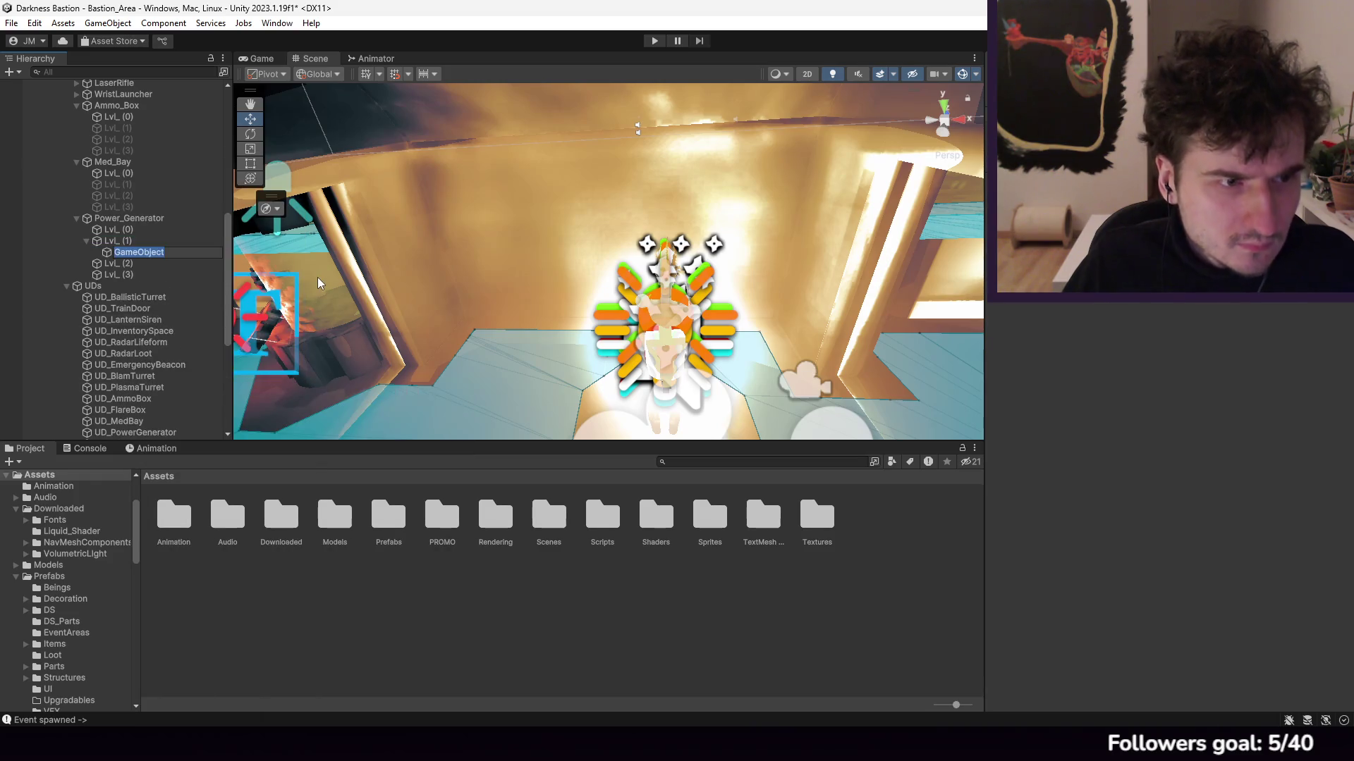
{"action": "type", "text": "Generator"}
{"action": "key", "text": "Return"}
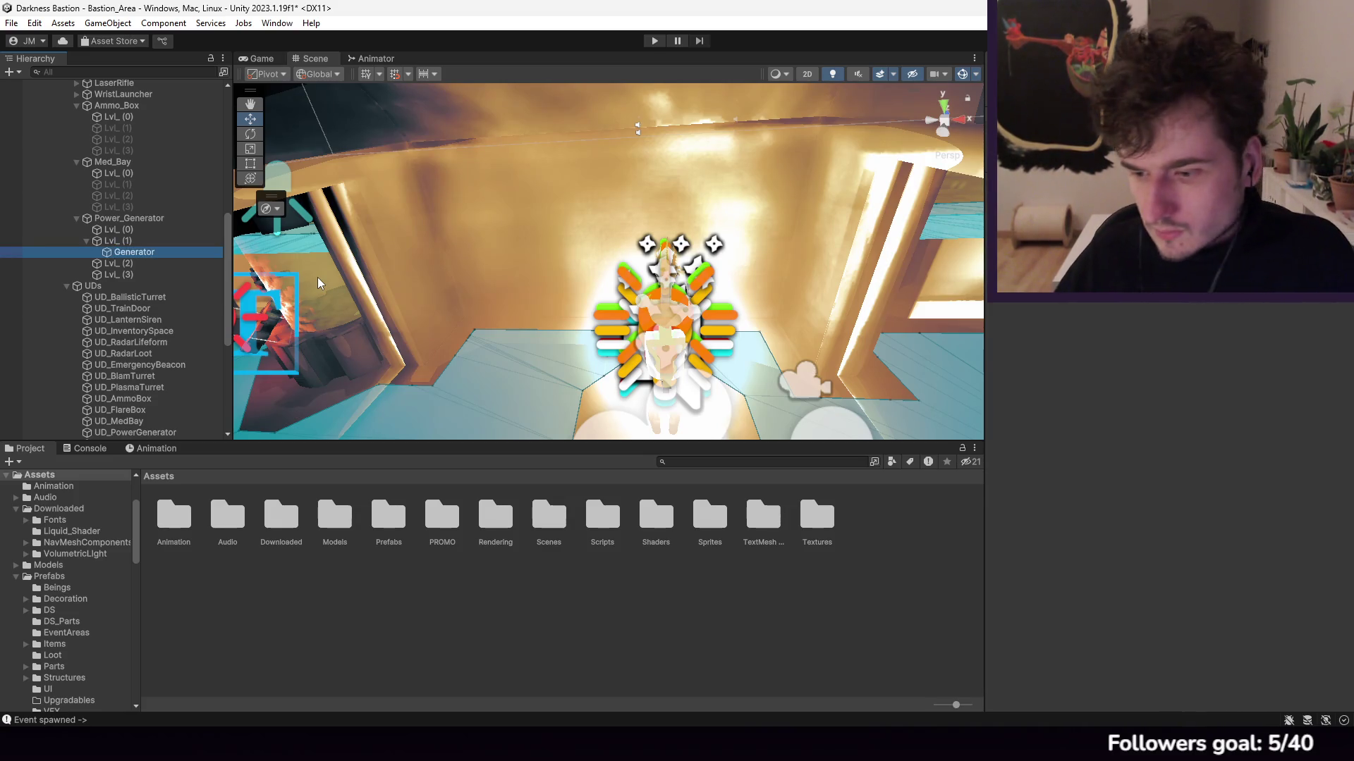
{"action": "right_click", "coordinate": [141, 255]}
Step: Add a Cube as a child of Generator and nudge it along its blue axis
{"action": "mouse_move", "coordinate": [211, 447]}
{"action": "left_click", "coordinate": [367, 451]}
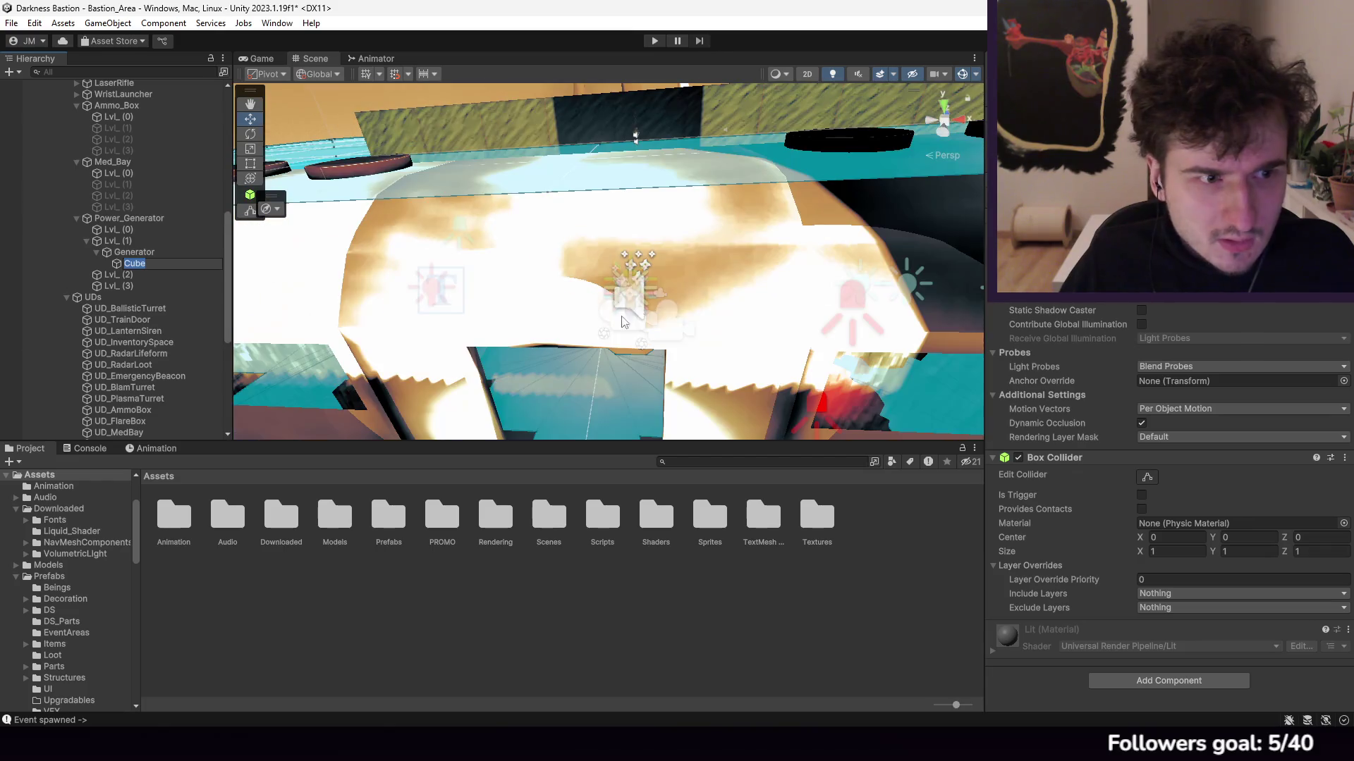
{"action": "mouse_move", "coordinate": [705, 317]}
{"action": "left_mouse_down"}
{"action": "mouse_move", "coordinate": [804, 321]}
{"action": "mouse_move", "coordinate": [767, 289]}
{"action": "mouse_move", "coordinate": [437, 289]}
{"action": "mouse_move", "coordinate": [354, 271]}
{"action": "left_mouse_up"}
{"action": "scroll", "coordinate": [767, 289], "scroll_direction": "down", "scroll_amount": 5}
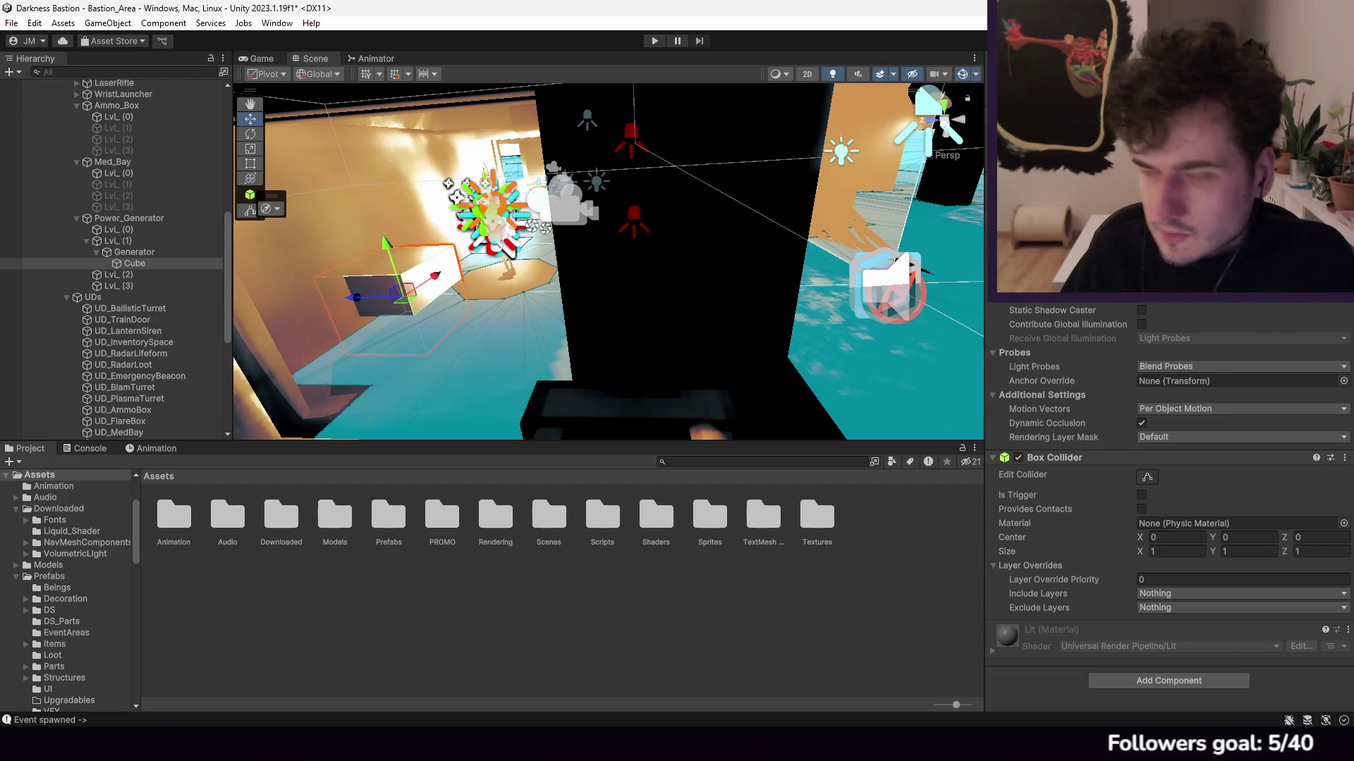
{"action": "left_click_drag", "start_coordinate": [356, 297], "coordinate": [367, 297]}
{"action": "key", "text": "f"}
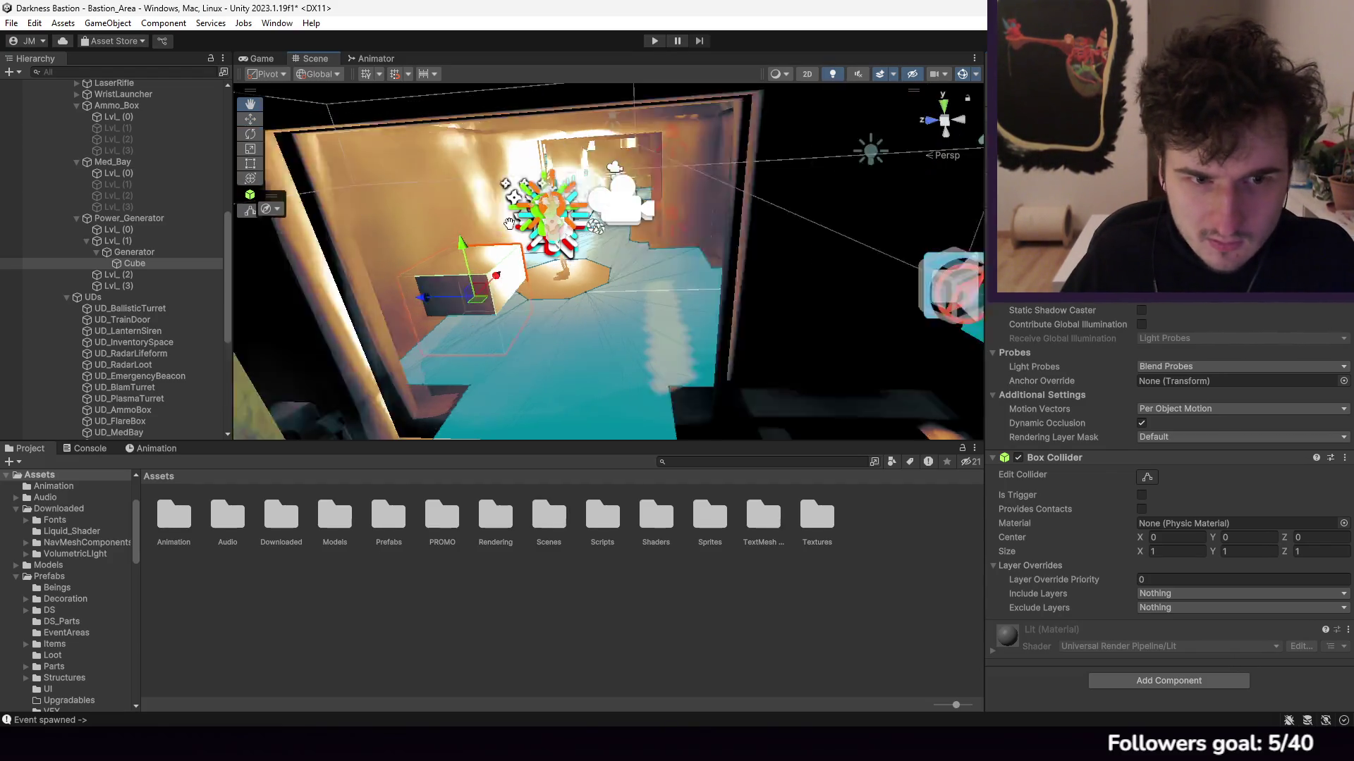
Step: Reposition the cube along its X axis against the room wall
{"action": "left_click_drag", "start_coordinate": [693, 270], "coordinate": [823, 204]}
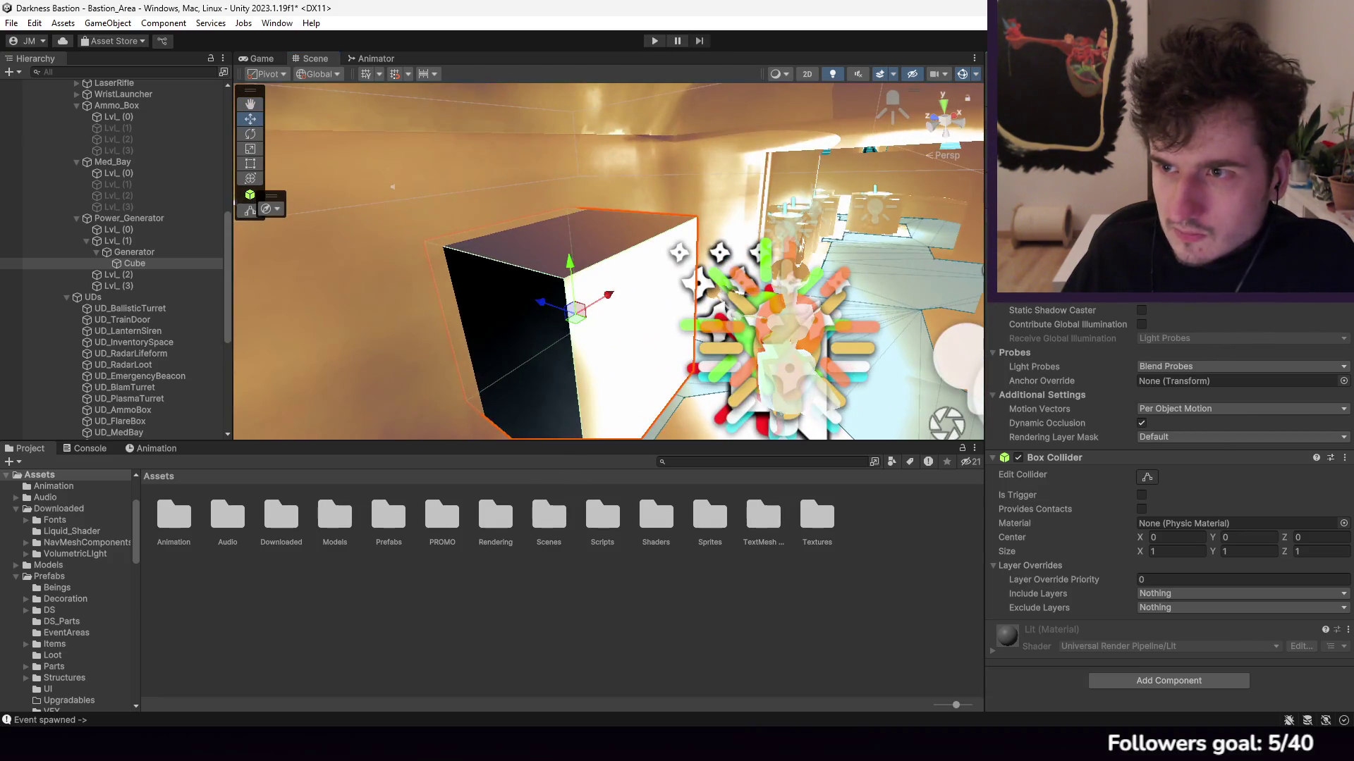
{"action": "left_click_drag", "start_coordinate": [726, 229], "coordinate": [711, 241]}
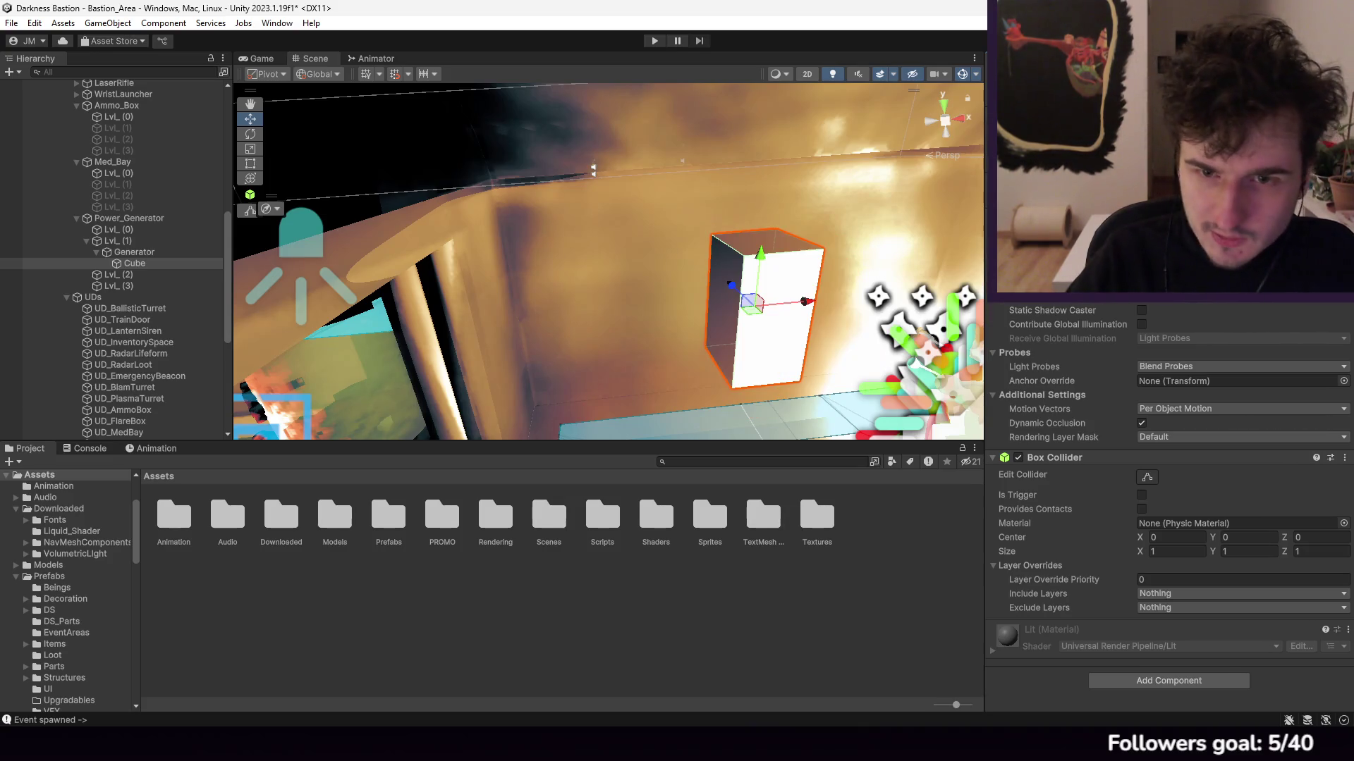
{"action": "left_click_drag", "start_coordinate": [730, 287], "coordinate": [769, 281]}
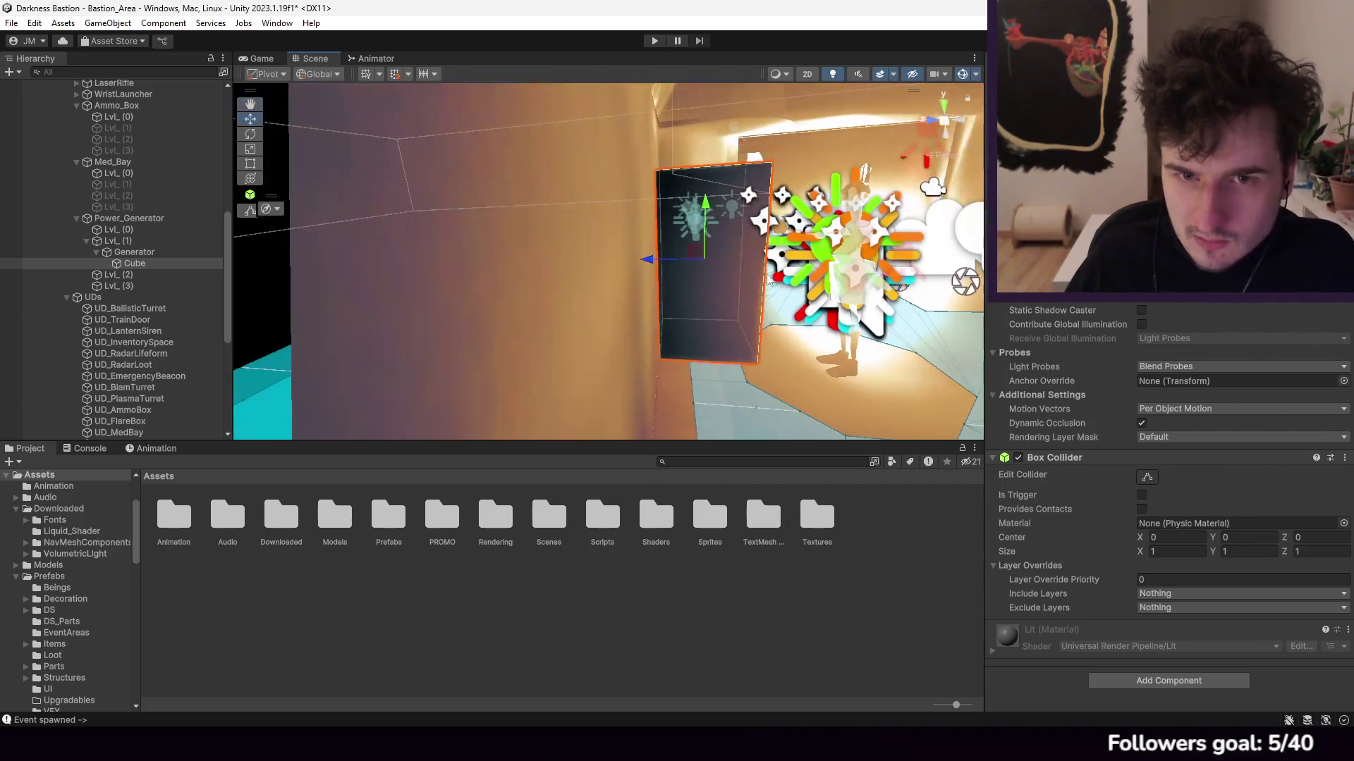
{"action": "left_click_drag", "start_coordinate": [652, 267], "coordinate": [607, 256]}
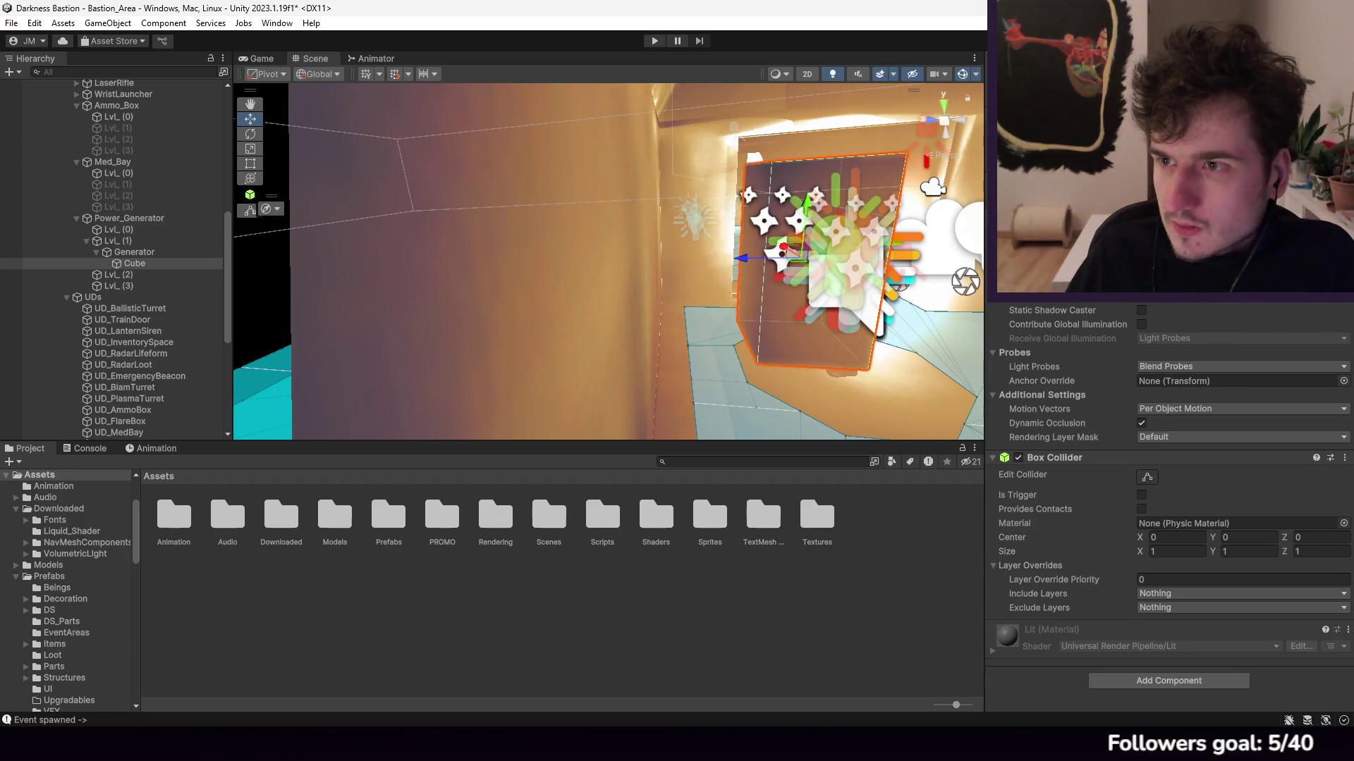
{"action": "mouse_move", "coordinate": [619, 255]}
{"action": "left_mouse_down"}
{"action": "mouse_move", "coordinate": [789, 252]}
{"action": "mouse_move", "coordinate": [704, 257]}
{"action": "left_mouse_up"}
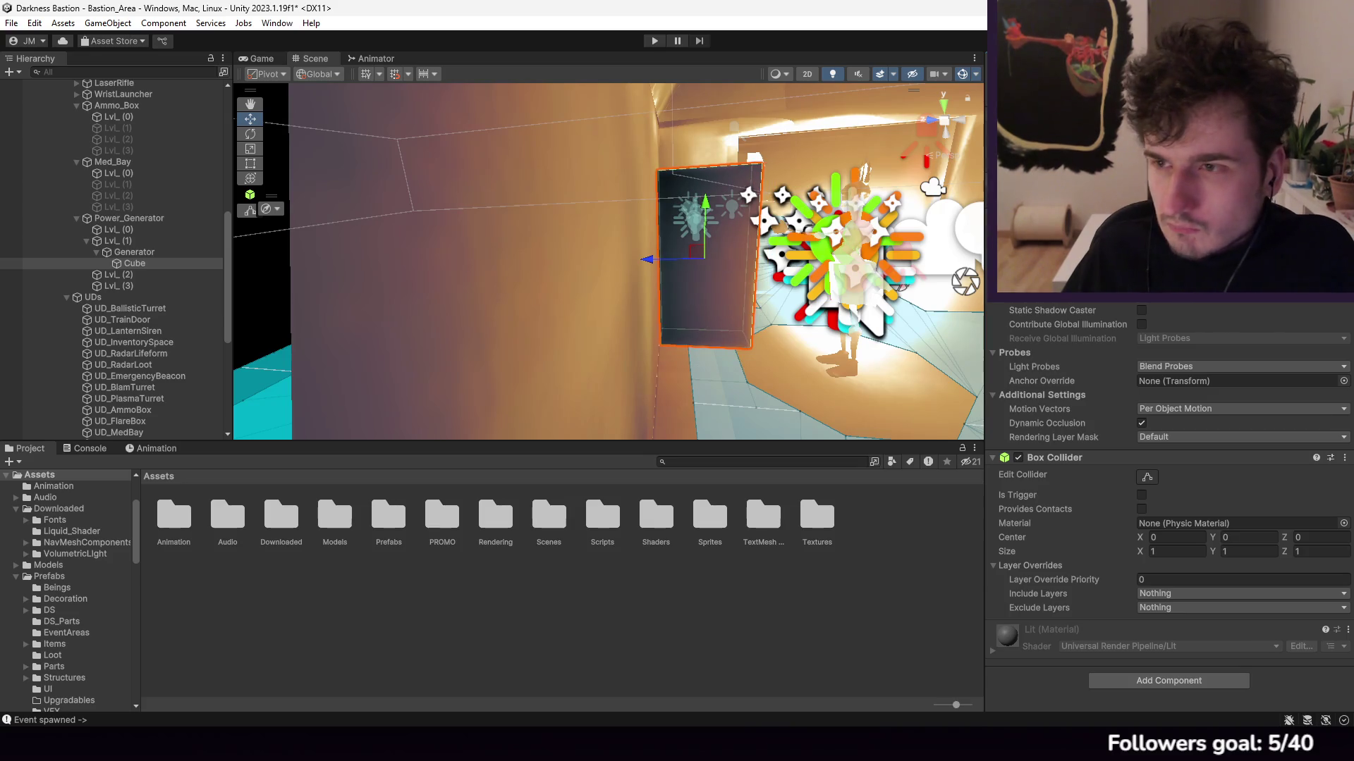
{"action": "left_click_drag", "start_coordinate": [646, 259], "coordinate": [609, 261]}
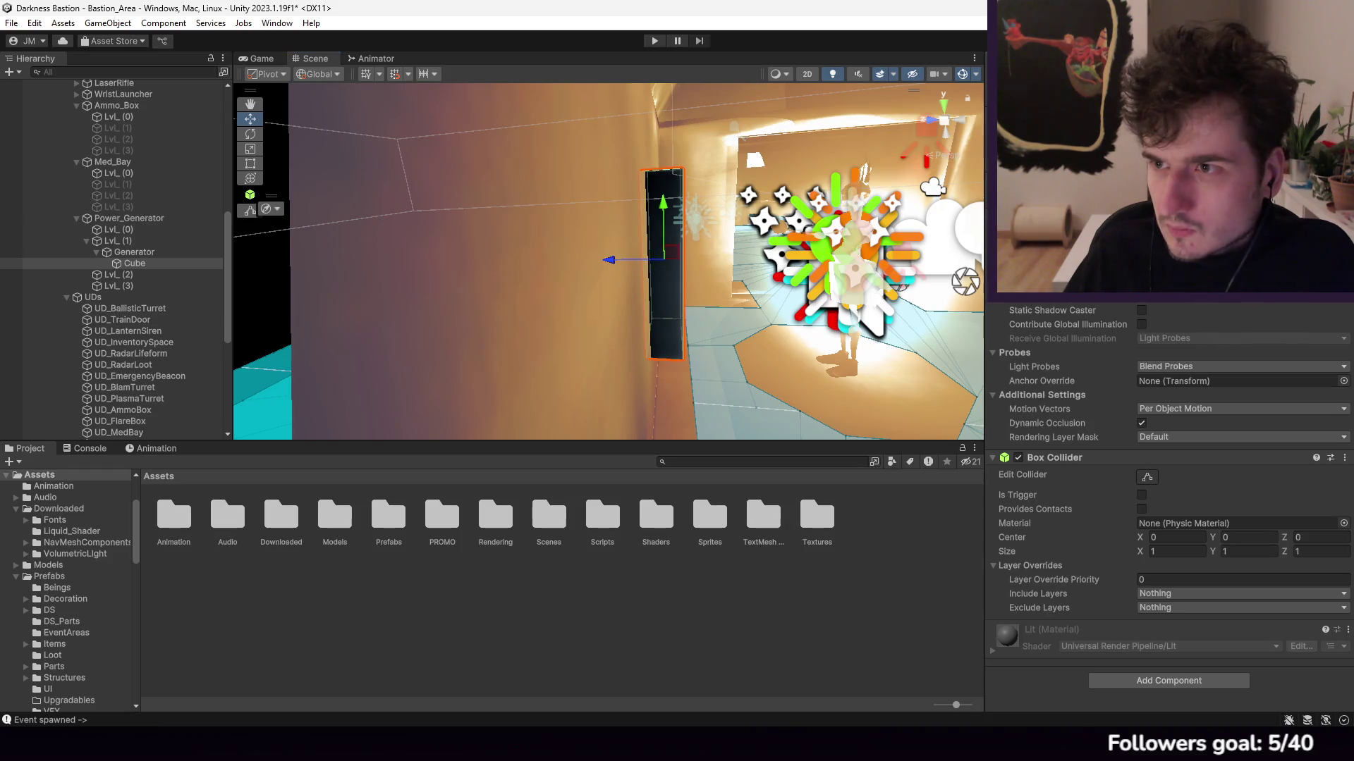
Step: Set the Cube's Mesh Renderer Cast Shadows to Off
{"action": "left_click", "coordinate": [861, 562]}
{"action": "mouse_move", "coordinate": [705, 282]}
{"action": "left_mouse_down"}
{"action": "mouse_move", "coordinate": [644, 308]}
{"action": "mouse_move", "coordinate": [599, 287]}
{"action": "mouse_move", "coordinate": [494, 296]}
{"action": "mouse_move", "coordinate": [667, 294]}
{"action": "left_mouse_up"}
{"action": "left_click", "coordinate": [132, 263]}
{"action": "key", "text": "f"}
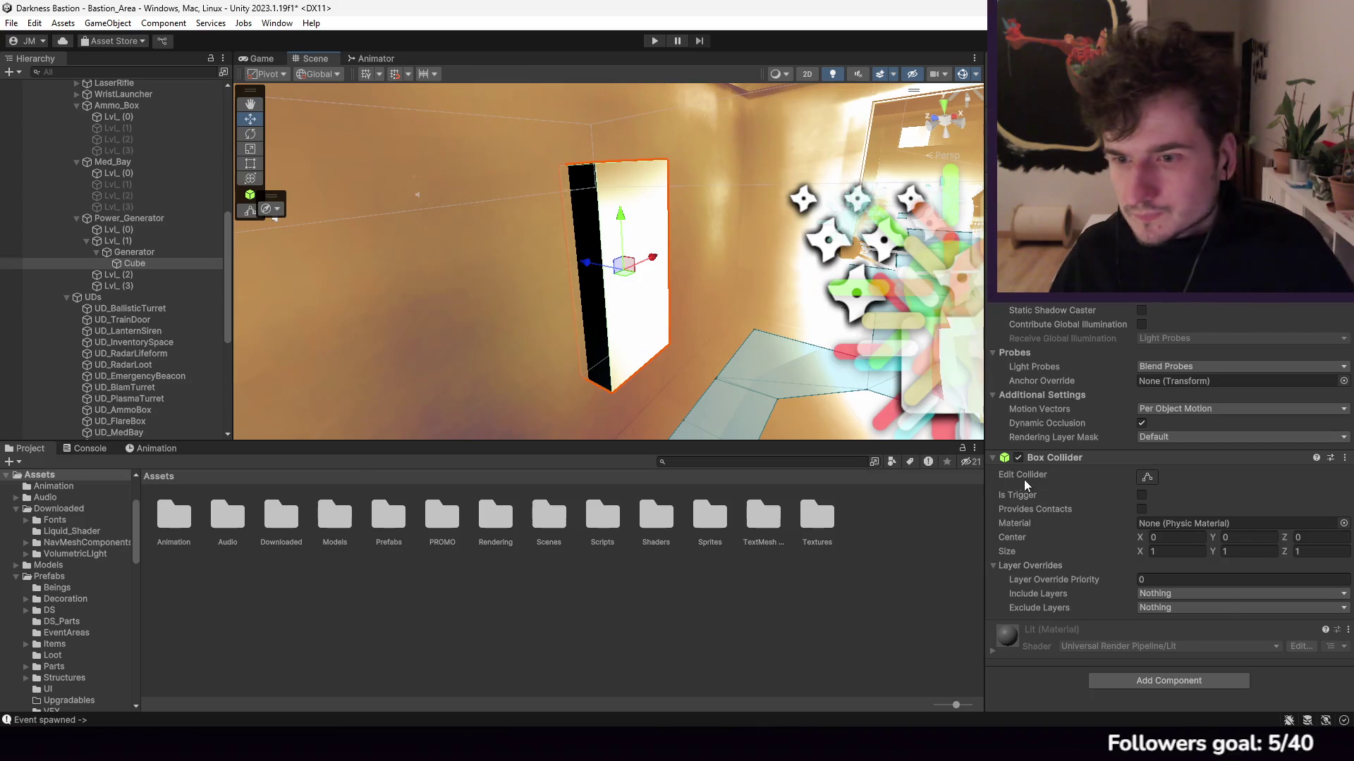
{"action": "left_click", "coordinate": [1173, 301]}
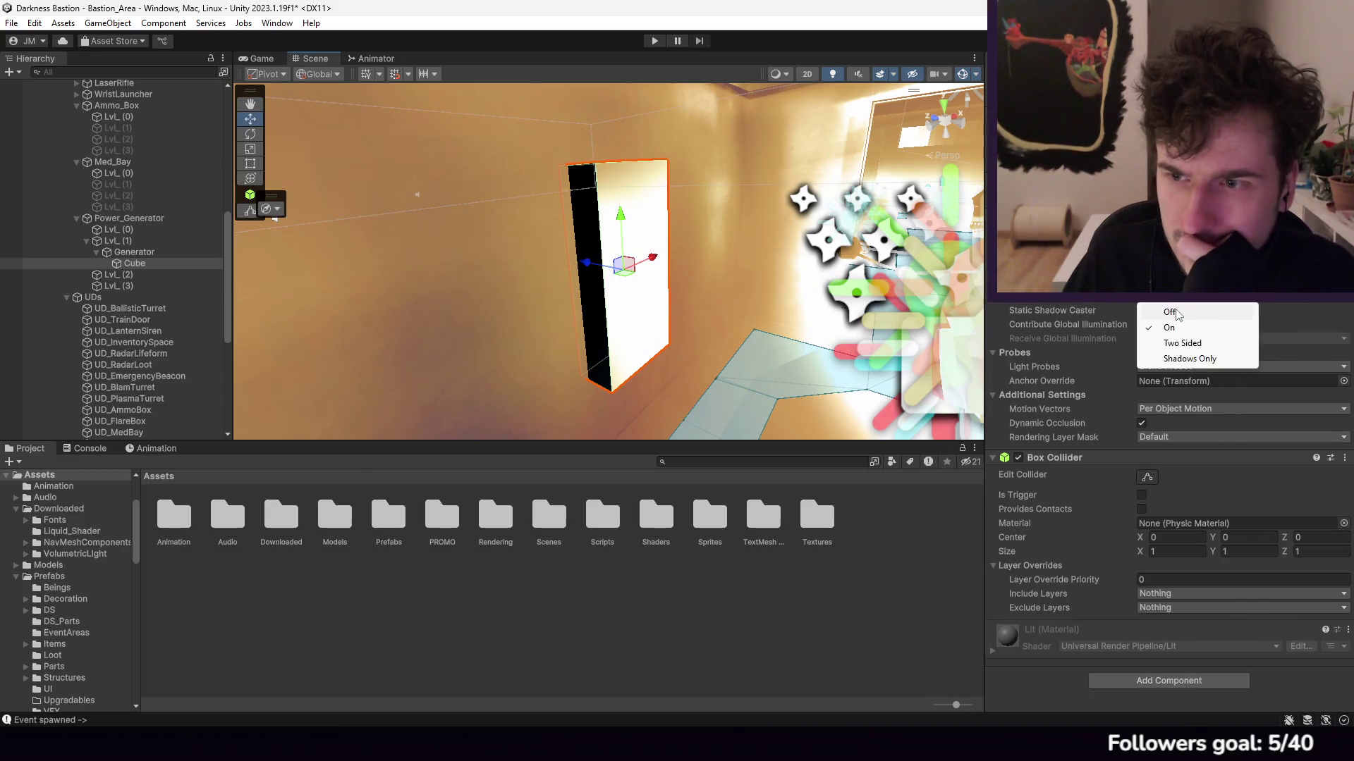
{"action": "left_click", "coordinate": [1170, 310]}
Step: Reselect the Cube, then open and dismiss the Add Component search
{"action": "mouse_move", "coordinate": [756, 278]}
{"action": "left_mouse_down"}
{"action": "mouse_move", "coordinate": [535, 300]}
{"action": "mouse_move", "coordinate": [655, 294]}
{"action": "mouse_move", "coordinate": [628, 301]}
{"action": "mouse_move", "coordinate": [606, 248]}
{"action": "left_mouse_up"}
{"action": "left_click", "coordinate": [127, 263]}
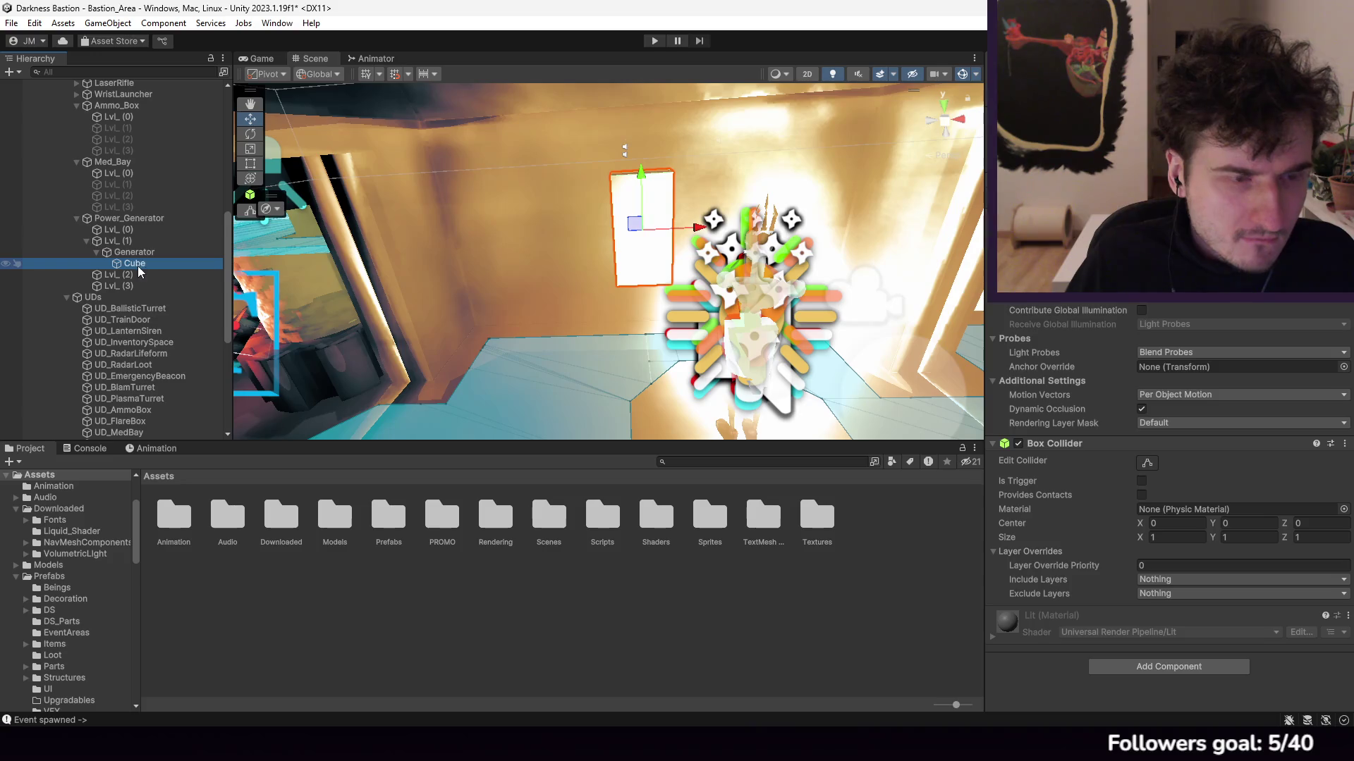
{"action": "left_click", "coordinate": [1166, 663]}
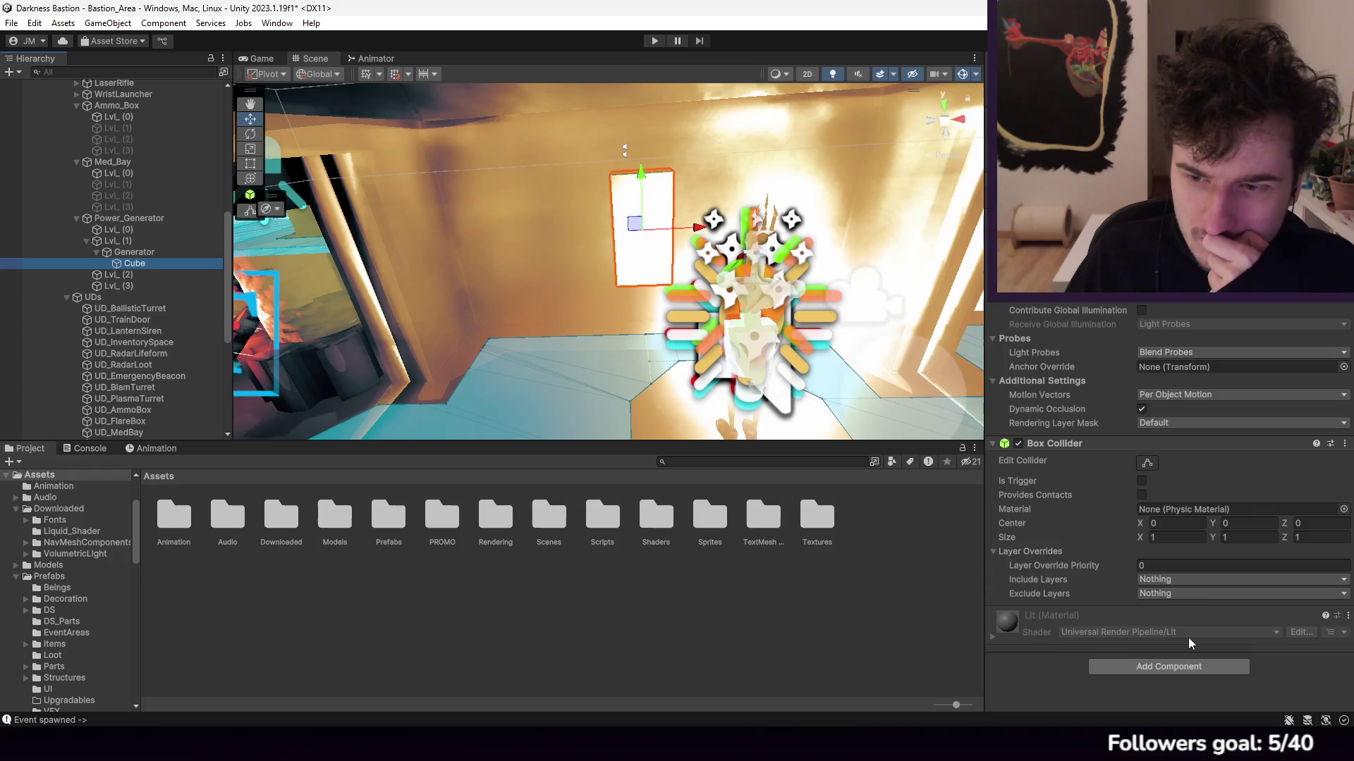
{"action": "left_click", "coordinate": [763, 598]}
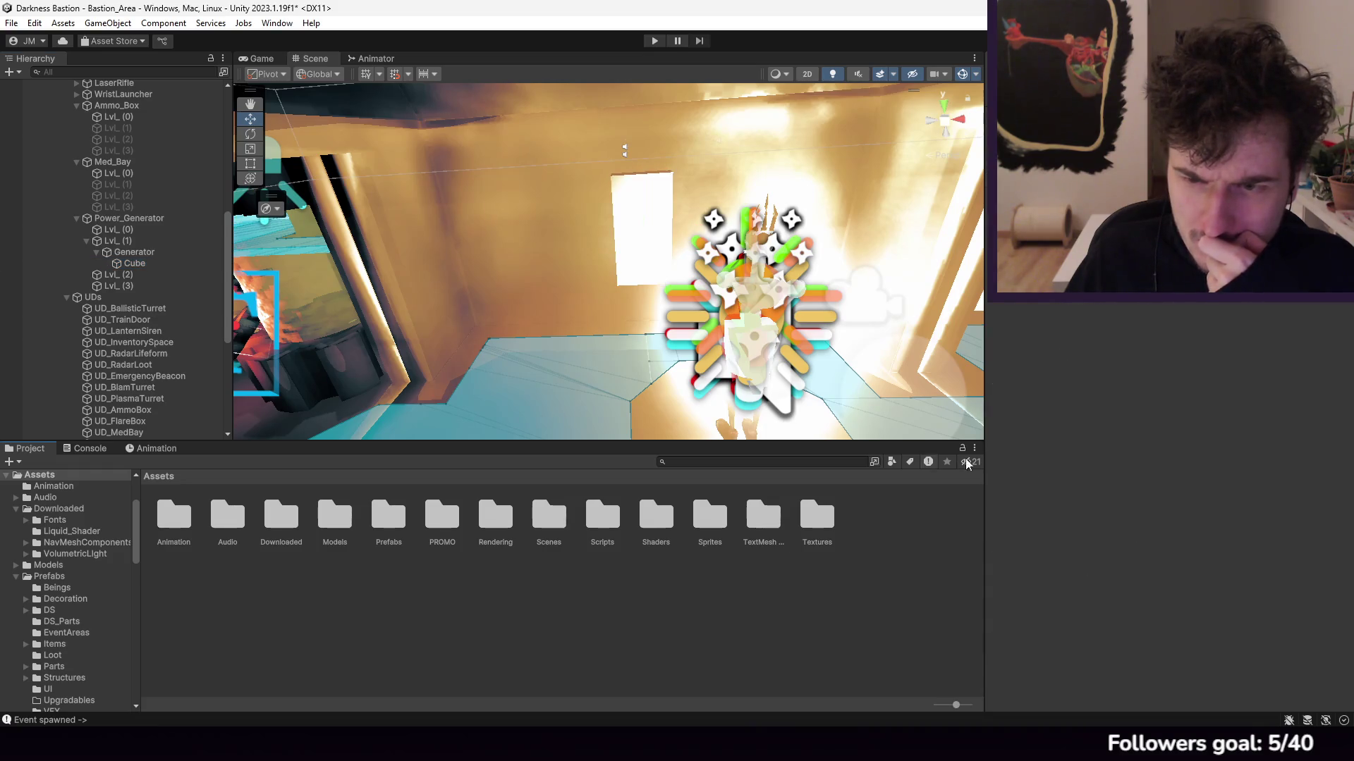
Step: Open the Scripts folder, view Survivor_Player, and open Scripts/Pilot/Survivor.cs in Visual Studio
{"action": "left_click", "coordinate": [132, 253]}
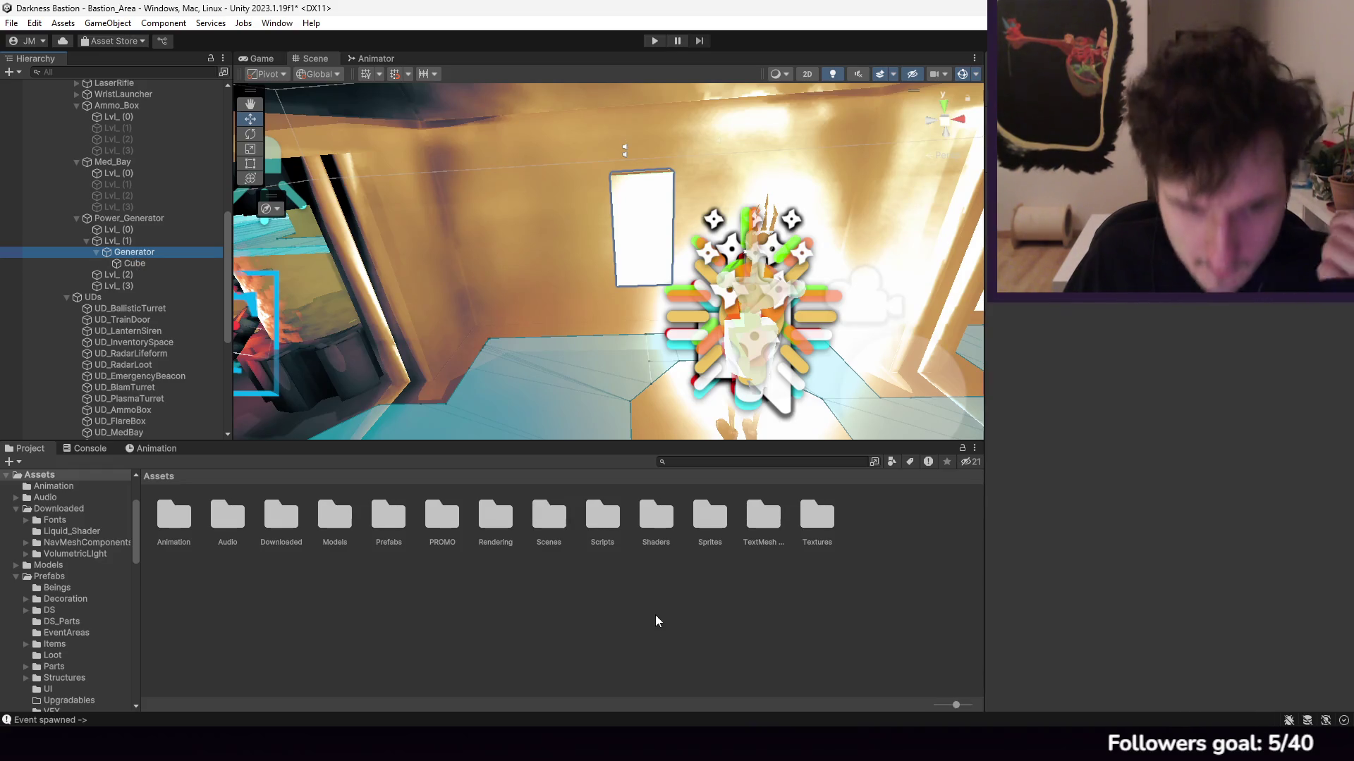
{"action": "double_click", "coordinate": [609, 511]}
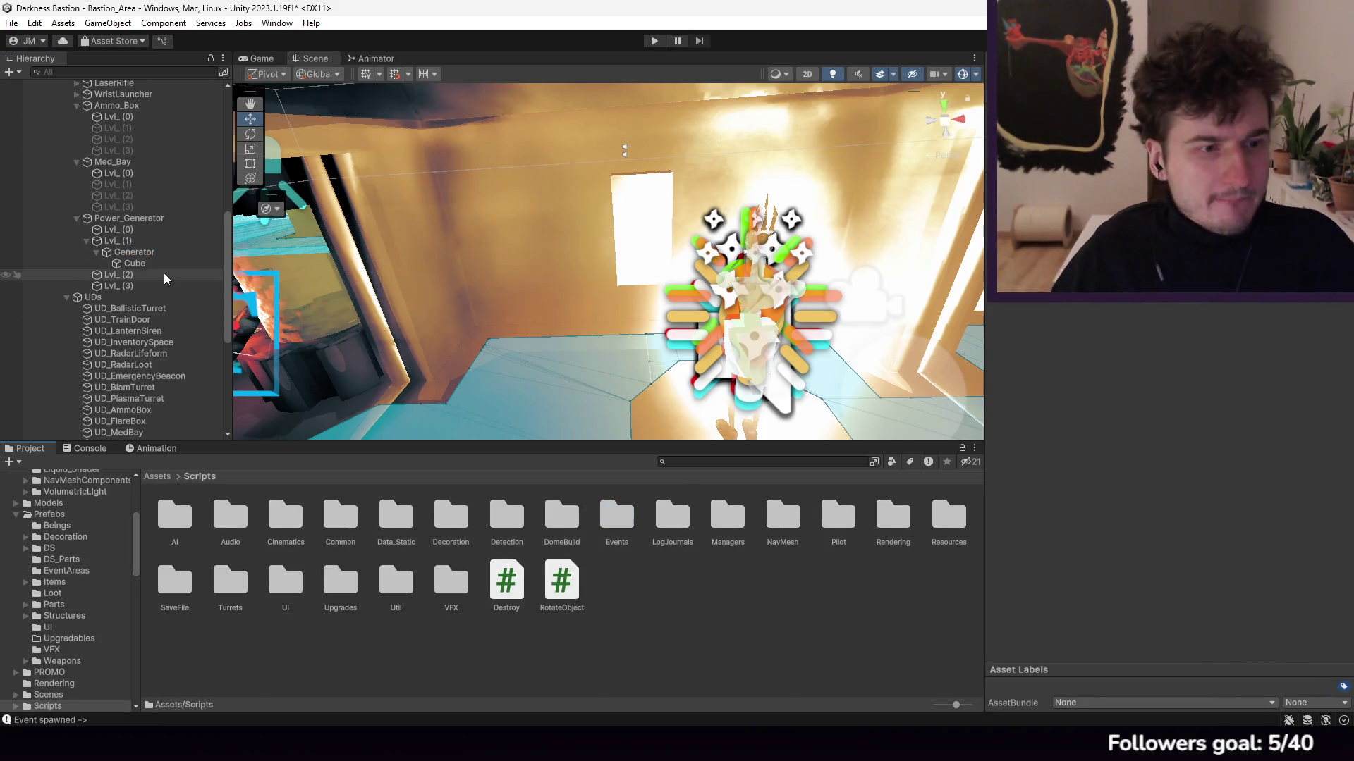
{"action": "left_click", "coordinate": [789, 338]}
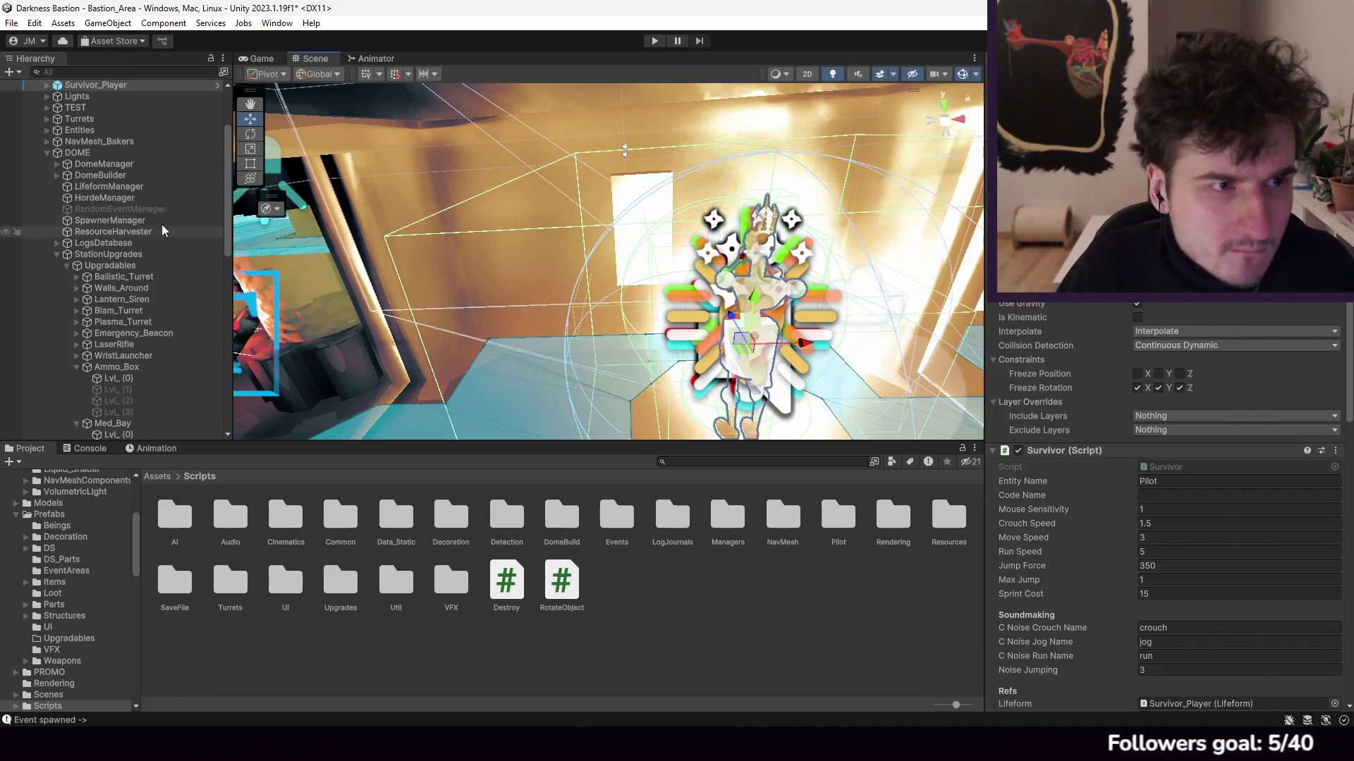
{"action": "scroll", "coordinate": [1159, 318], "scroll_direction": "down", "scroll_amount": 5}
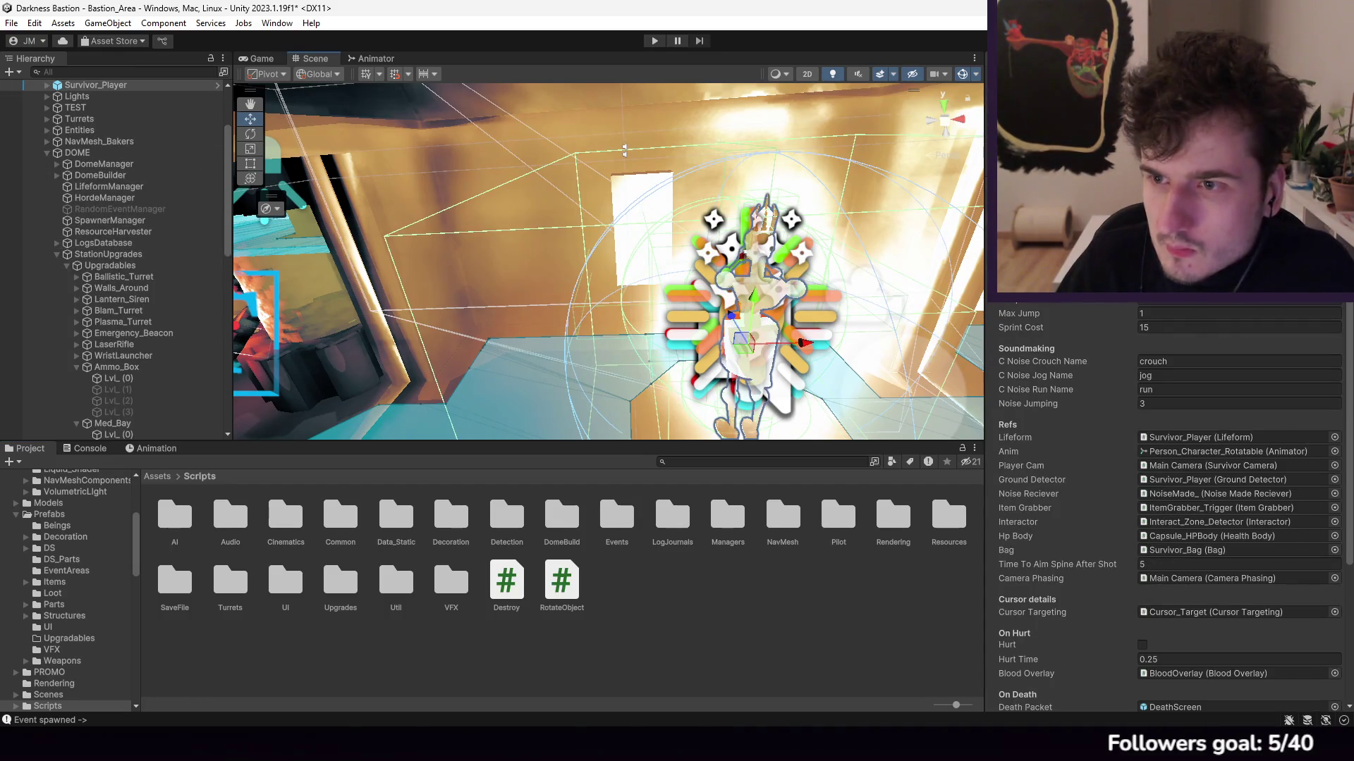
{"action": "double_click", "coordinate": [838, 515]}
{"action": "double_click", "coordinate": [561, 582]}
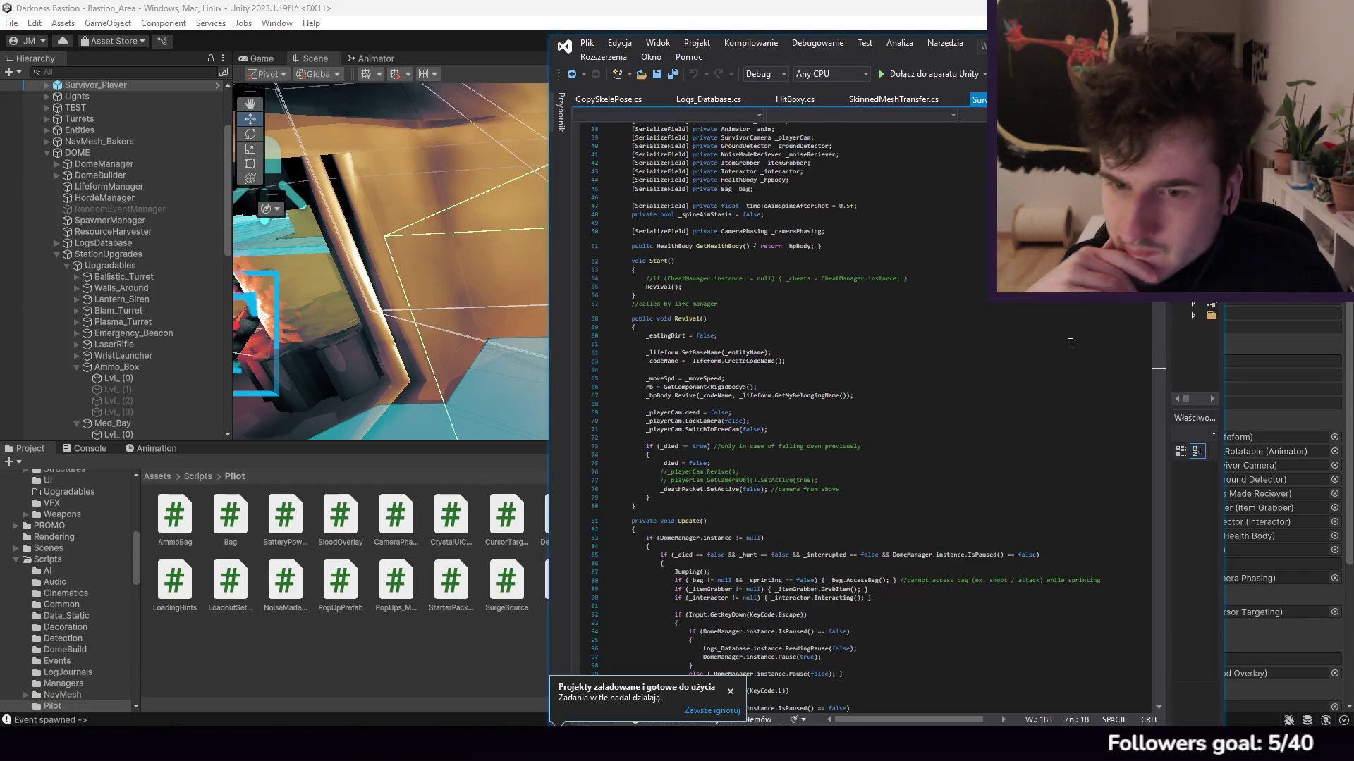
Step: Open Bag.cs in Visual Studio from Unity and scroll through it
{"action": "scroll", "coordinate": [893, 403], "scroll_direction": "down", "scroll_amount": 4}
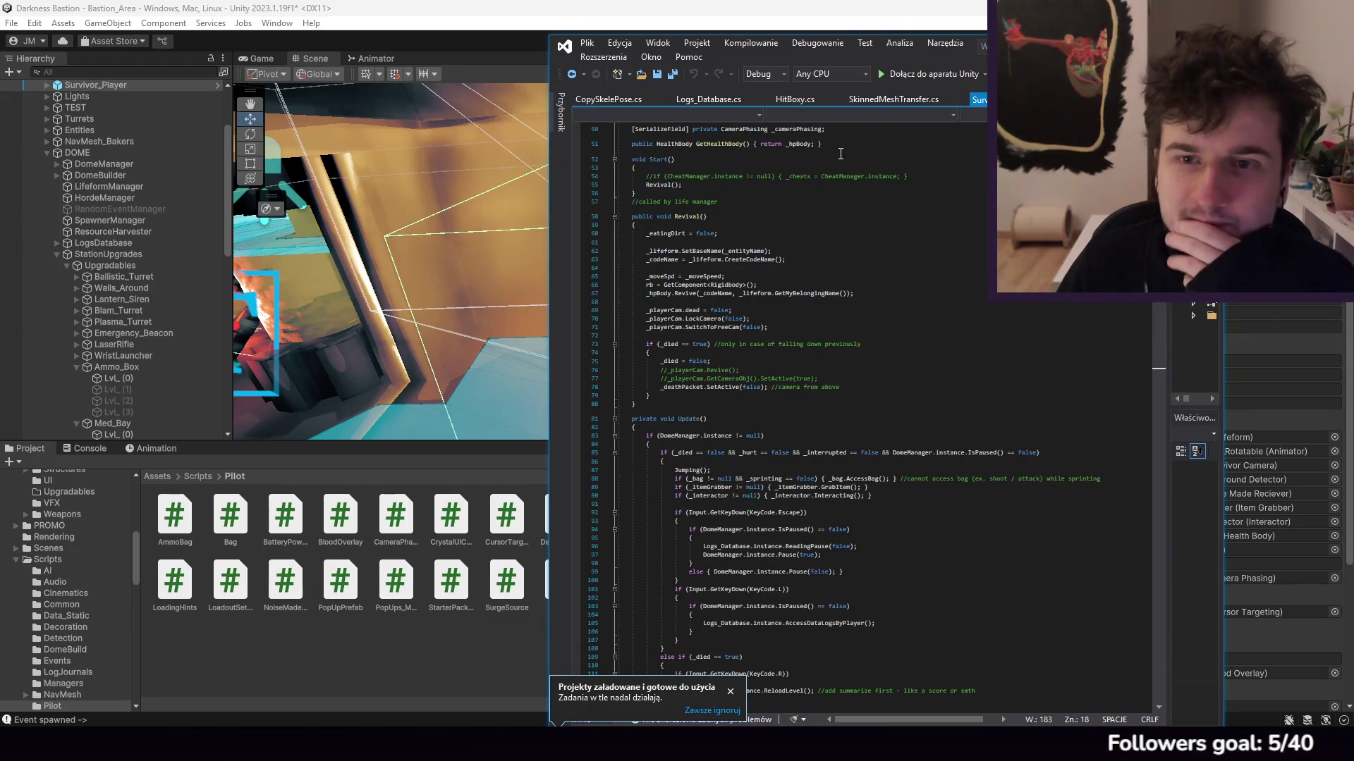
{"action": "left_click", "coordinate": [491, 43]}
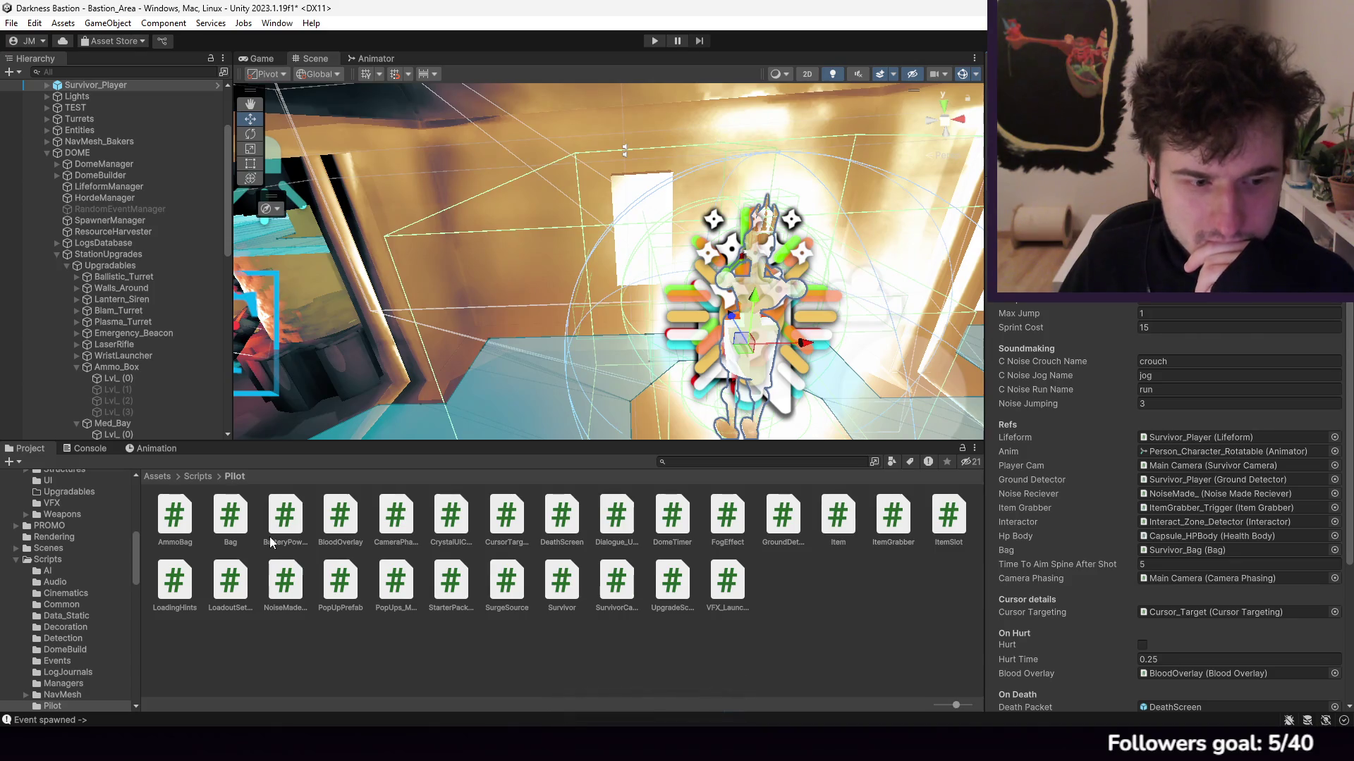
{"action": "double_click", "coordinate": [230, 514]}
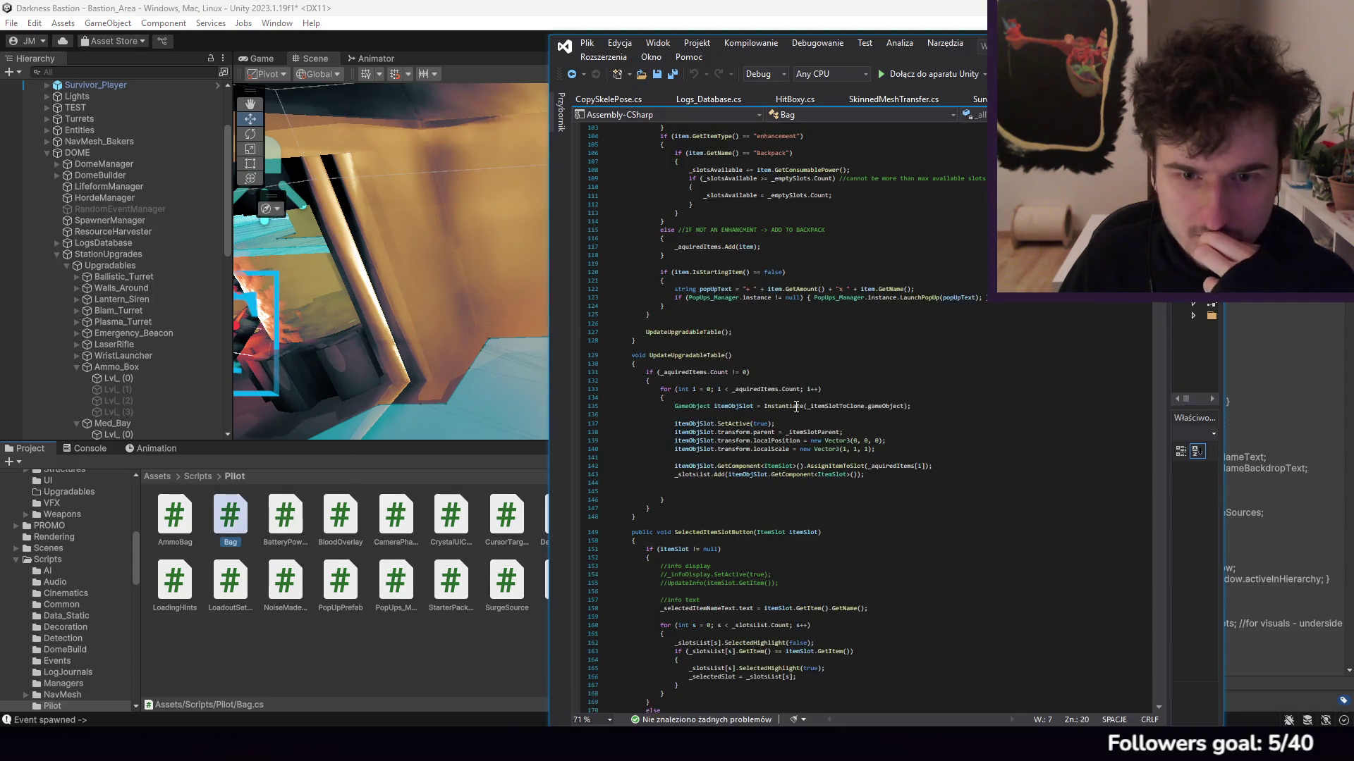
{"action": "scroll", "coordinate": [796, 407], "scroll_direction": "down", "scroll_amount": 19}
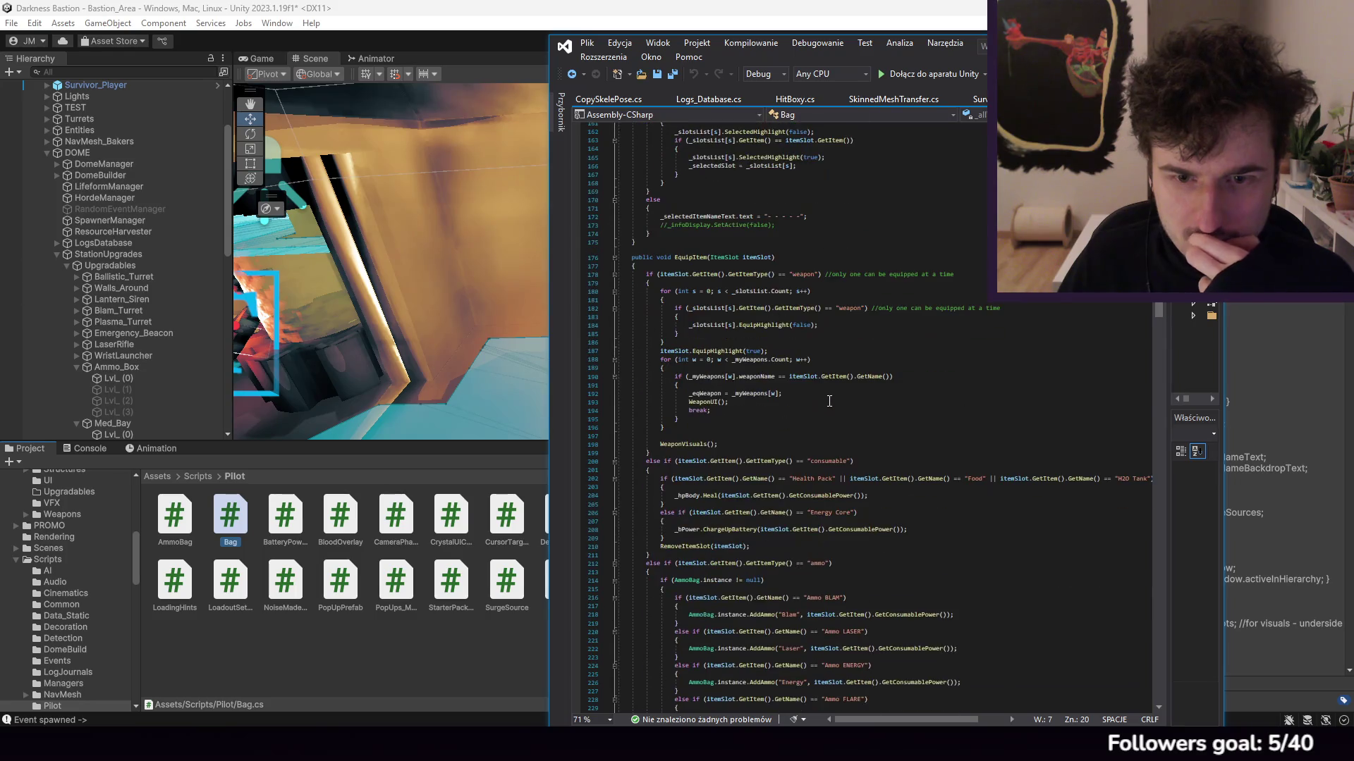
{"action": "scroll", "coordinate": [829, 401], "scroll_direction": "down", "scroll_amount": 11}
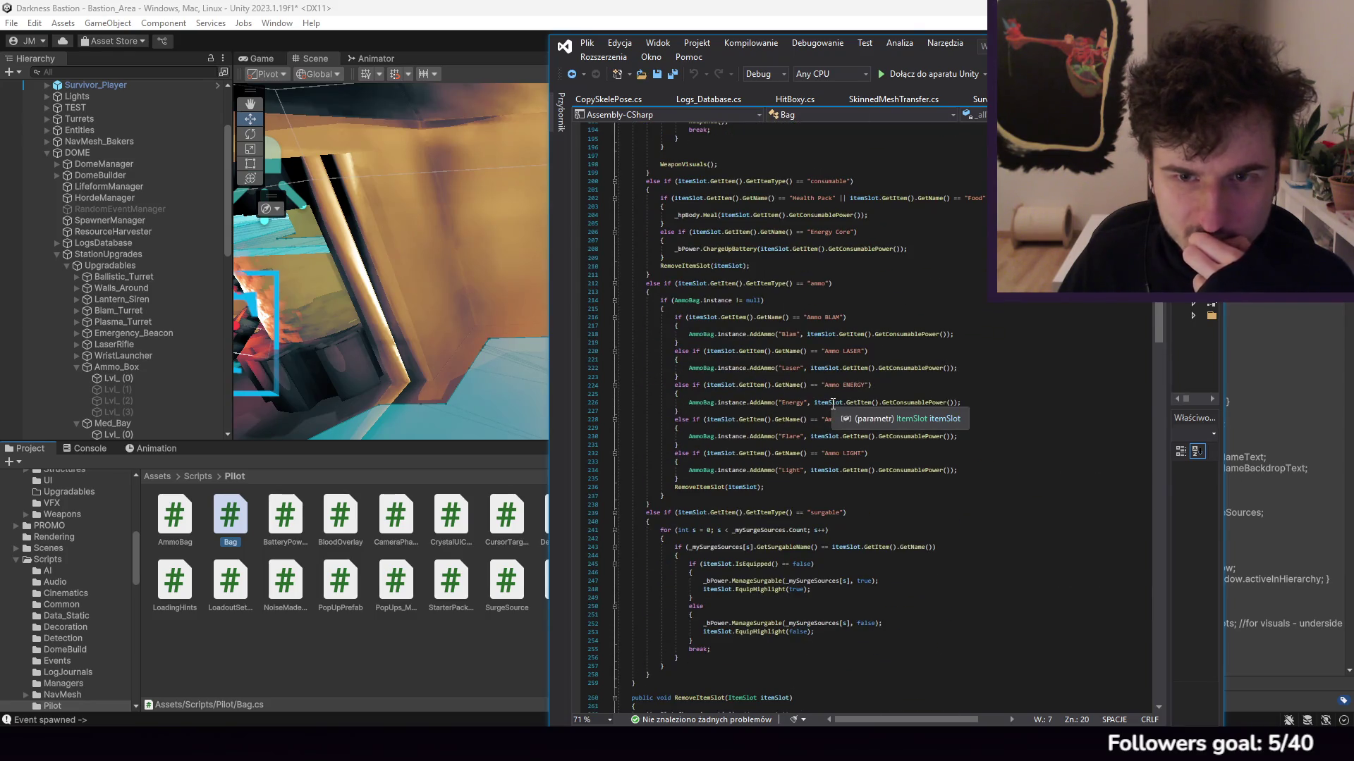
{"action": "scroll", "coordinate": [833, 404], "scroll_direction": "up", "scroll_amount": 7}
{"action": "scroll", "coordinate": [833, 404], "scroll_direction": "up", "scroll_amount": 4}
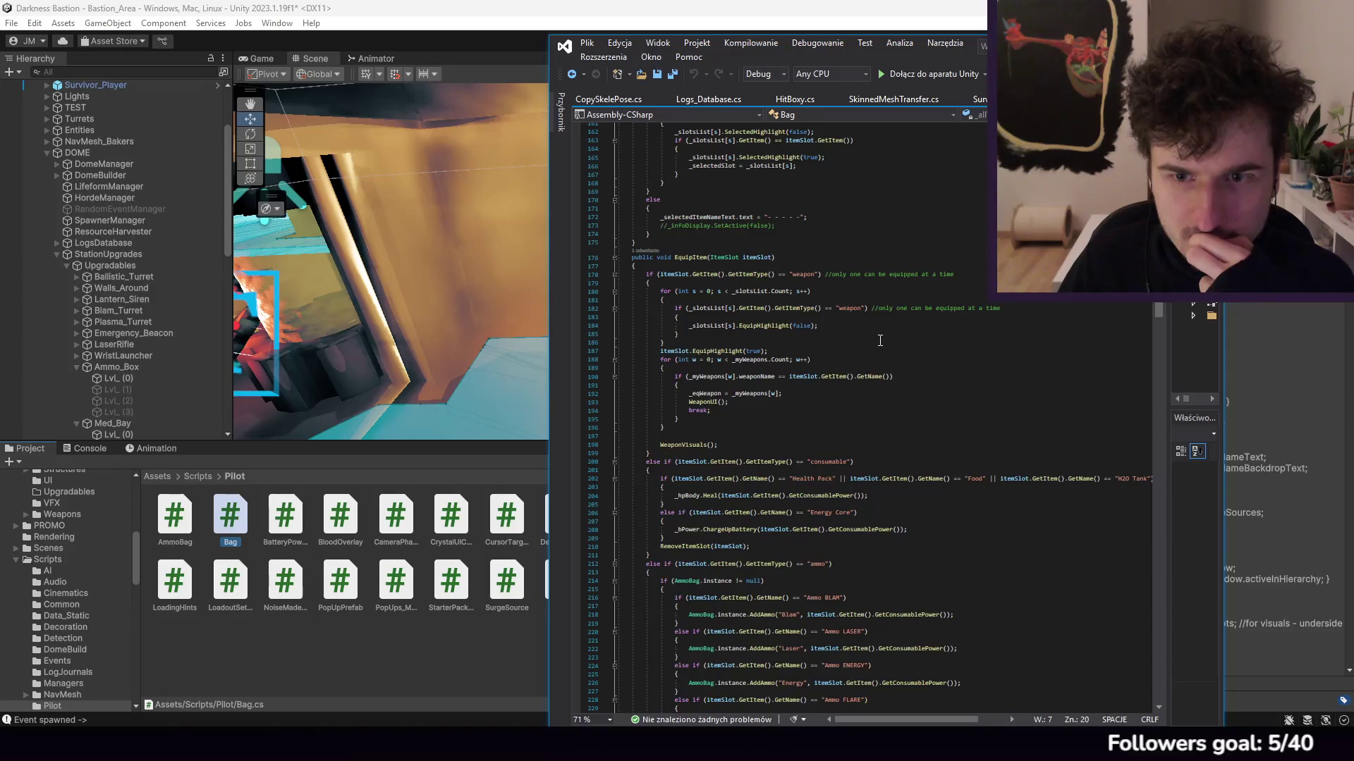
Step: Inspect Bag.cs's EquipItem method and the consumable healing code on lines 204-209
{"action": "left_click", "coordinate": [675, 257]}
{"action": "scroll", "coordinate": [825, 394], "scroll_direction": "up", "scroll_amount": 13}
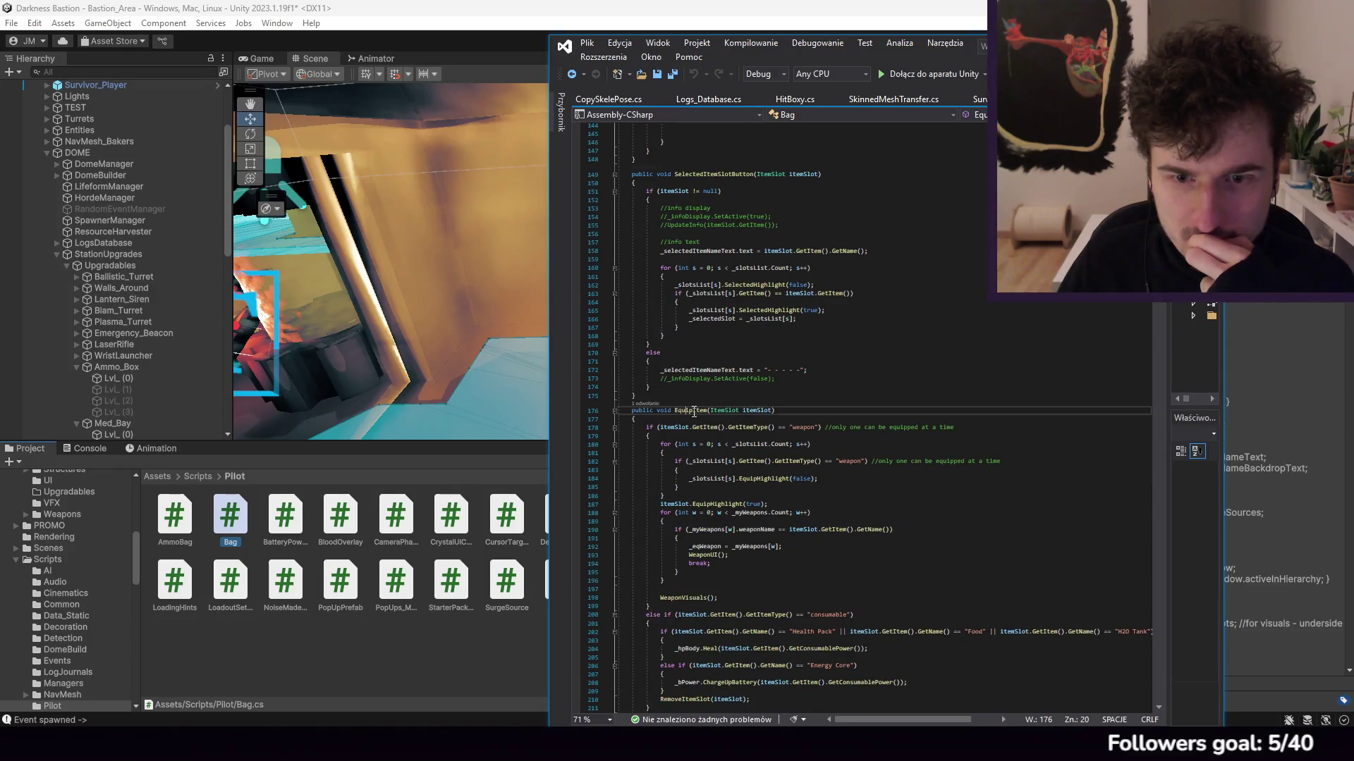
{"action": "scroll", "coordinate": [825, 394], "scroll_direction": "up", "scroll_amount": 18}
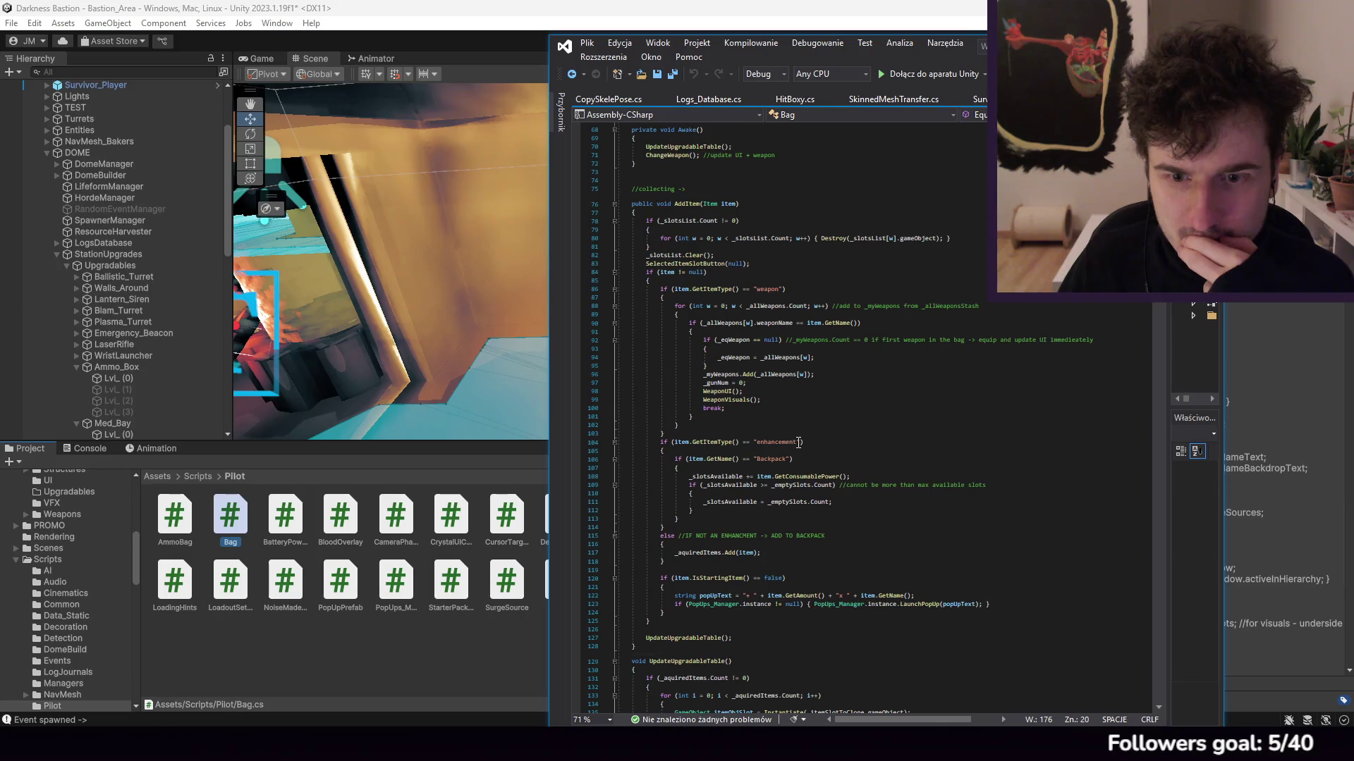
{"action": "scroll", "coordinate": [813, 428], "scroll_direction": "up", "scroll_amount": 2}
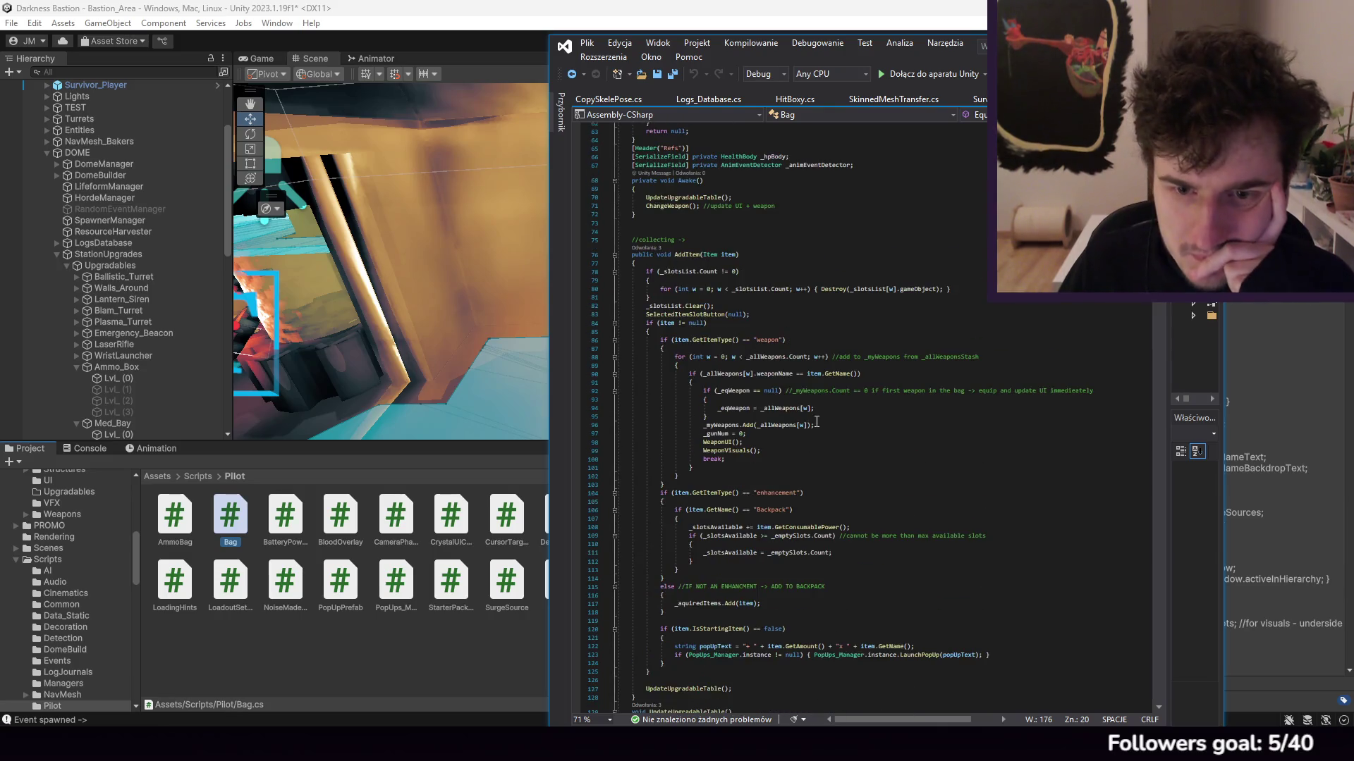
{"action": "scroll", "coordinate": [814, 437], "scroll_direction": "up", "scroll_amount": 6}
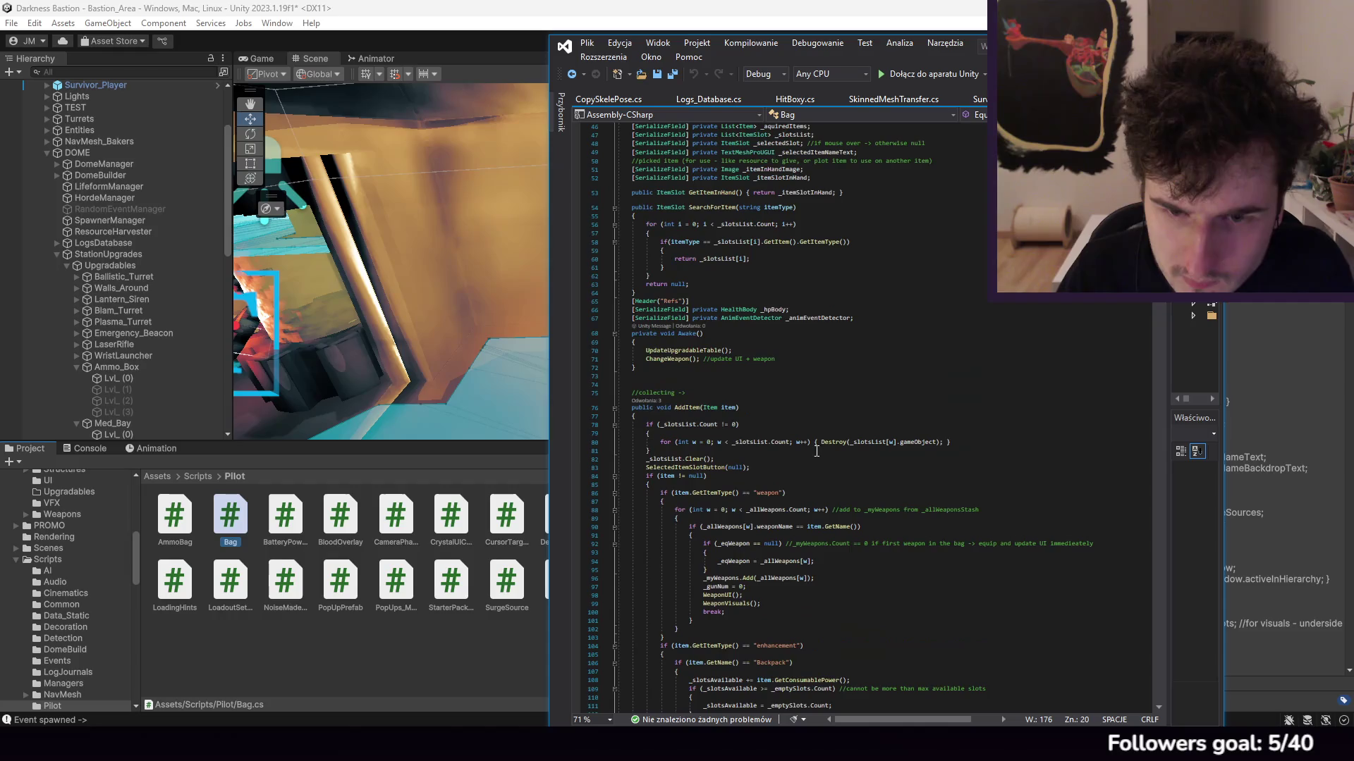
{"action": "scroll", "coordinate": [823, 464], "scroll_direction": "up", "scroll_amount": 4}
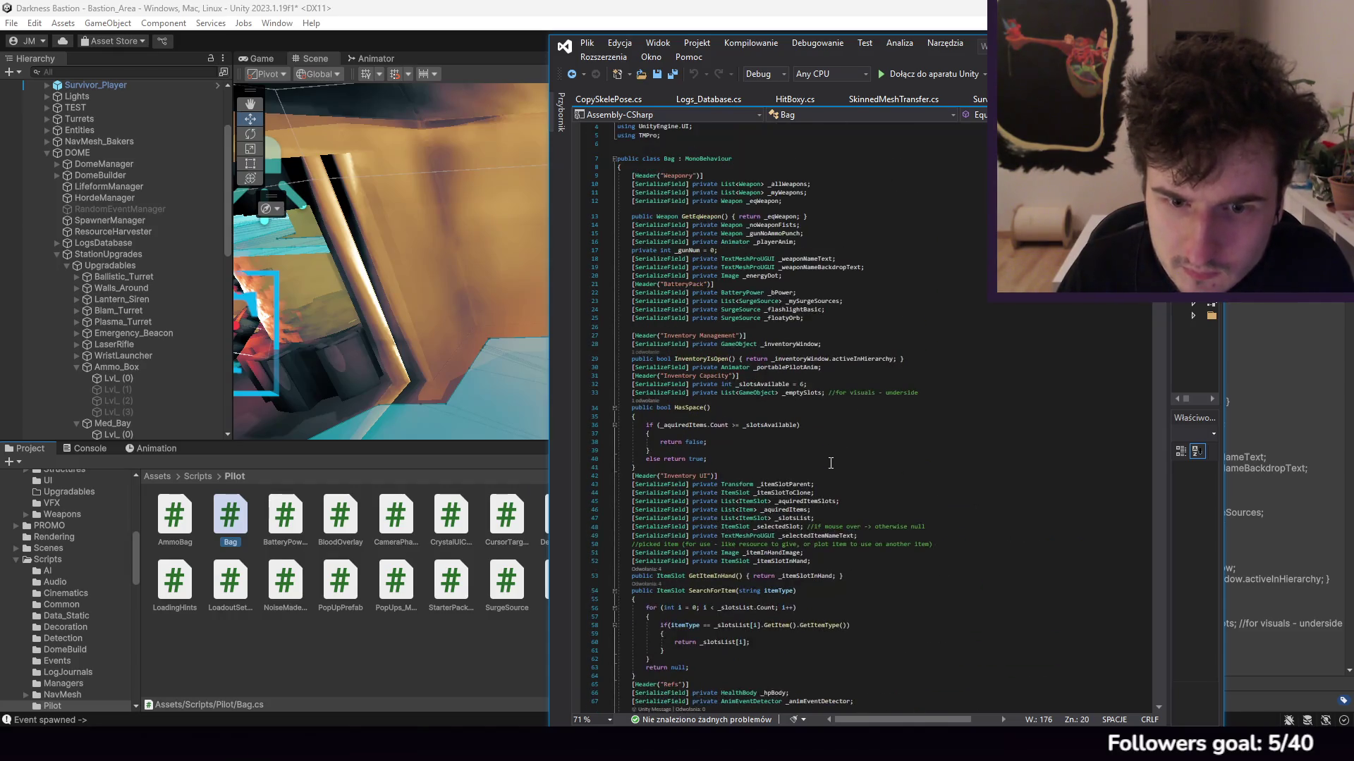
{"action": "scroll", "coordinate": [856, 404], "scroll_direction": "down", "scroll_amount": 20}
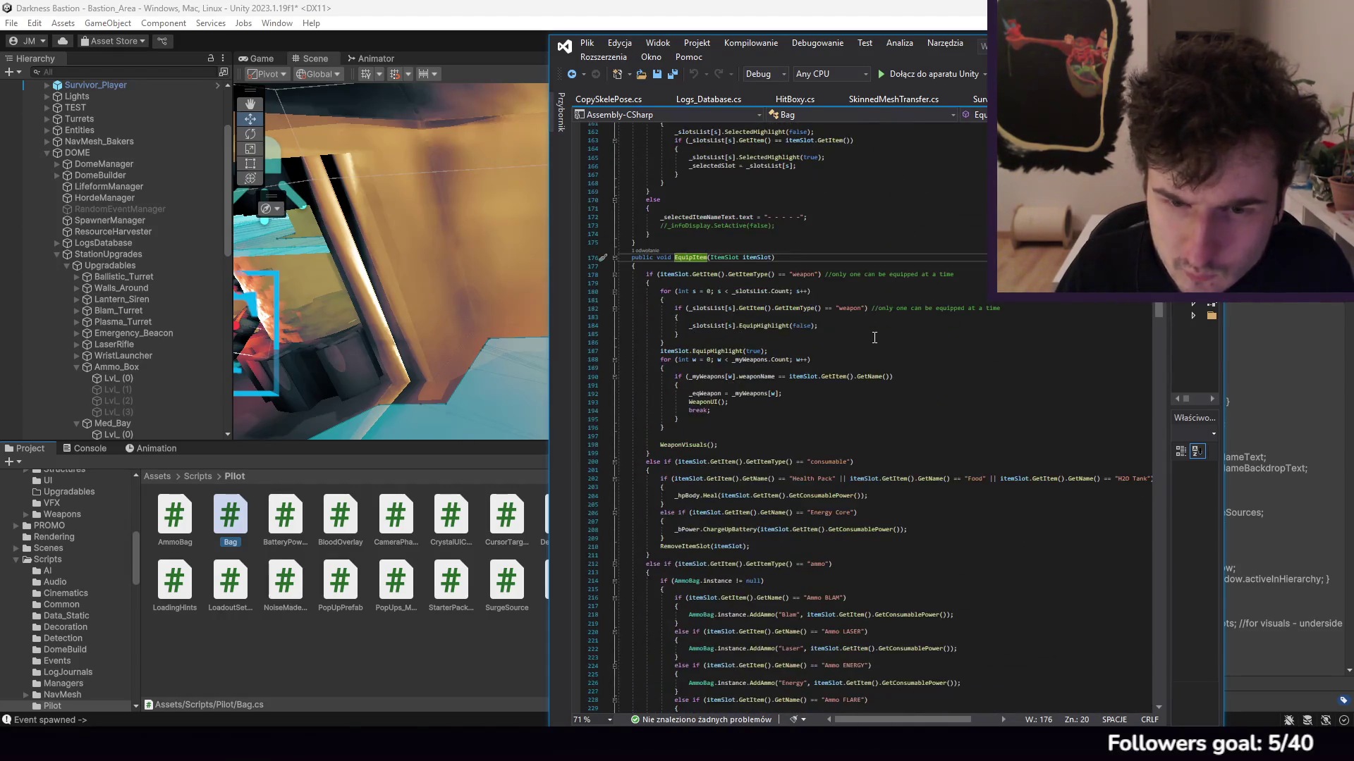
{"action": "scroll", "coordinate": [860, 348], "scroll_direction": "up", "scroll_amount": 6}
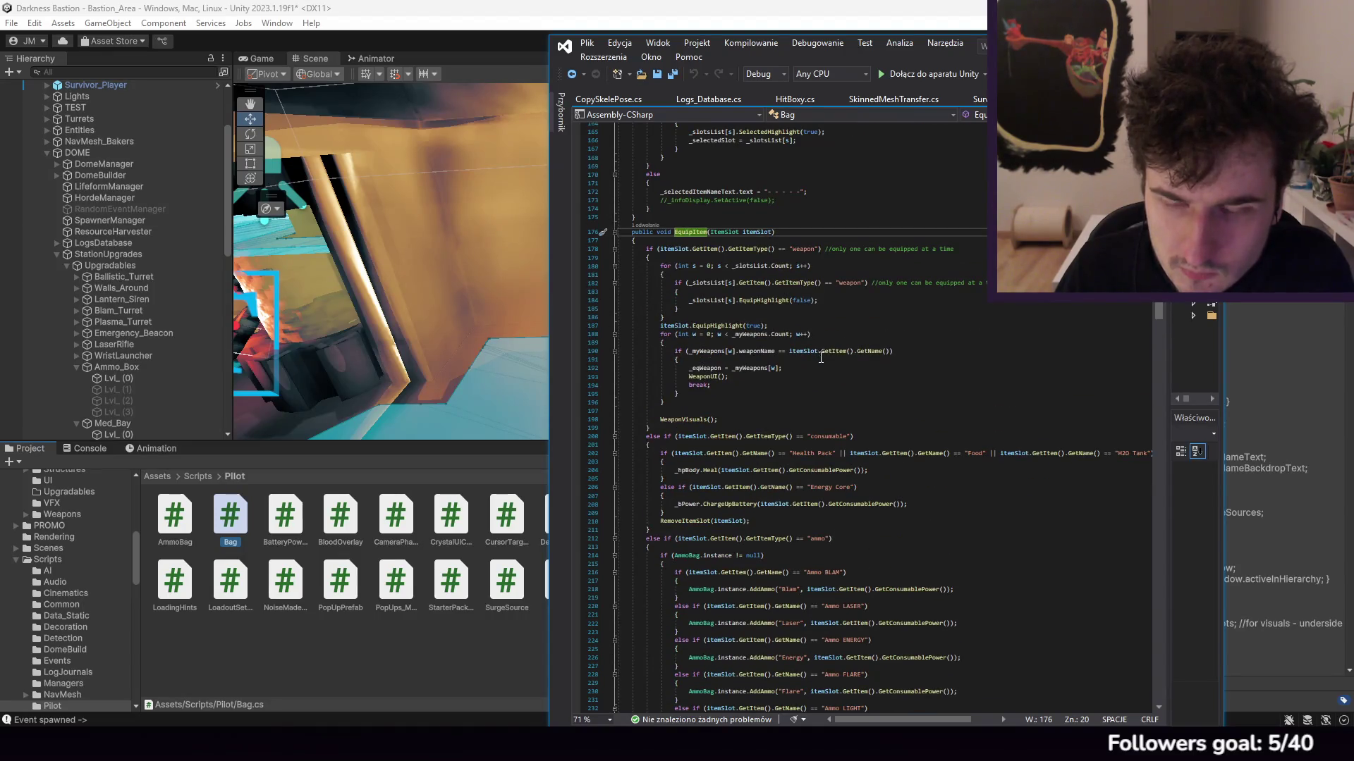
{"action": "scroll", "coordinate": [857, 439], "scroll_direction": "down", "scroll_amount": 2}
{"action": "left_click", "coordinate": [826, 418]}
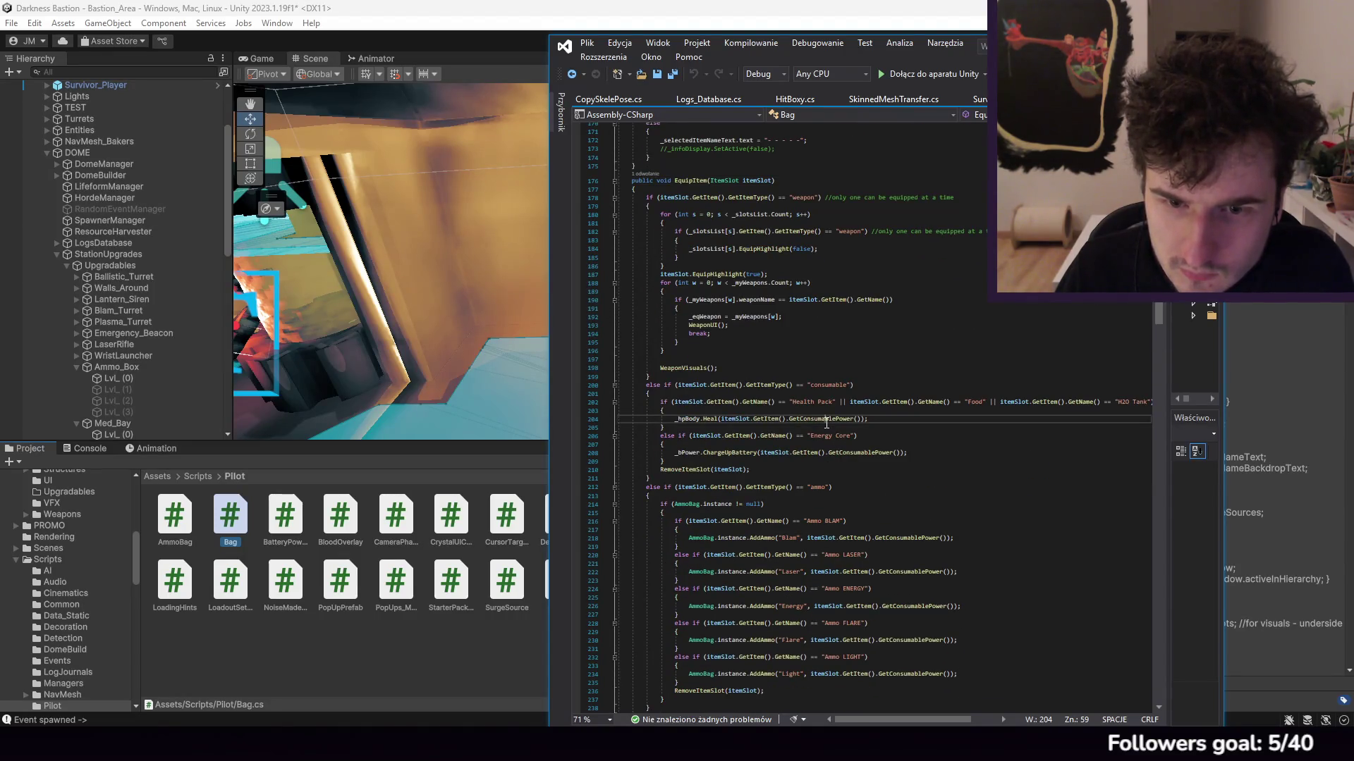
{"action": "left_click", "coordinate": [684, 418]}
{"action": "left_click", "coordinate": [960, 462]}
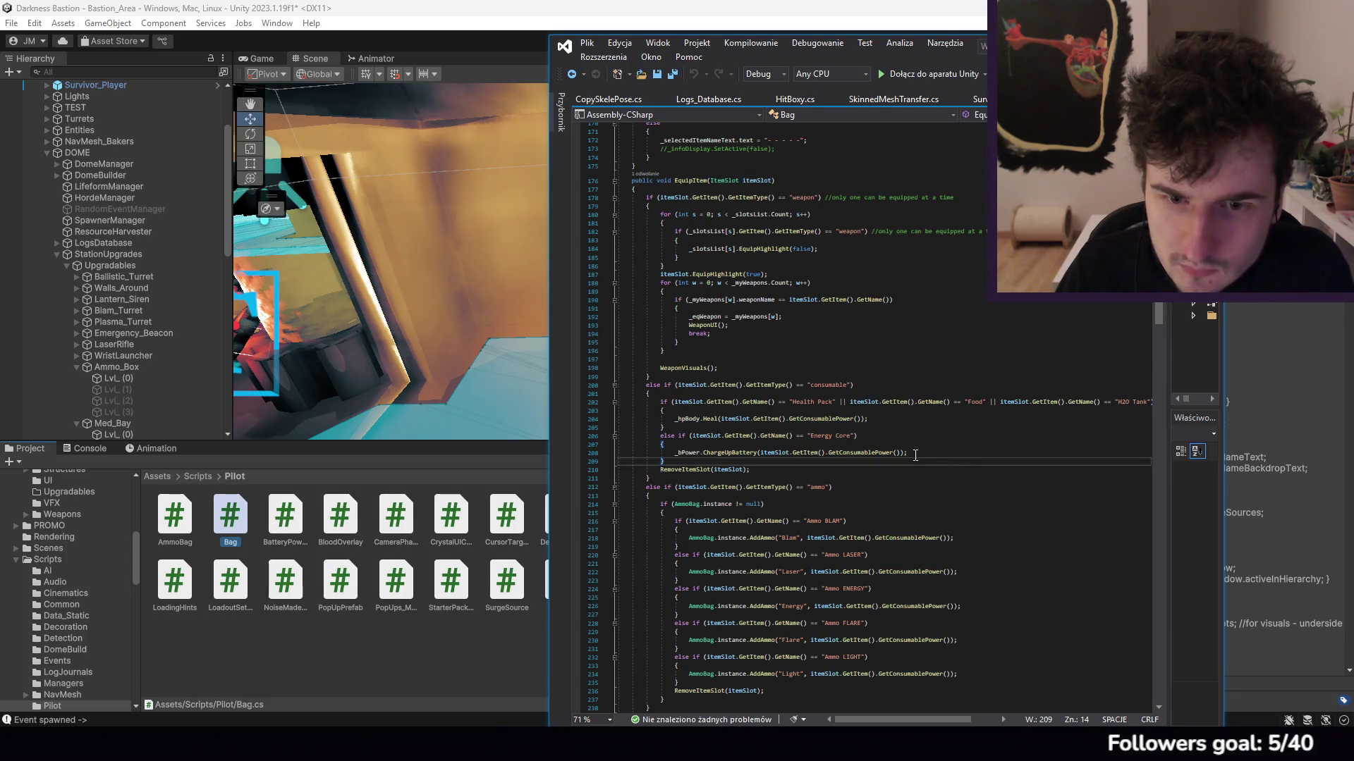
Step: Scroll up to the Refs header on line 65, then switch to Logs_Database.cs
{"action": "scroll", "coordinate": [901, 407], "scroll_direction": "up", "scroll_amount": 20}
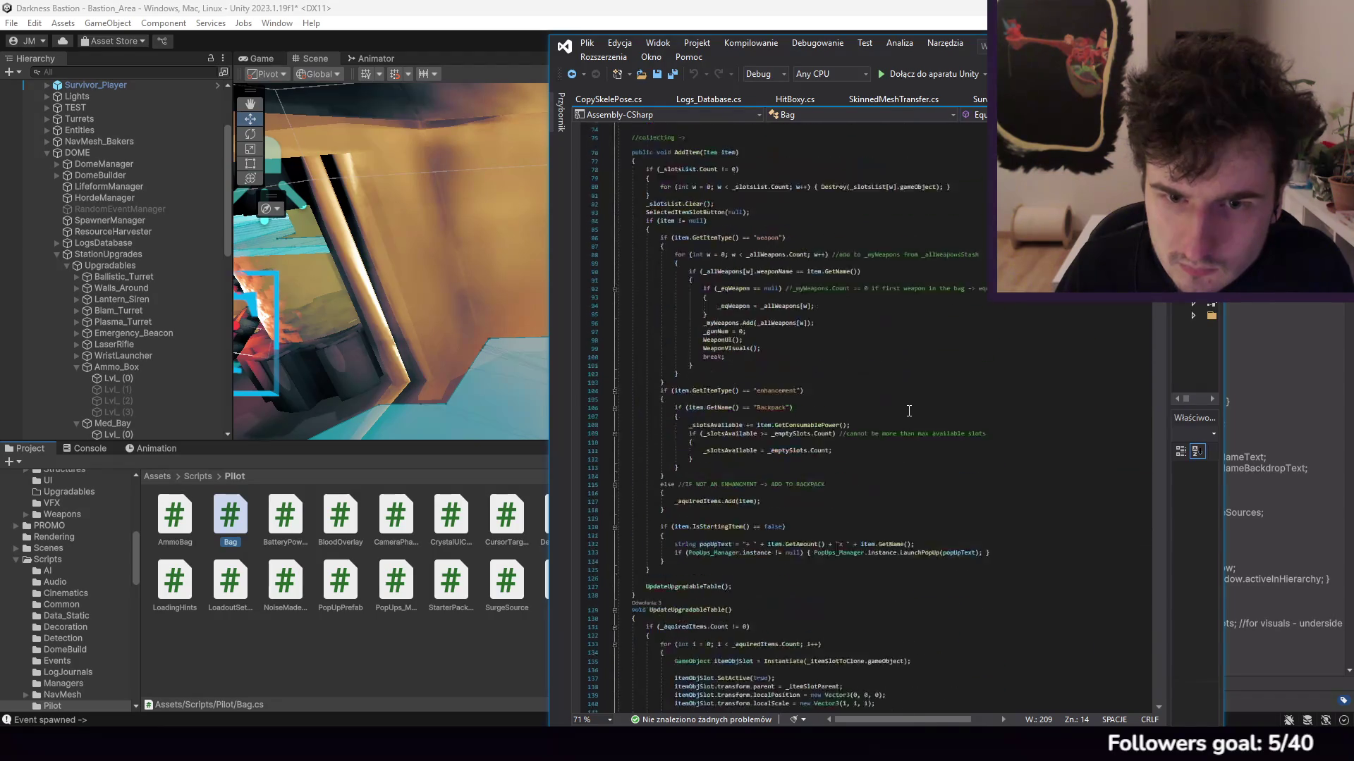
{"action": "scroll", "coordinate": [895, 407], "scroll_direction": "up", "scroll_amount": 10}
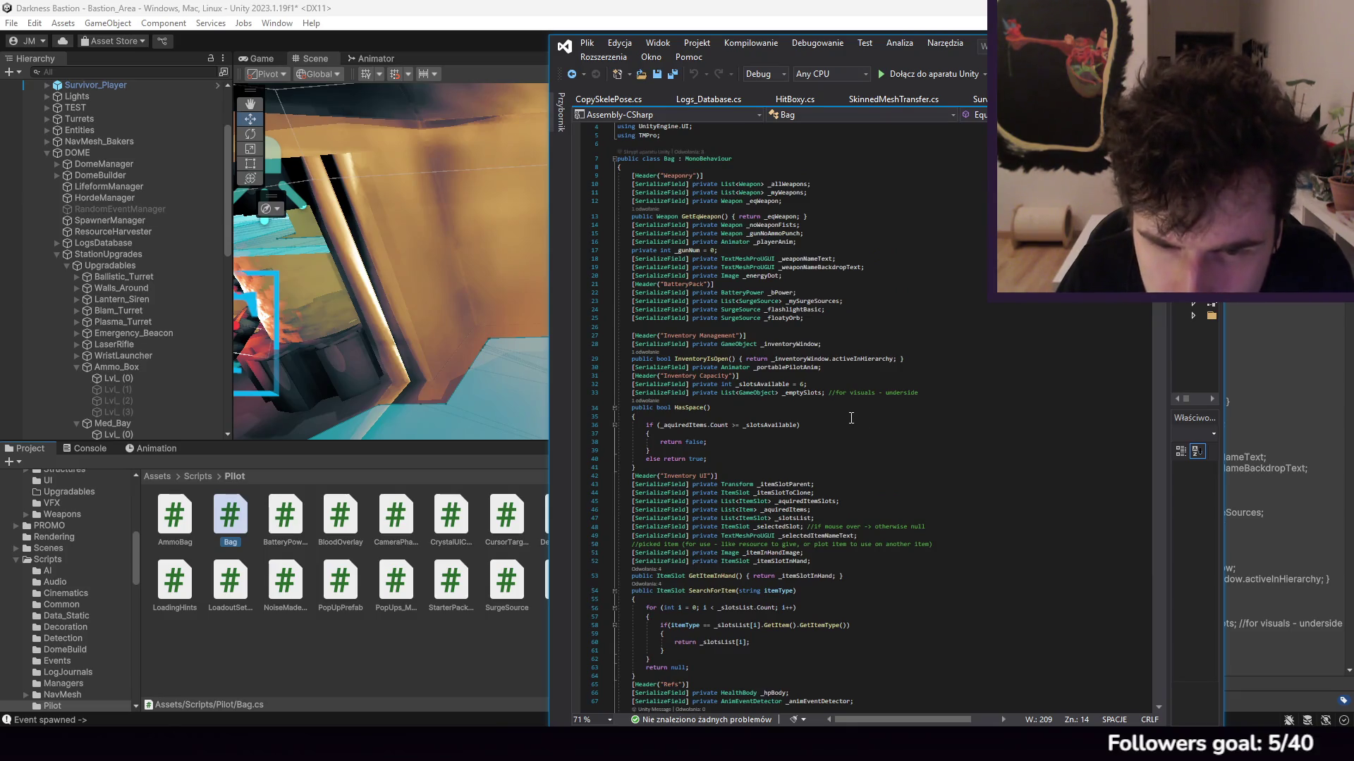
{"action": "scroll", "coordinate": [852, 417], "scroll_direction": "up", "scroll_amount": 1}
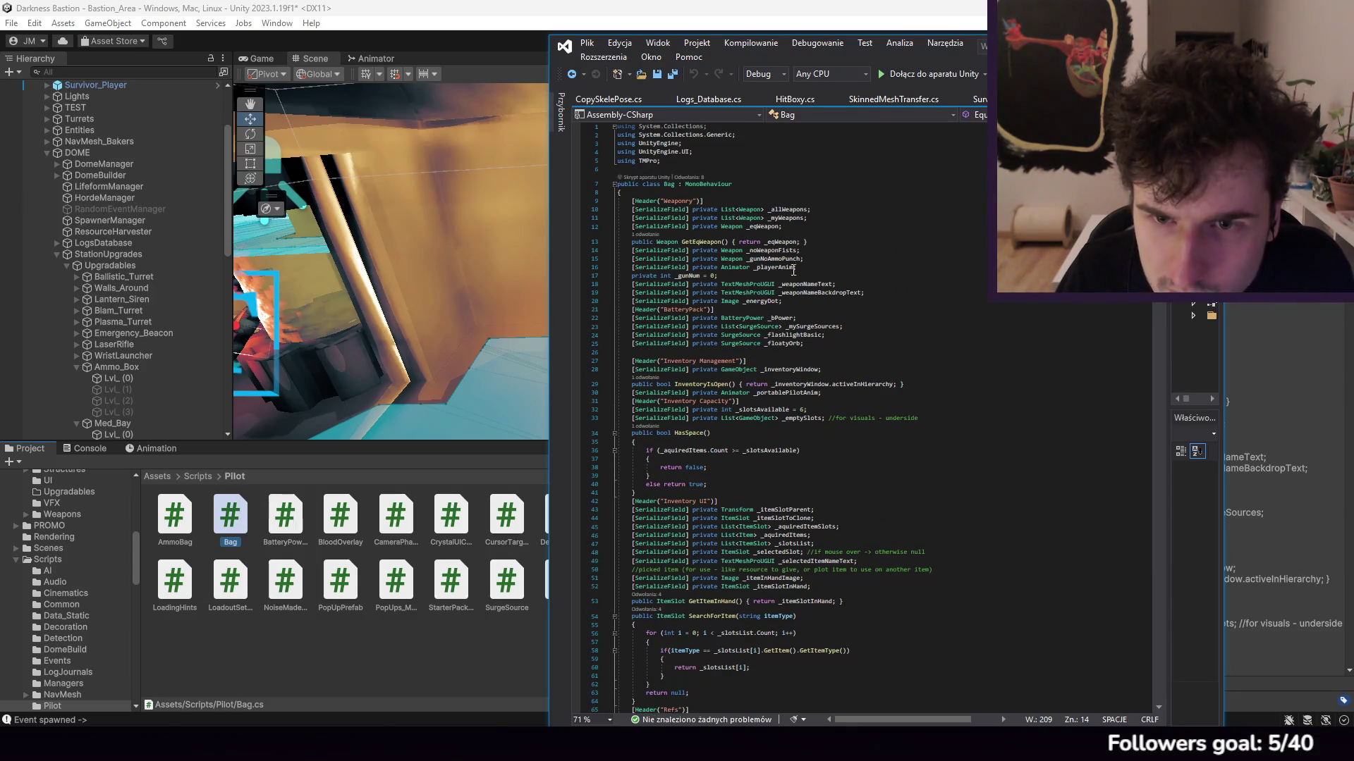
{"action": "scroll", "coordinate": [808, 412], "scroll_direction": "down", "scroll_amount": 7}
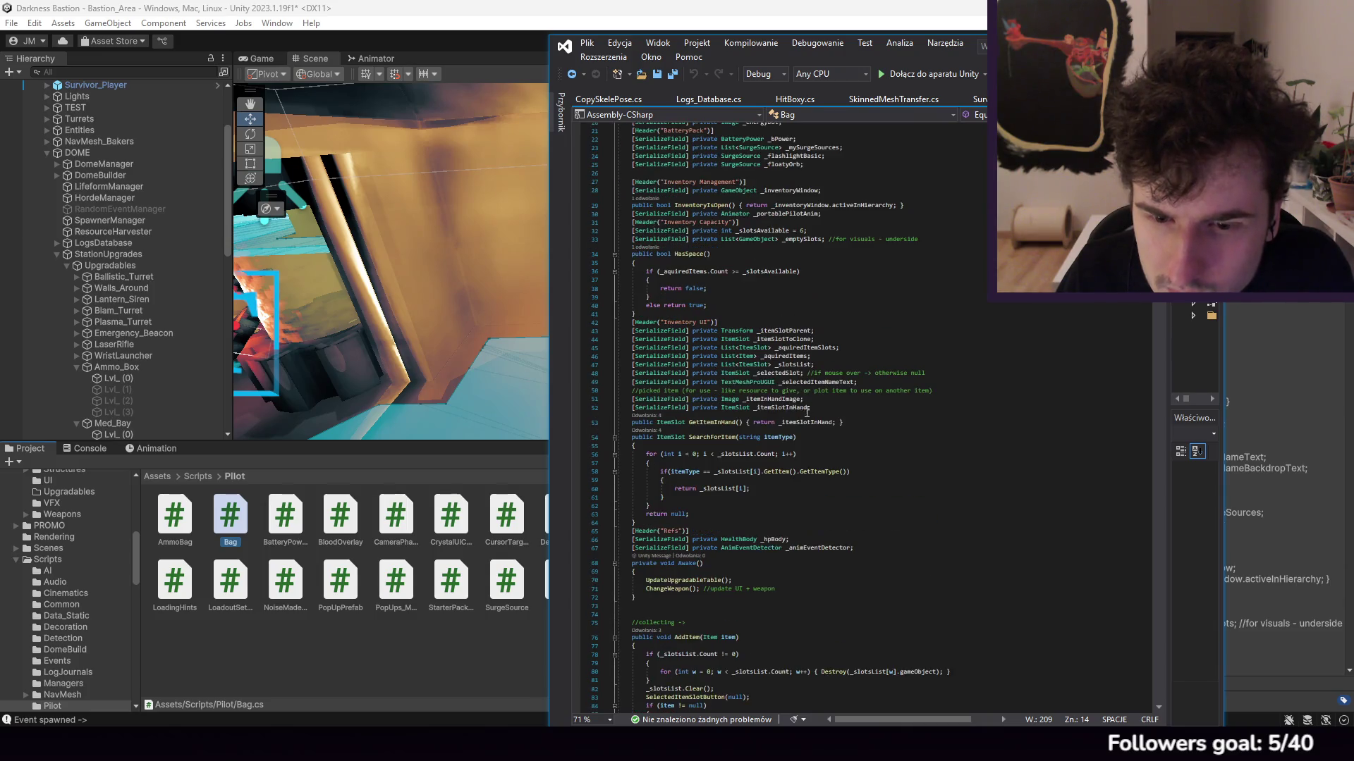
{"action": "left_click", "coordinate": [876, 533]}
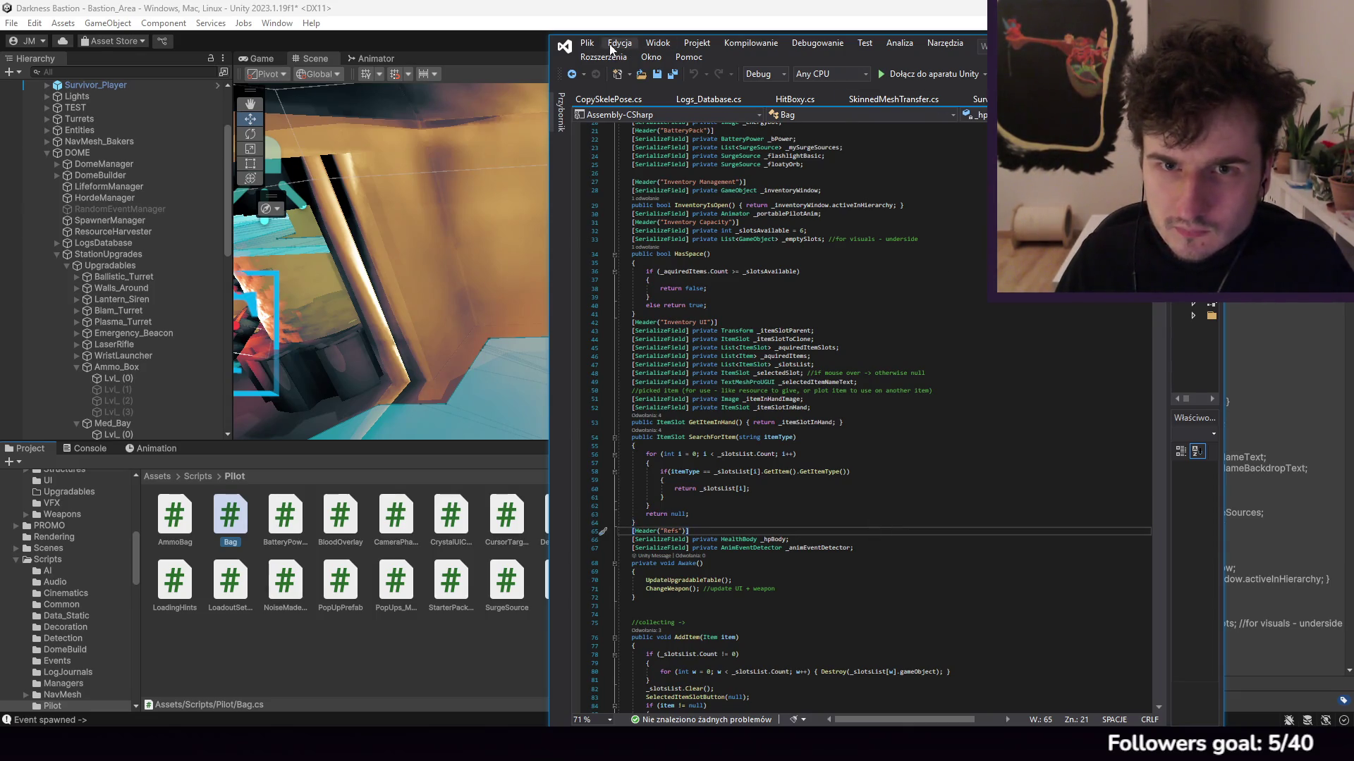
{"action": "left_click", "coordinate": [709, 98]}
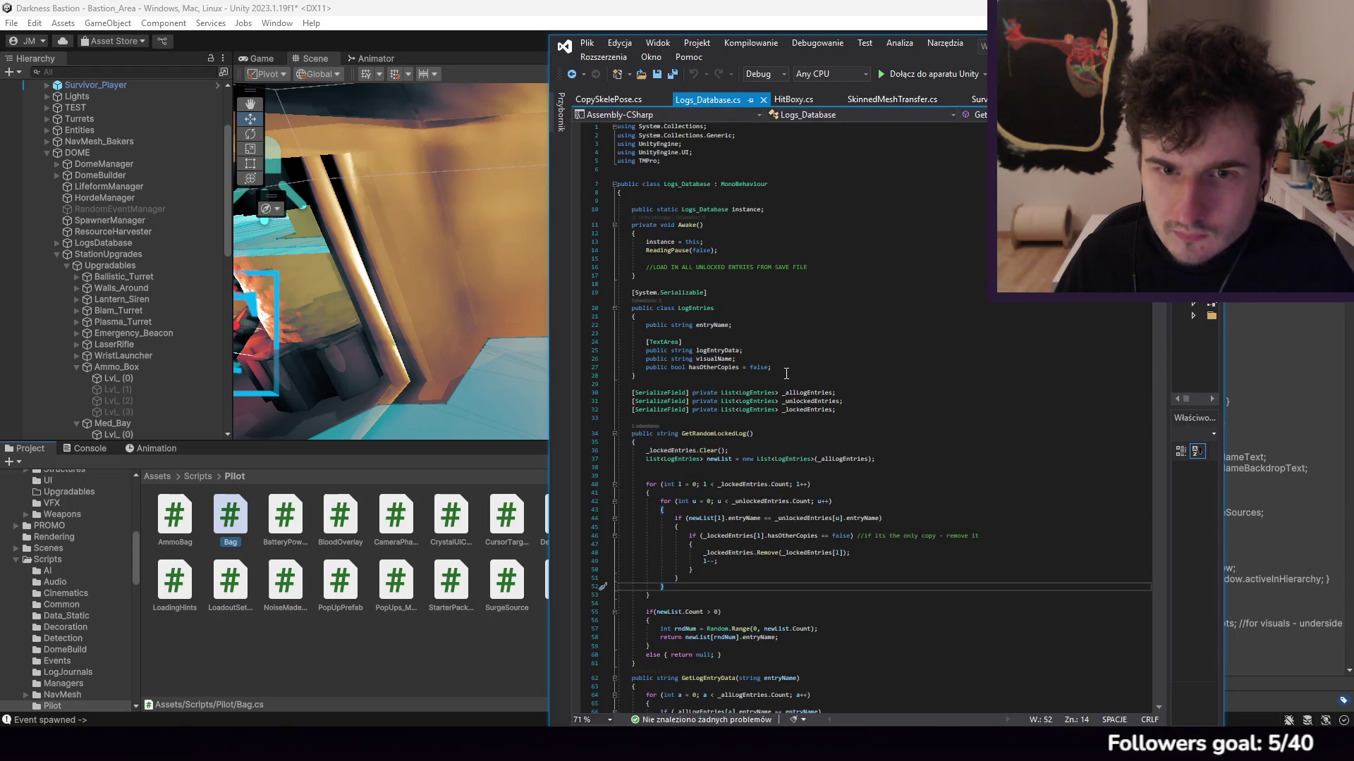
Step: Look over HitBoxy.cs, then open HideSpot.cs from the open-documents list
{"action": "scroll", "coordinate": [786, 373], "scroll_direction": "down", "scroll_amount": 20}
{"action": "left_click", "coordinate": [788, 100]}
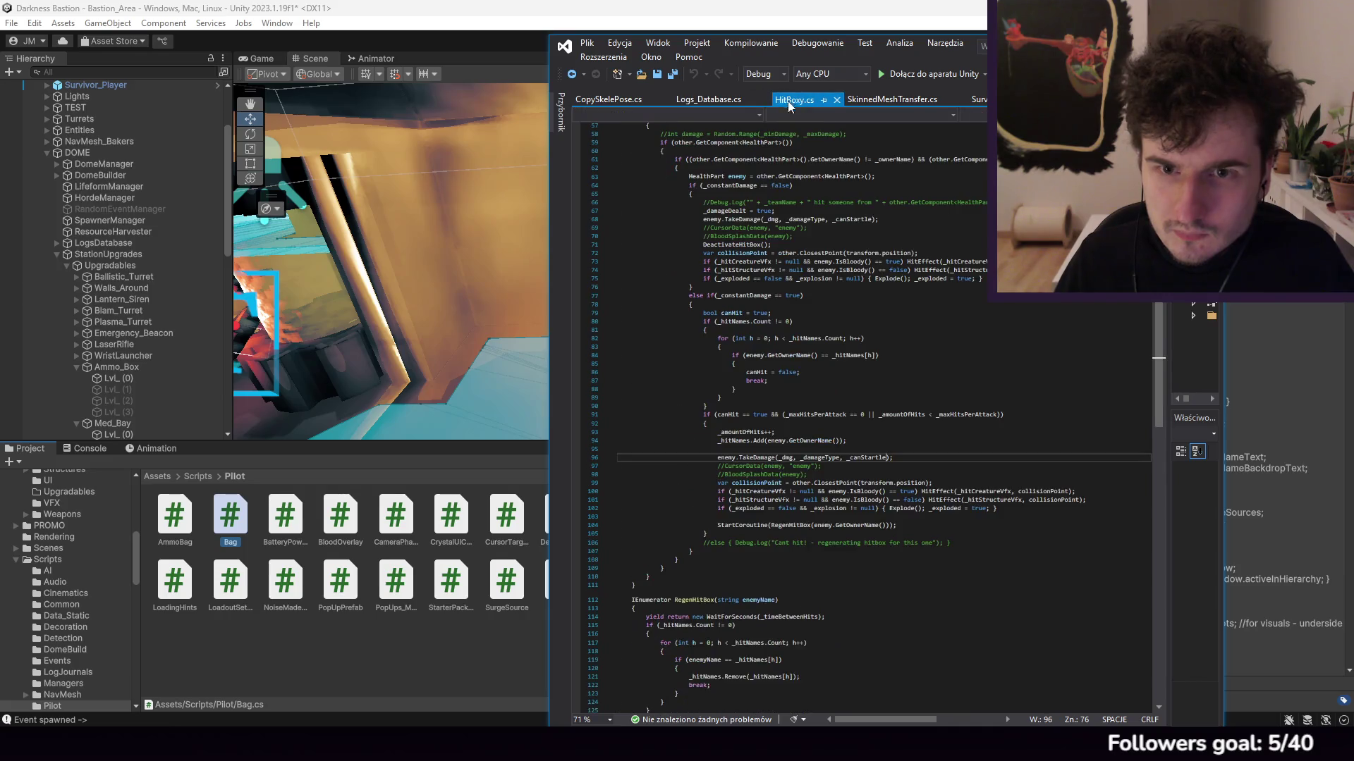
{"action": "scroll", "coordinate": [817, 392], "scroll_direction": "up", "scroll_amount": 6}
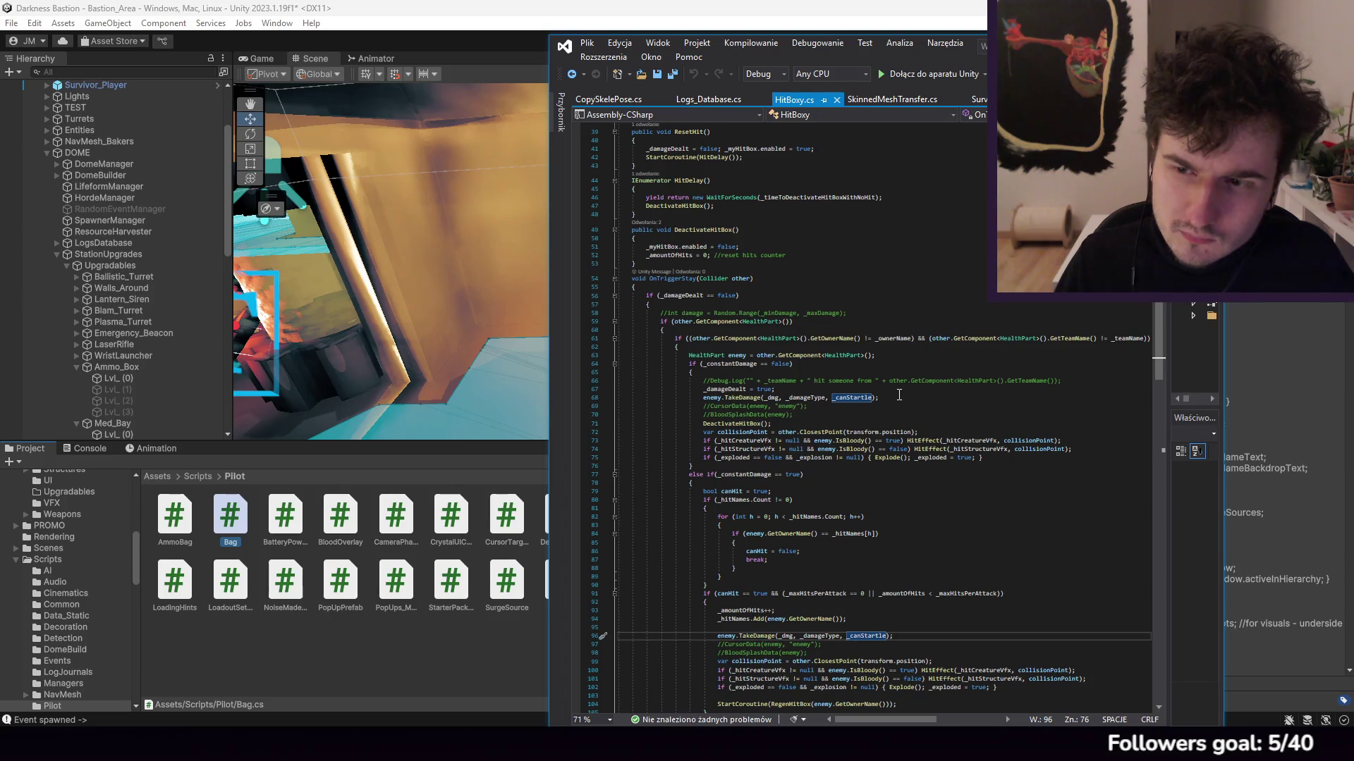
{"action": "scroll", "coordinate": [898, 394], "scroll_direction": "down", "scroll_amount": 10}
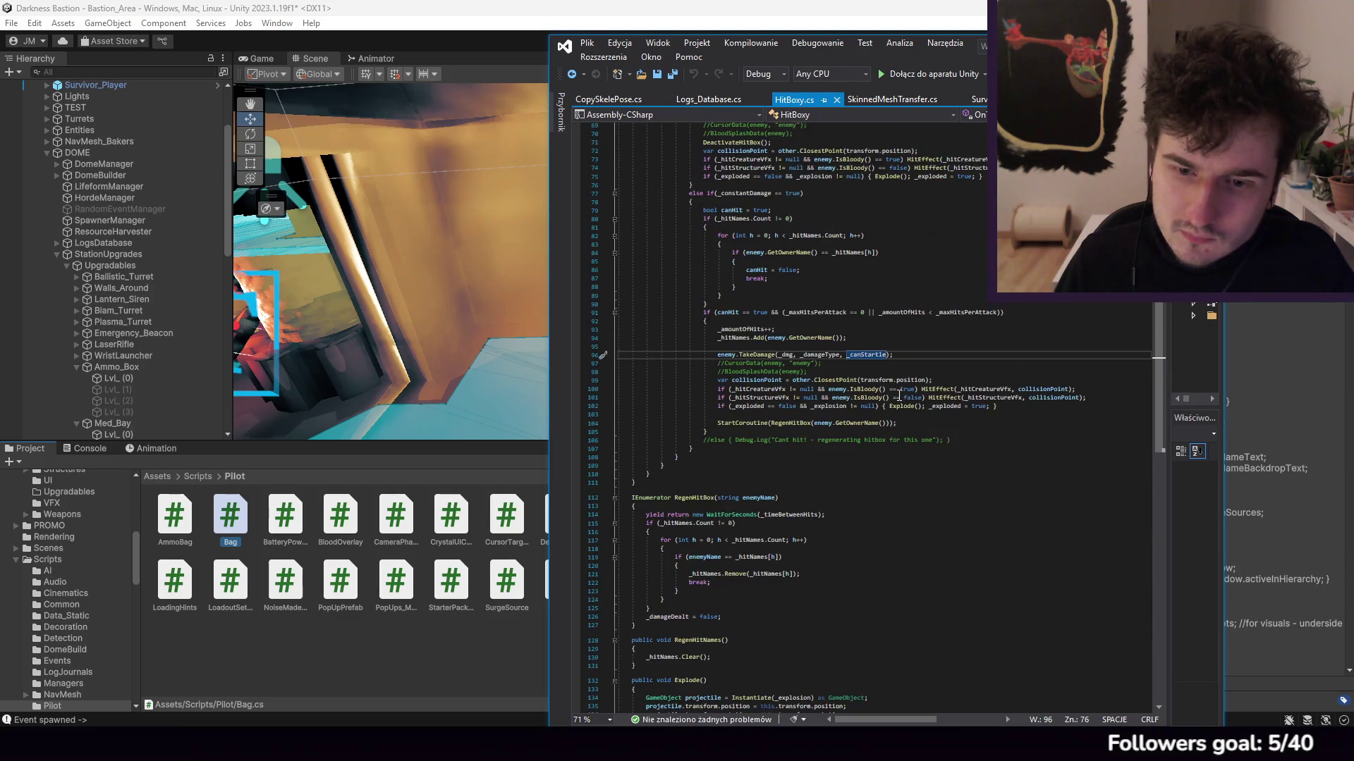
{"action": "left_click", "coordinate": [1296, 99]}
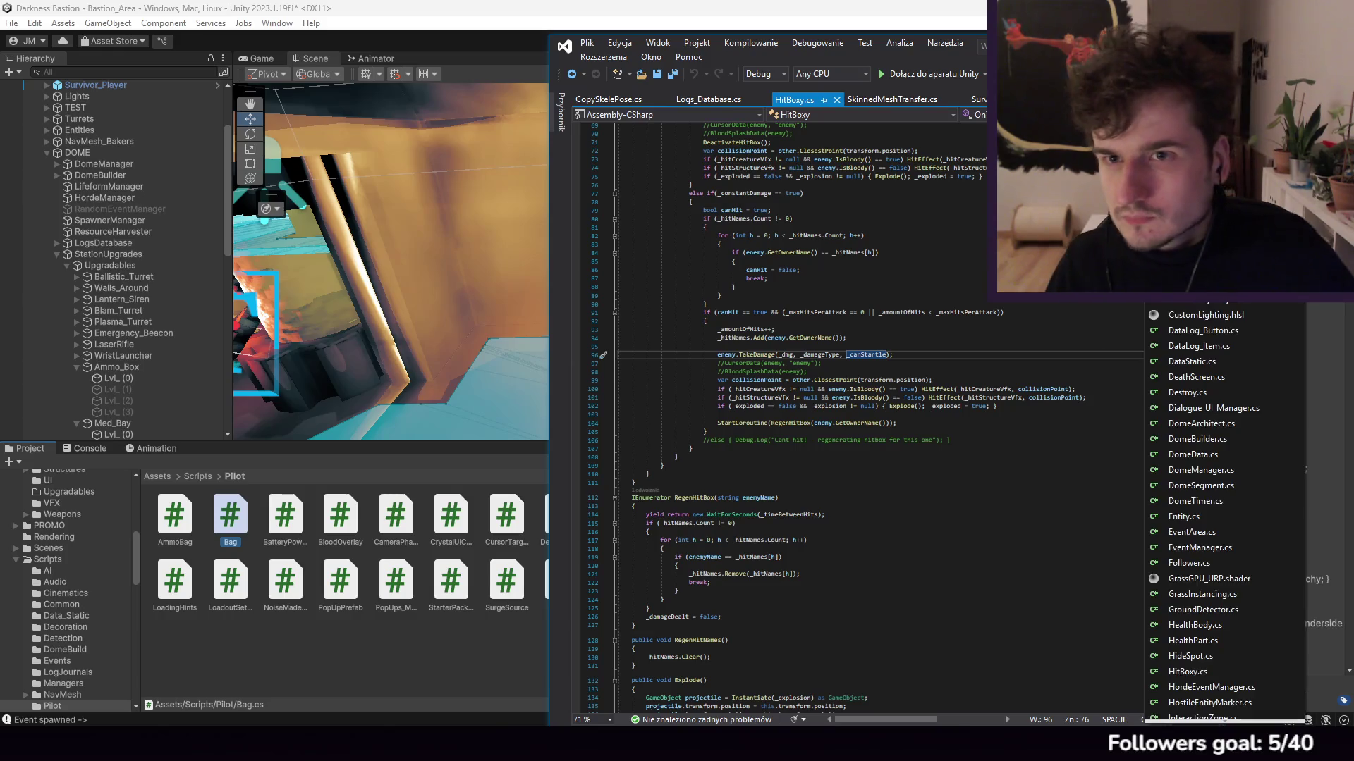
{"action": "scroll", "coordinate": [1264, 352], "scroll_direction": "down", "scroll_amount": 3}
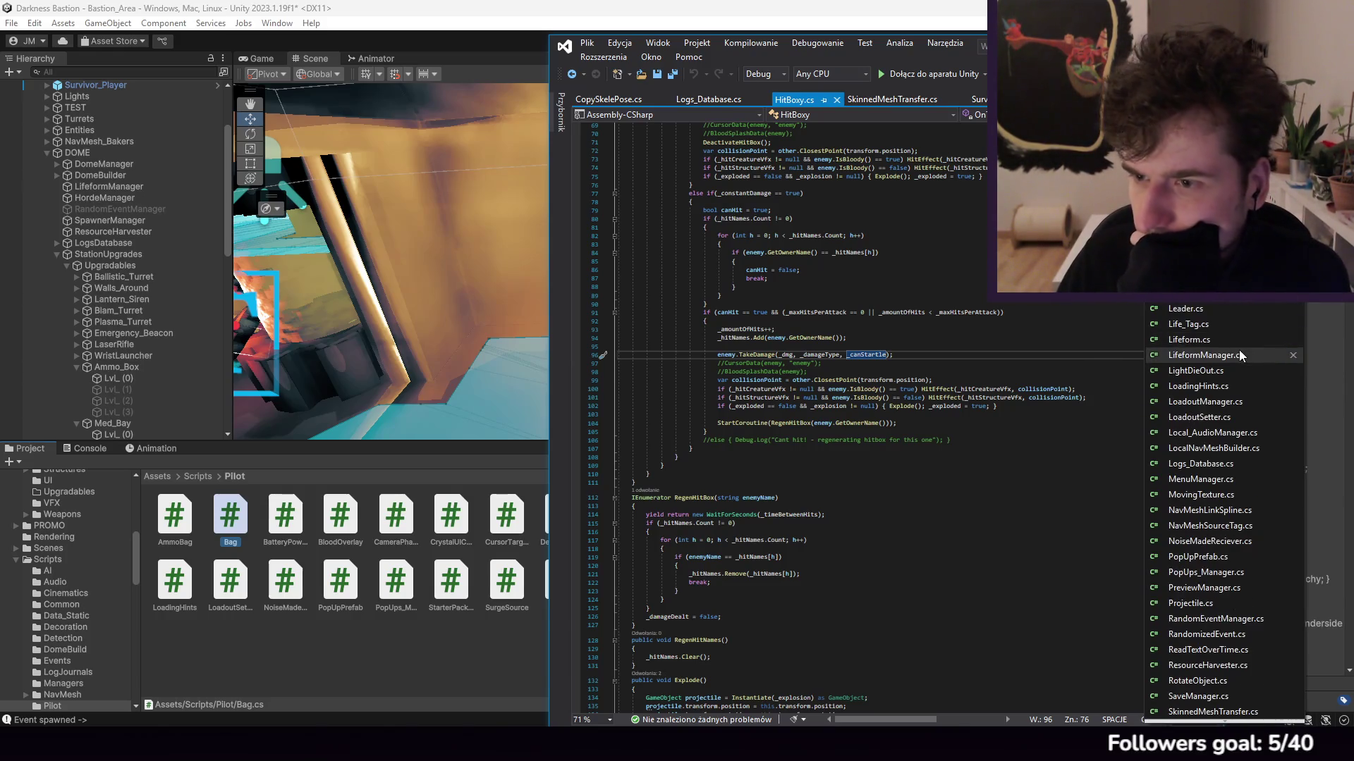
{"action": "scroll", "coordinate": [1238, 349], "scroll_direction": "up", "scroll_amount": 3}
{"action": "left_click", "coordinate": [1199, 339]}
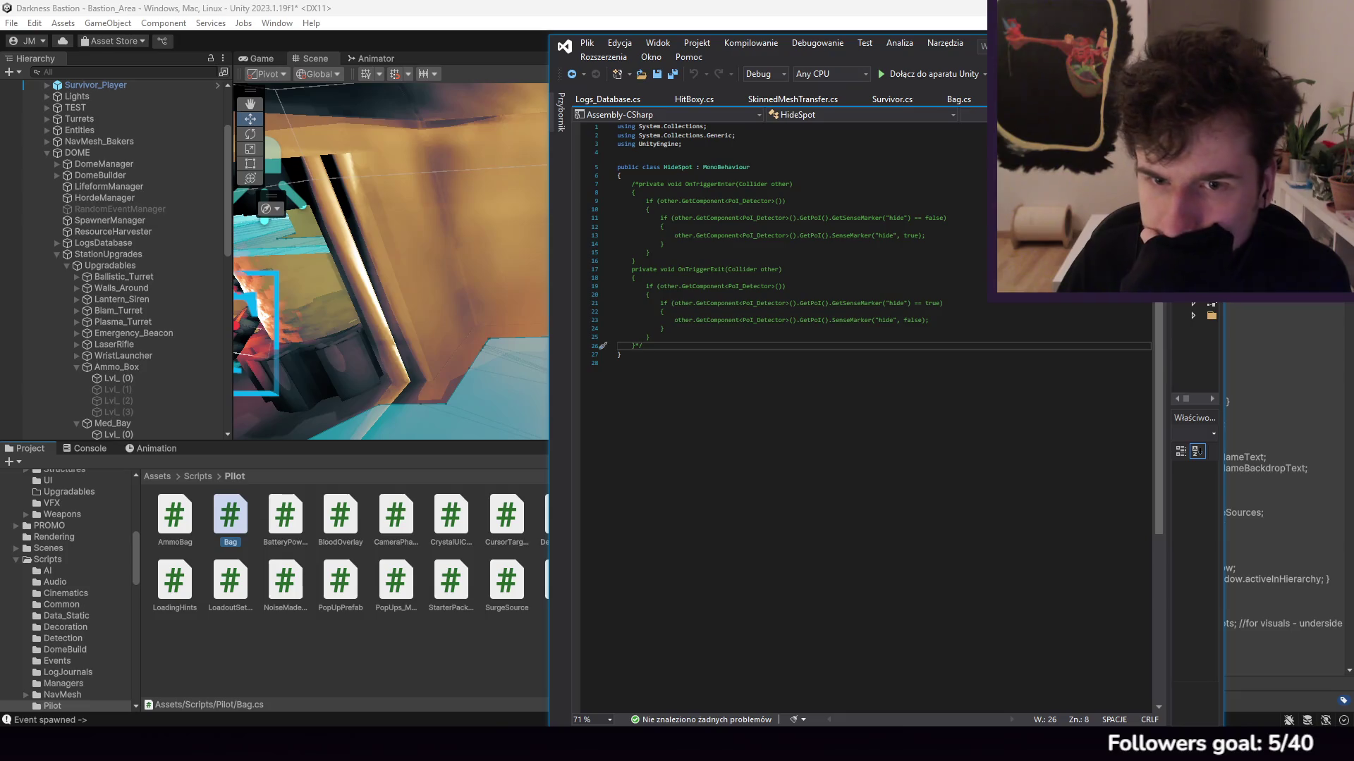
Step: Open SpeakingScreens.cs and inspect its _loopsMessages field and uses
{"action": "key", "text": "ctrl+alt+Down"}
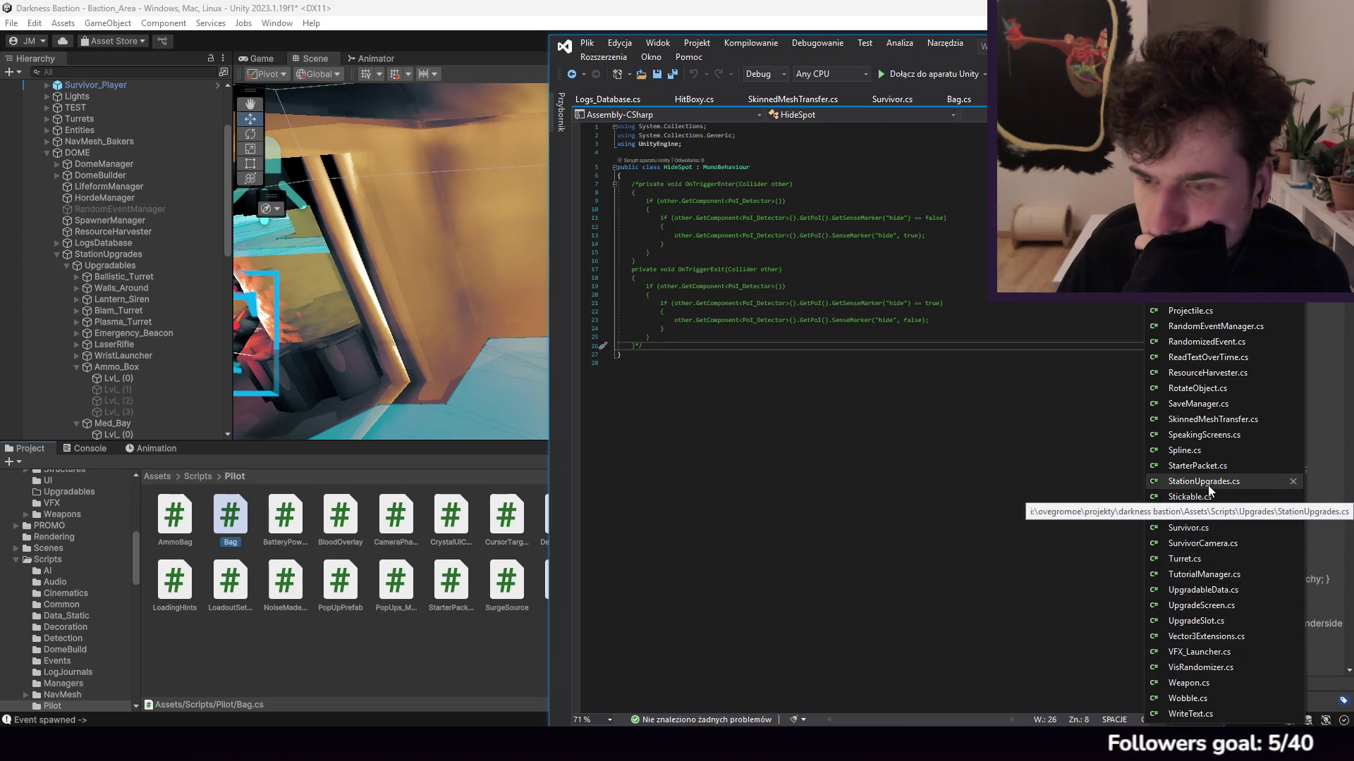
{"action": "left_click", "coordinate": [1218, 435]}
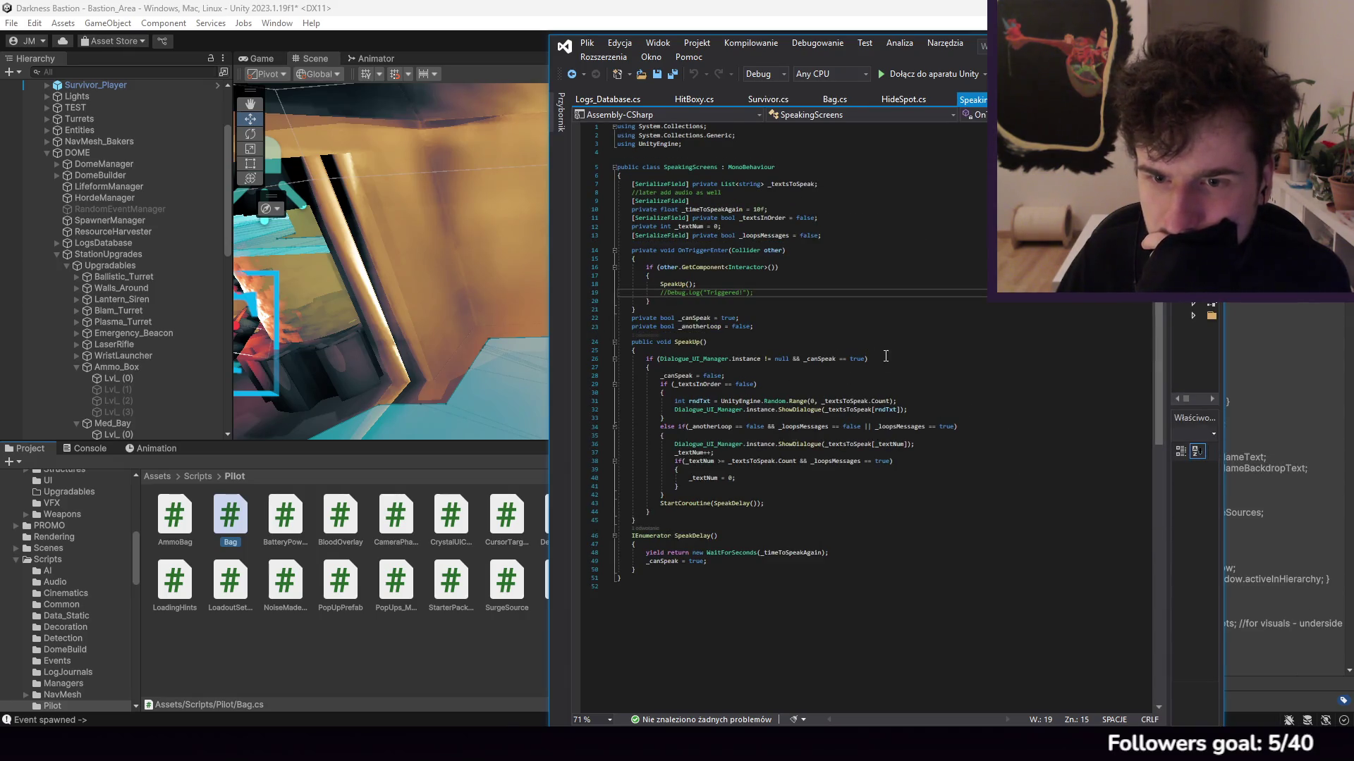
{"action": "left_click", "coordinate": [849, 350]}
{"action": "left_click", "coordinate": [856, 384]}
{"action": "left_click", "coordinate": [863, 402]}
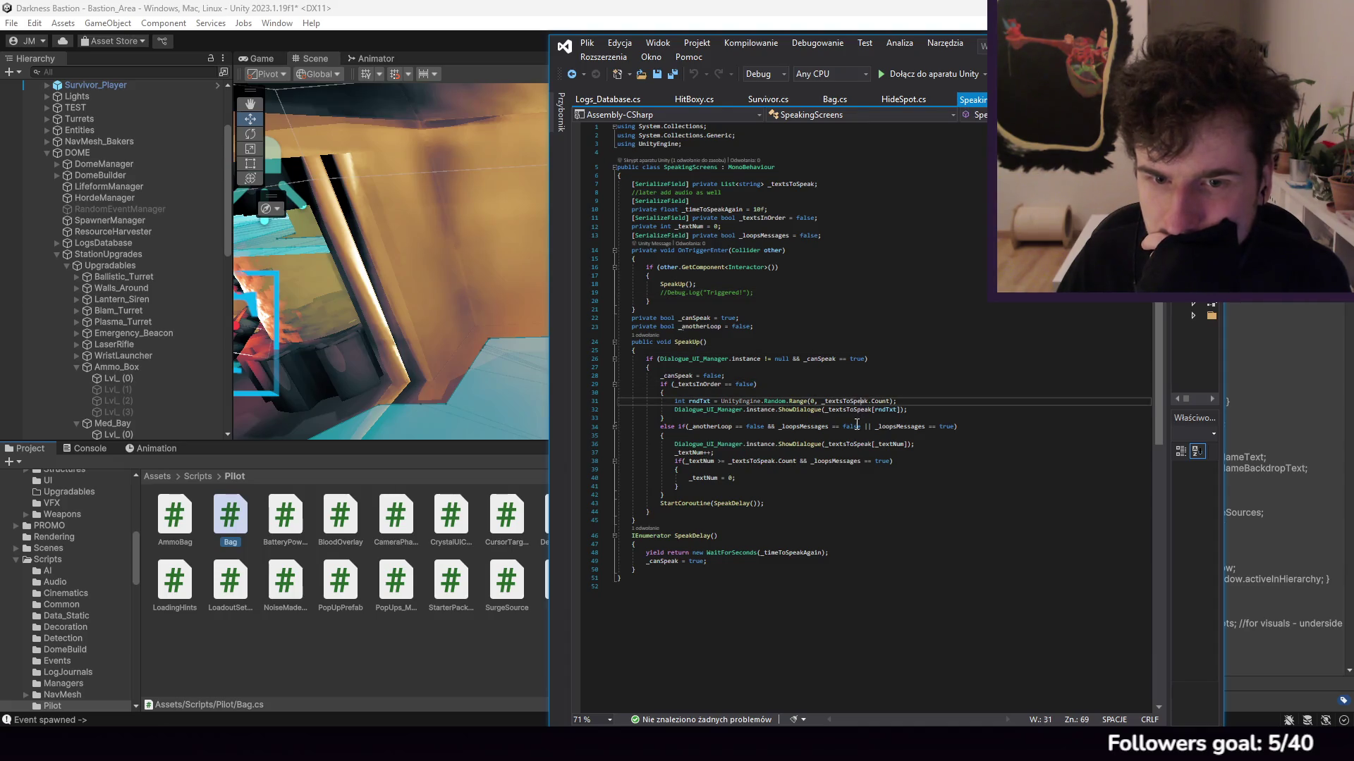
{"action": "left_click", "coordinate": [795, 426]}
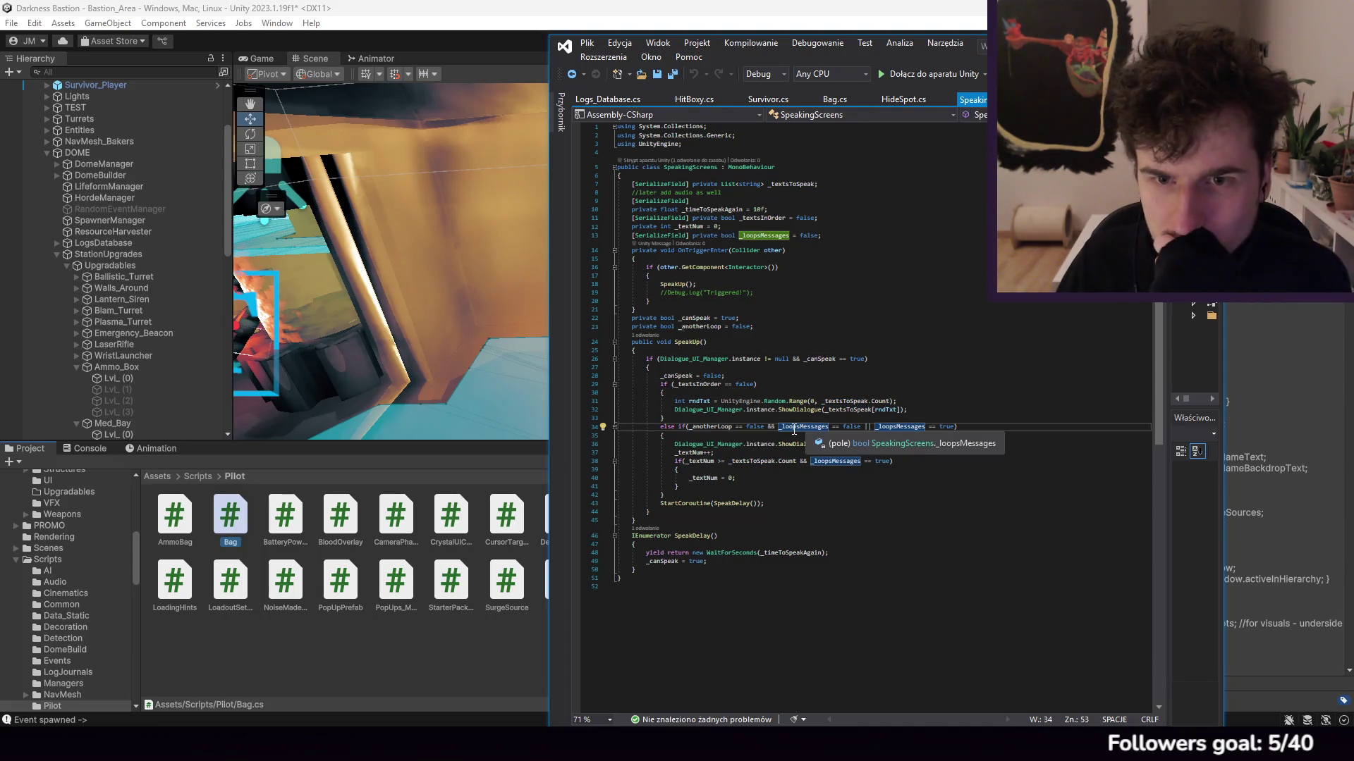
Step: Jump to the Interactor class definition, return to SpeakingScreens, and switch back to Unity
{"action": "left_click", "coordinate": [753, 270], "text": "ctrl"}
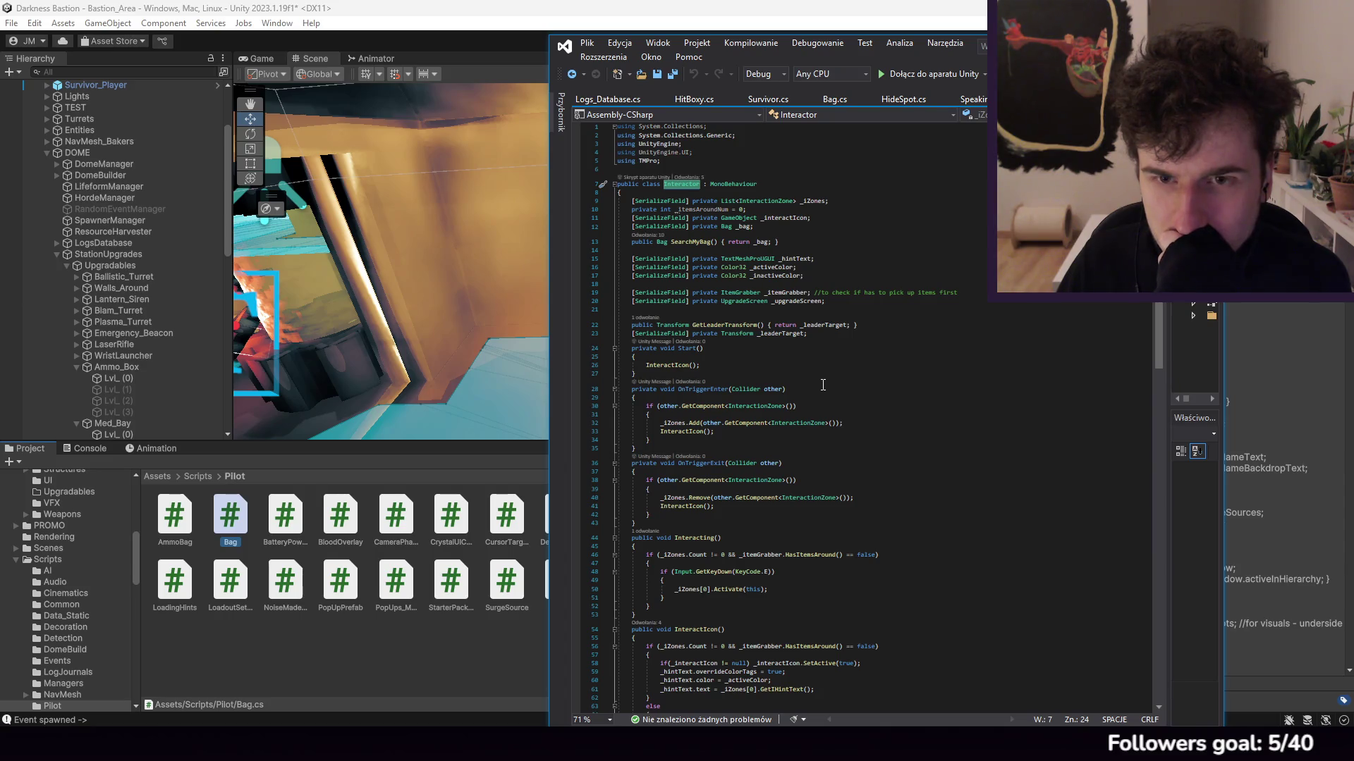
{"action": "key", "text": "ctrl+minus"}
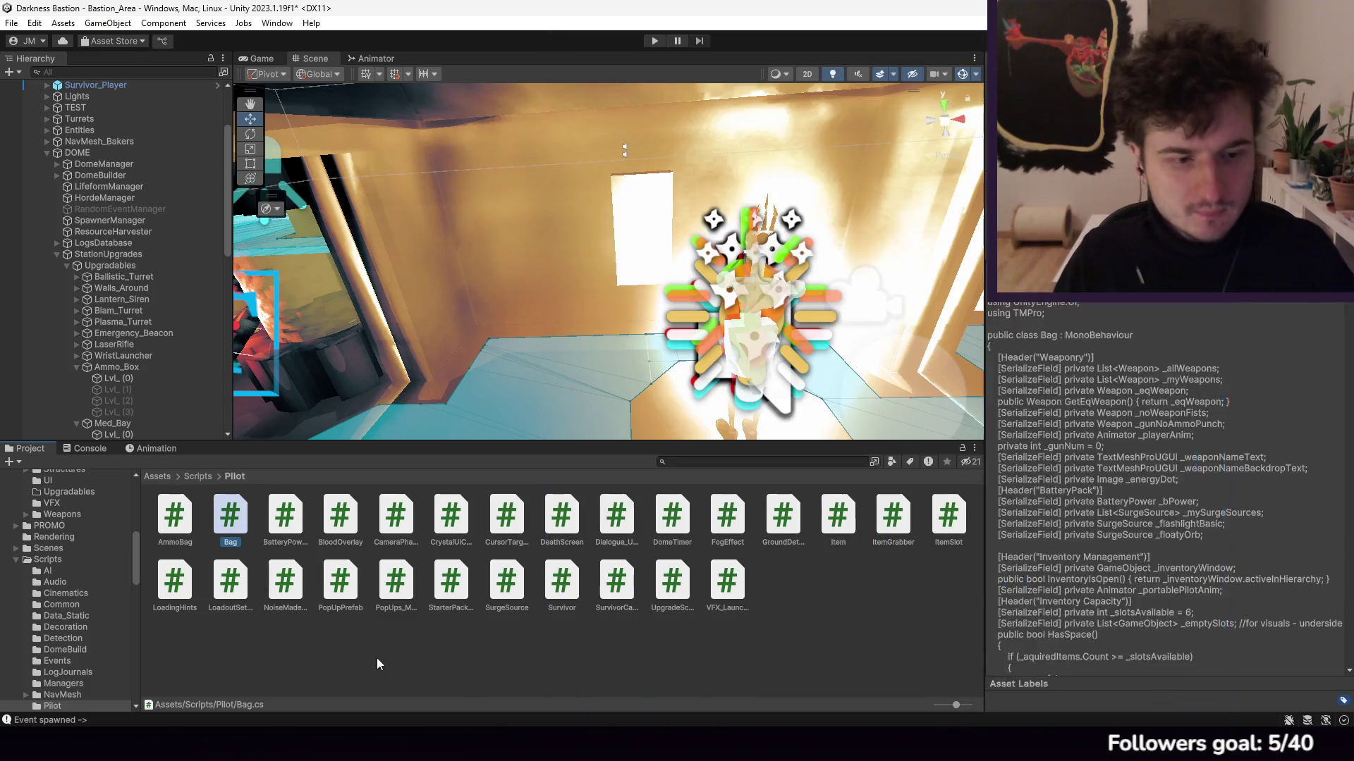
{"action": "left_click", "coordinate": [376, 658]}
Step: Browse the Common and Events script folders, then open Scripts/Resources
{"action": "left_click", "coordinate": [204, 477]}
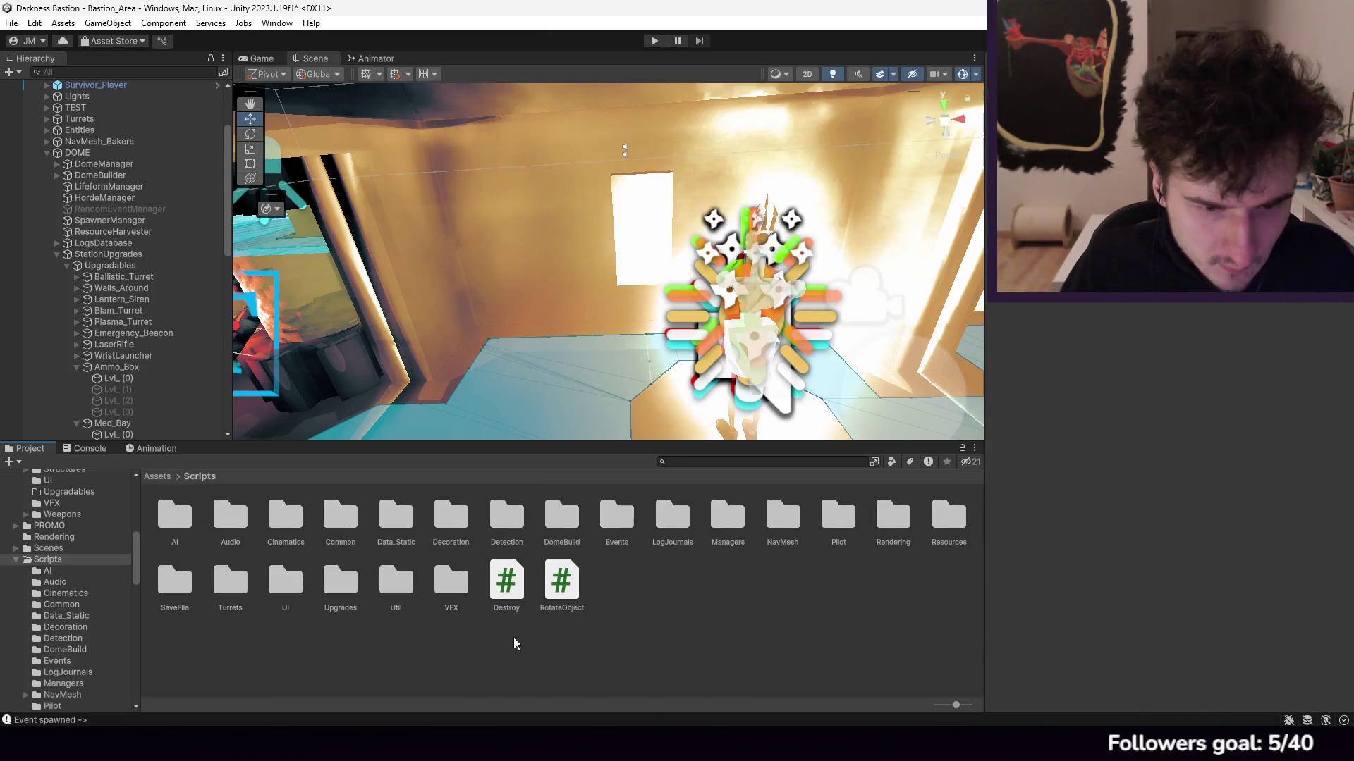
{"action": "double_click", "coordinate": [334, 511]}
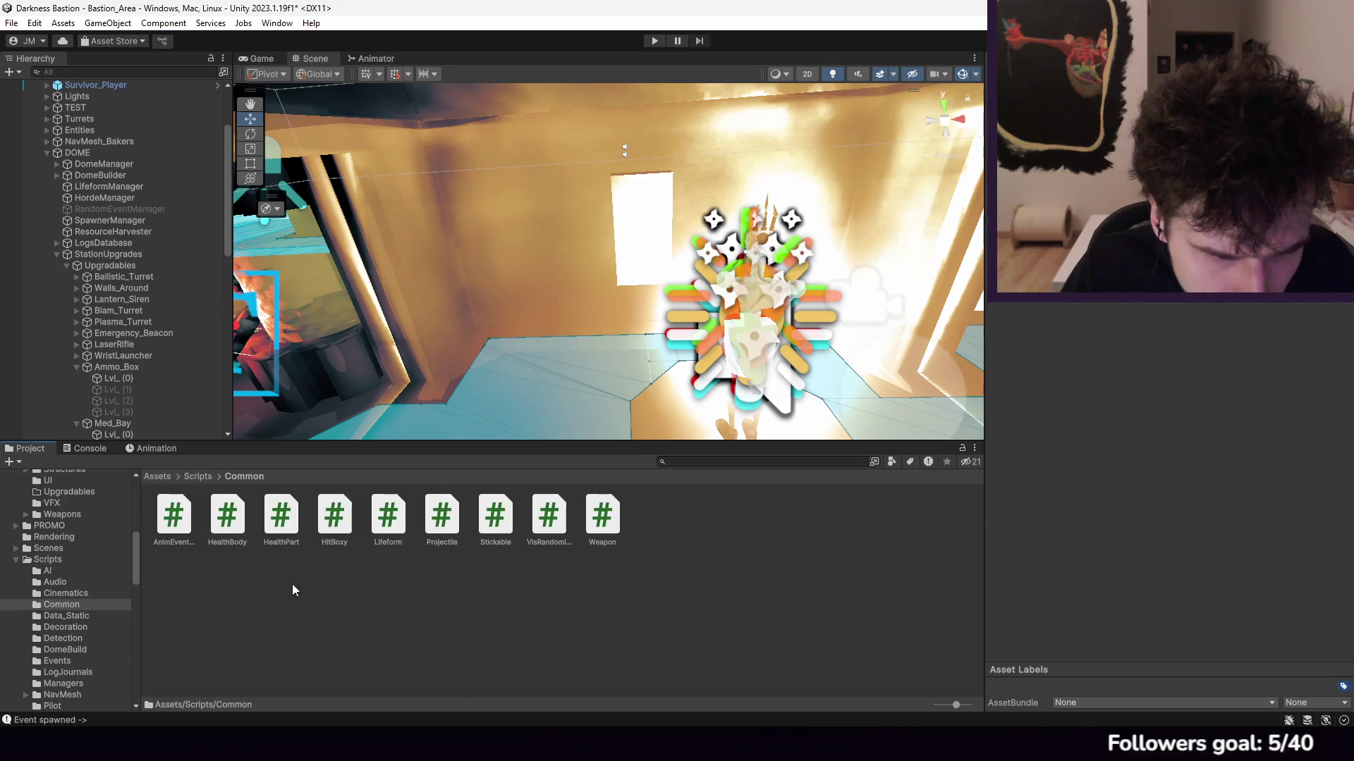
{"action": "left_click", "coordinate": [210, 478]}
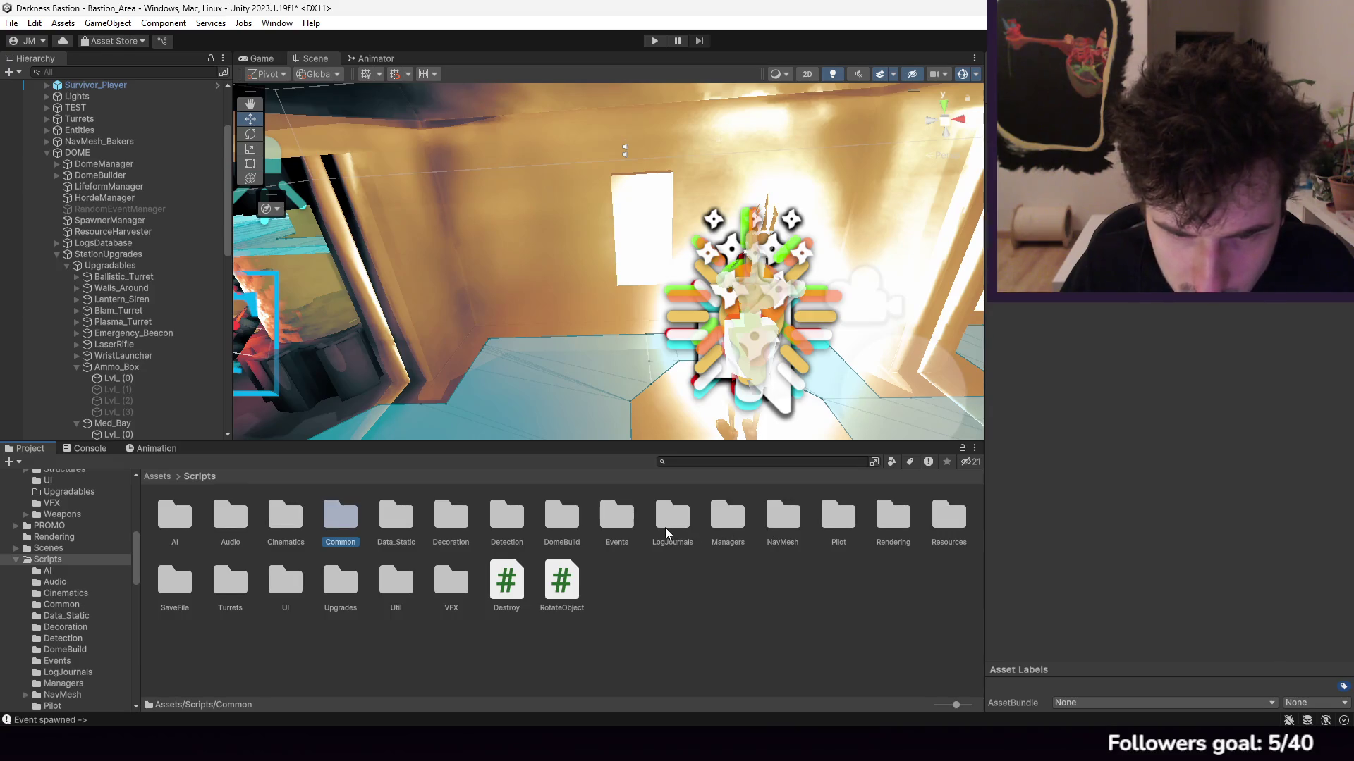
{"action": "double_click", "coordinate": [633, 516]}
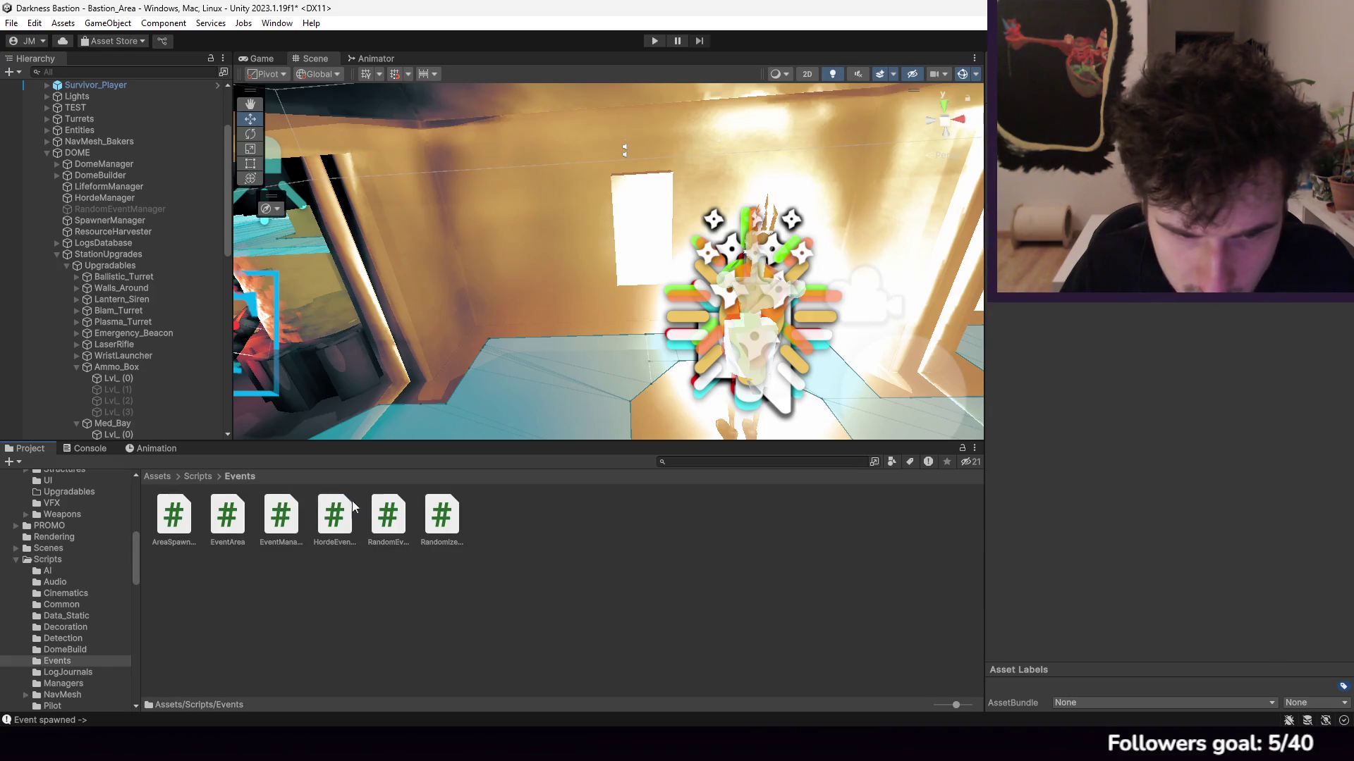
{"action": "left_click", "coordinate": [204, 477]}
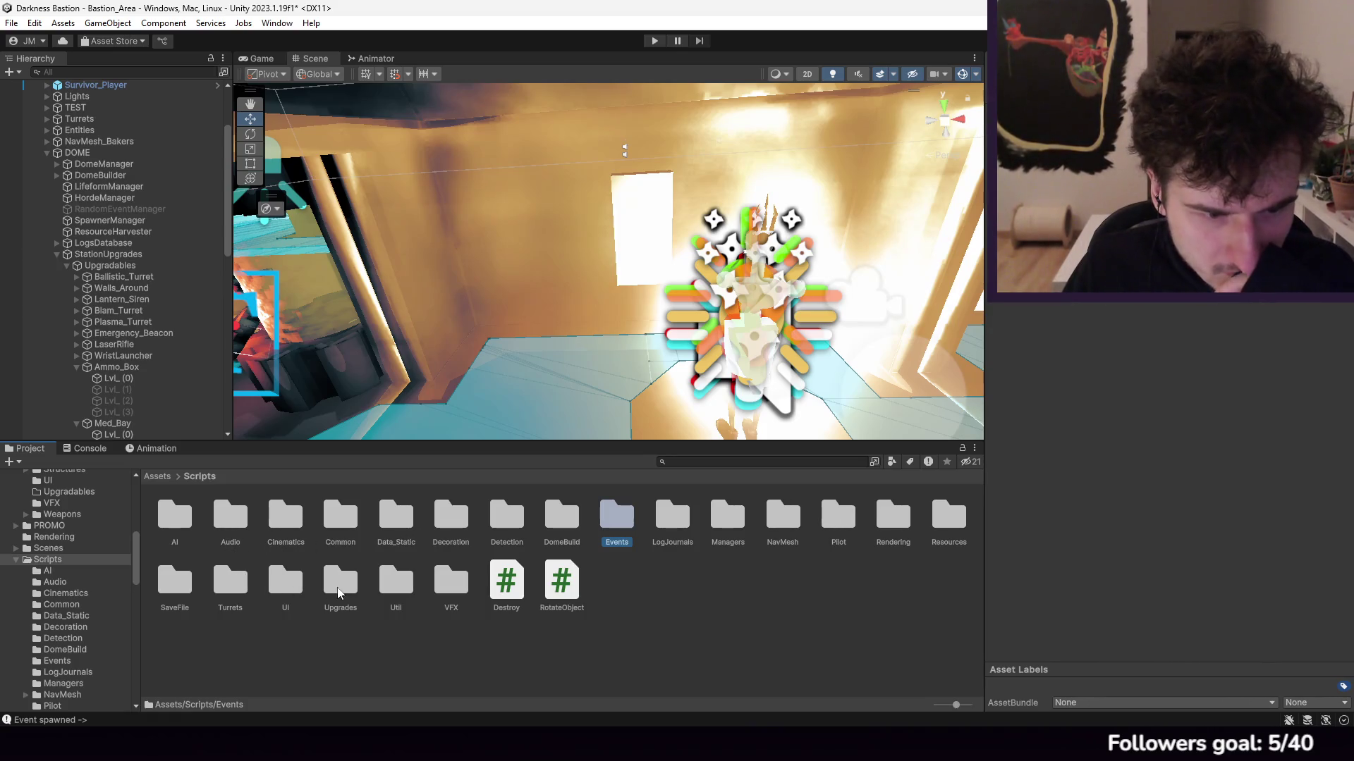
{"action": "double_click", "coordinate": [937, 514]}
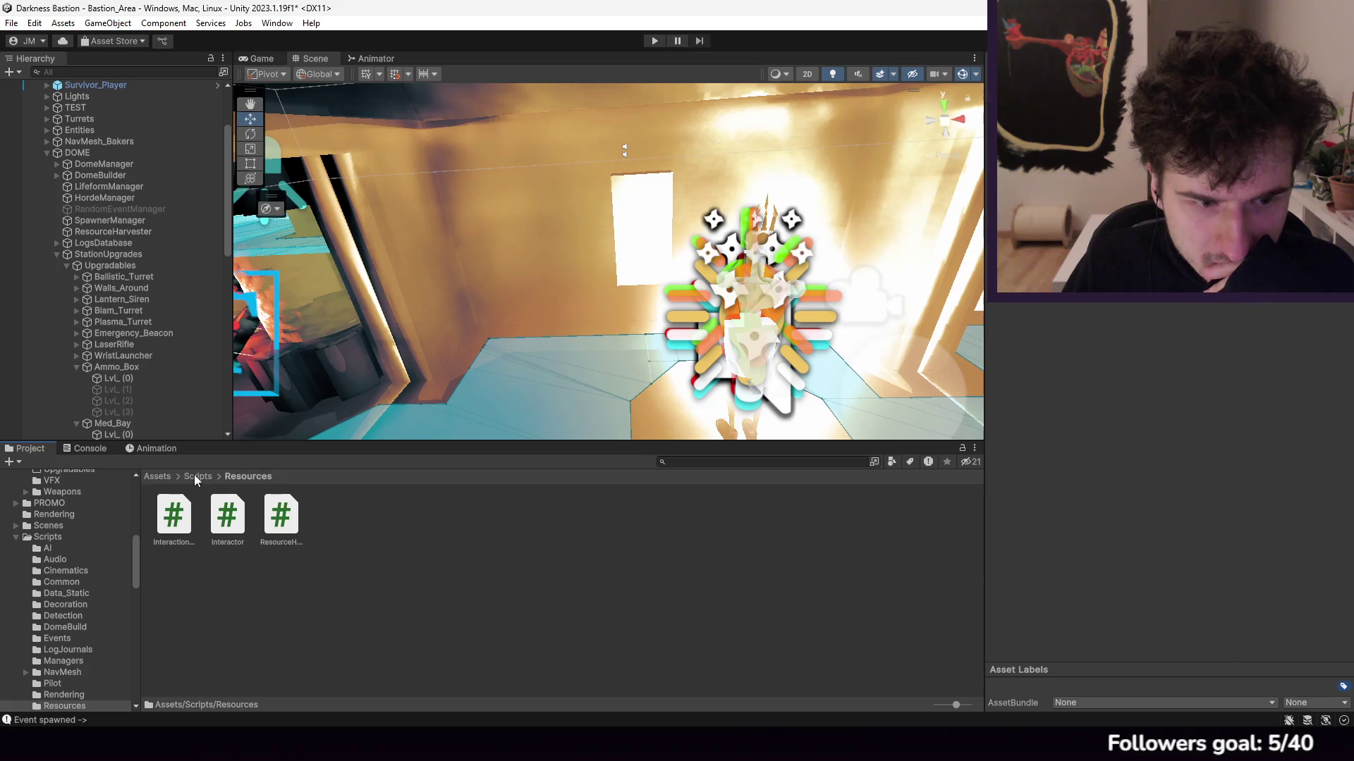
Step: Preview ResourceHarvester, InteractionZone and Interactor, then open InteractionZone.cs for editing
{"action": "left_click", "coordinate": [295, 519]}
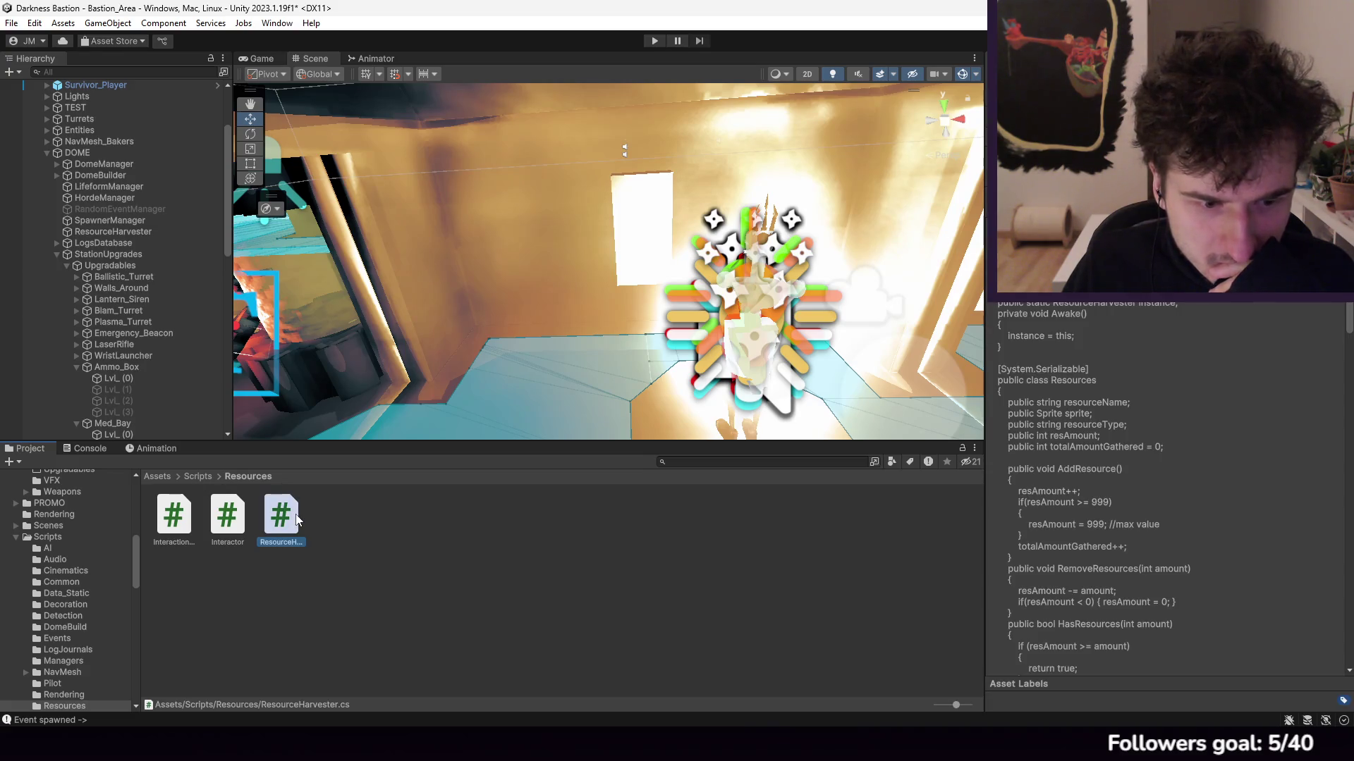
{"action": "left_click", "coordinate": [176, 520]}
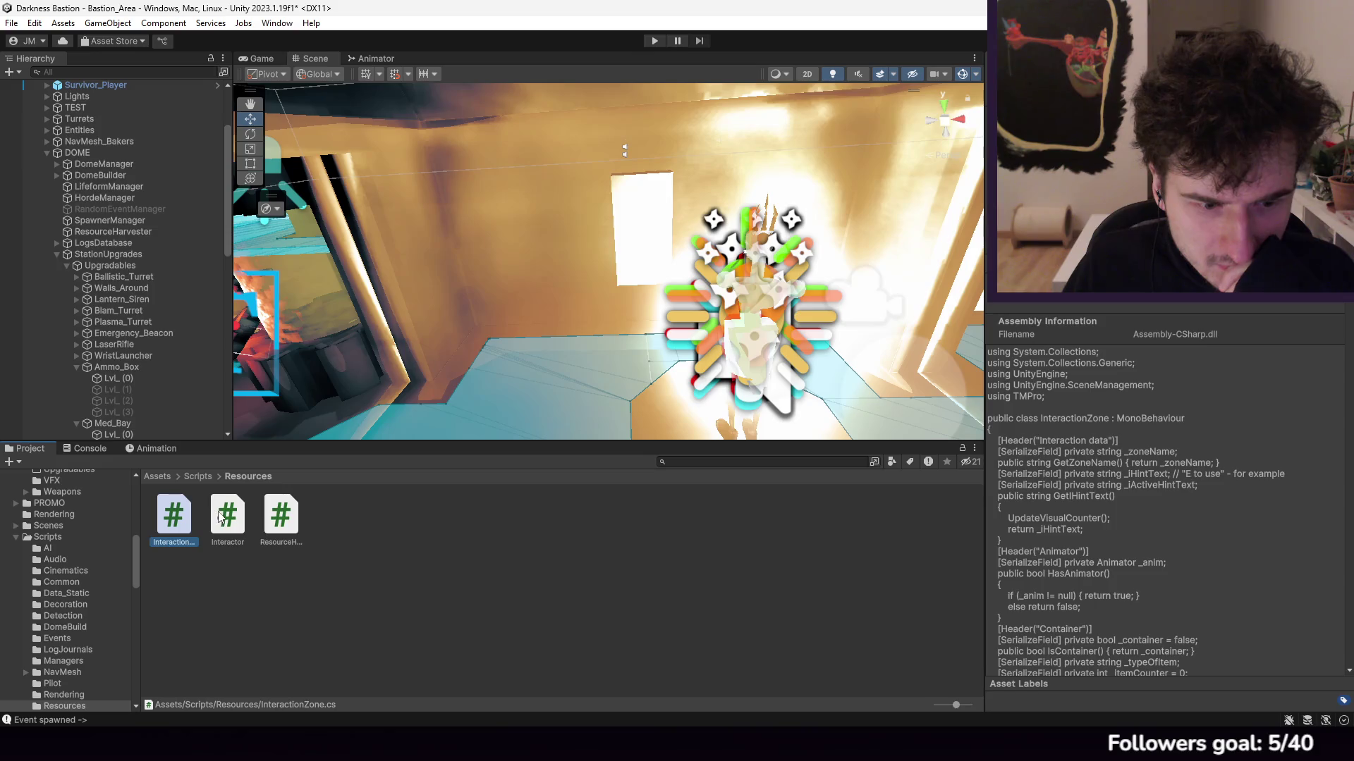
{"action": "left_click", "coordinate": [220, 518]}
{"action": "left_click", "coordinate": [169, 520]}
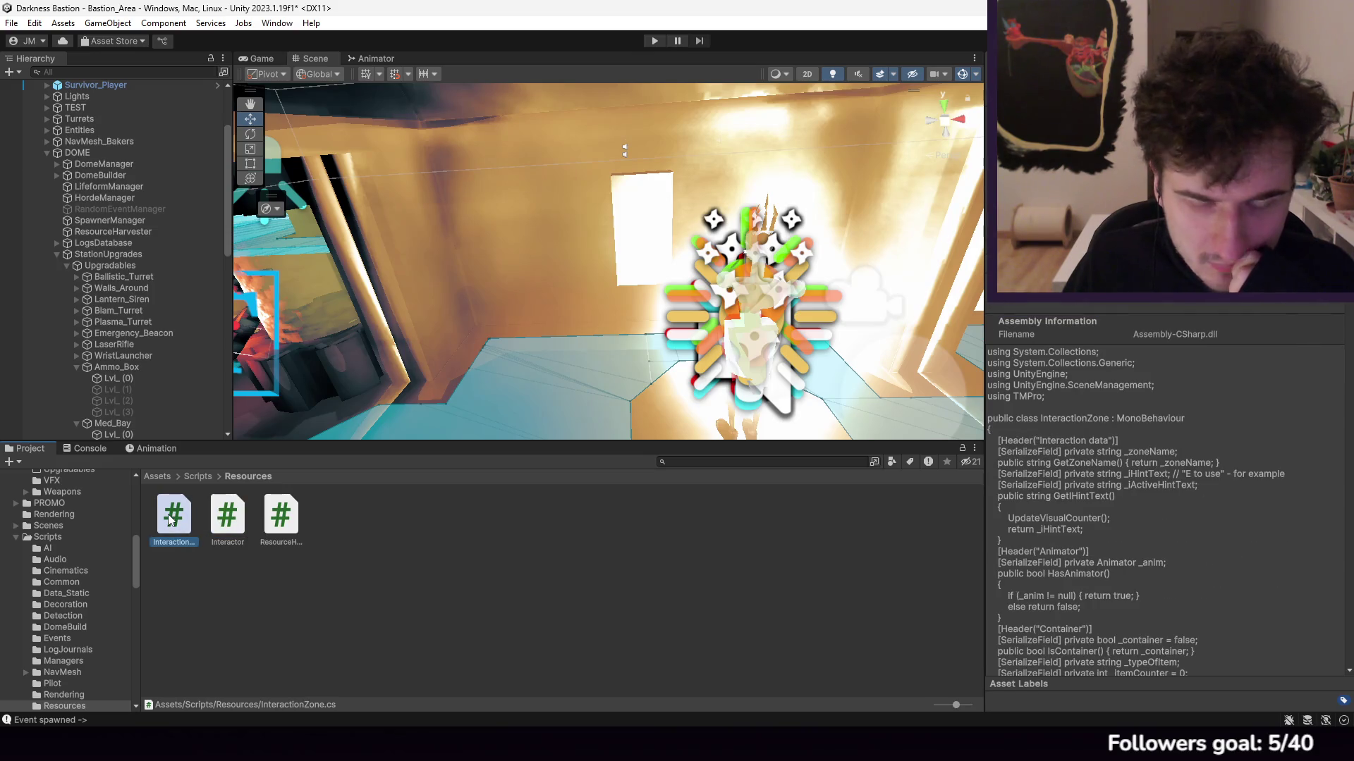
{"action": "double_click", "coordinate": [169, 520]}
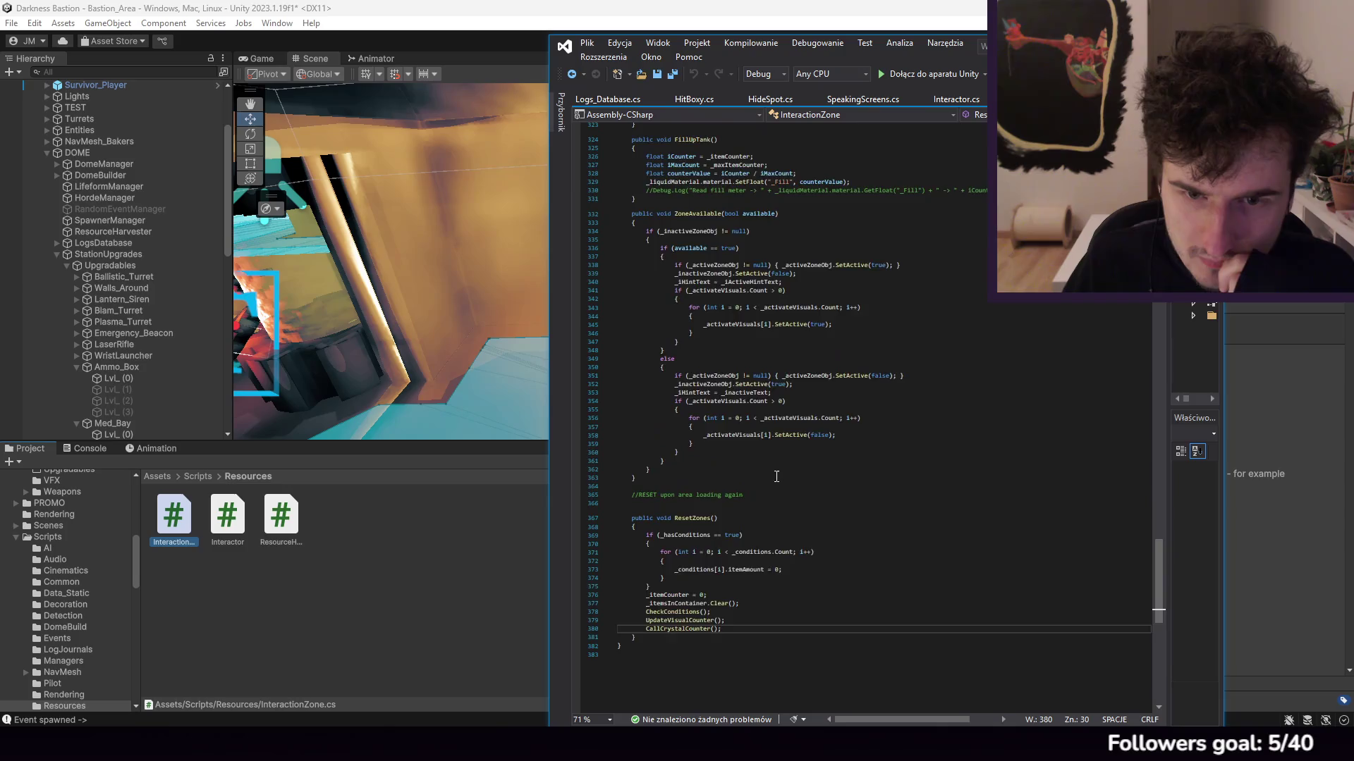
{"action": "scroll", "coordinate": [776, 476], "scroll_direction": "up", "scroll_amount": 18}
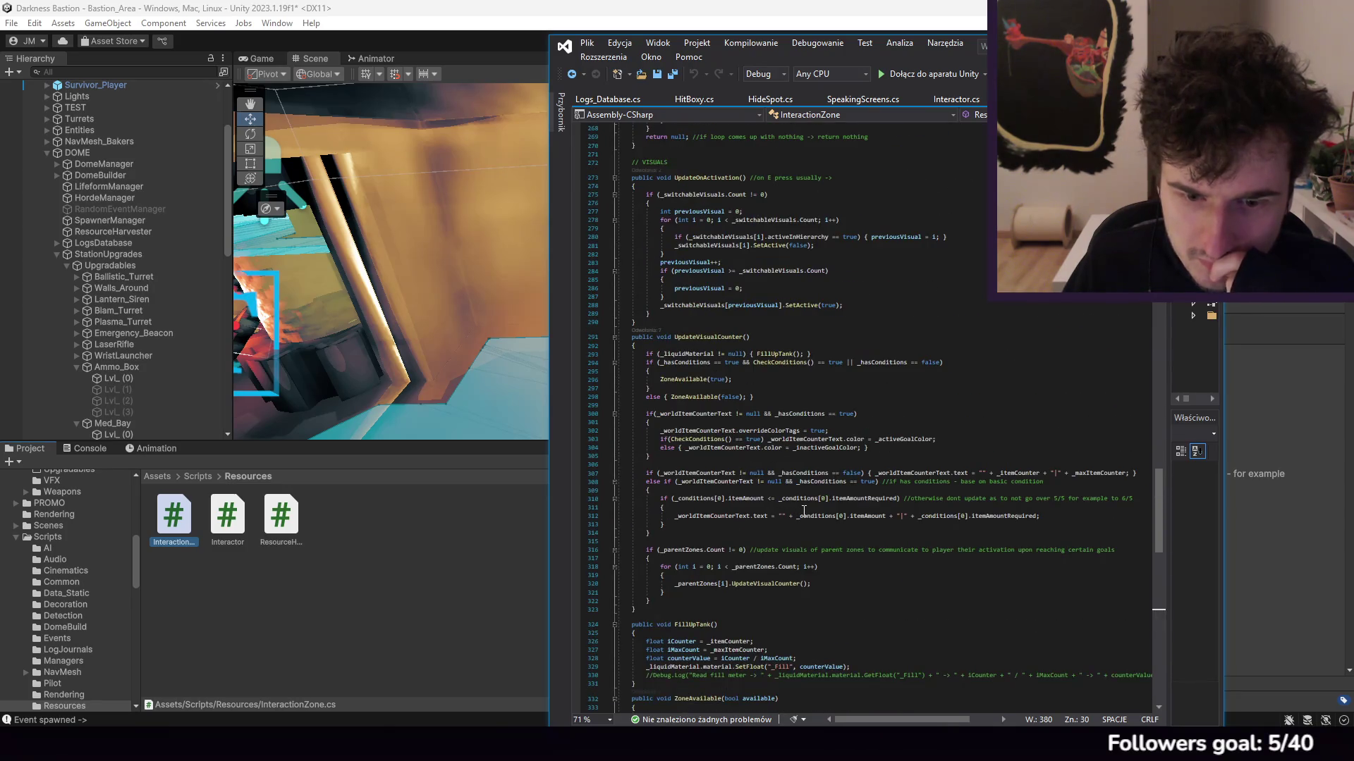
{"action": "scroll", "coordinate": [804, 510], "scroll_direction": "up", "scroll_amount": 5}
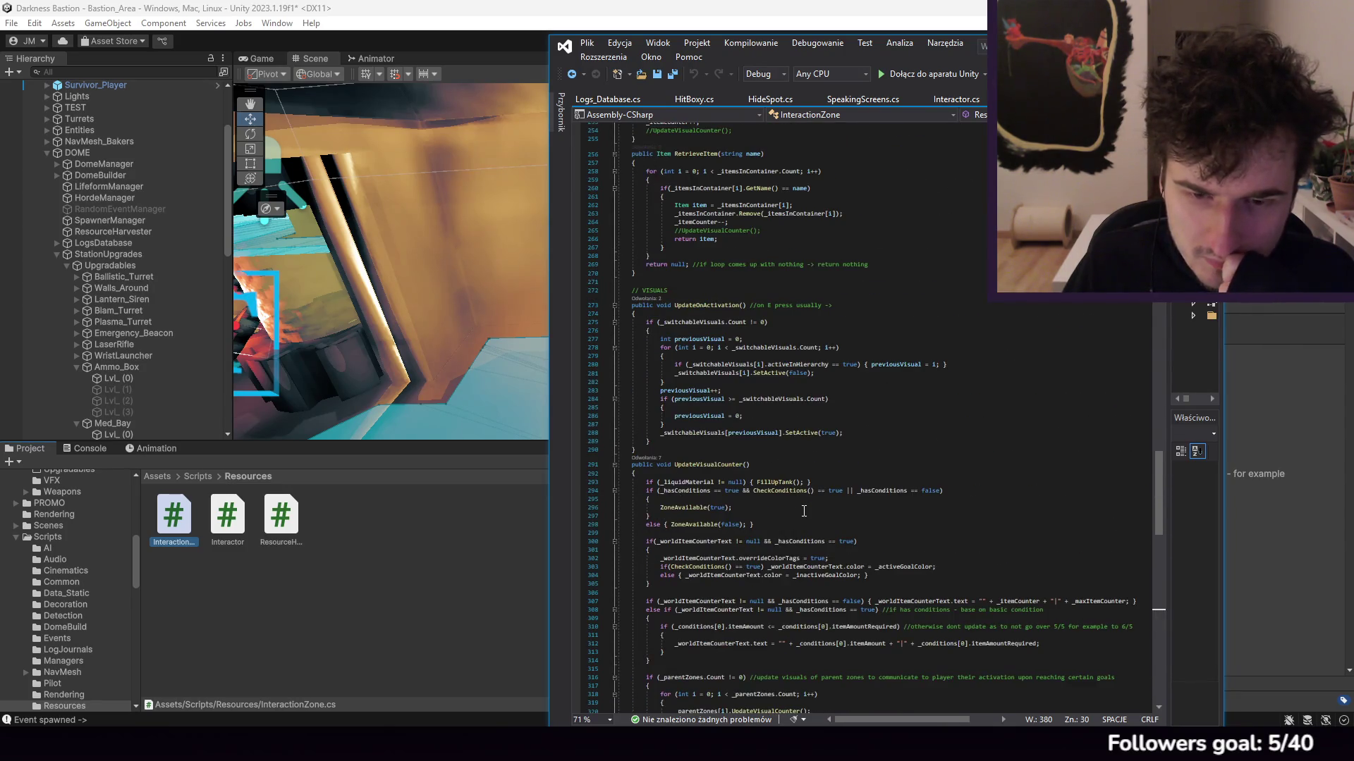
{"action": "scroll", "coordinate": [803, 510], "scroll_direction": "down", "scroll_amount": 7}
{"action": "scroll", "coordinate": [824, 518], "scroll_direction": "up", "scroll_amount": 20}
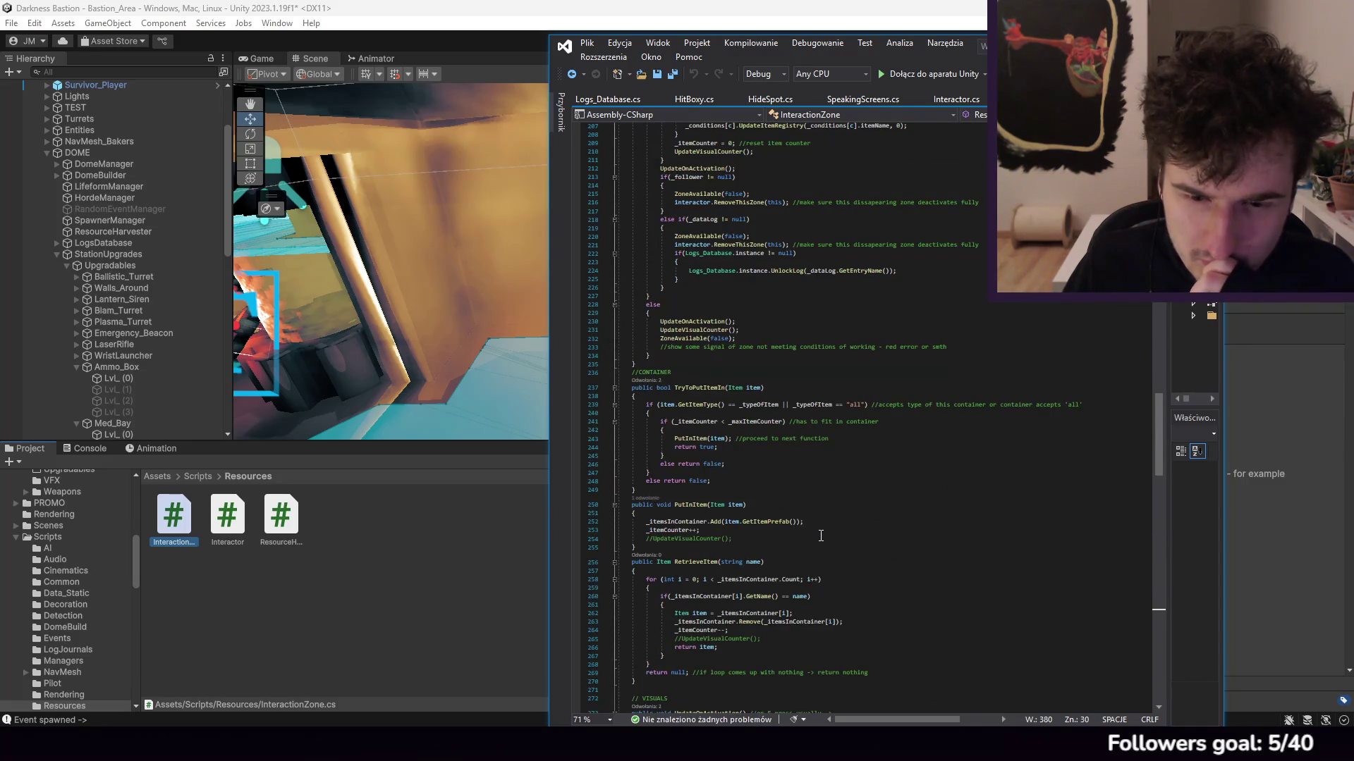
{"action": "scroll", "coordinate": [821, 536], "scroll_direction": "down", "scroll_amount": 5}
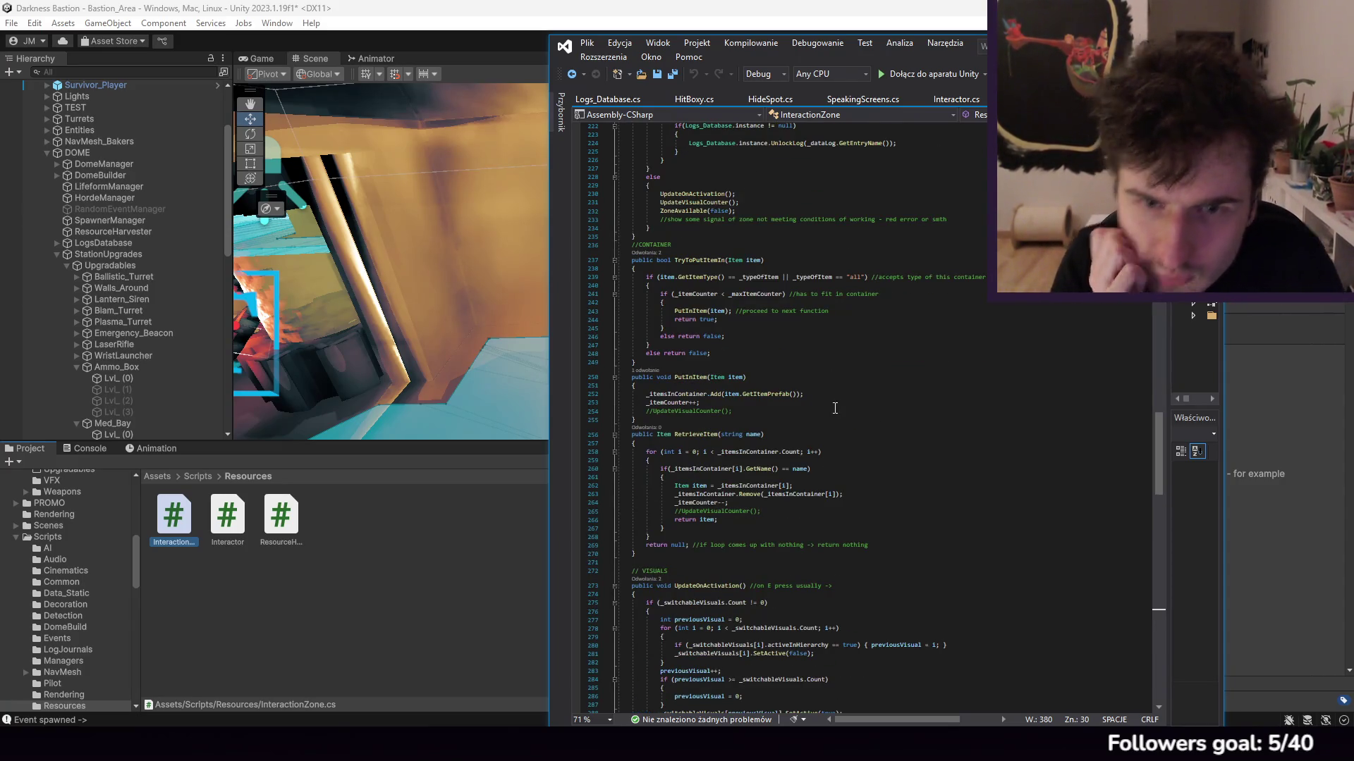
{"action": "scroll", "coordinate": [845, 407], "scroll_direction": "up", "scroll_amount": 20}
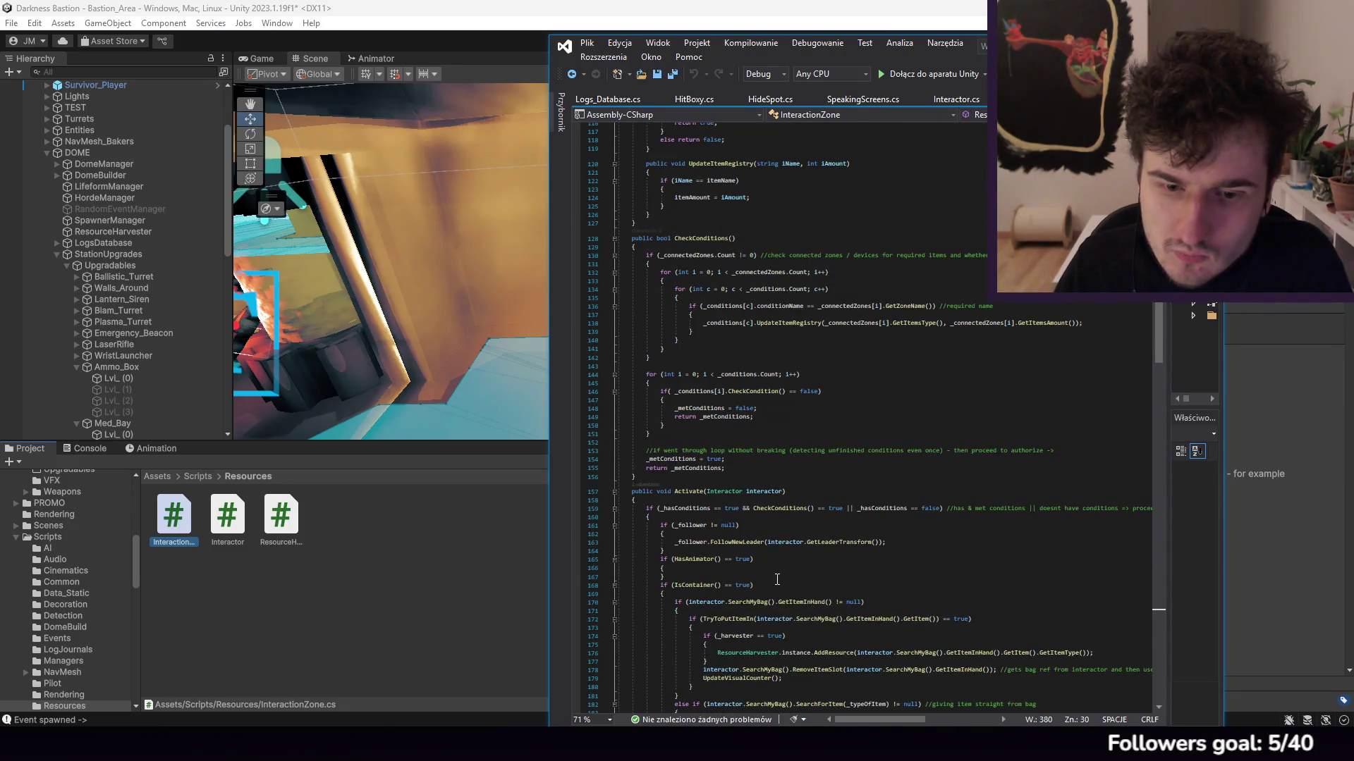
{"action": "scroll", "coordinate": [777, 580], "scroll_direction": "up", "scroll_amount": 20}
{"action": "scroll", "coordinate": [784, 559], "scroll_direction": "down", "scroll_amount": 2}
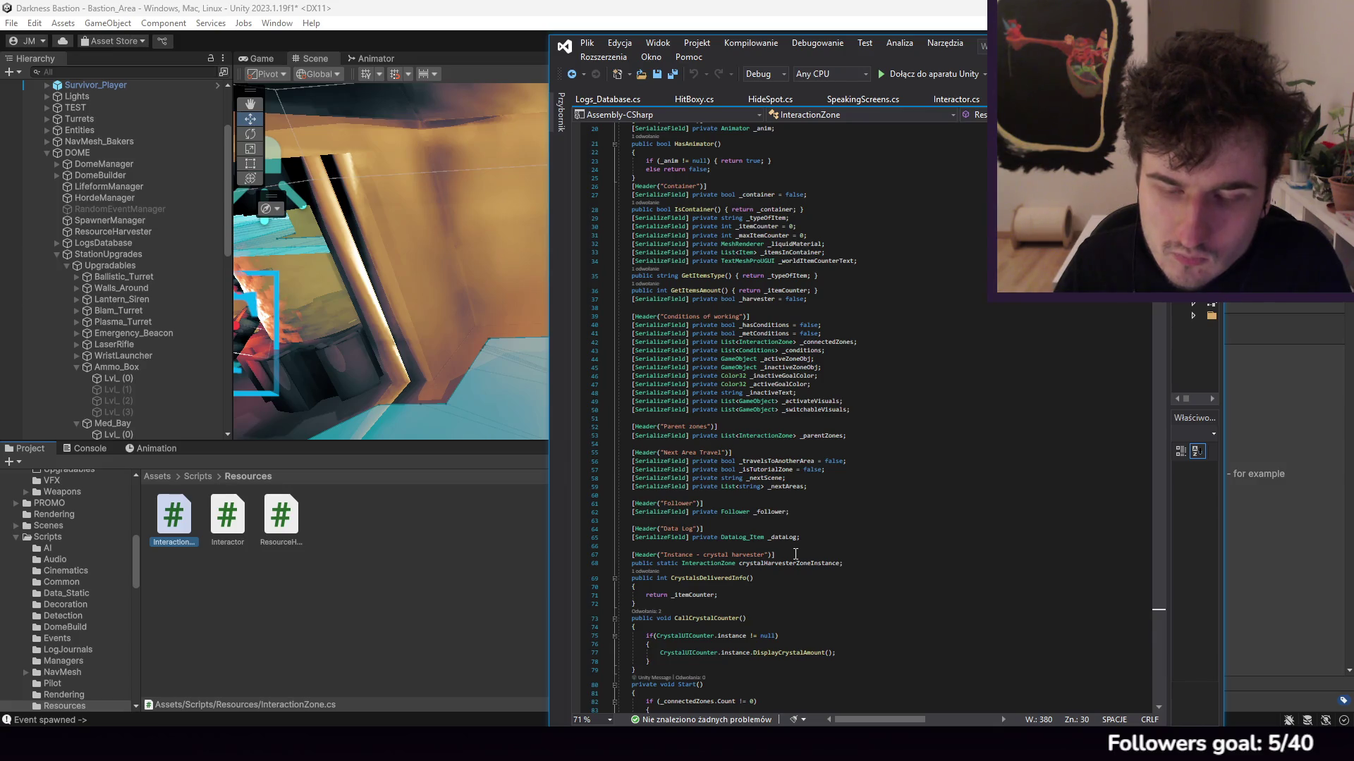
{"action": "scroll", "coordinate": [796, 554], "scroll_direction": "up", "scroll_amount": 6}
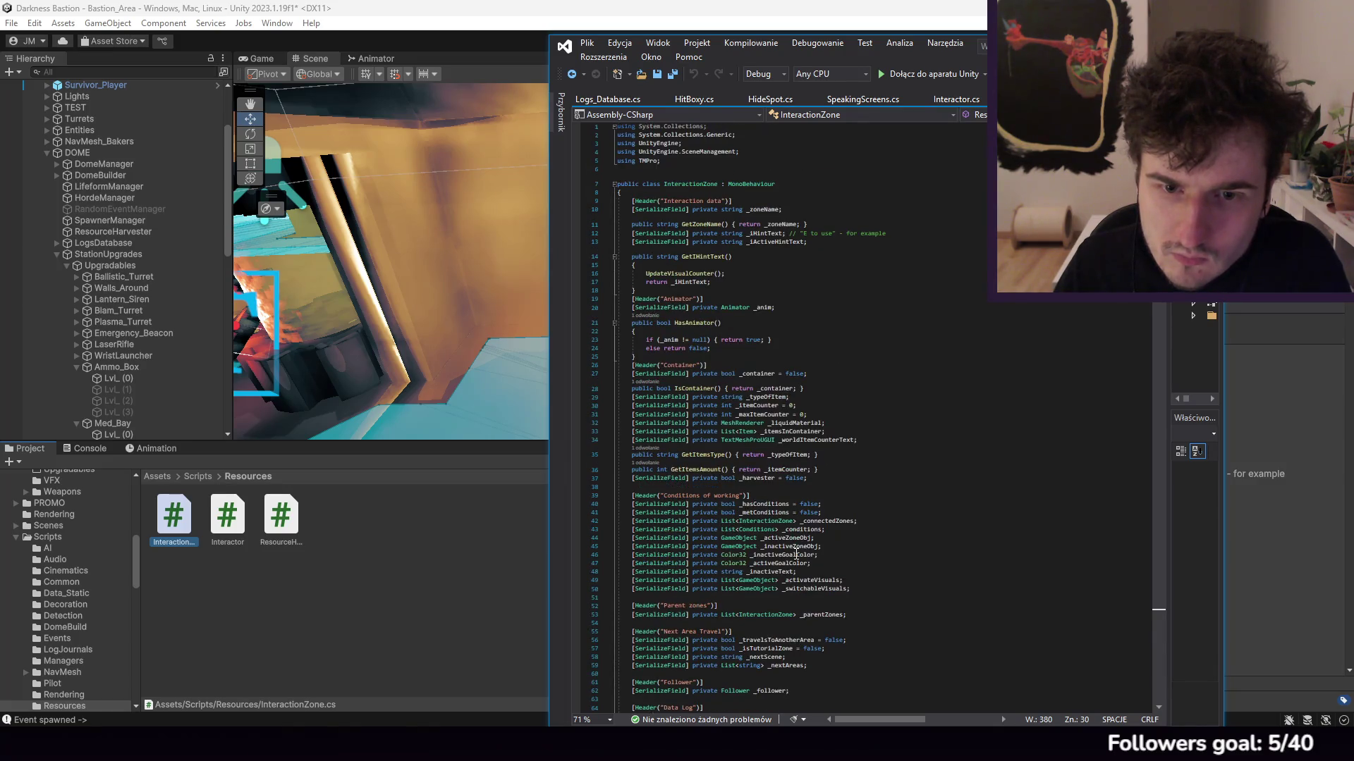
{"action": "scroll", "coordinate": [795, 554], "scroll_direction": "down", "scroll_amount": 3}
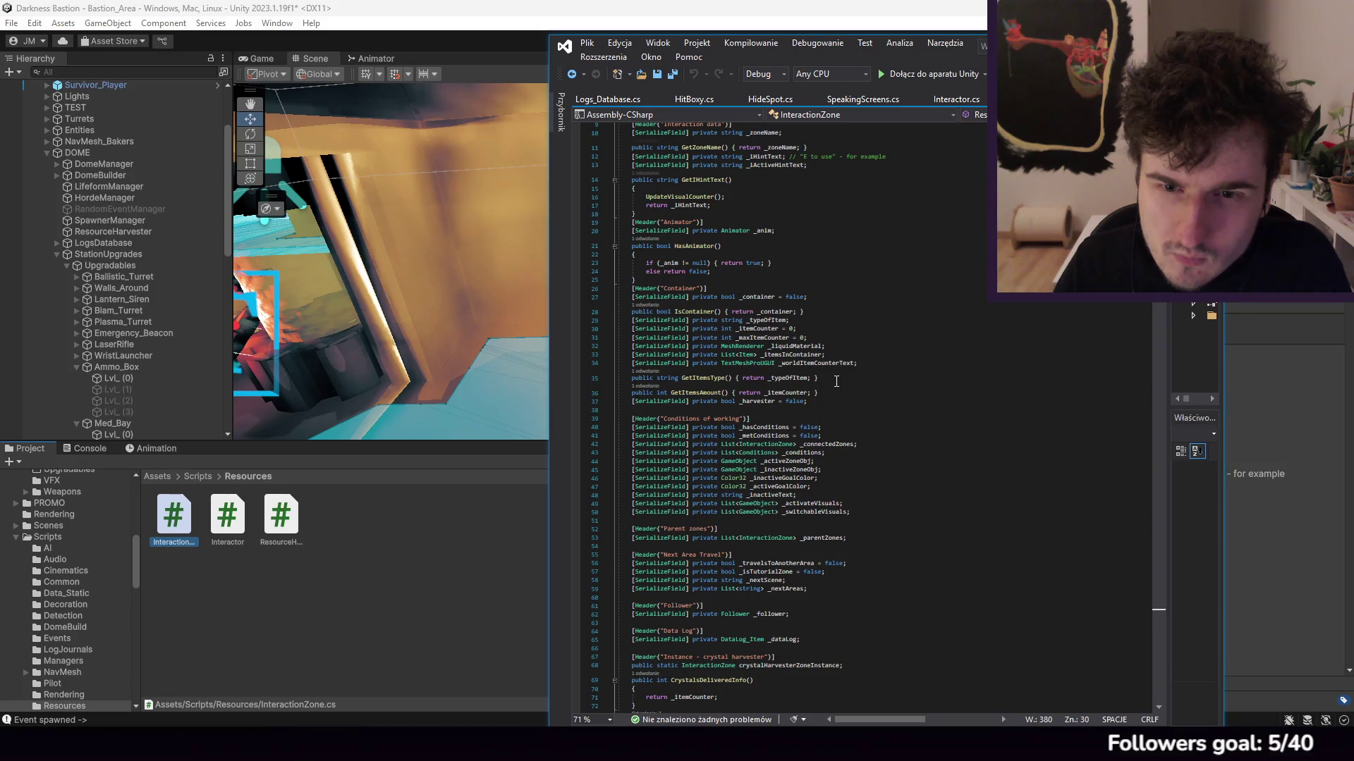
{"action": "scroll", "coordinate": [832, 459], "scroll_direction": "down", "scroll_amount": 4}
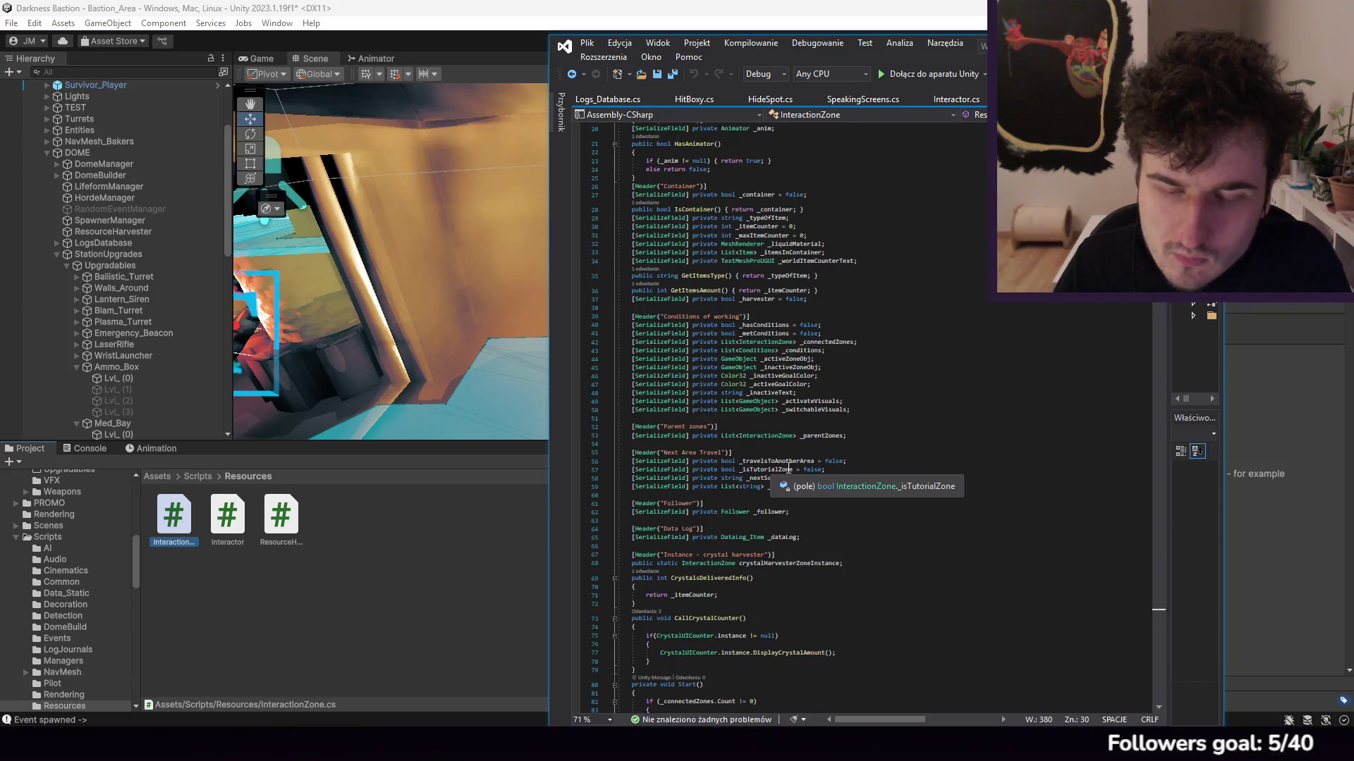
{"action": "scroll", "coordinate": [874, 487], "scroll_direction": "down", "scroll_amount": 3}
{"action": "left_click", "coordinate": [868, 490]}
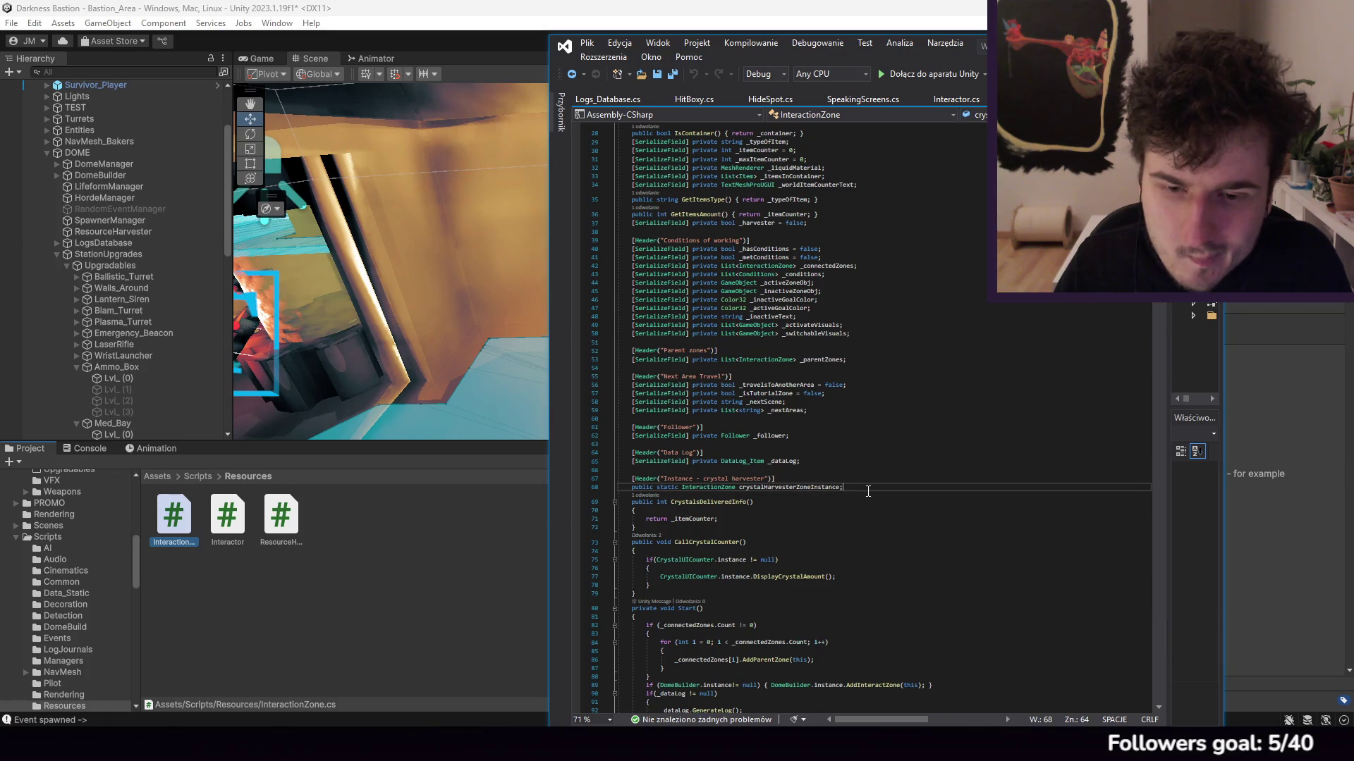
{"action": "scroll", "coordinate": [874, 489], "scroll_direction": "up", "scroll_amount": 9}
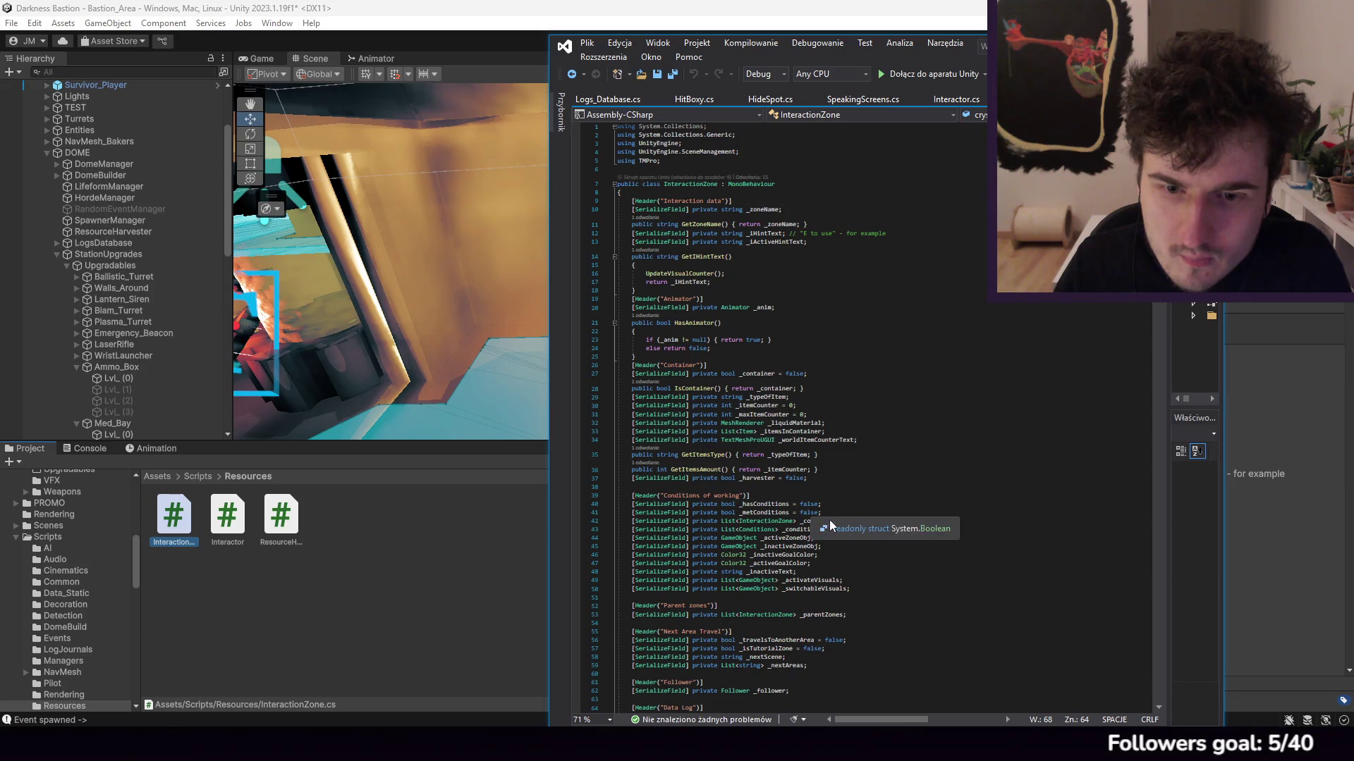
{"action": "scroll", "coordinate": [839, 479], "scroll_direction": "down", "scroll_amount": 3}
{"action": "left_click", "coordinate": [840, 396]}
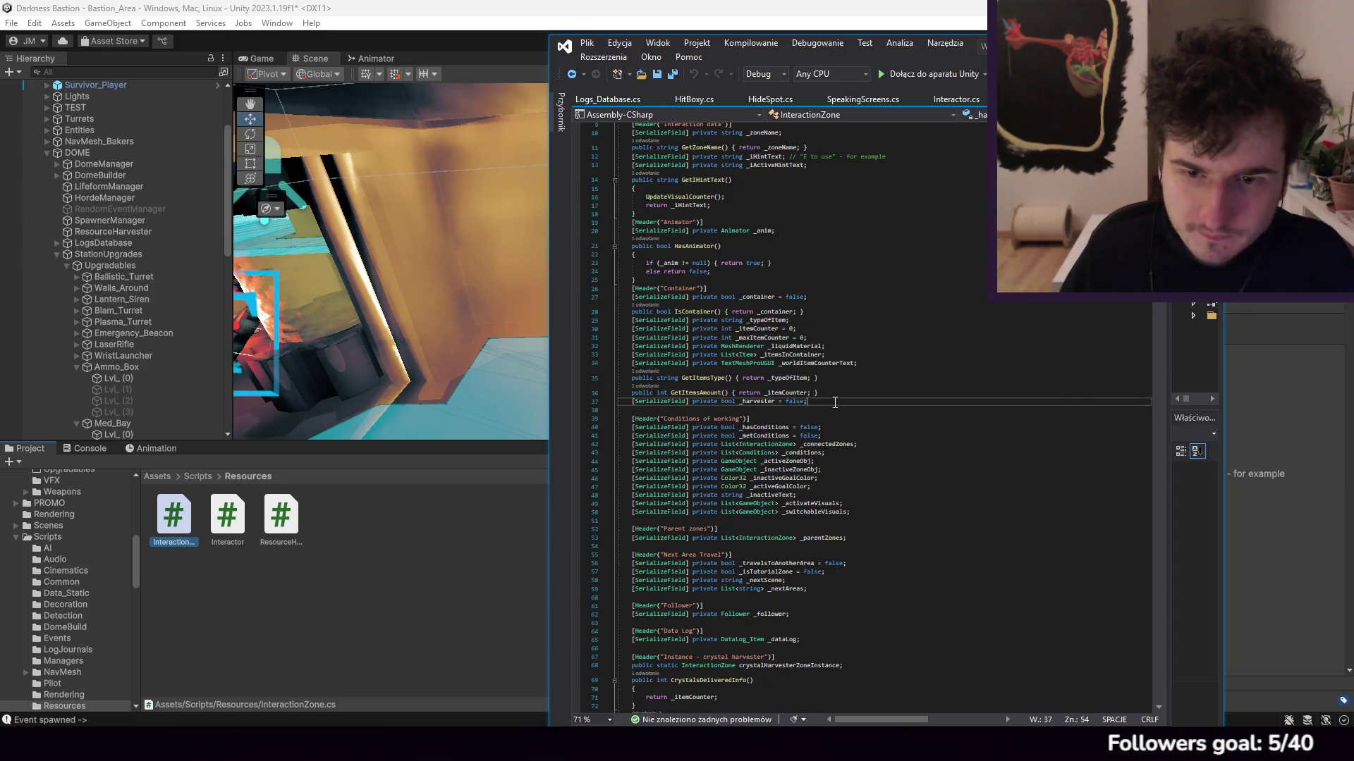
{"action": "scroll", "coordinate": [775, 374], "scroll_direction": "up", "scroll_amount": 3}
{"action": "left_click", "coordinate": [719, 356]}
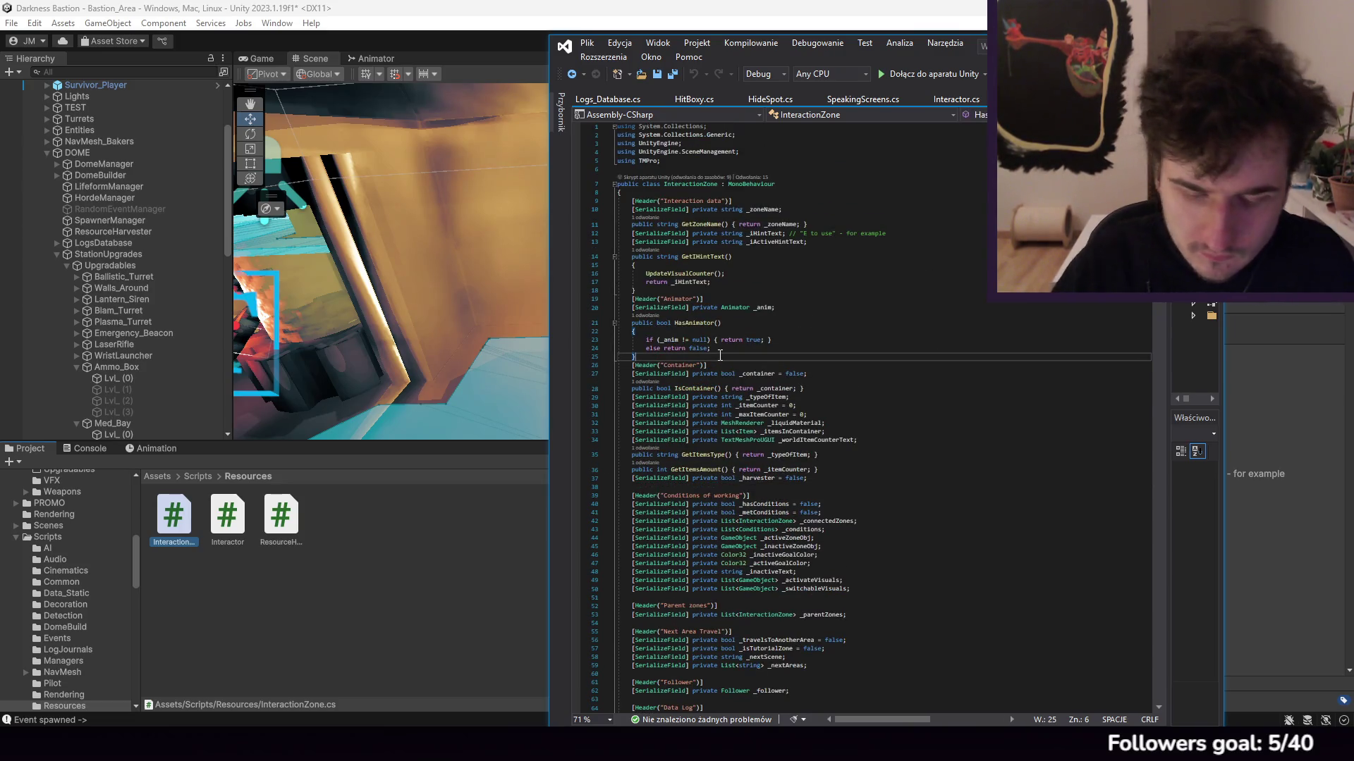
Step: Add a [Header("Gives resources directly")] line below HasAnimator and begin a [SerializeField] private field under it
{"action": "key", "text": "Return"}
{"action": "type", "text": "[Hdea"}
{"action": "key", "text": "BackSpace"}
{"action": "key", "text": "BackSpace"}
{"action": "key", "text": "BackSpace"}
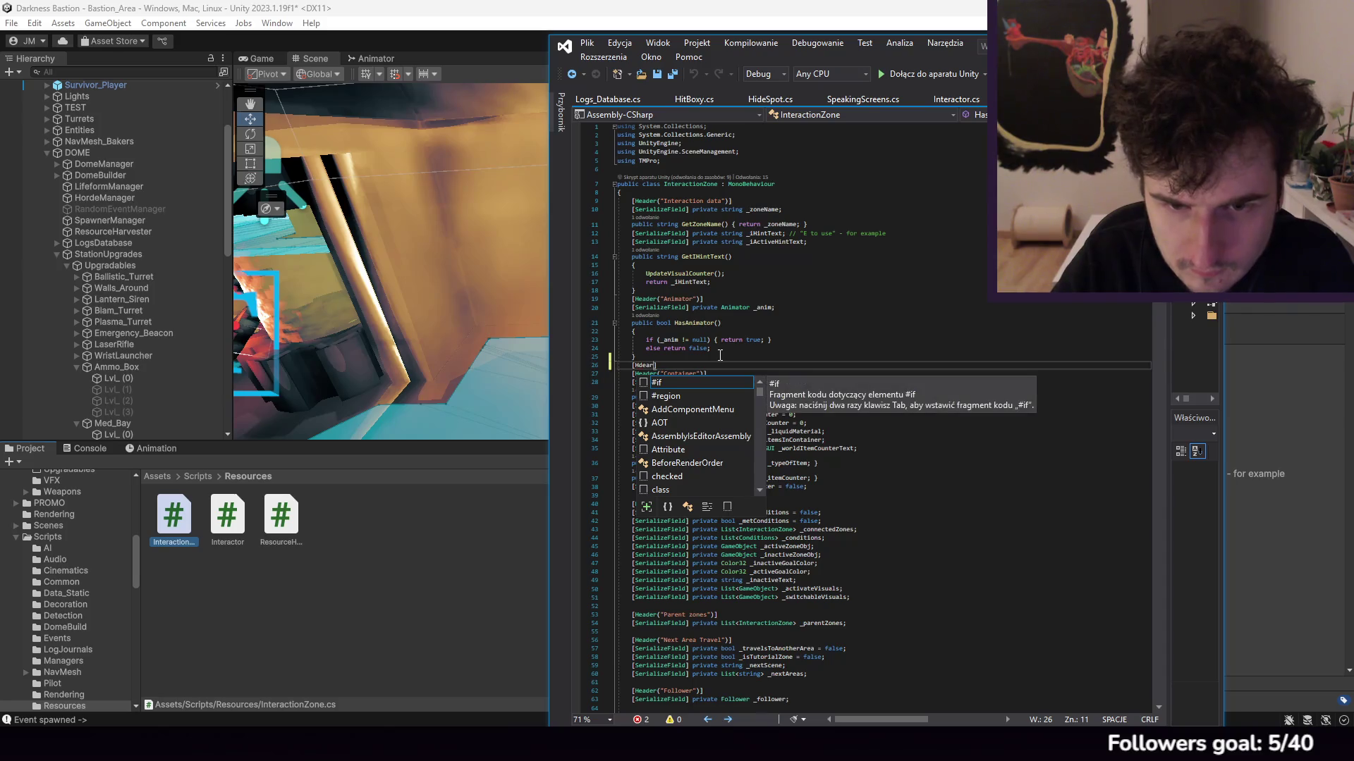
{"action": "type", "text": "eader(\"Gives"}
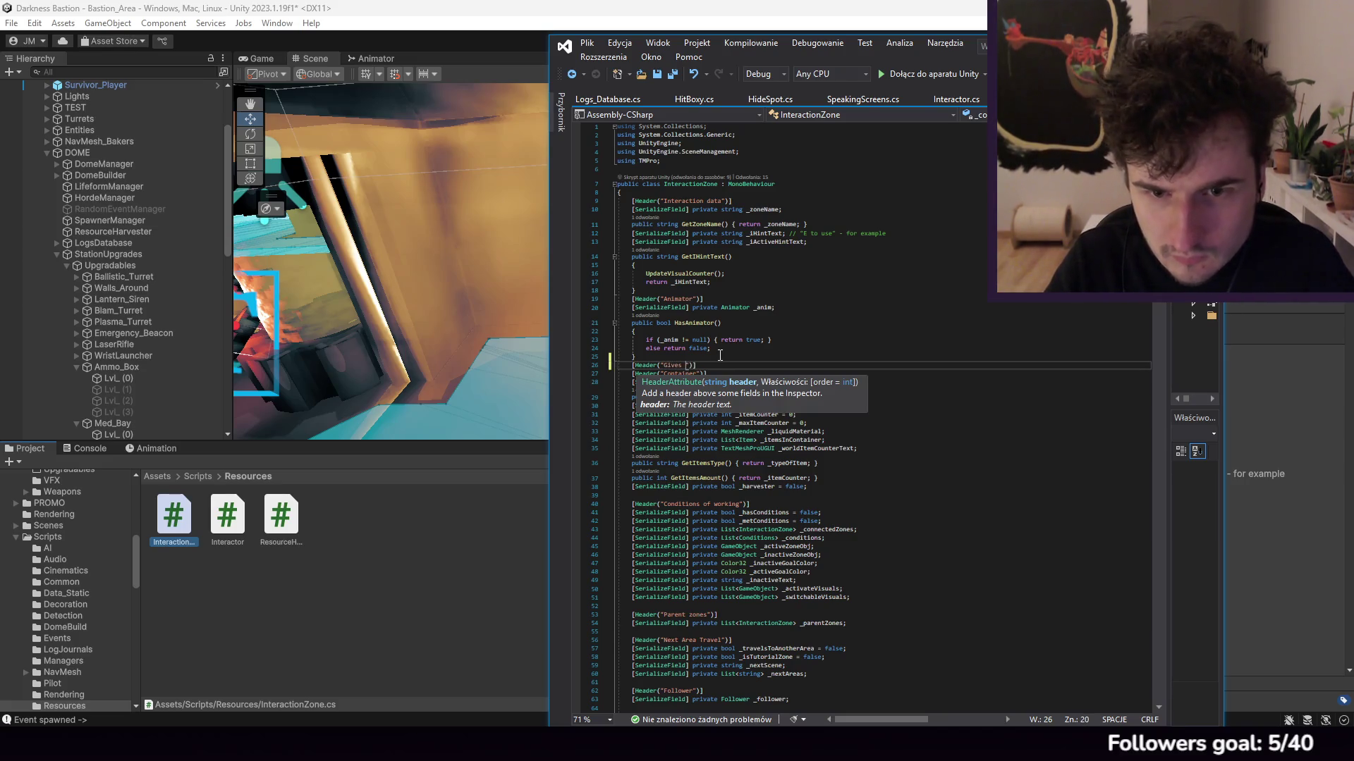
{"action": "type", "text": "es directly"}
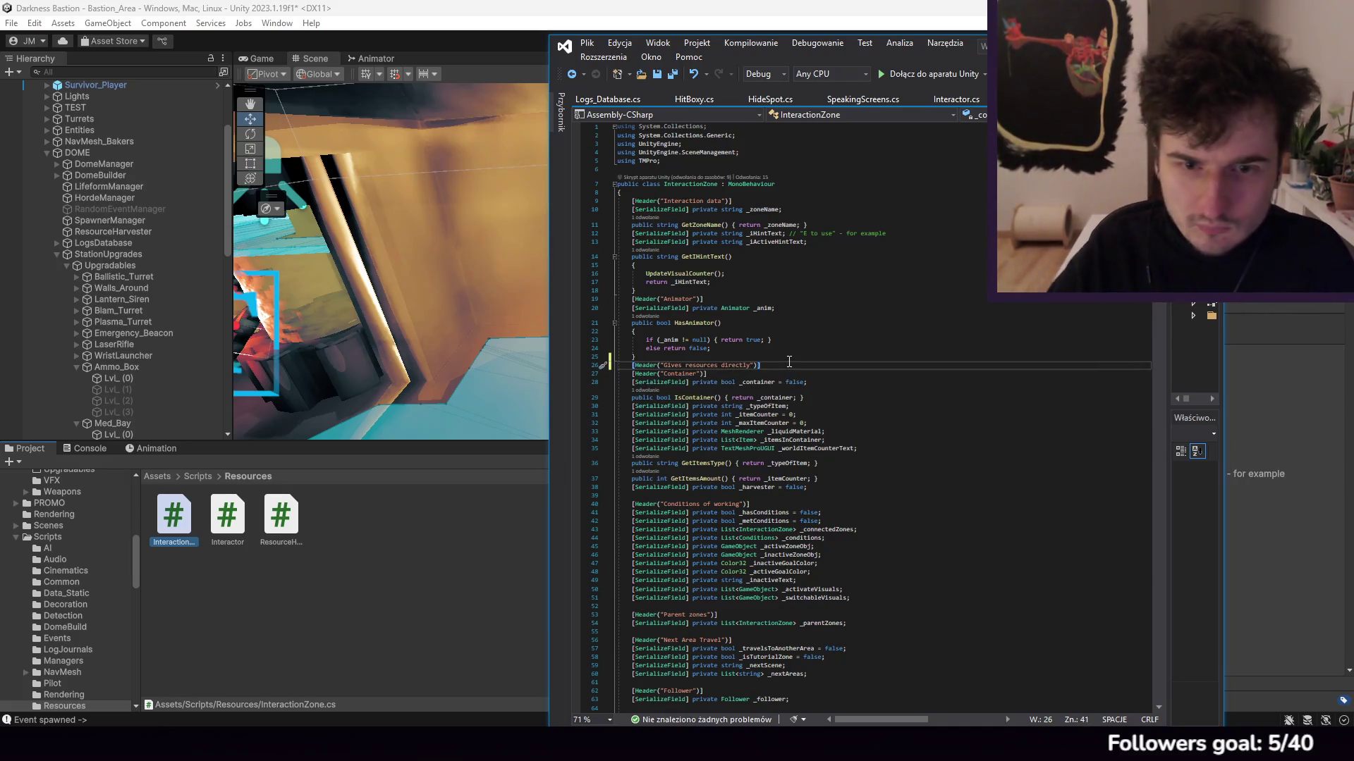
{"action": "key", "text": "Return"}
{"action": "type", "text": "SerializeField"}
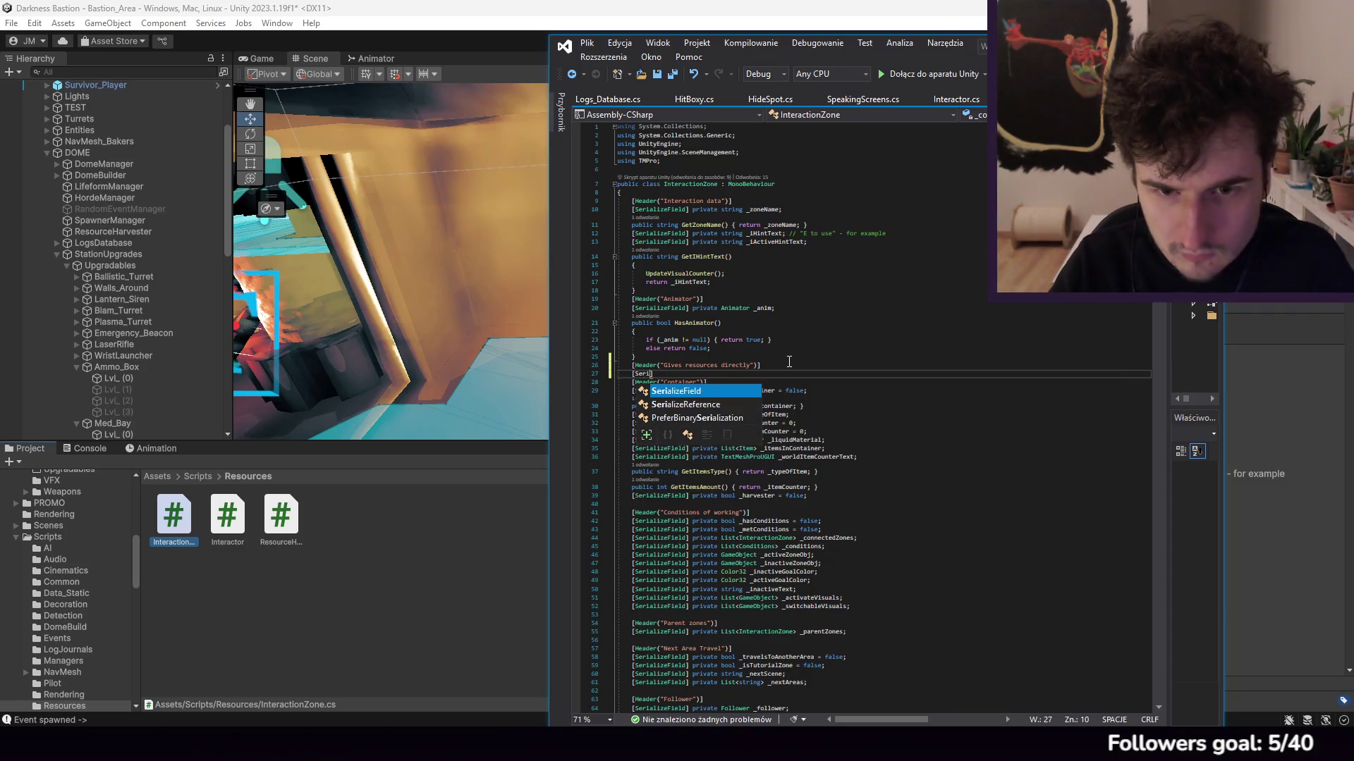
{"action": "type", "text": "] private"}
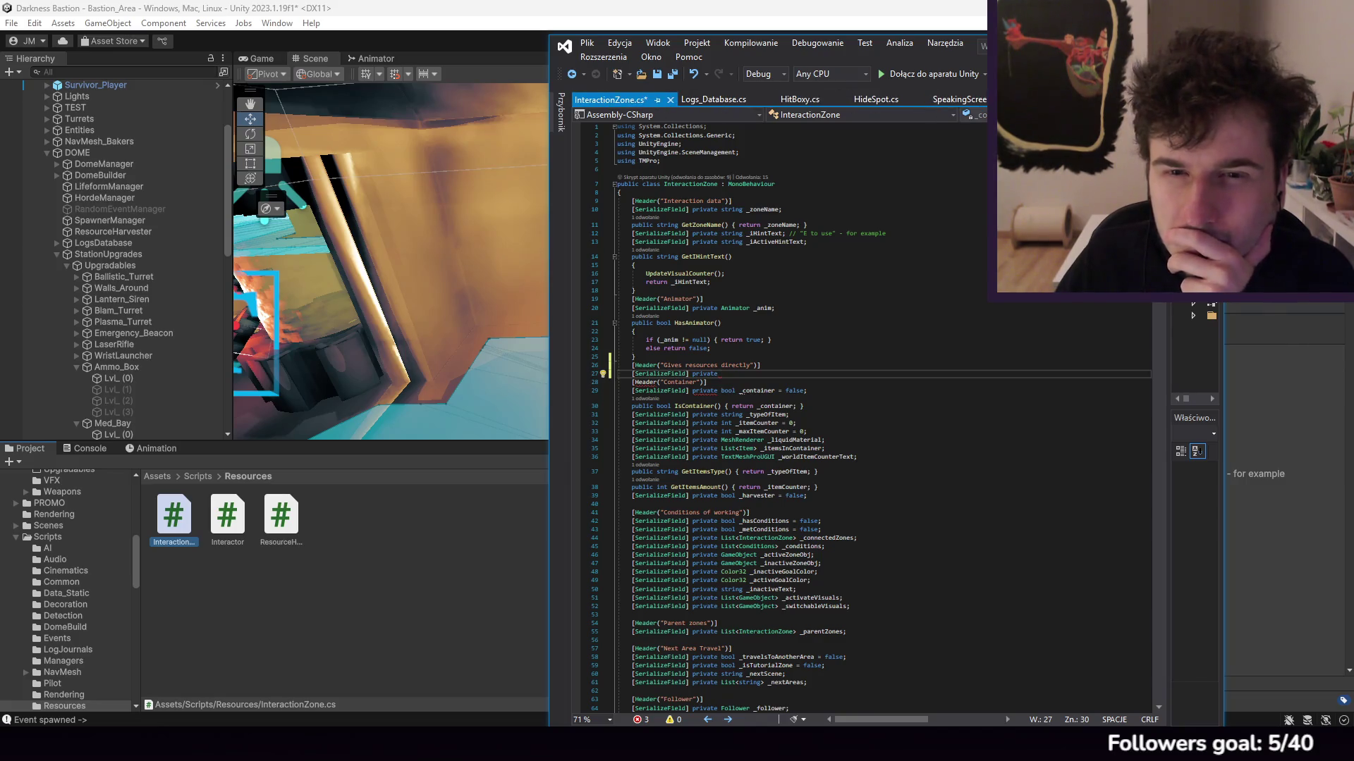
{"action": "left_click", "coordinate": [819, 102]}
Step: Scroll through HitBoxy.cs to check how the _dmg field is used
{"action": "scroll", "coordinate": [843, 229], "scroll_direction": "up", "scroll_amount": 8}
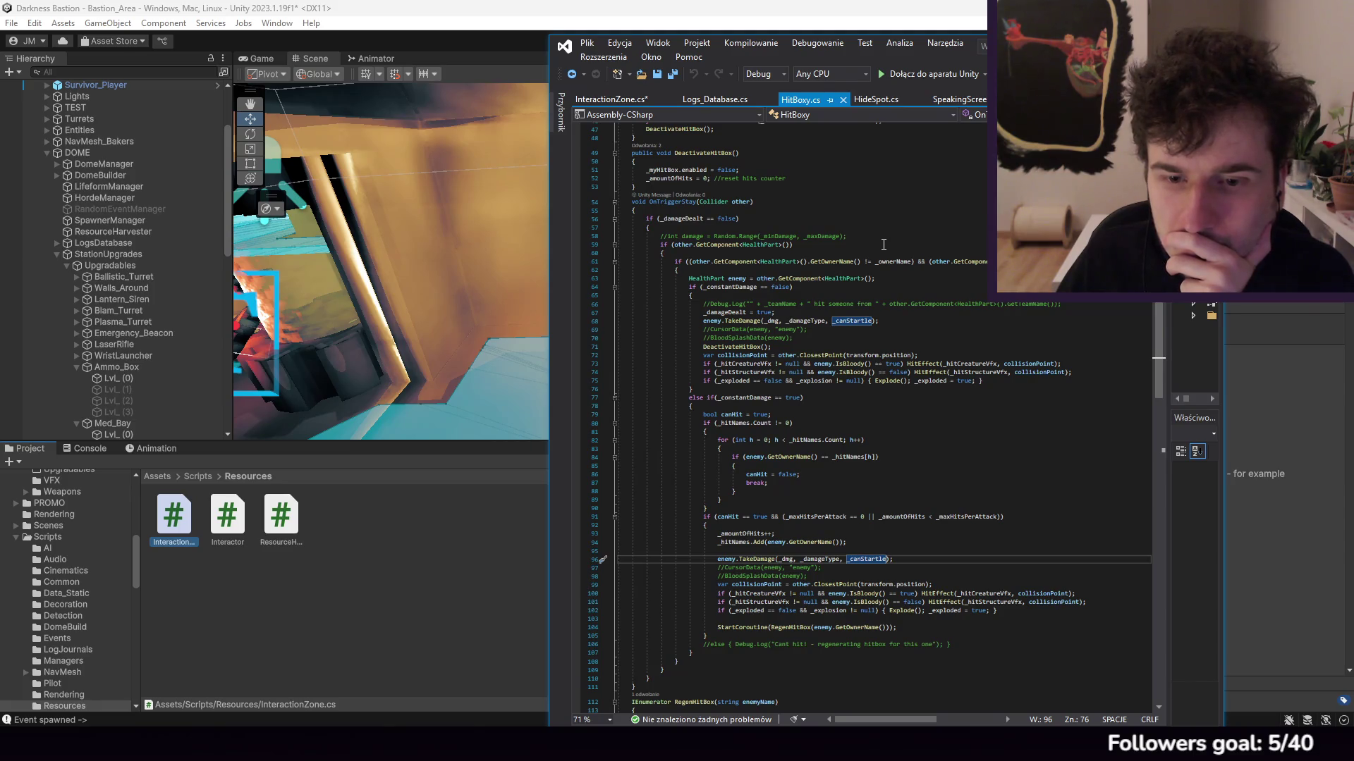
{"action": "scroll", "coordinate": [884, 246], "scroll_direction": "down", "scroll_amount": 4}
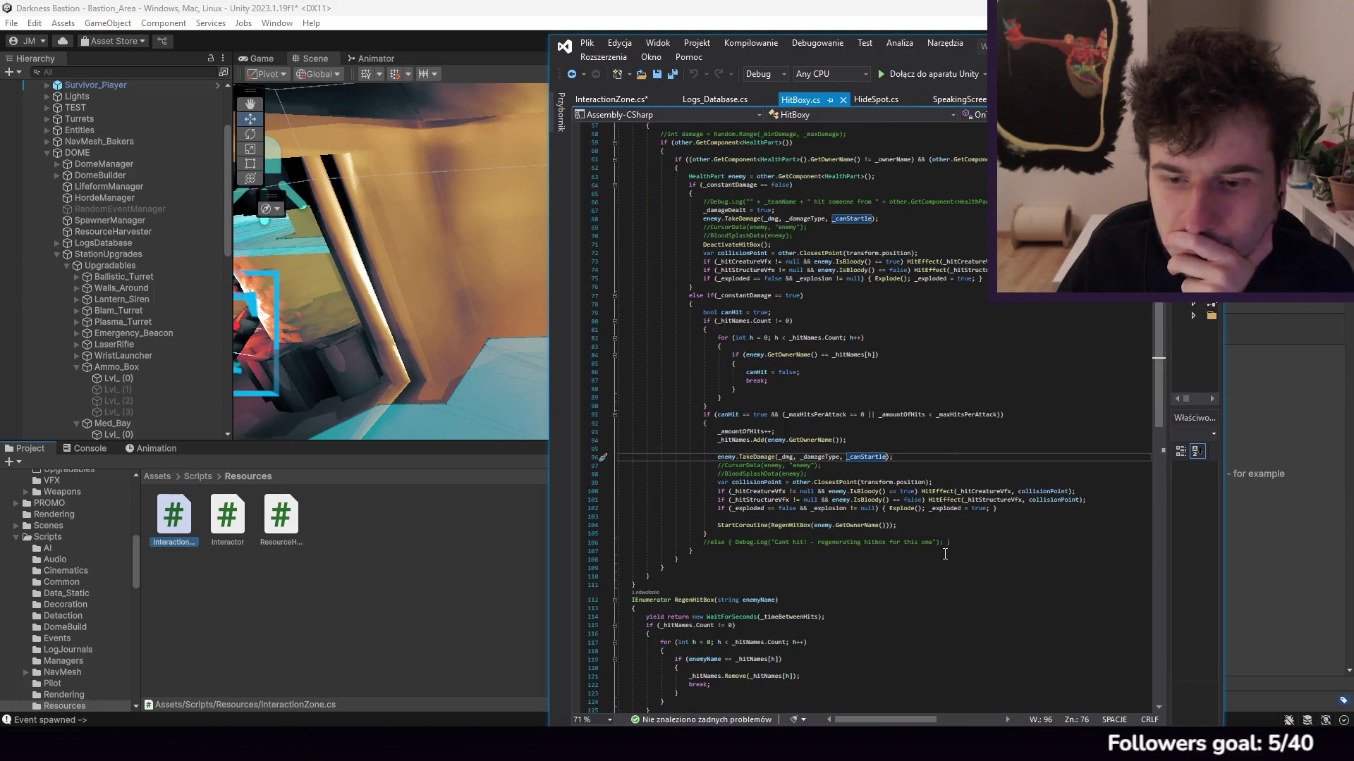
{"action": "scroll", "coordinate": [773, 504], "scroll_direction": "up", "scroll_amount": 4}
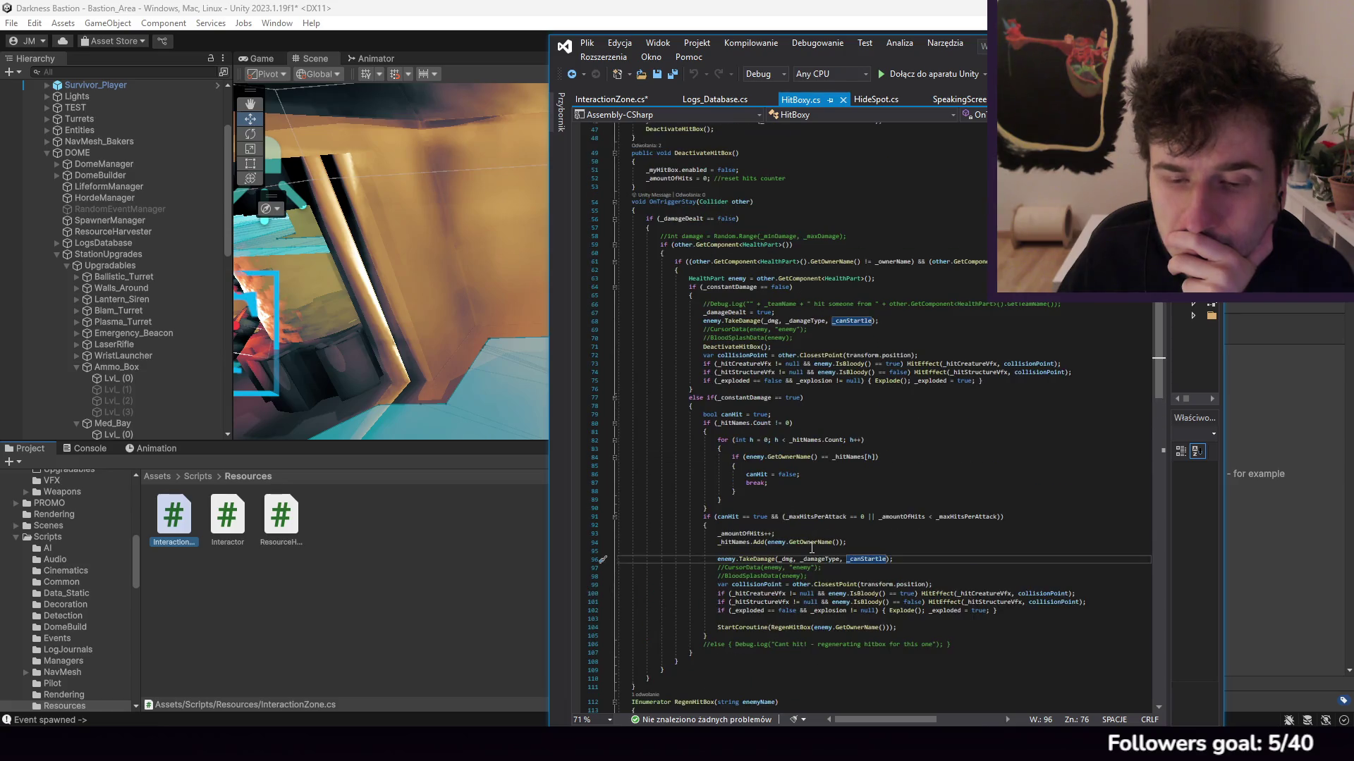
{"action": "left_click", "coordinate": [773, 321]}
Step: Back in InteractionZone.cs, complete the new field as int _heal
{"action": "key", "text": "ctrl+Tab"}
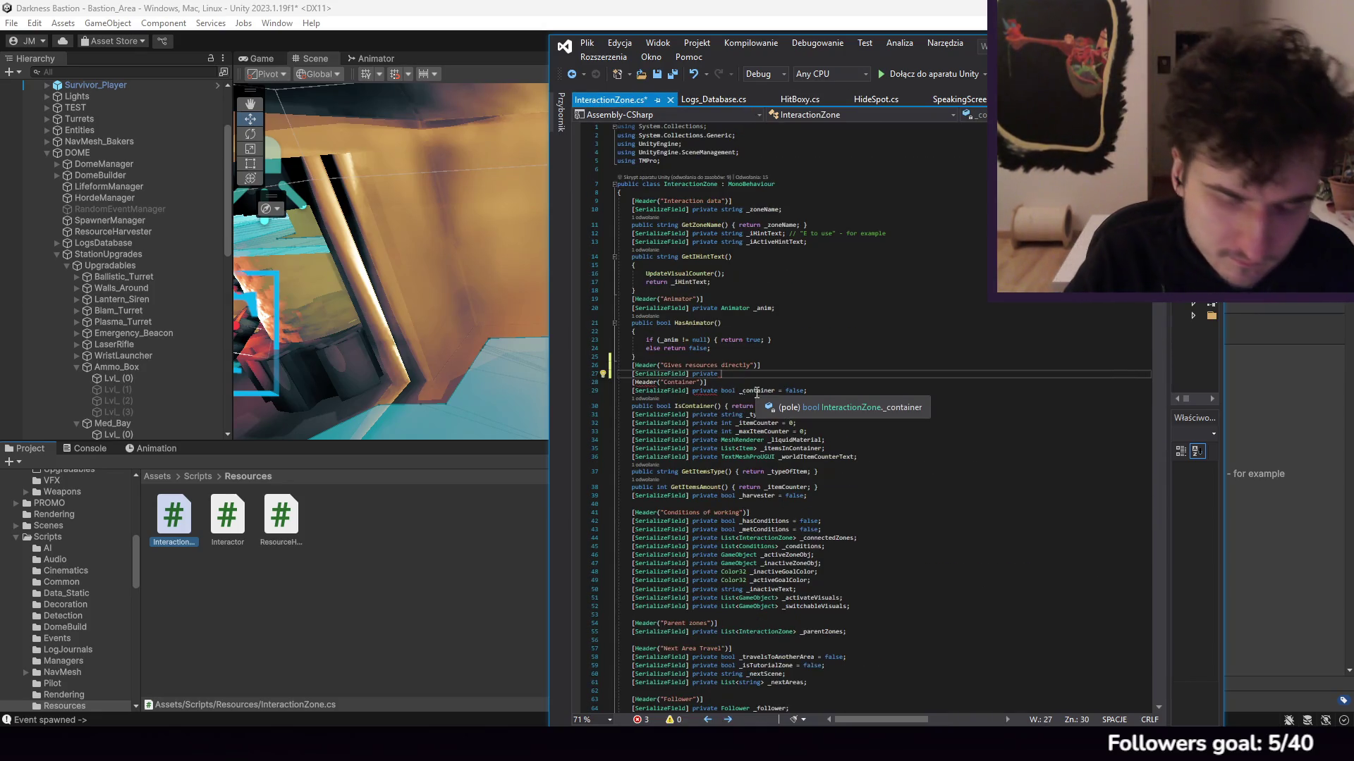
{"action": "type", "text": "int "}
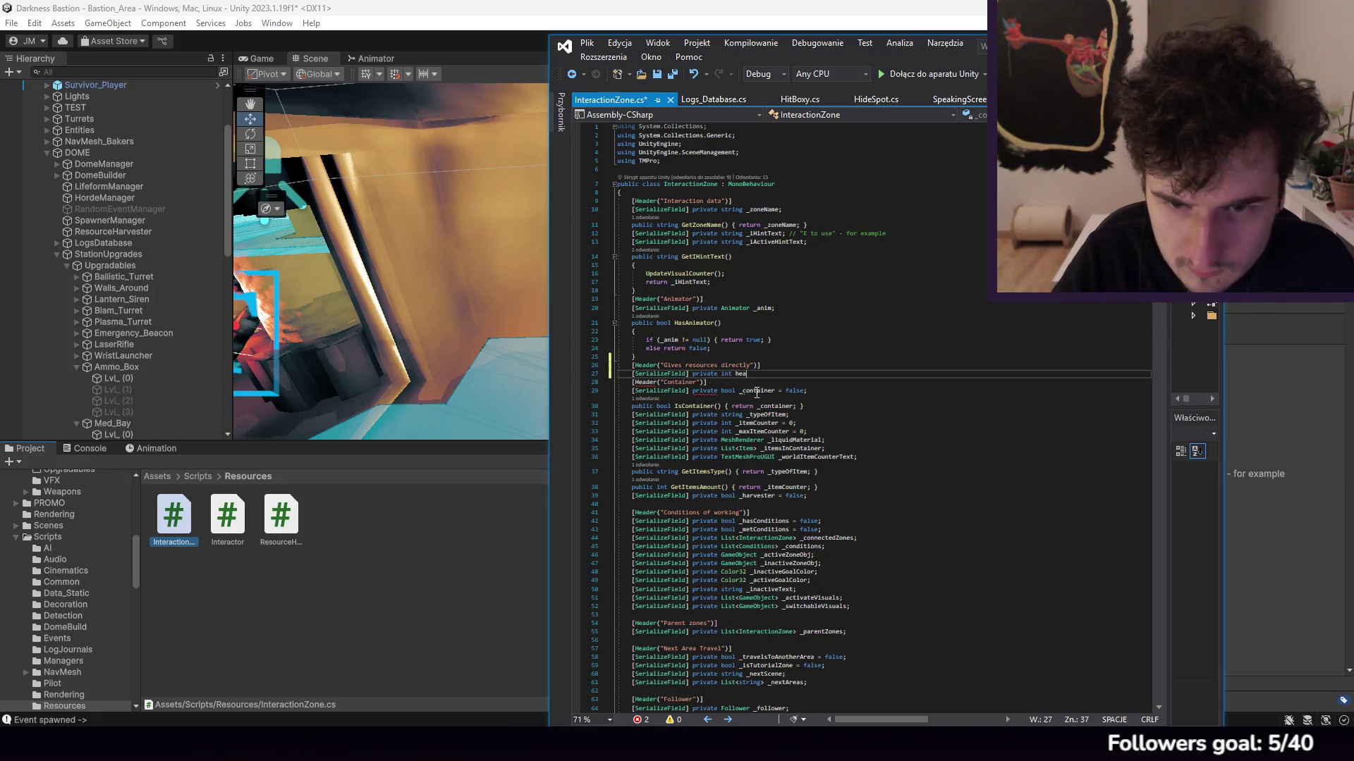
{"action": "type", "text": "_"}
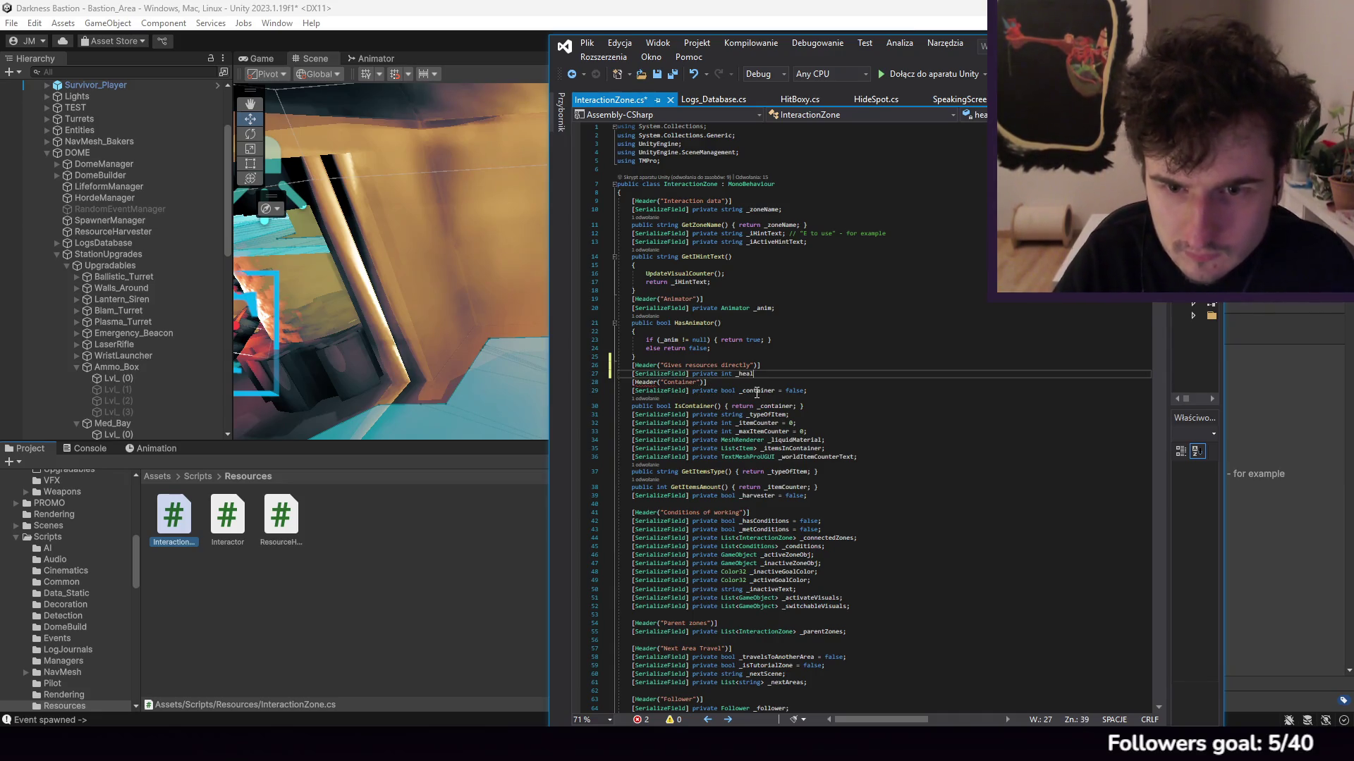
{"action": "type", "text": "heal"}
{"action": "left_click", "coordinate": [1297, 99]}
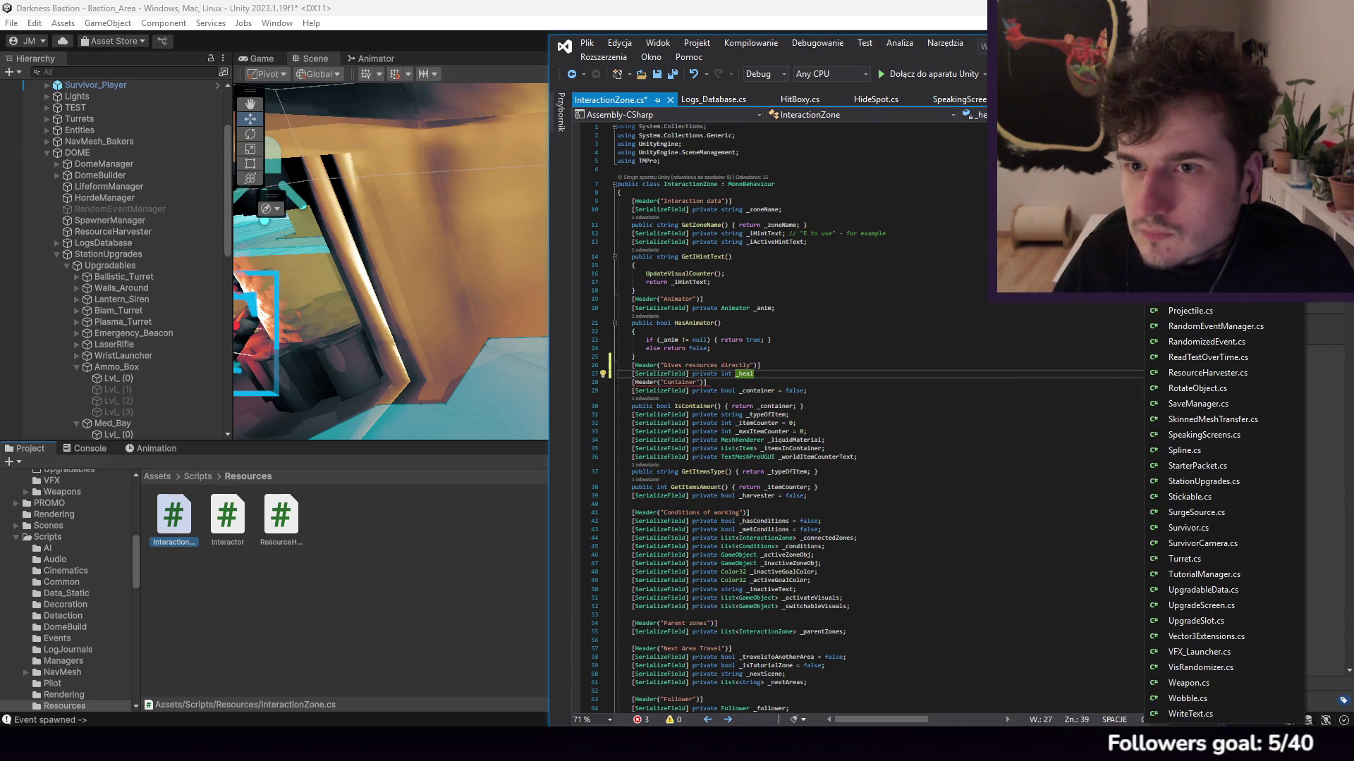
Step: Open HealthBody.cs from the active-files list and scroll through its code
{"action": "scroll", "coordinate": [1249, 423], "scroll_direction": "up", "scroll_amount": 15}
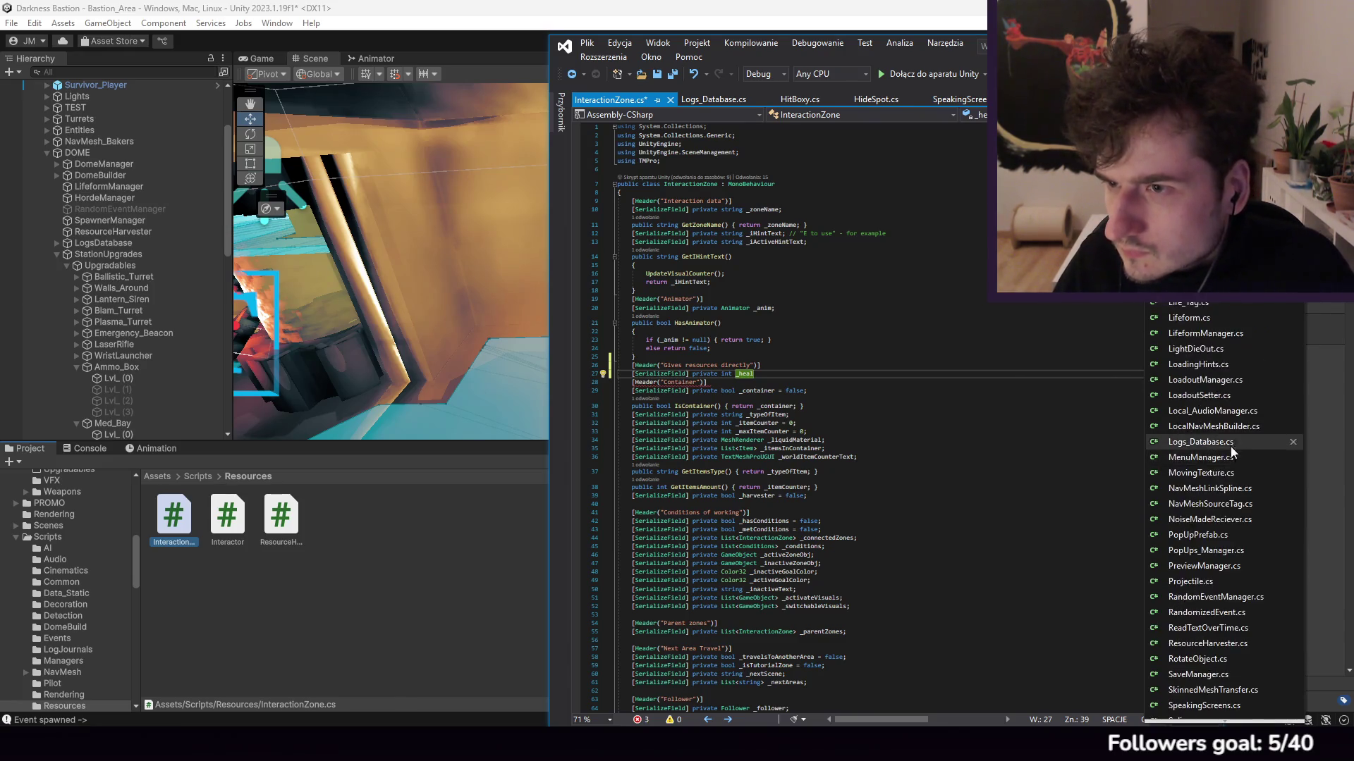
{"action": "scroll", "coordinate": [1233, 423], "scroll_direction": "down", "scroll_amount": 3}
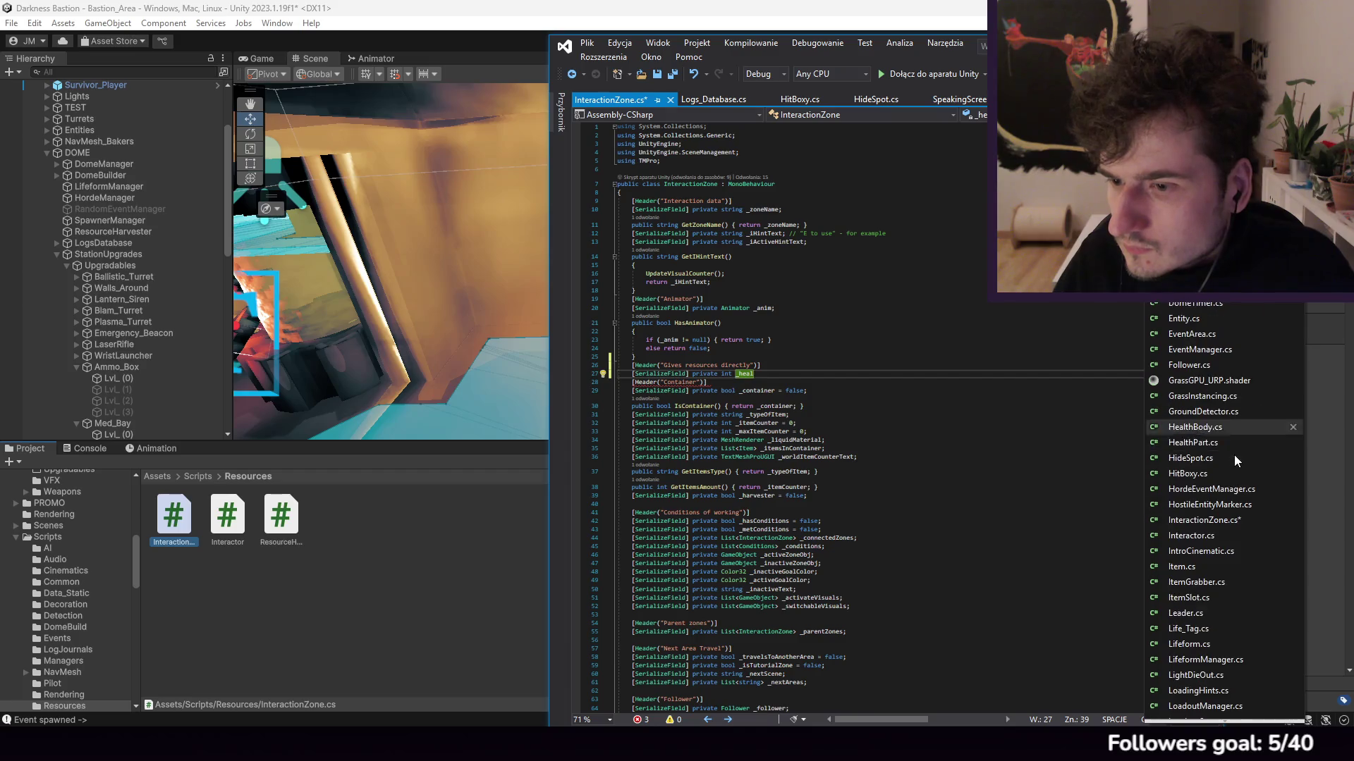
{"action": "left_click", "coordinate": [1208, 433]}
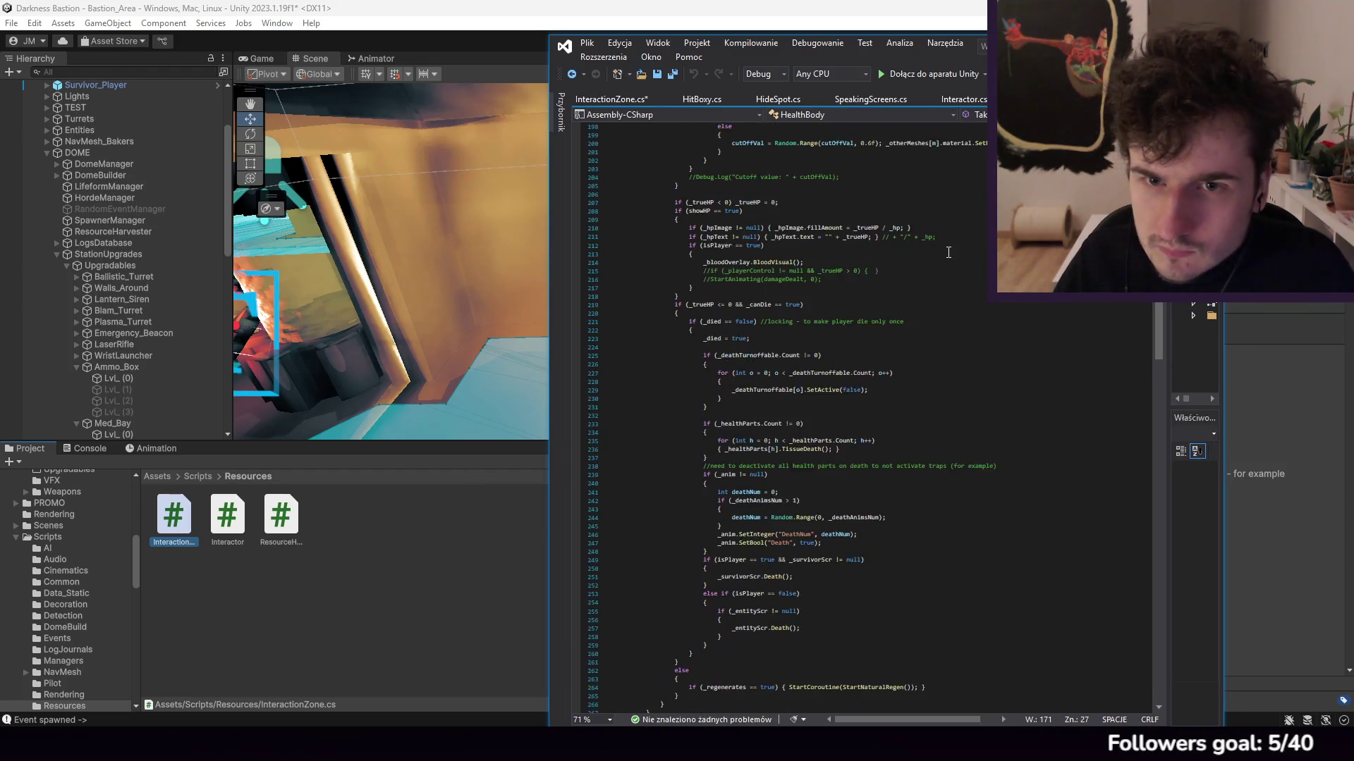
{"action": "scroll", "coordinate": [764, 329], "scroll_direction": "up", "scroll_amount": 9}
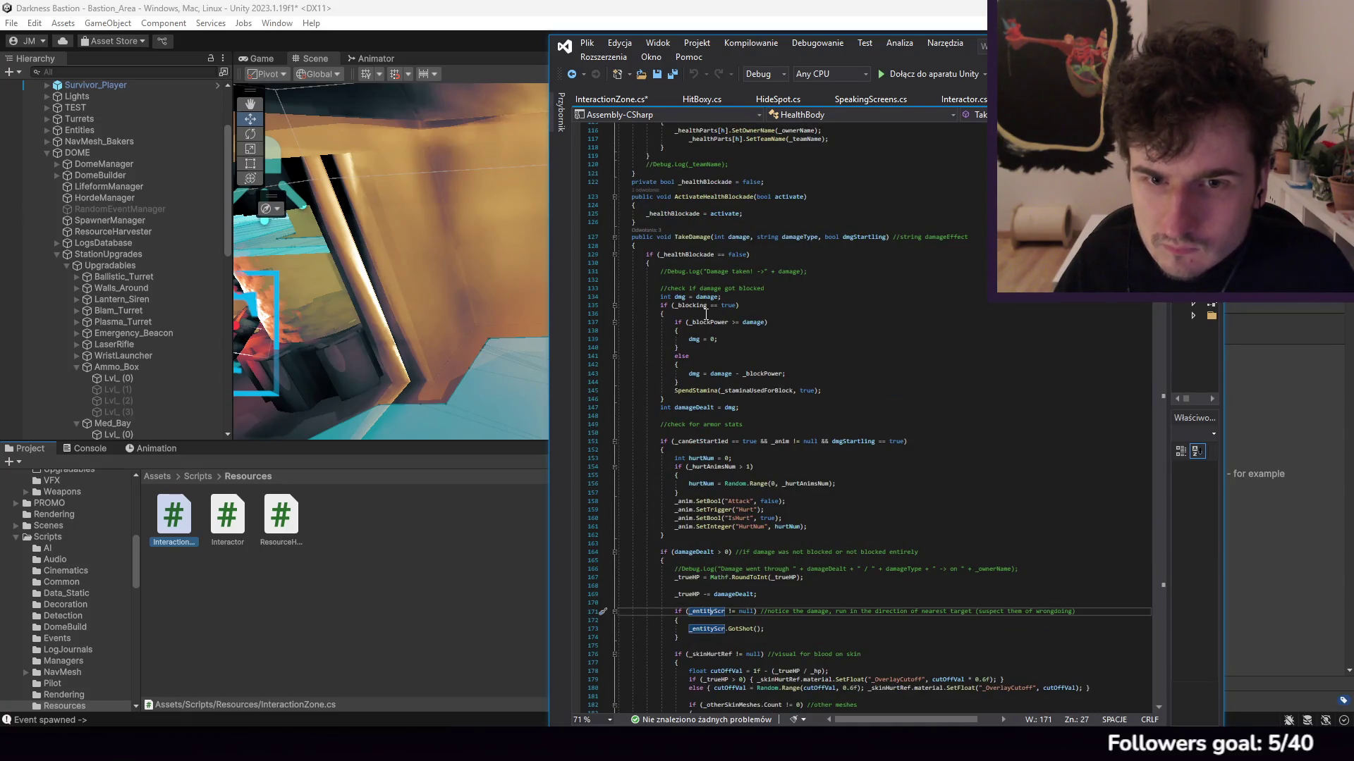
{"action": "scroll", "coordinate": [767, 285], "scroll_direction": "down", "scroll_amount": 20}
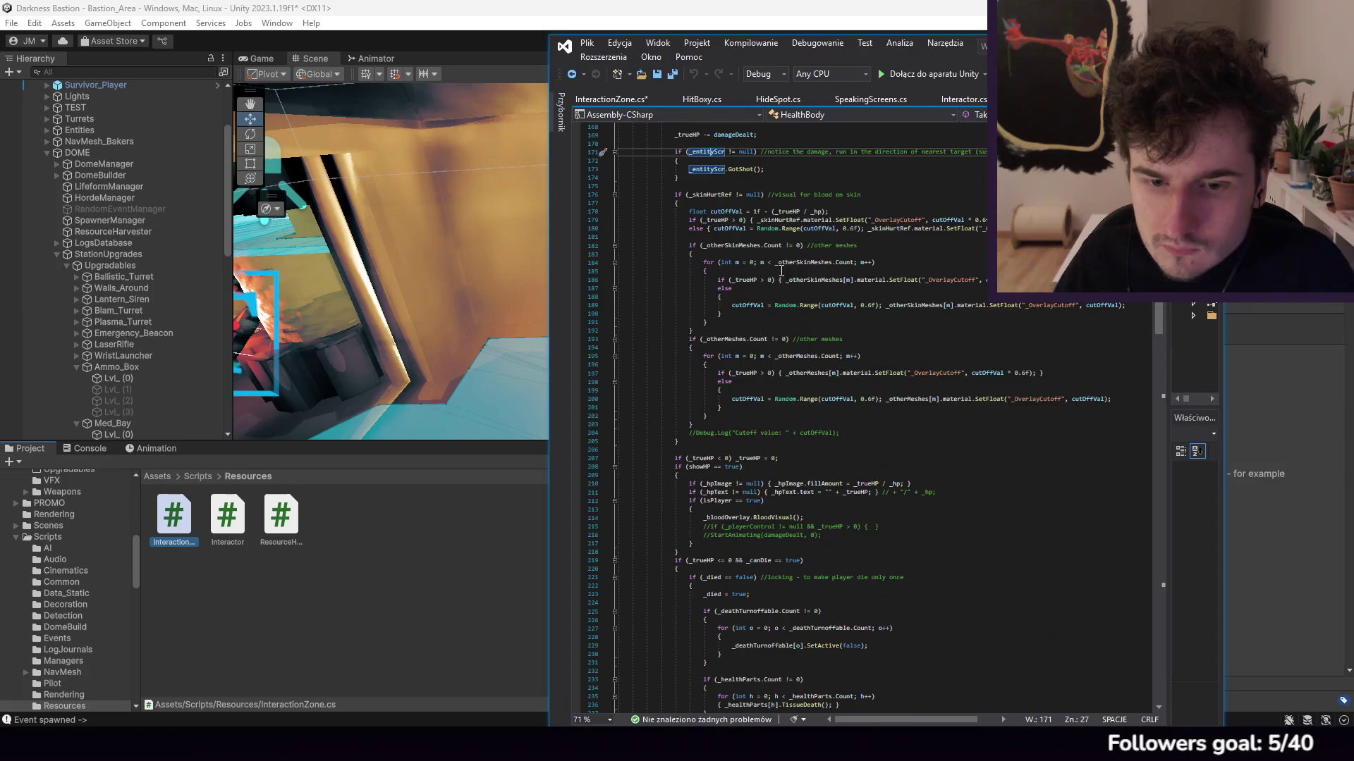
{"action": "scroll", "coordinate": [753, 280], "scroll_direction": "down", "scroll_amount": 20}
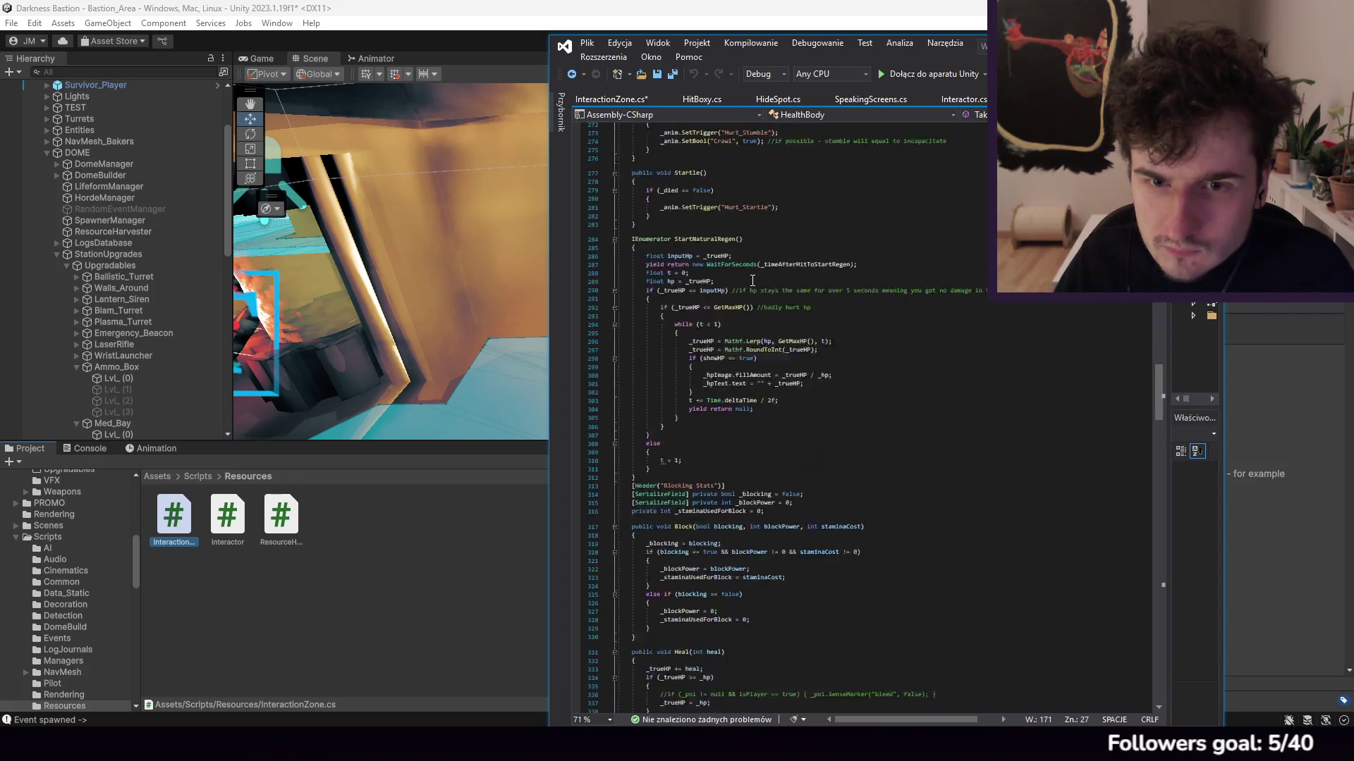
{"action": "left_click", "coordinate": [614, 102]}
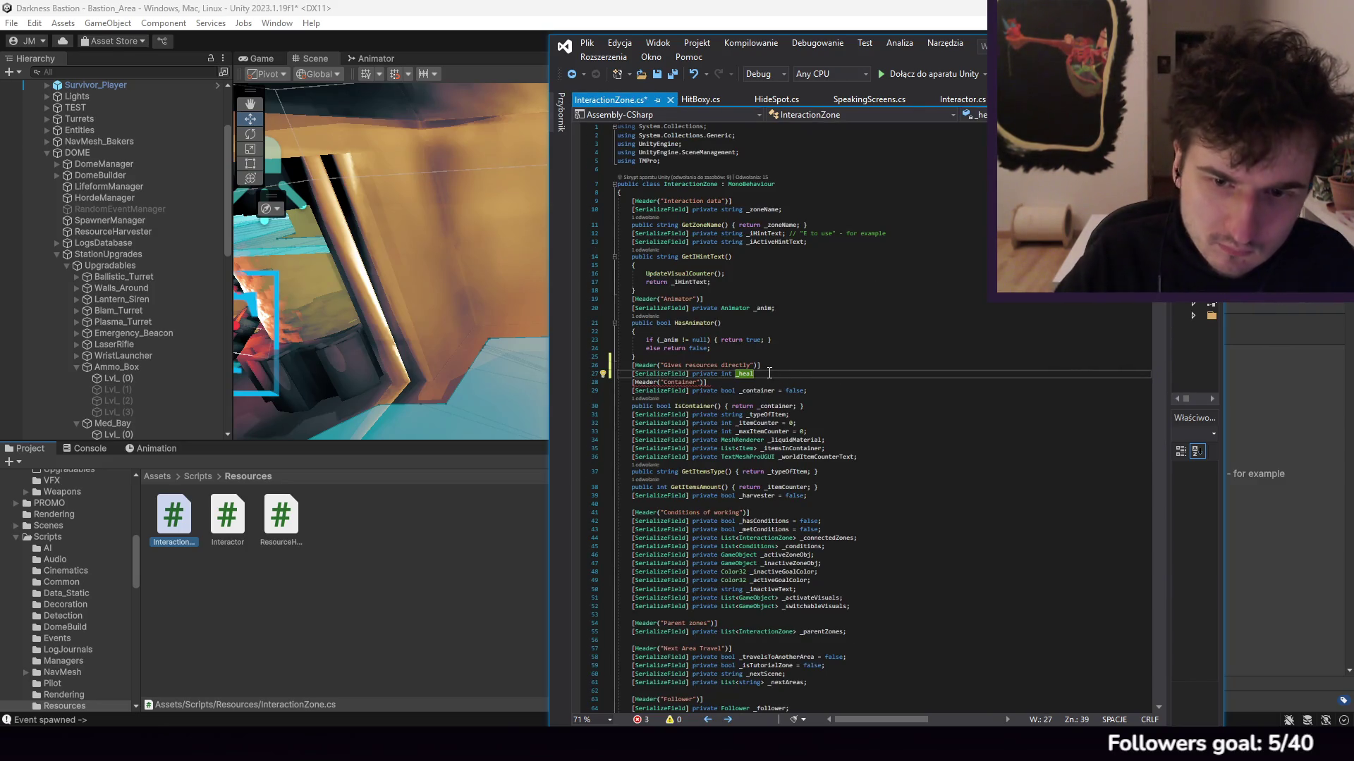
Step: Add a second serialized int field and name the two fields _resourceName and _resourceAmount
{"action": "type", "text": "s = 0;"}
{"action": "key", "text": "Return"}
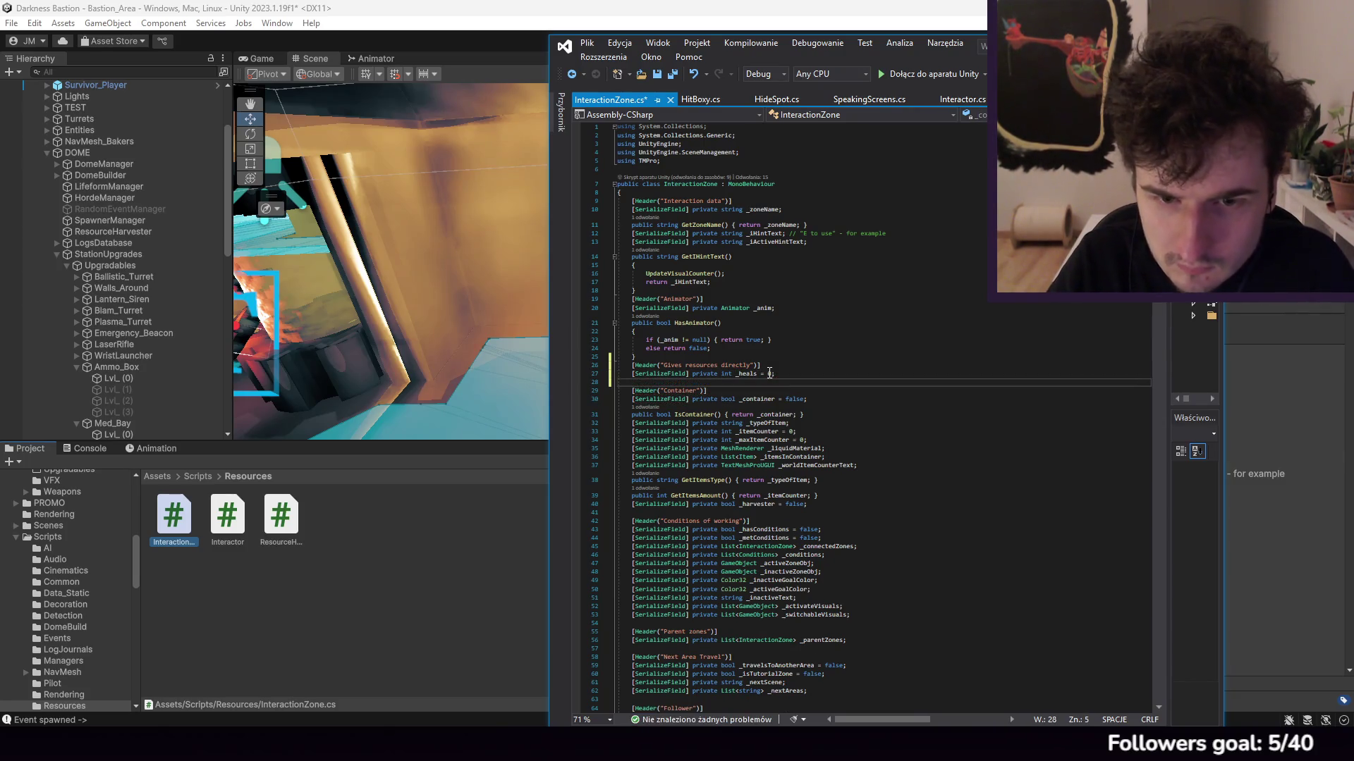
{"action": "type", "text": "[Serializ"}
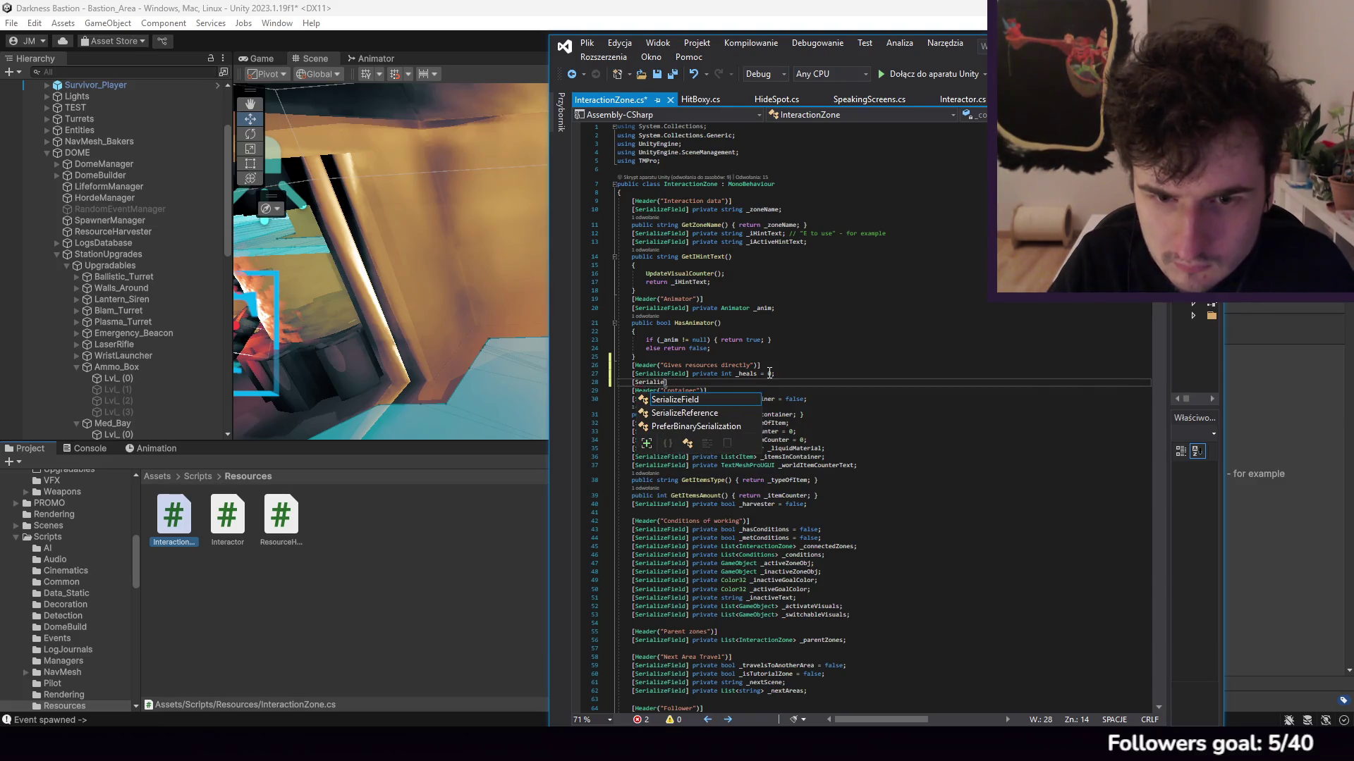
{"action": "type", "text": "eField] pr"}
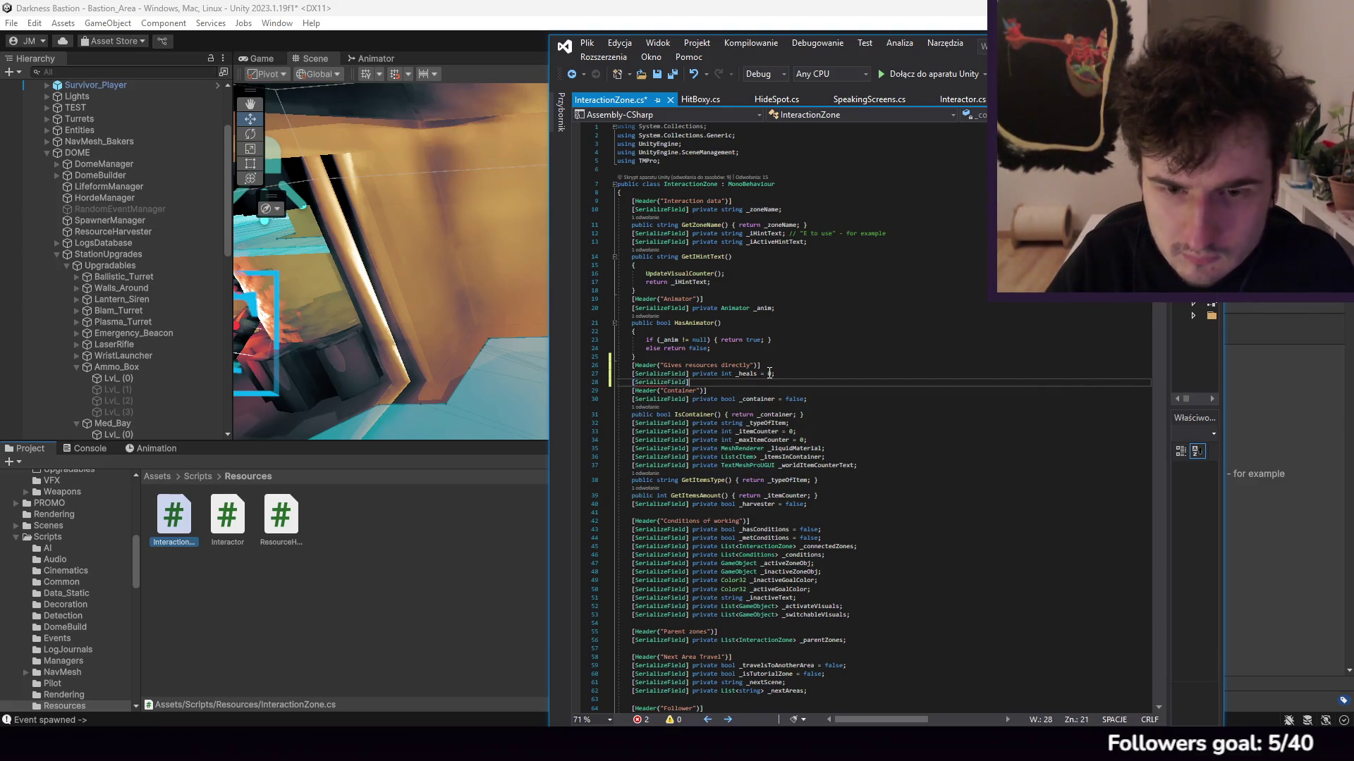
{"action": "type", "text": "ivate"}
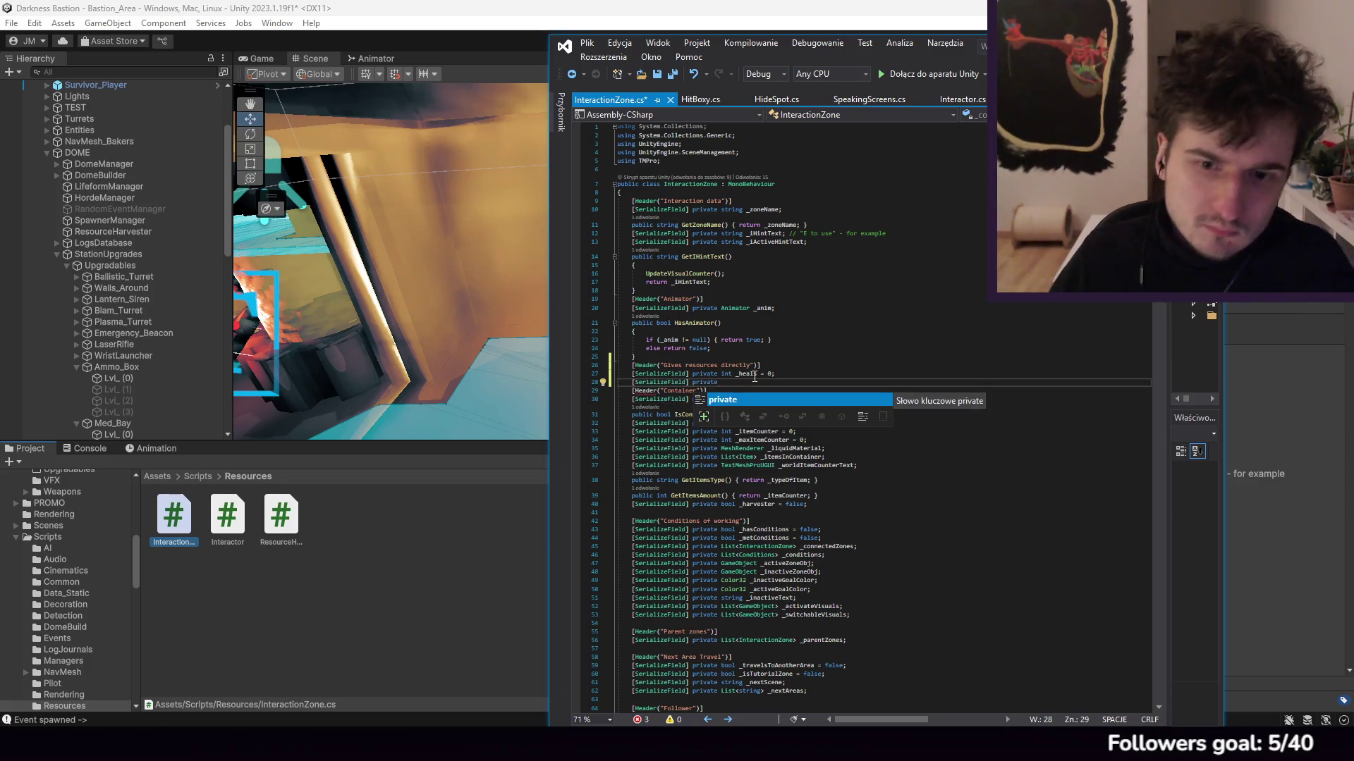
{"action": "left_click", "coordinate": [743, 374]}
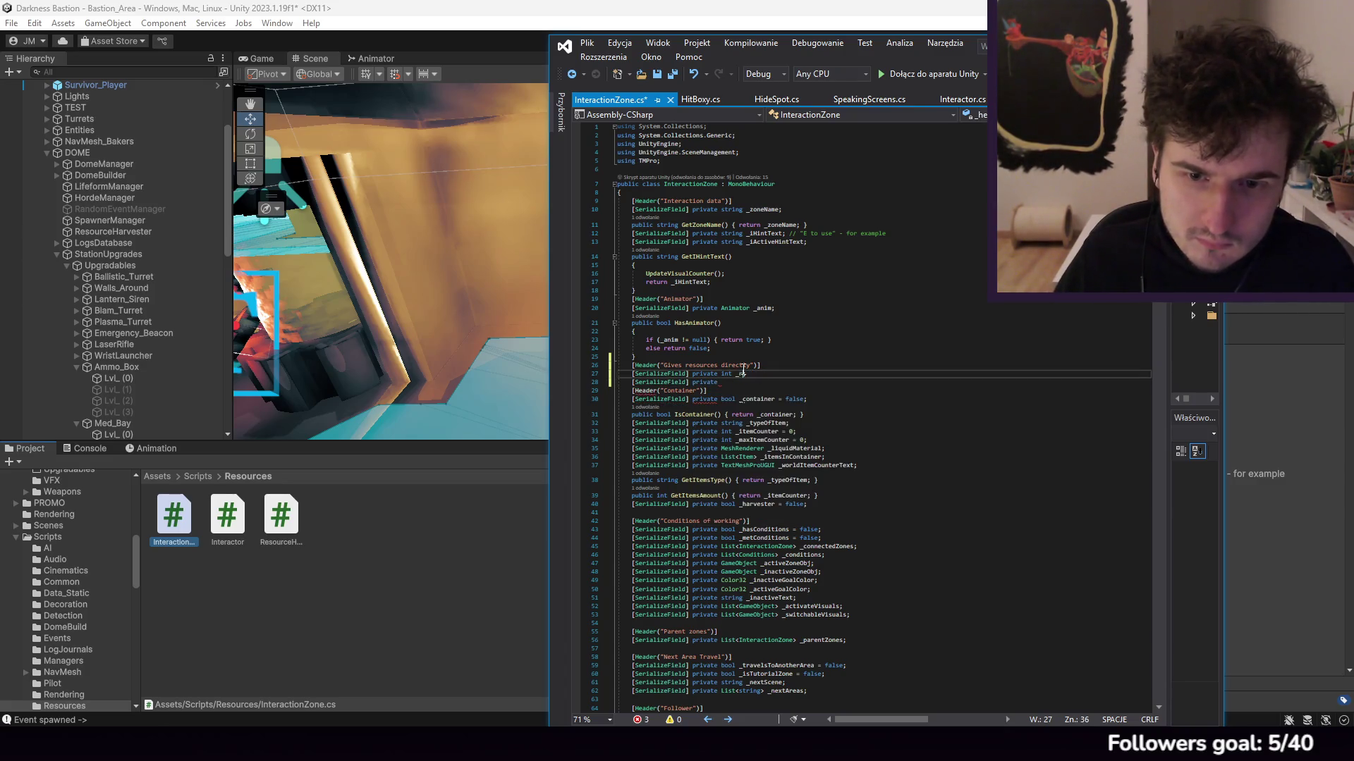
{"action": "type", "text": "amountces"}
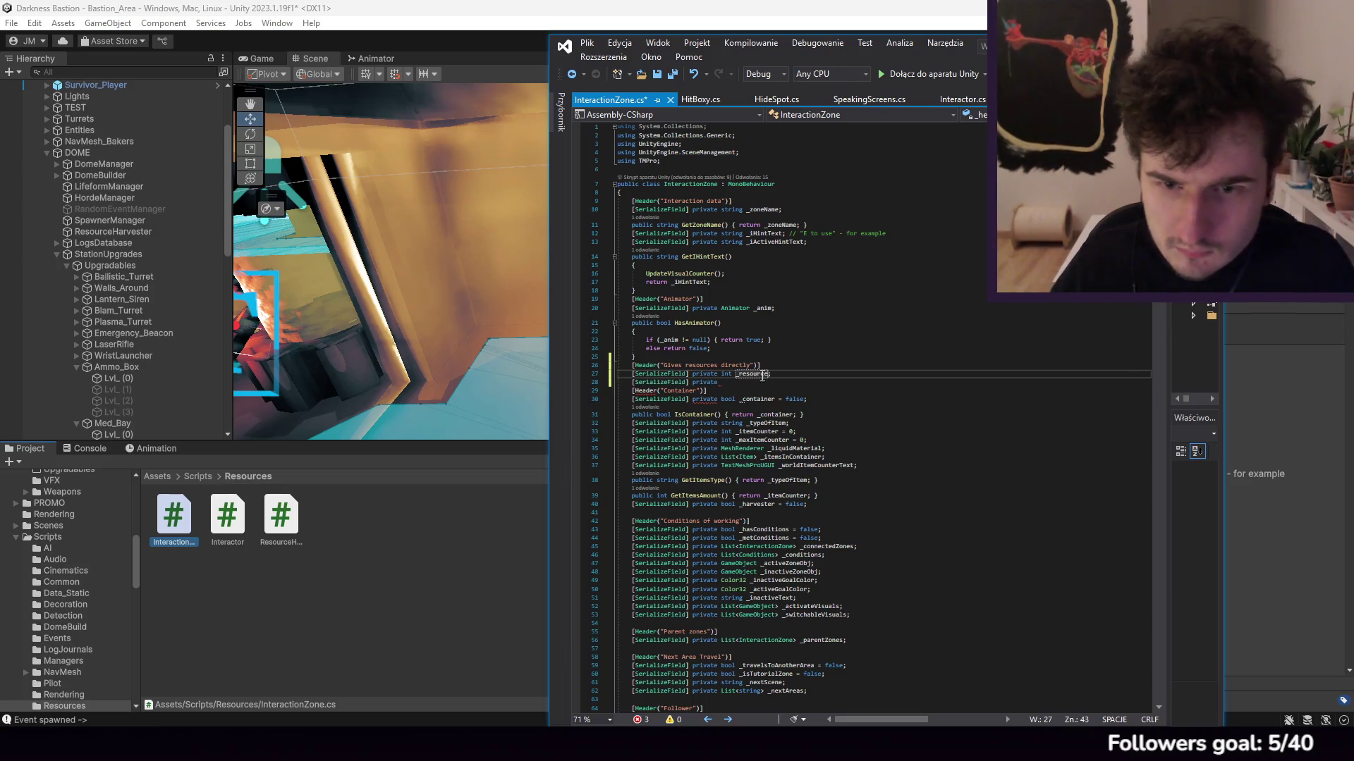
{"action": "type", "text": "Name"}
{"action": "left_click", "coordinate": [767, 384]}
{"action": "type", "text": "int _resour"}
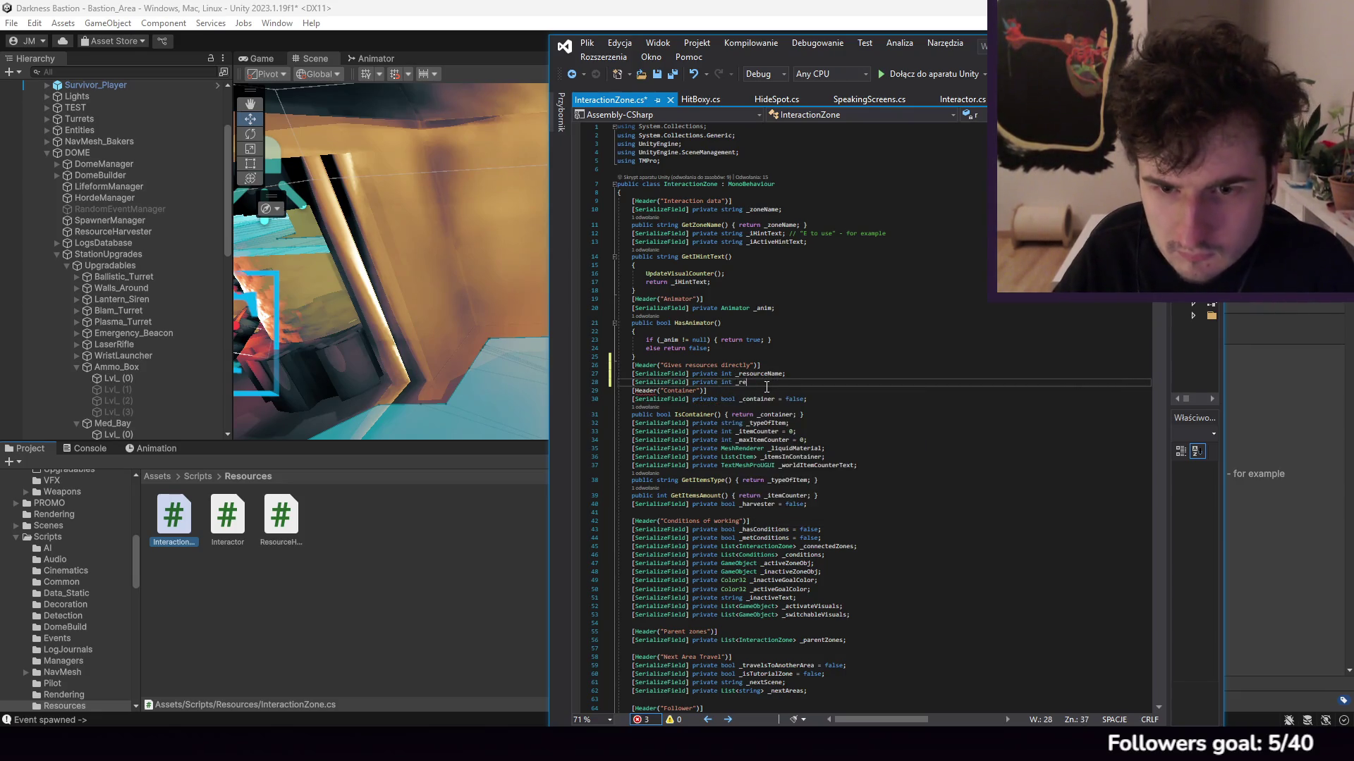
{"action": "type", "text": "ceAmount;"}
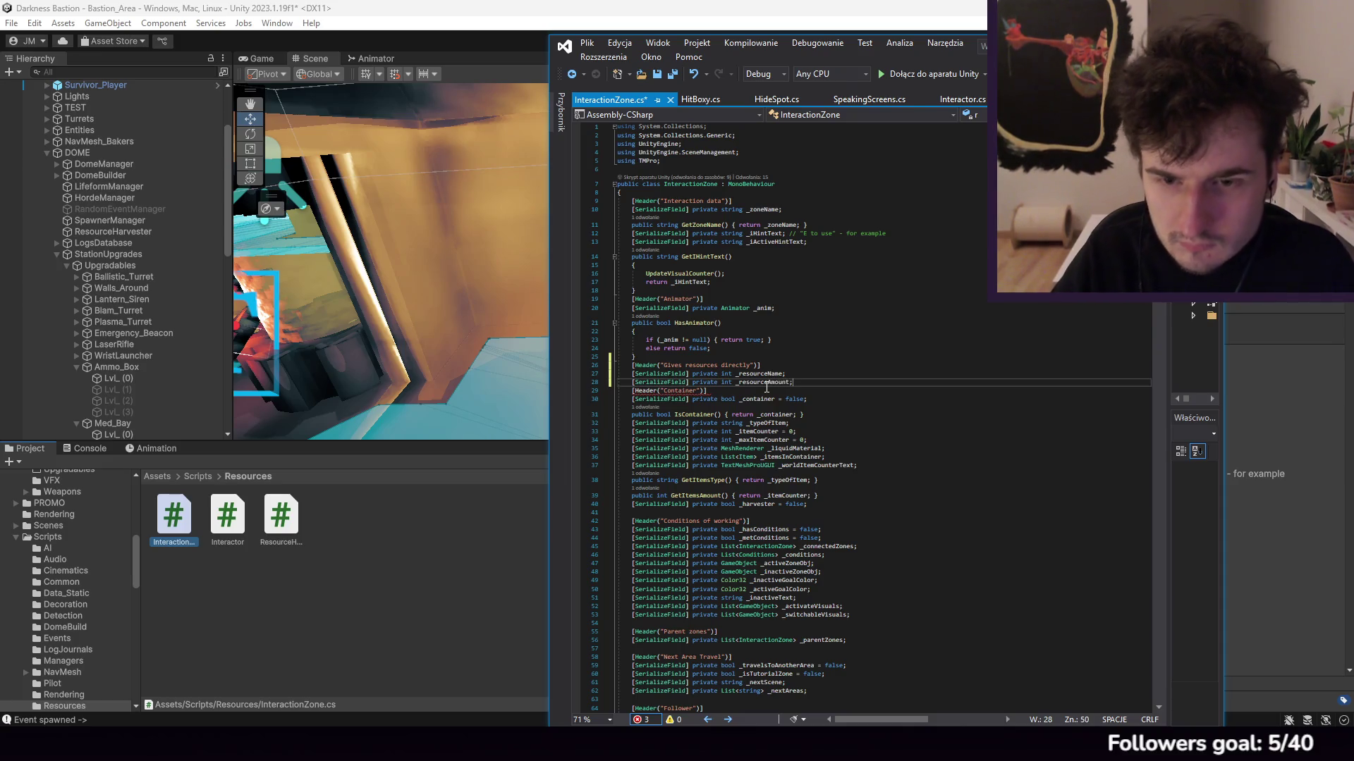
Step: Change _resourceName's type to List<string> and _resourceAmount's type to List<int>
{"action": "left_click", "coordinate": [807, 368]}
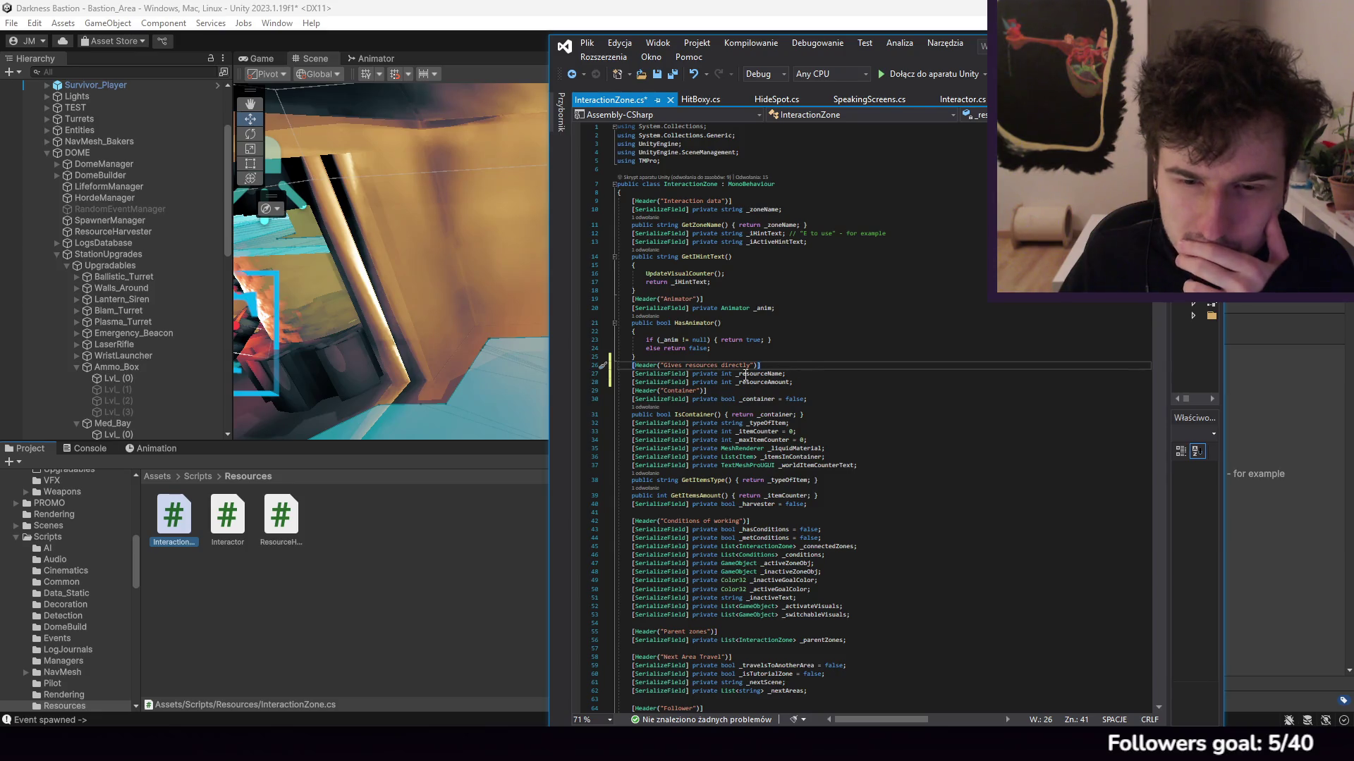
{"action": "left_click", "coordinate": [722, 373]}
{"action": "type", "text": "List<"}
{"action": "key", "text": "BackSpace"}
{"action": "key", "text": "BackSpace"}
{"action": "key", "text": "BackSpace"}
{"action": "type", "text": "string?"}
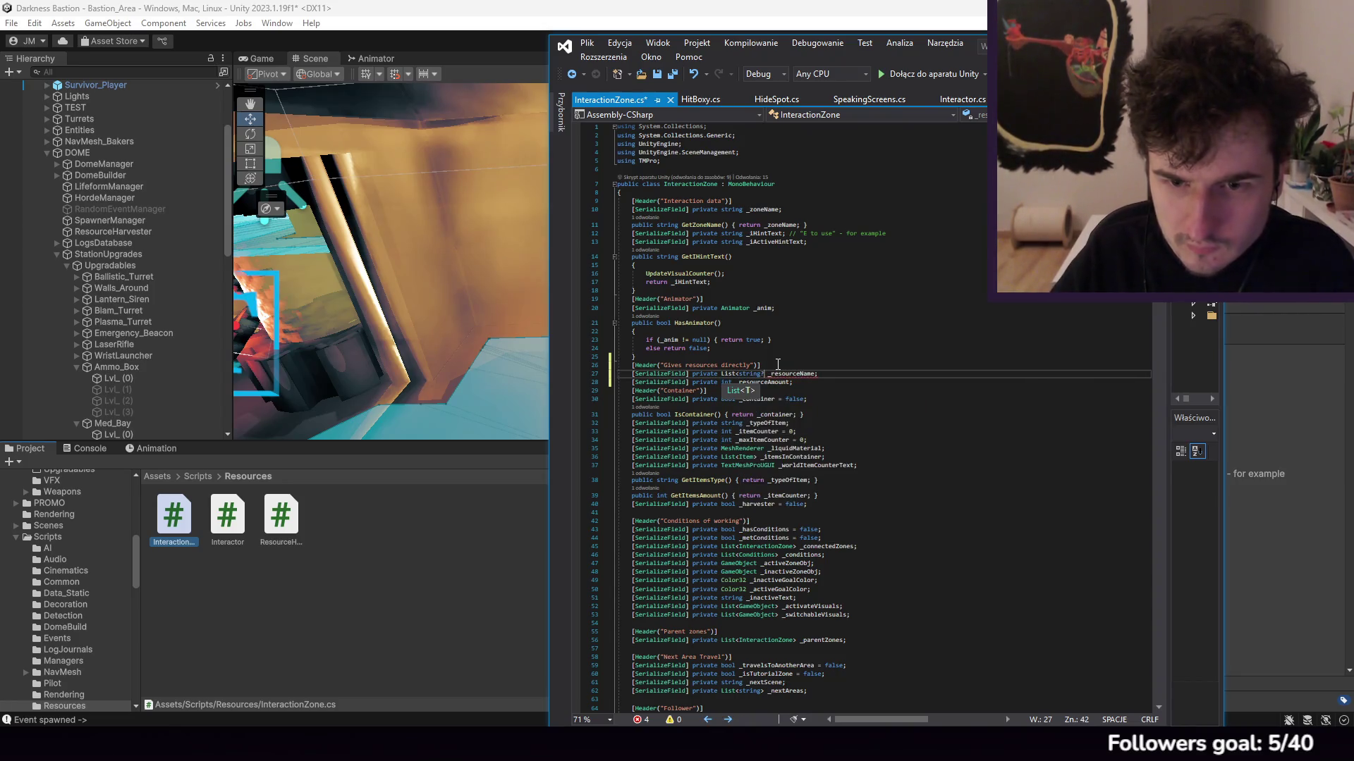
{"action": "left_click", "coordinate": [722, 385]}
{"action": "type", "text": "List<"}
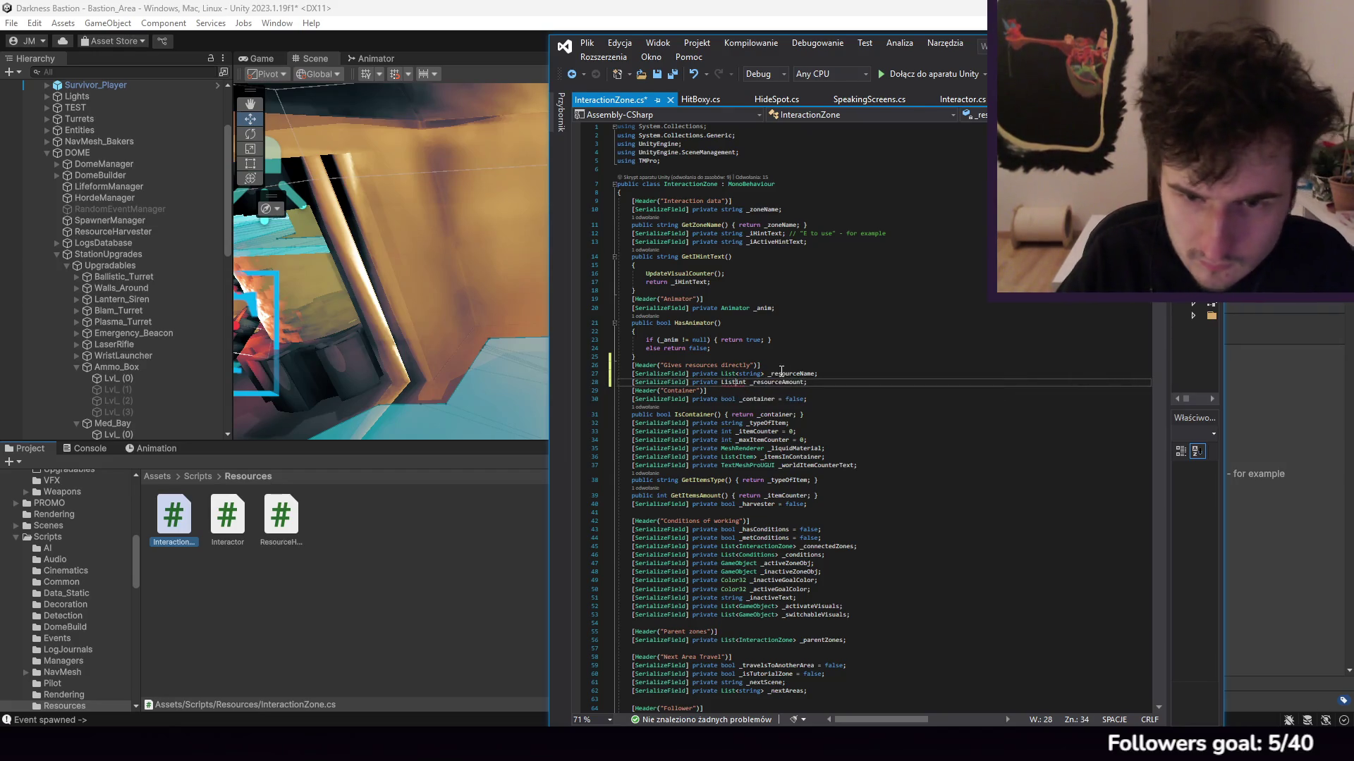
{"action": "type", "text": ">"}
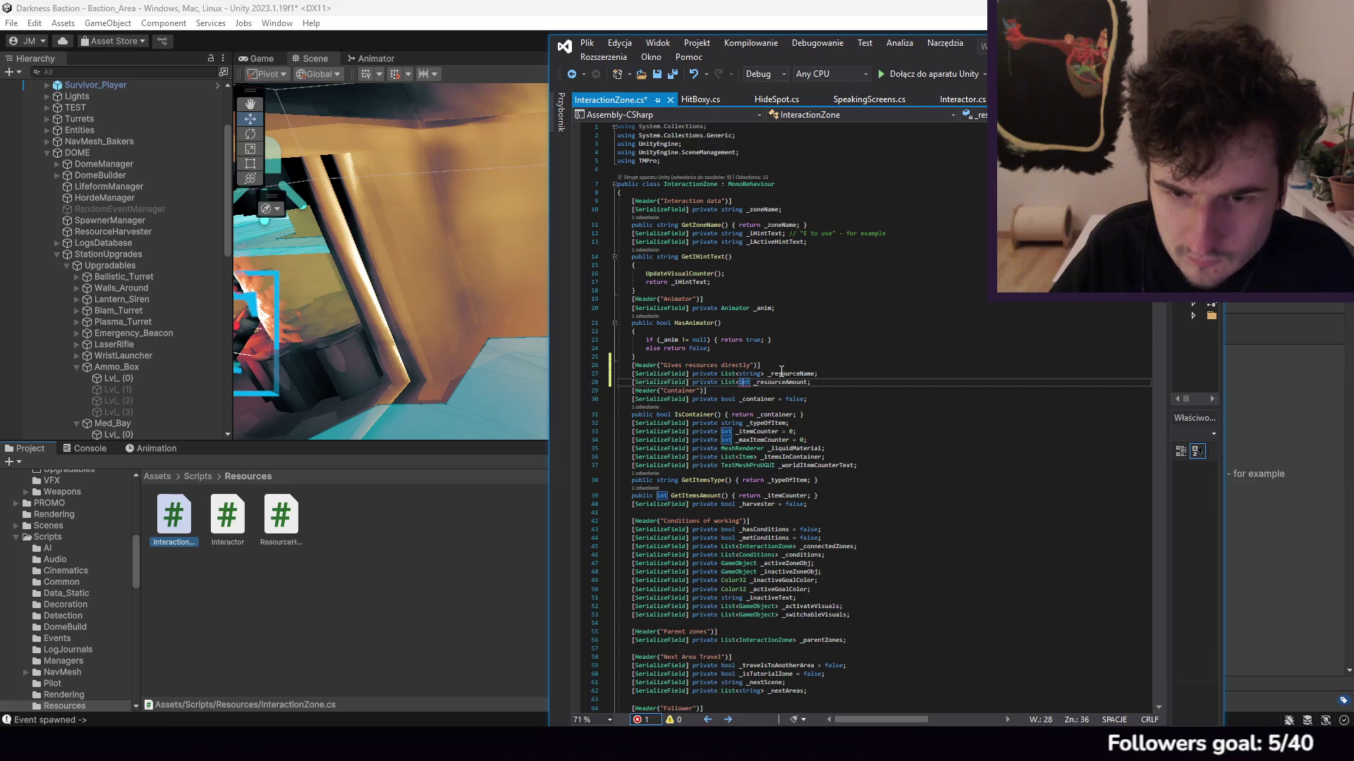
{"action": "type", "text": ">"}
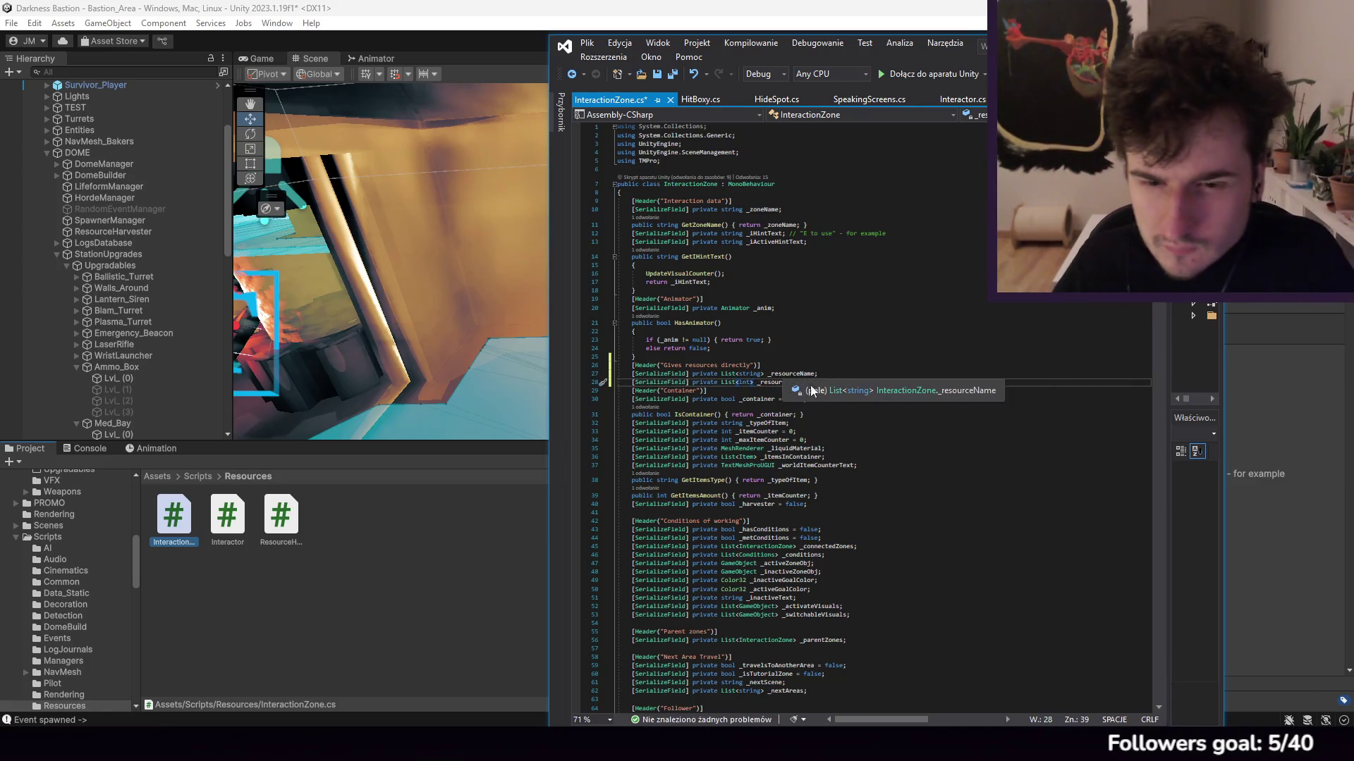
{"action": "key", "text": "Return"}
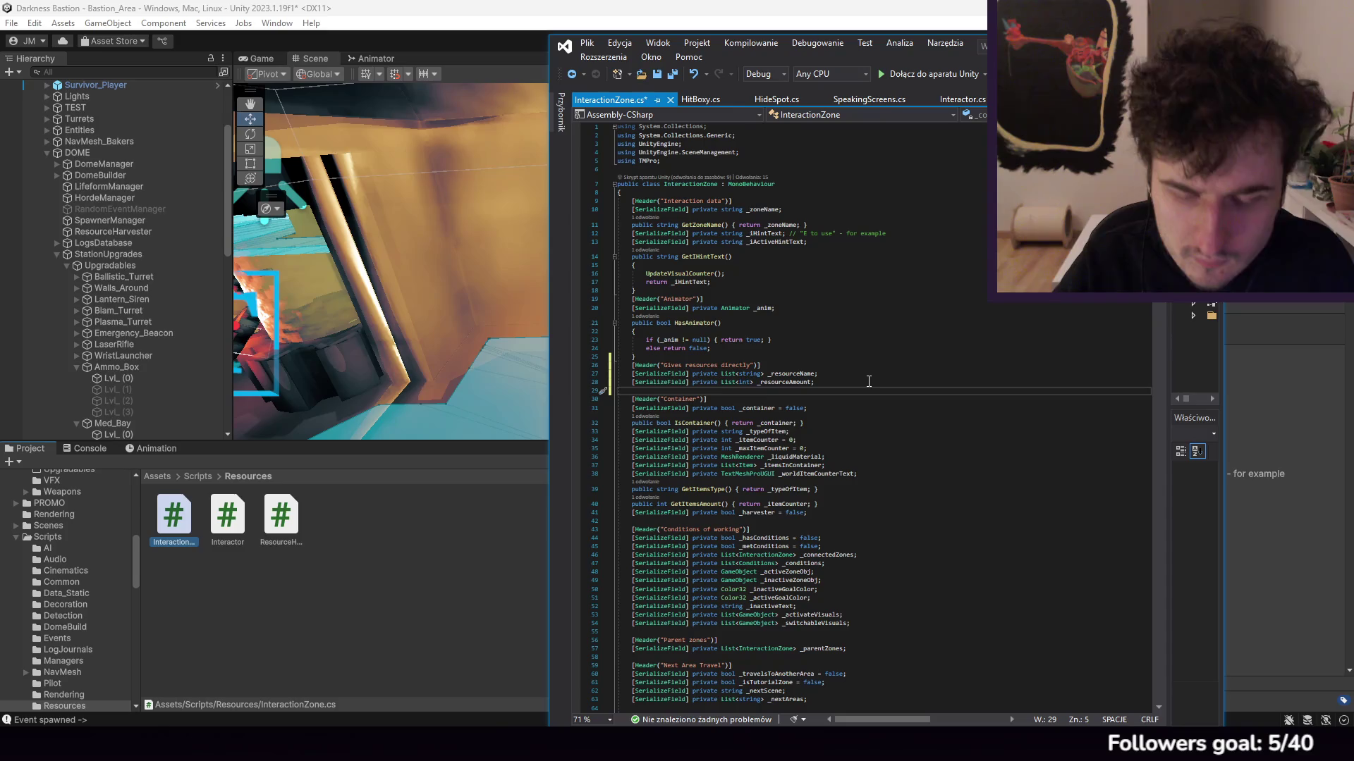
Step: Declare a serialized private float _resourceResetTimer = 500f
{"action": "type", "text": "SerializeFie"}
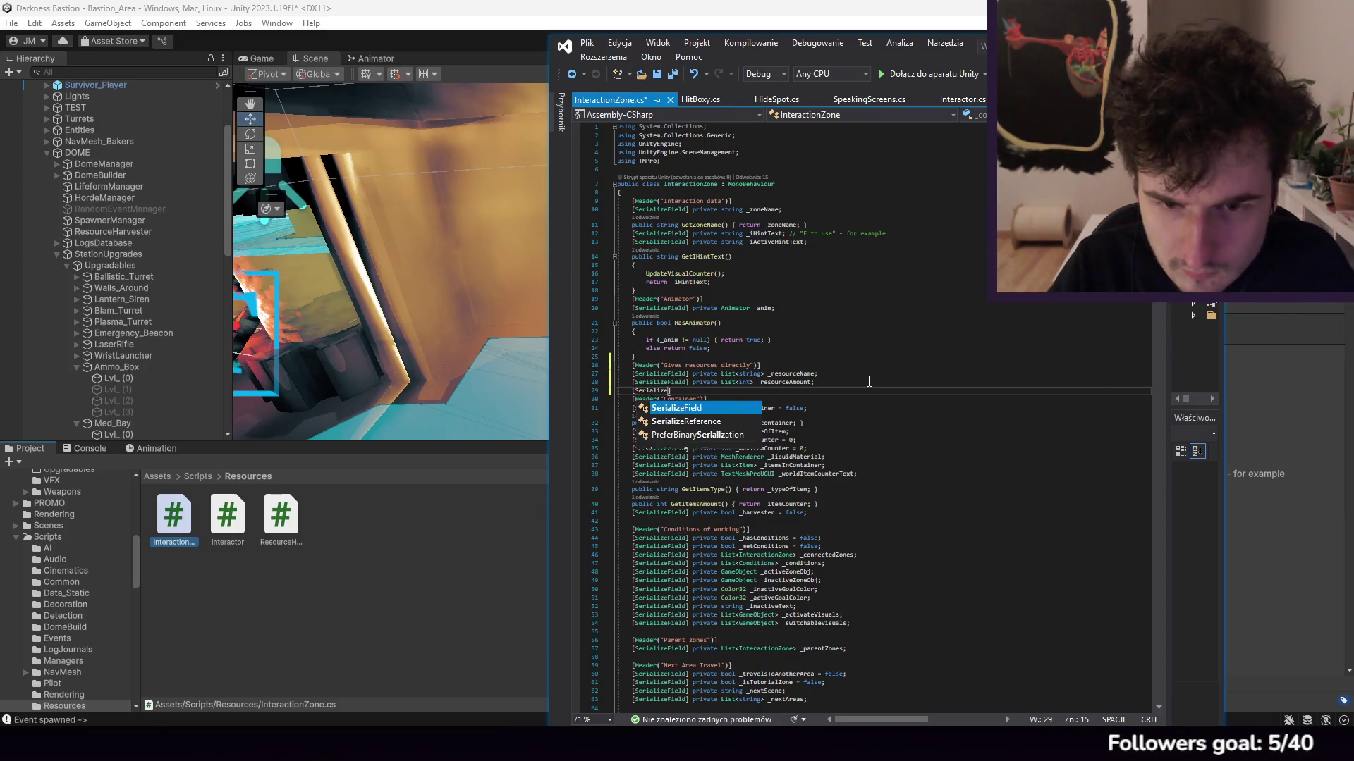
{"action": "type", "text": "ld] priv"}
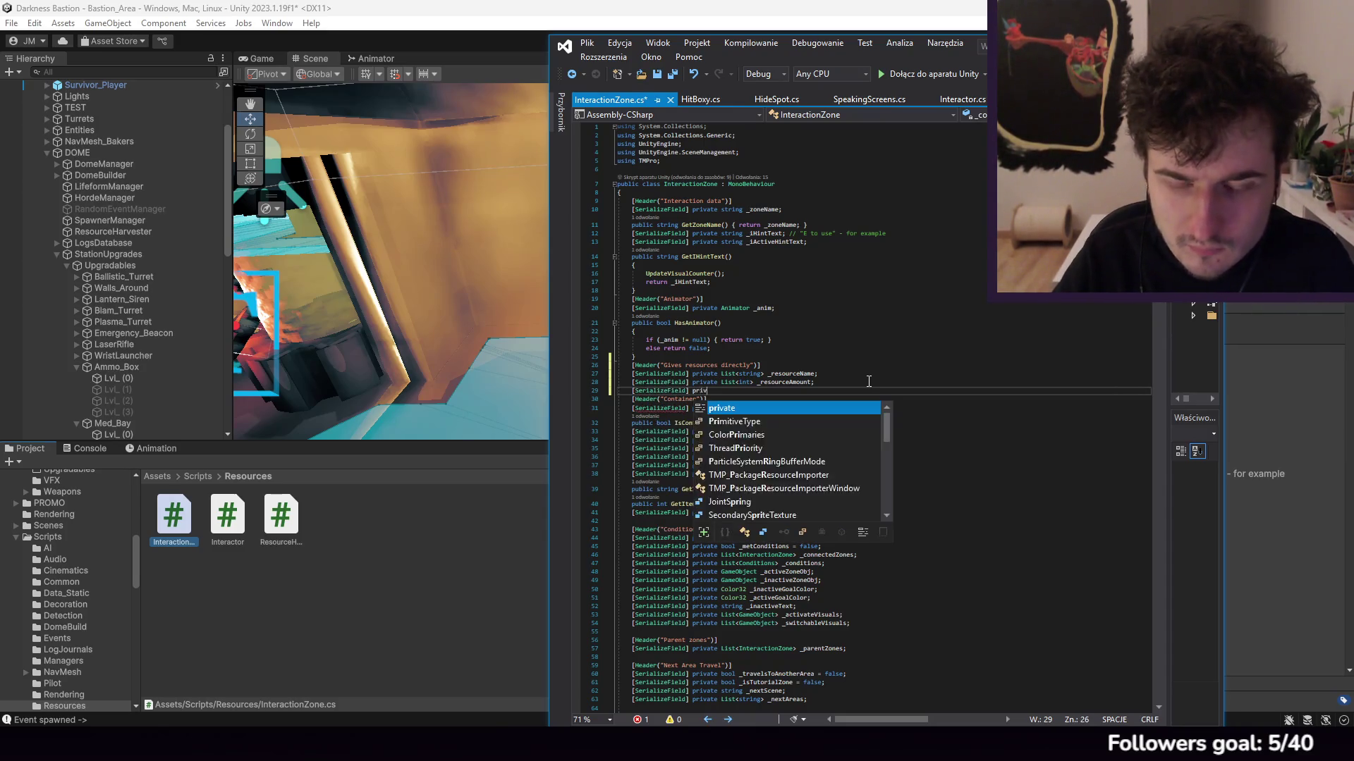
{"action": "type", "text": "ate float _"}
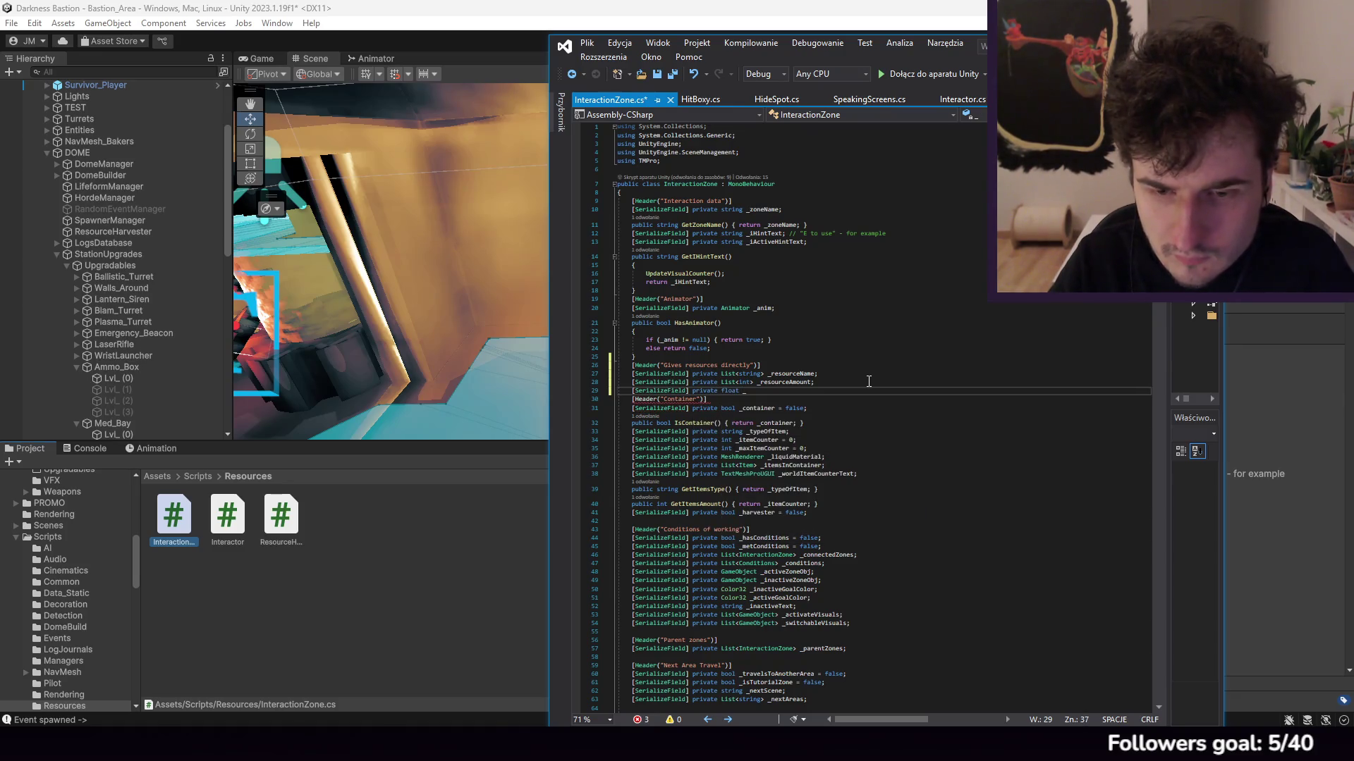
{"action": "key", "text": "BackSpace"}
{"action": "type", "text": "loat"}
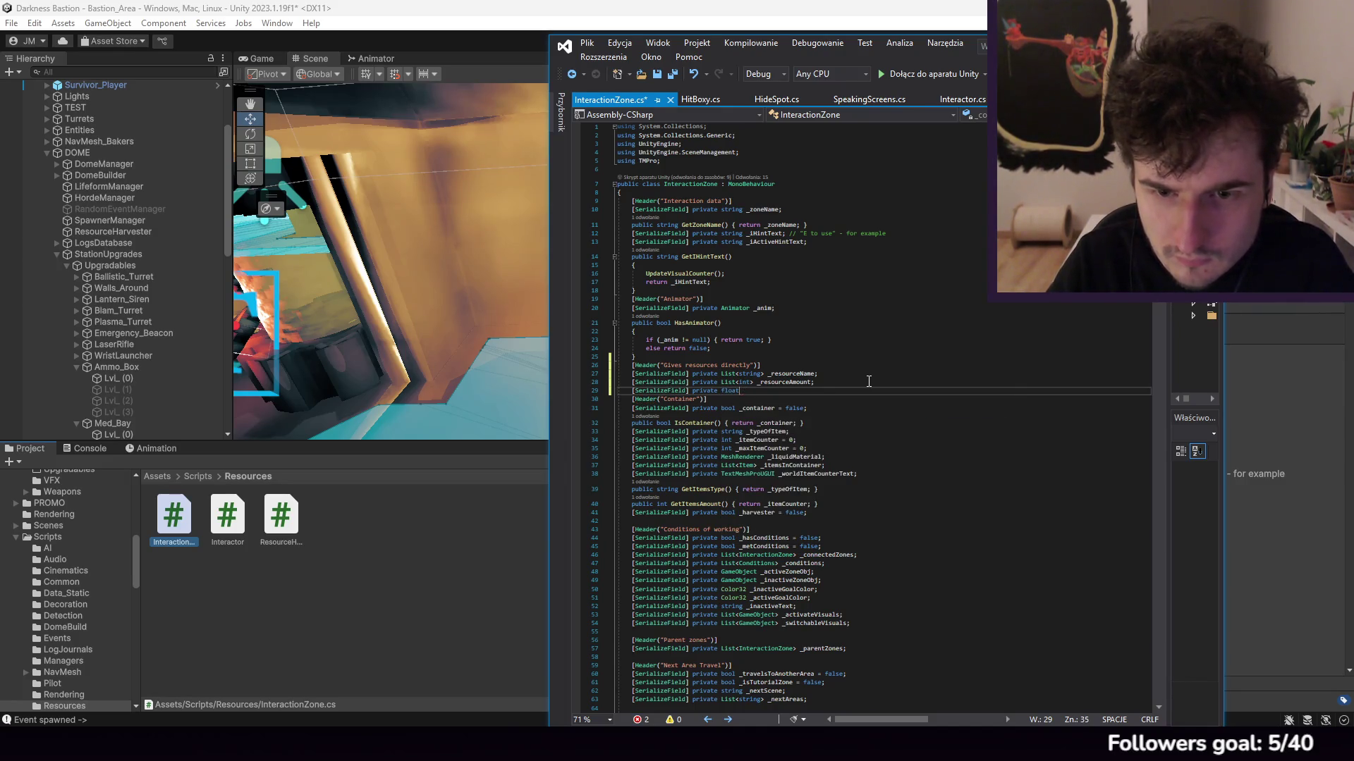
{"action": "type", "text": " _resourceResetTimer ="}
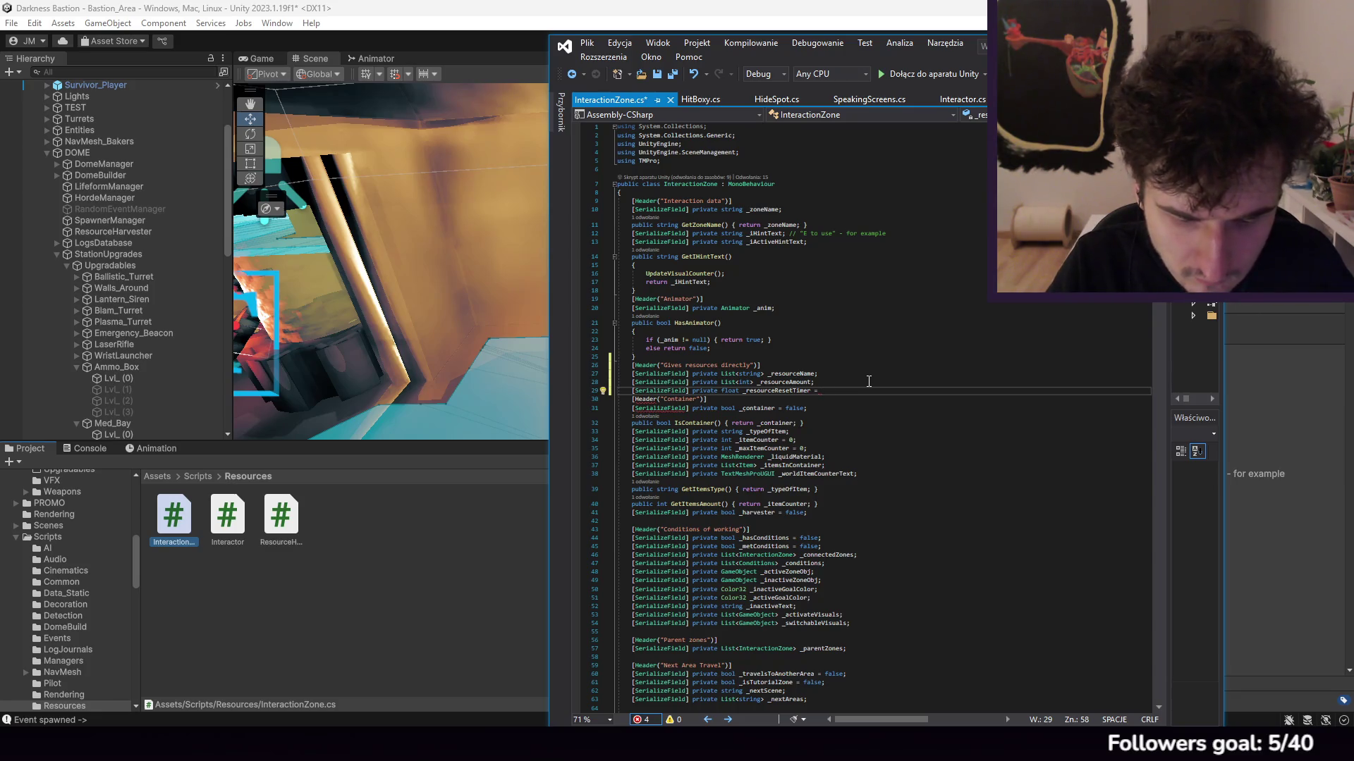
{"action": "type", "text": "f;"}
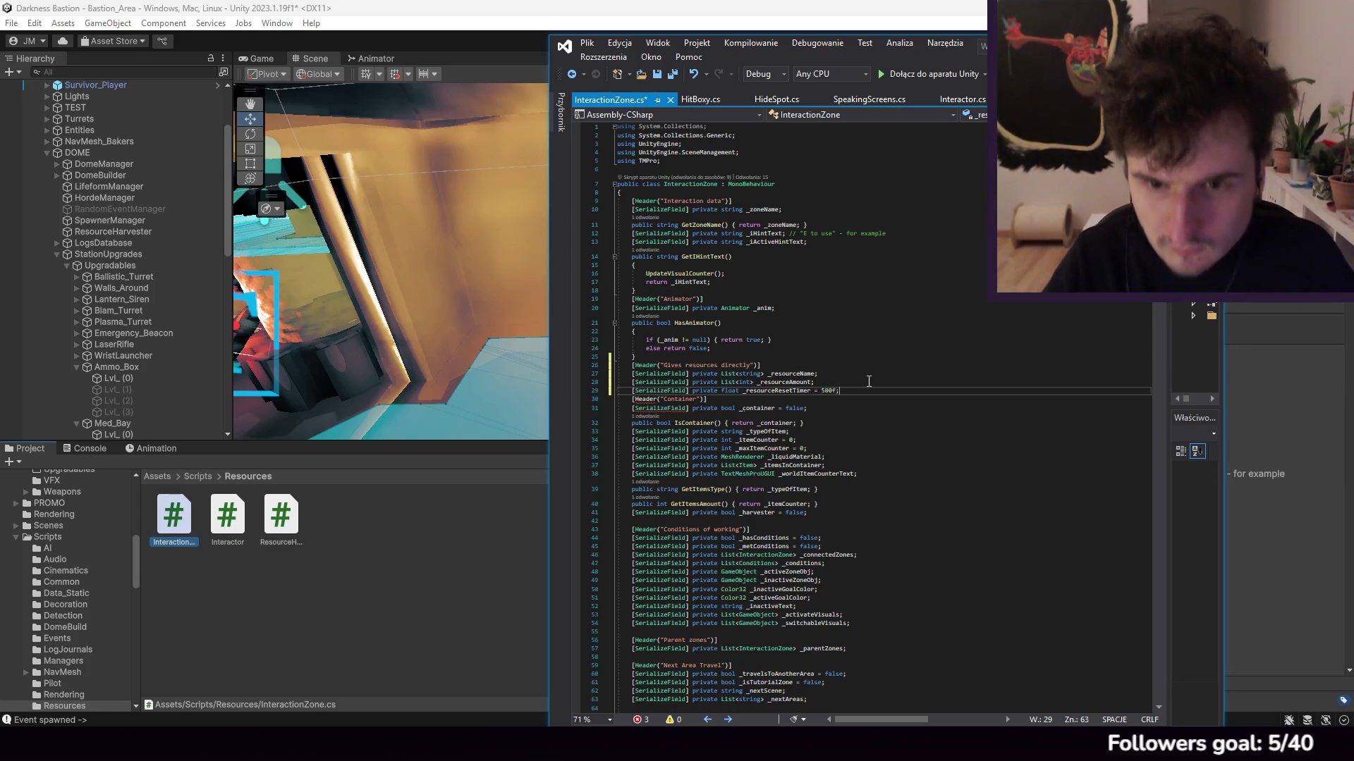
Step: Declare a serialized private bool _resetsOncePerStation = false on the next line
{"action": "key", "text": "Return"}
{"action": "type", "text": "[Ser"}
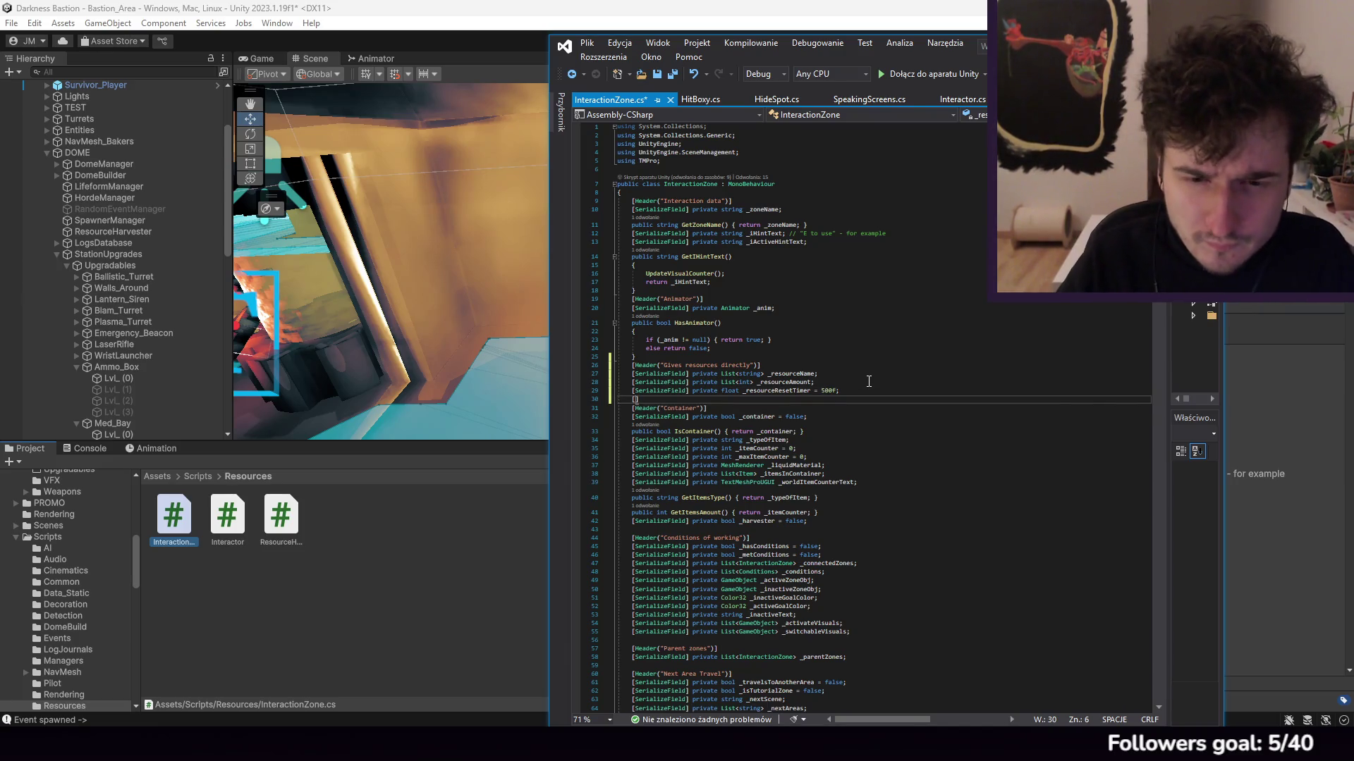
{"action": "type", "text": "ializeField] "}
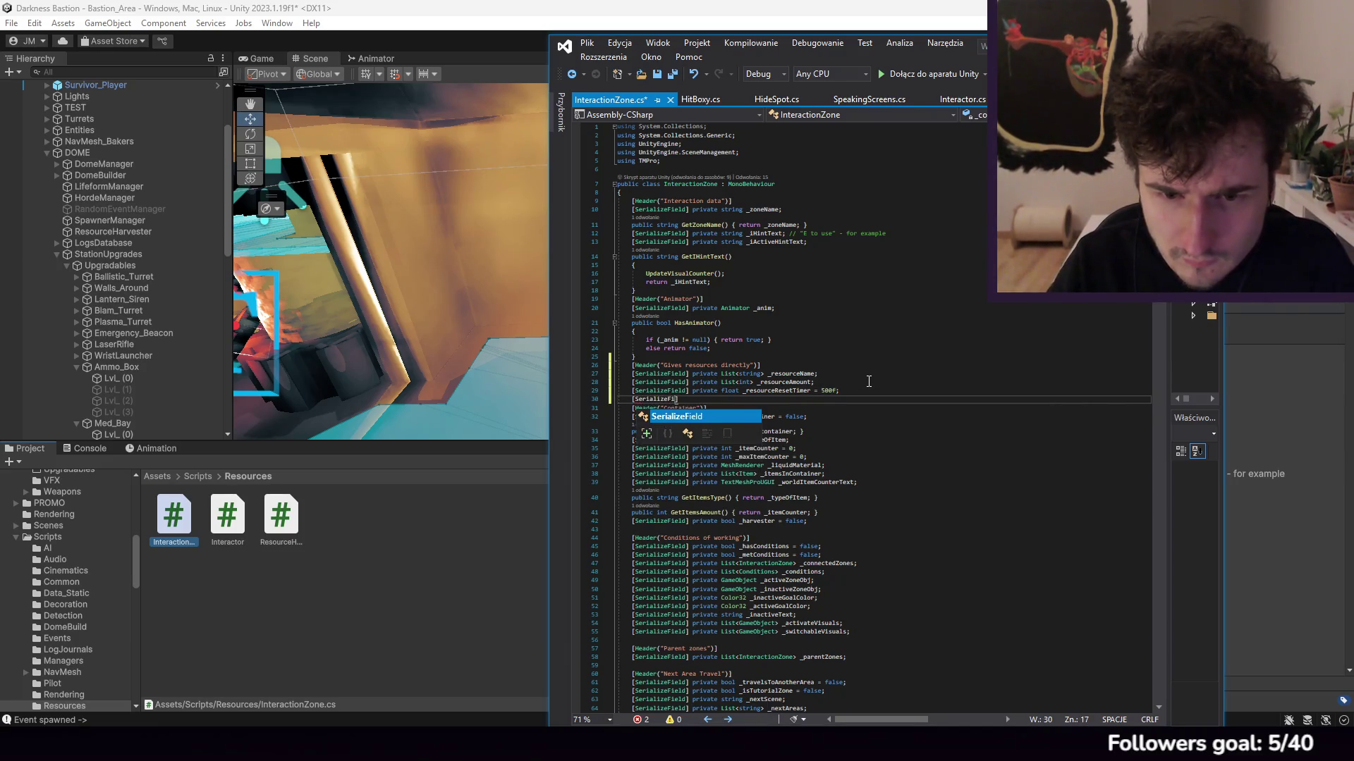
{"action": "type", "text": "private "}
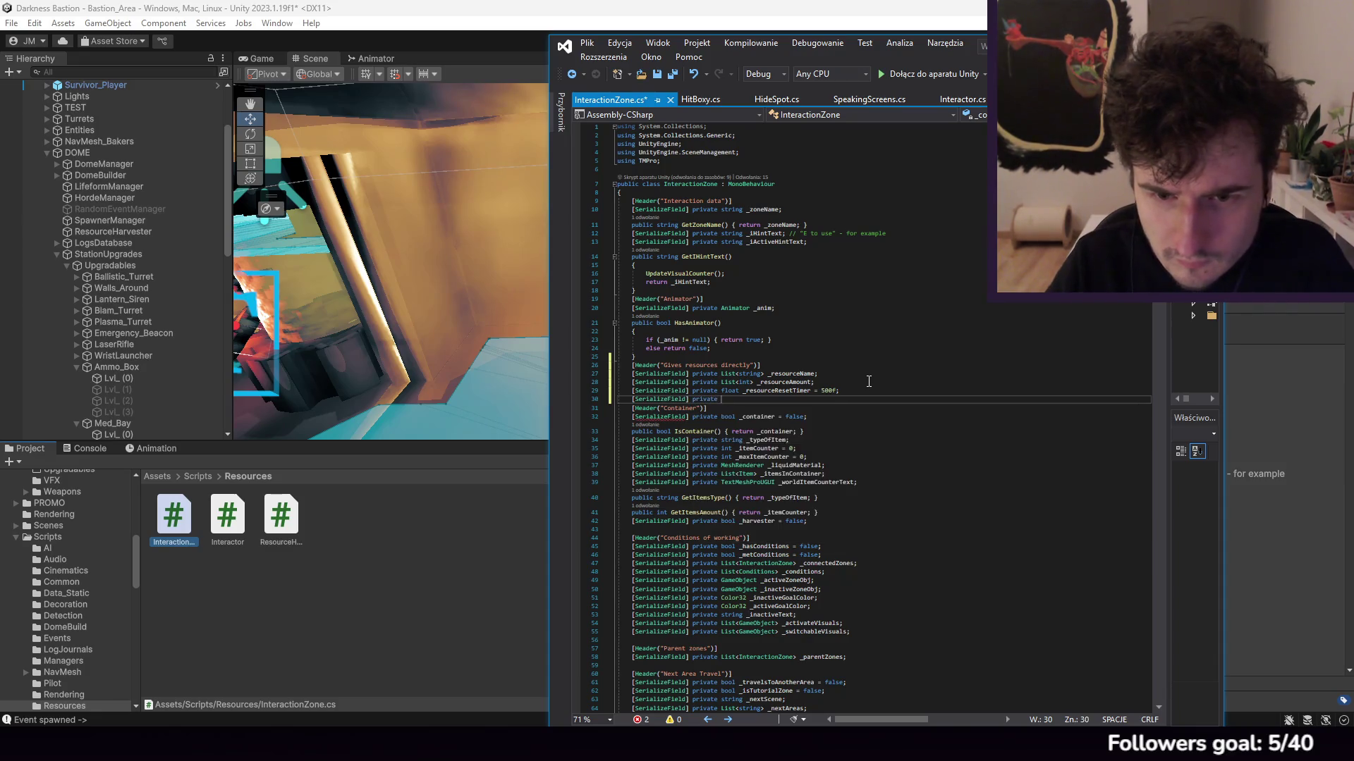
{"action": "type", "text": "bool _rese"}
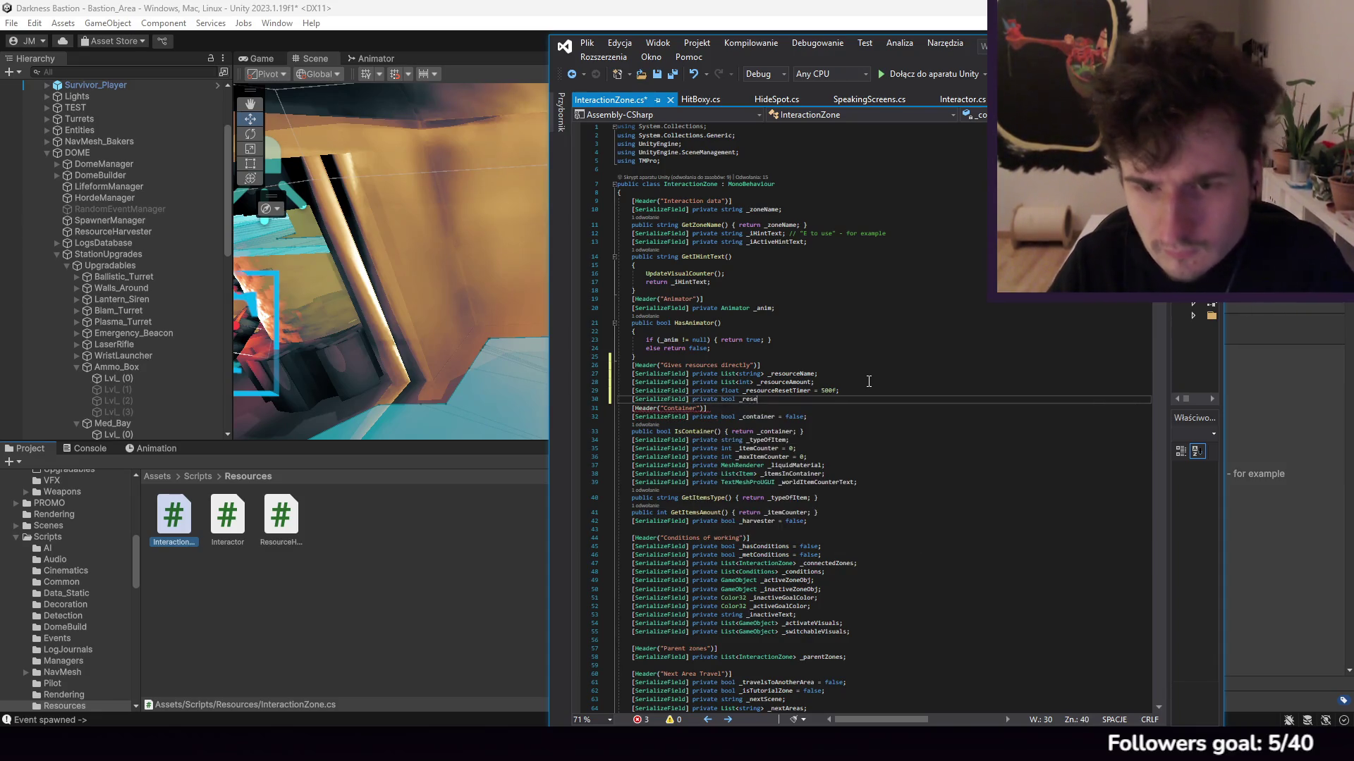
{"action": "type", "text": "tsOncePer"}
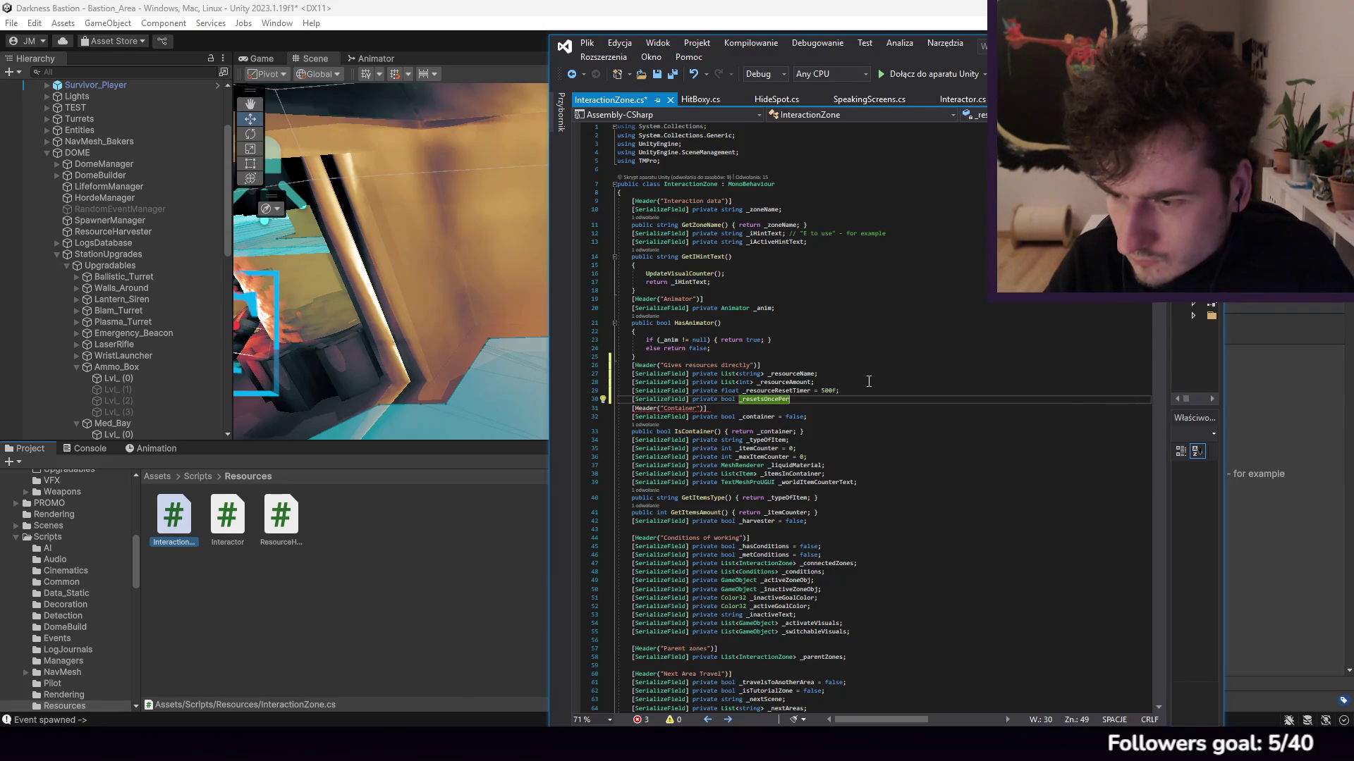
{"action": "type", "text": "Station = false;"}
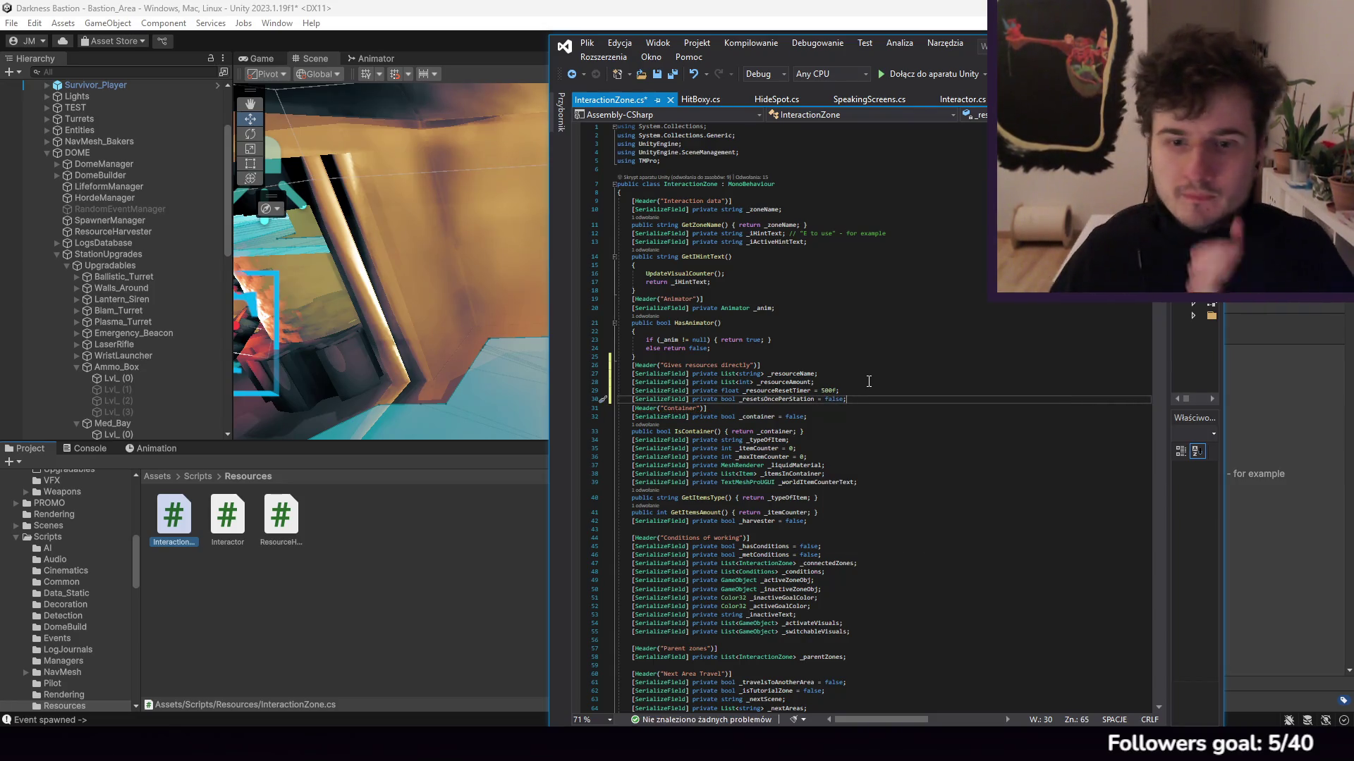
{"action": "scroll", "coordinate": [869, 381], "scroll_direction": "down", "scroll_amount": 4}
{"action": "left_click", "coordinate": [829, 264]}
{"action": "key", "text": "Return"}
Step: Insert [SerializeField] private bool _givesResourcesDirectly = false directly under the resources header
{"action": "type", "text": "[SerializeFiel"}
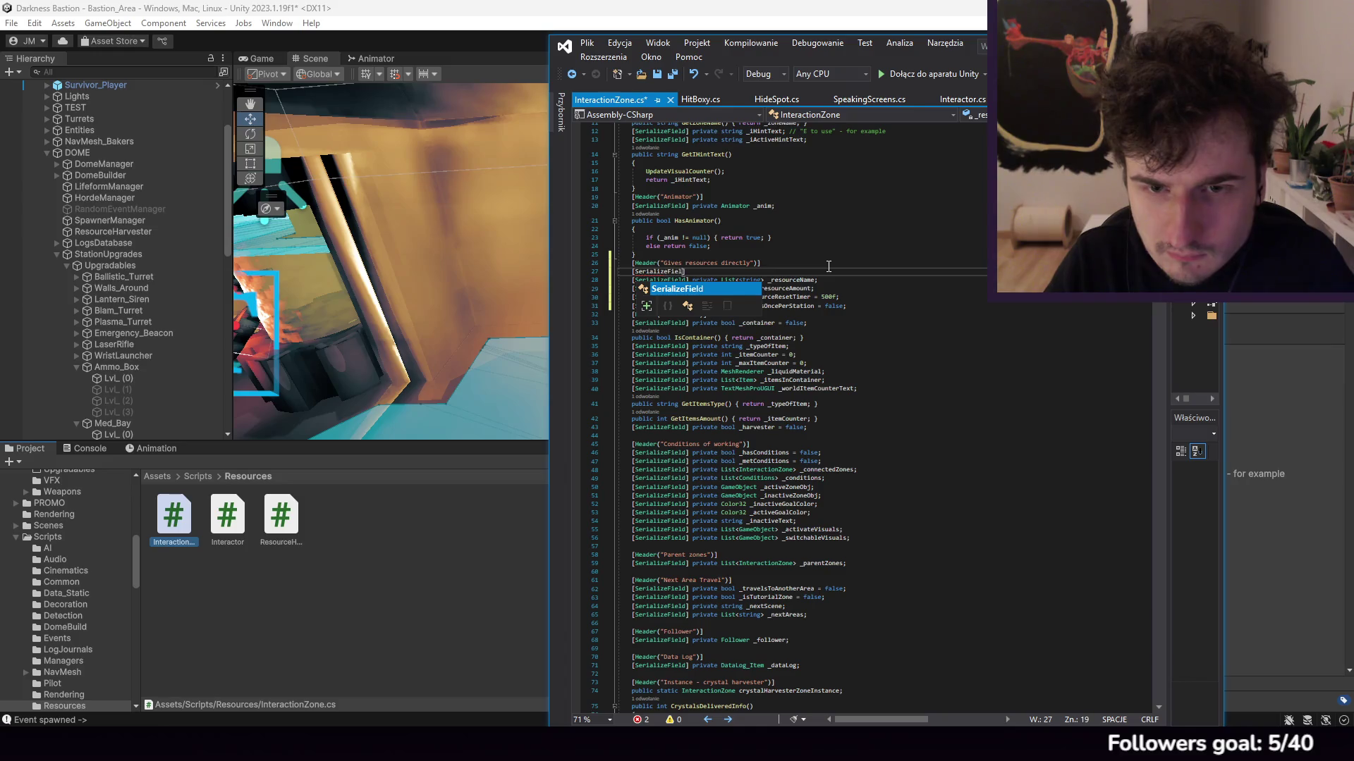
{"action": "type", "text": "d] private bool _givesResourcesDirec"}
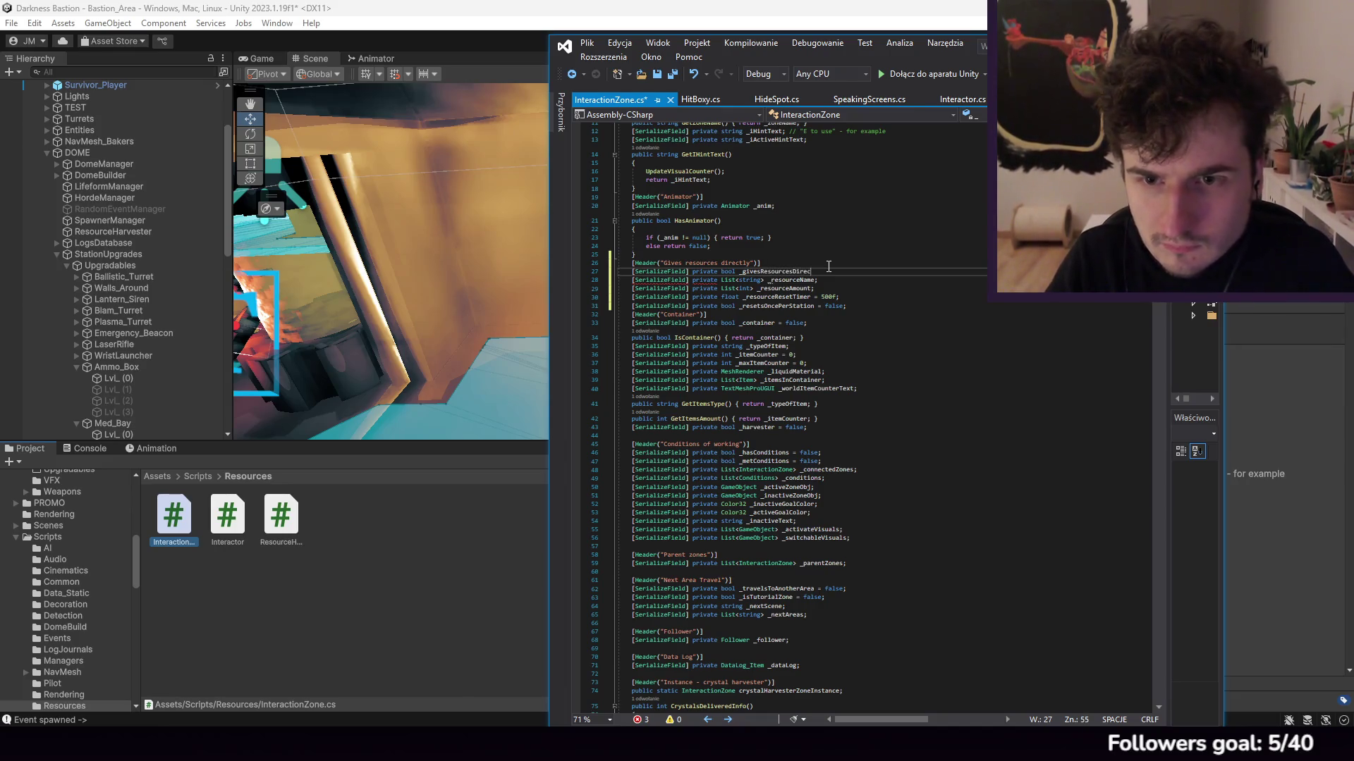
{"action": "type", "text": ";"}
{"action": "type", "text": "= false"}
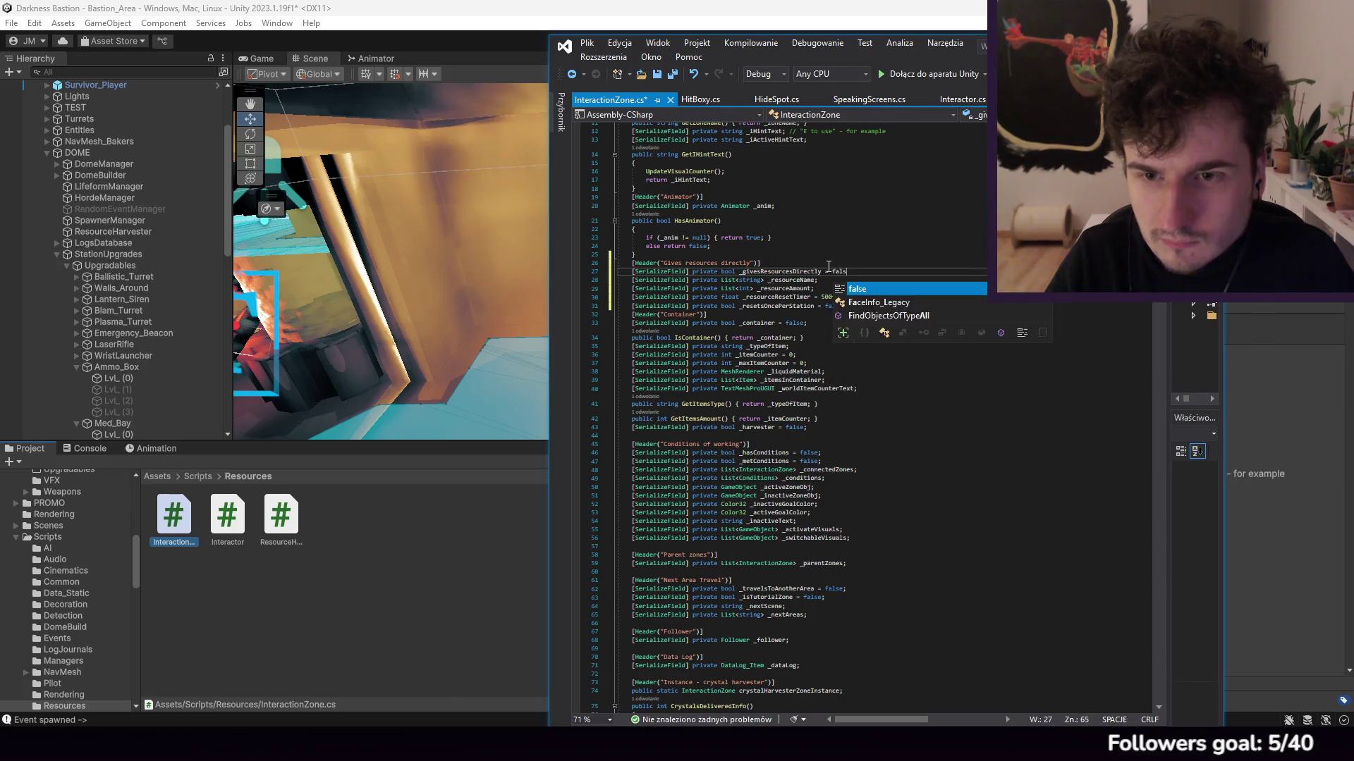
{"action": "scroll", "coordinate": [797, 245], "scroll_direction": "down", "scroll_amount": 11}
{"action": "scroll", "coordinate": [796, 245], "scroll_direction": "up", "scroll_amount": 5}
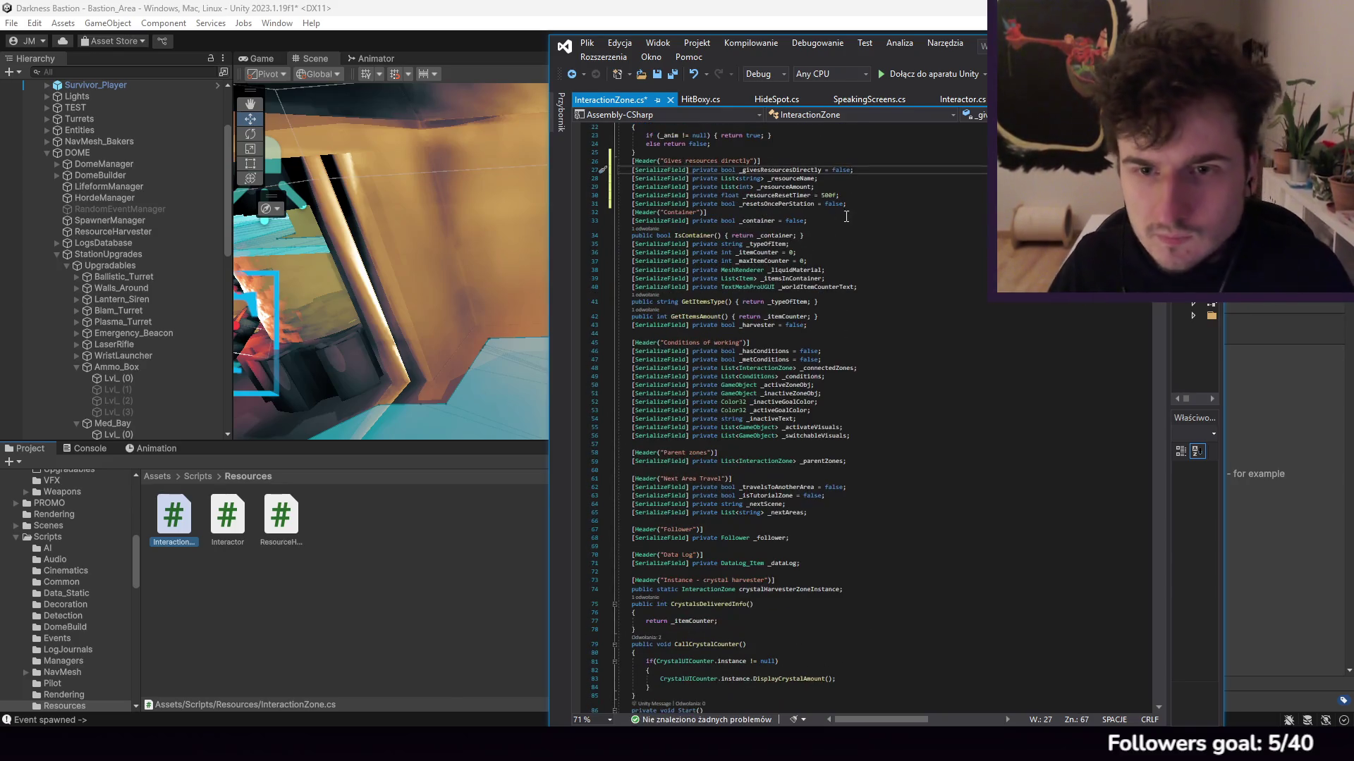
{"action": "key", "text": "Return"}
{"action": "scroll", "coordinate": [813, 317], "scroll_direction": "down", "scroll_amount": 15}
{"action": "scroll", "coordinate": [813, 318], "scroll_direction": "down", "scroll_amount": 20}
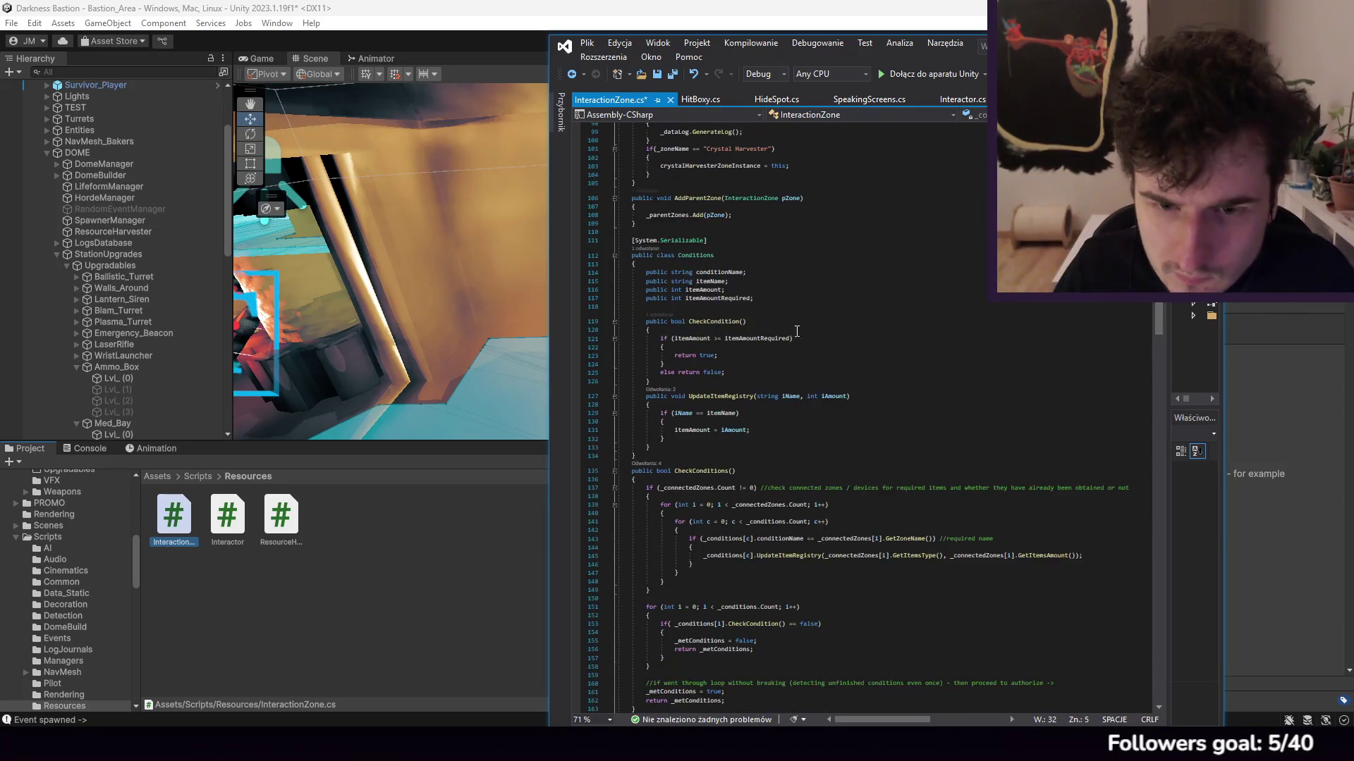
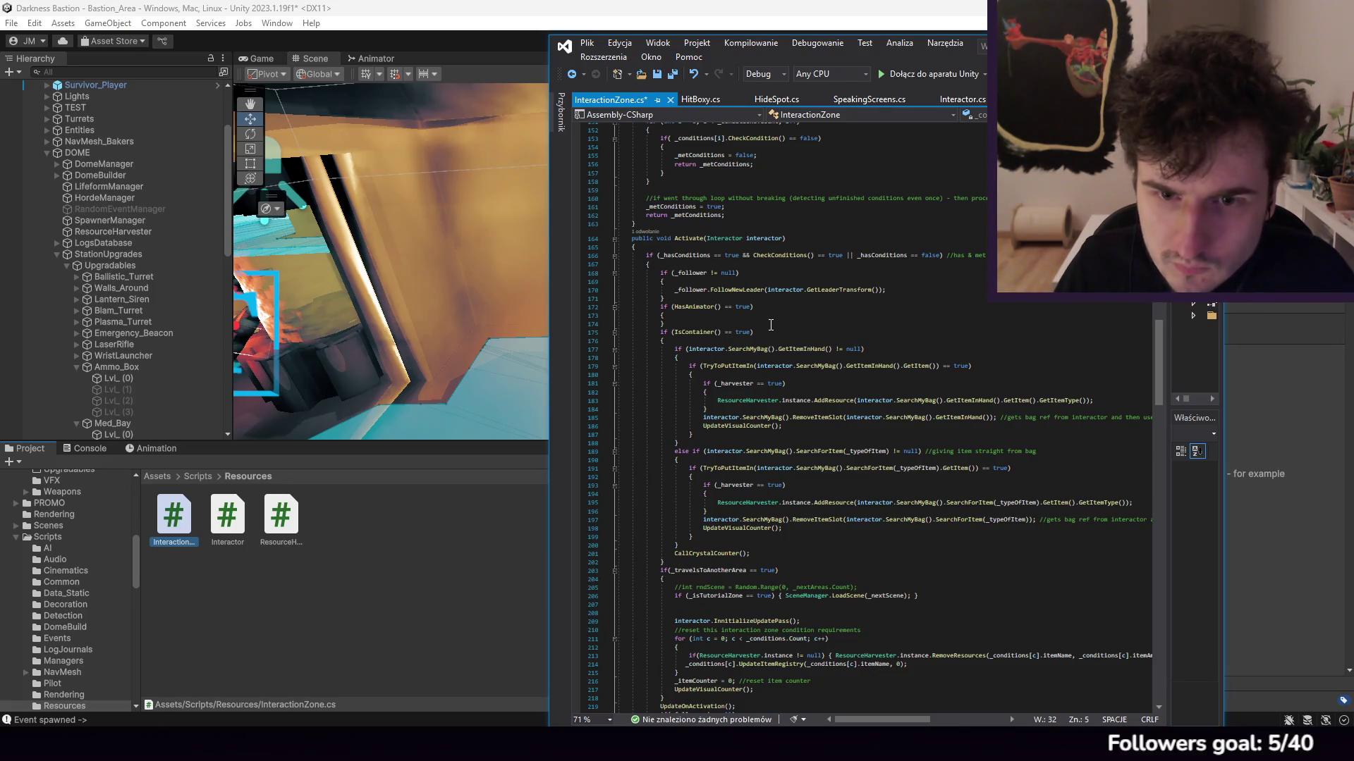
Step: After the follower branch, add an if(_givesResourcesDirectly == true) condition with an opening brace
{"action": "scroll", "coordinate": [771, 324], "scroll_direction": "down", "scroll_amount": 1}
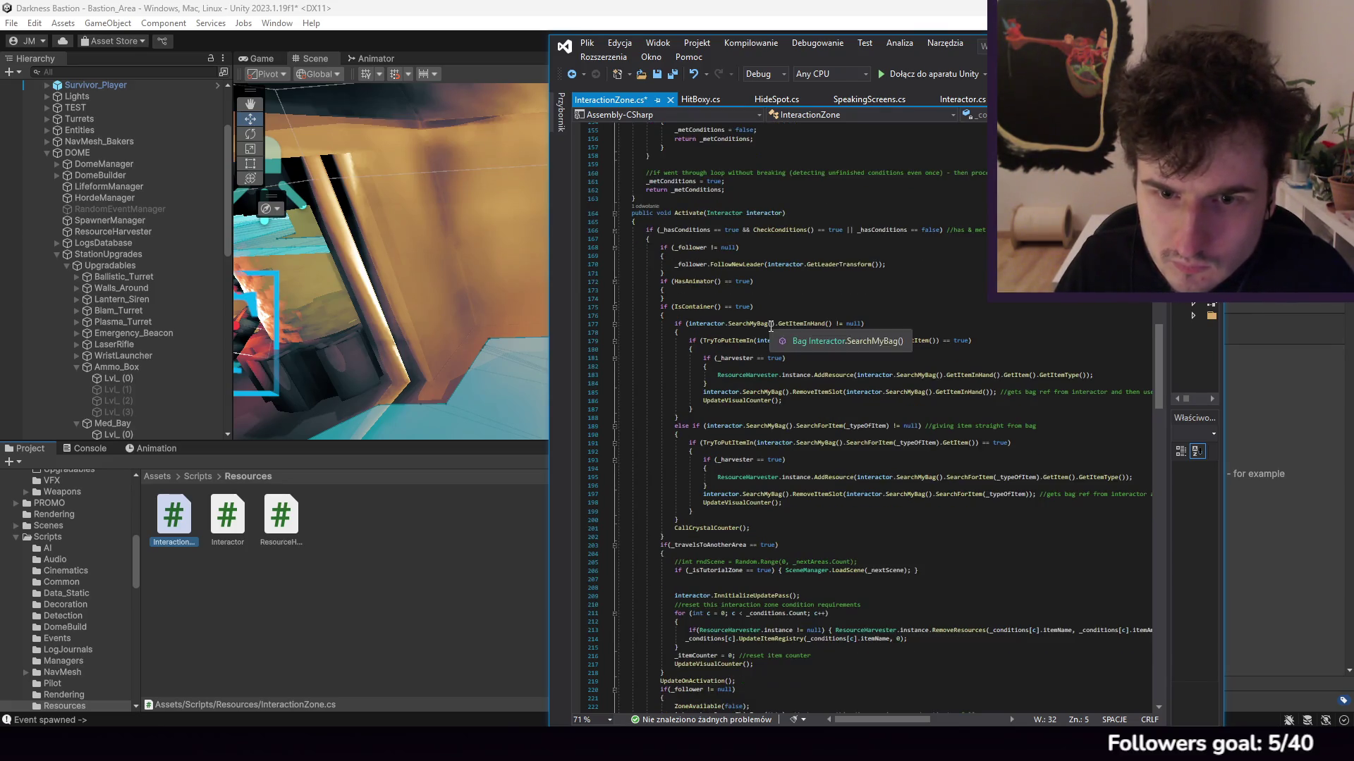
{"action": "scroll", "coordinate": [810, 348], "scroll_direction": "down", "scroll_amount": 3}
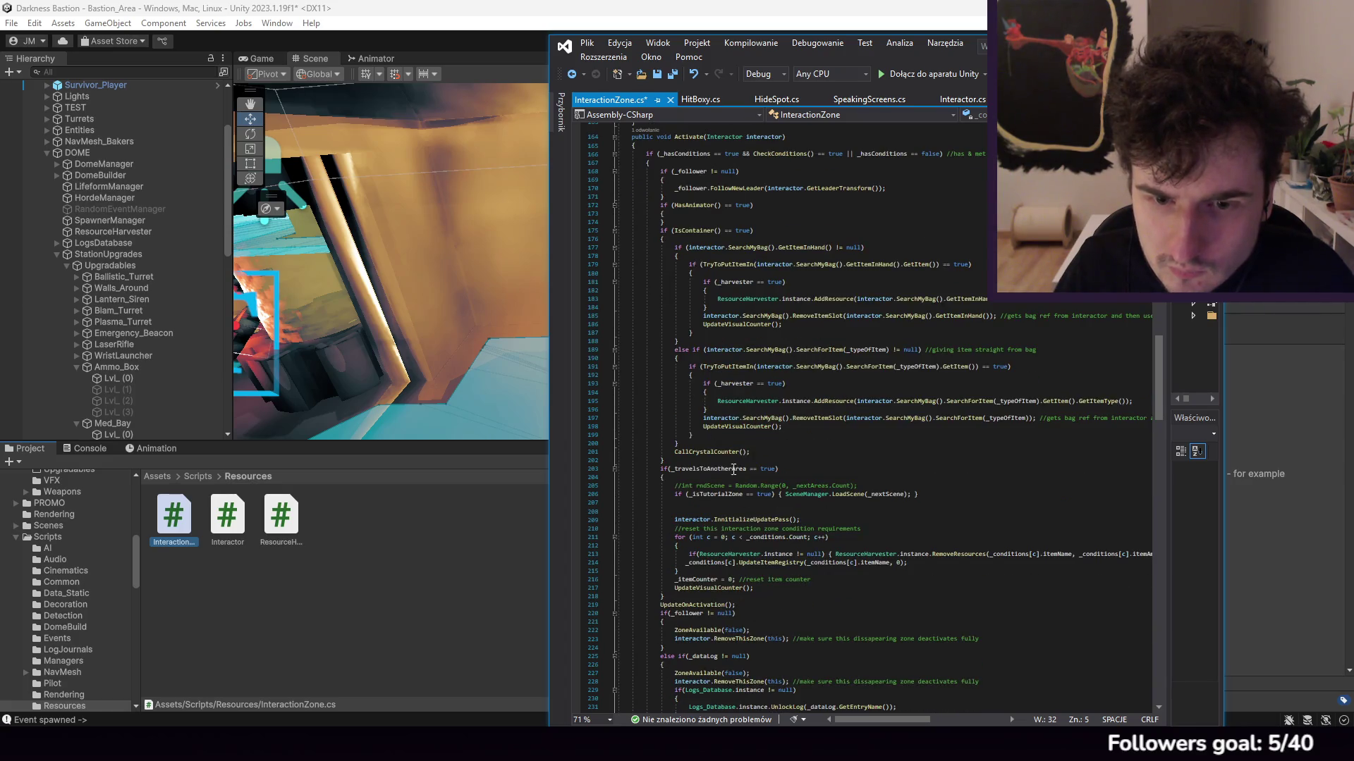
{"action": "scroll", "coordinate": [775, 503], "scroll_direction": "down", "scroll_amount": 6}
{"action": "scroll", "coordinate": [724, 449], "scroll_direction": "up", "scroll_amount": 8}
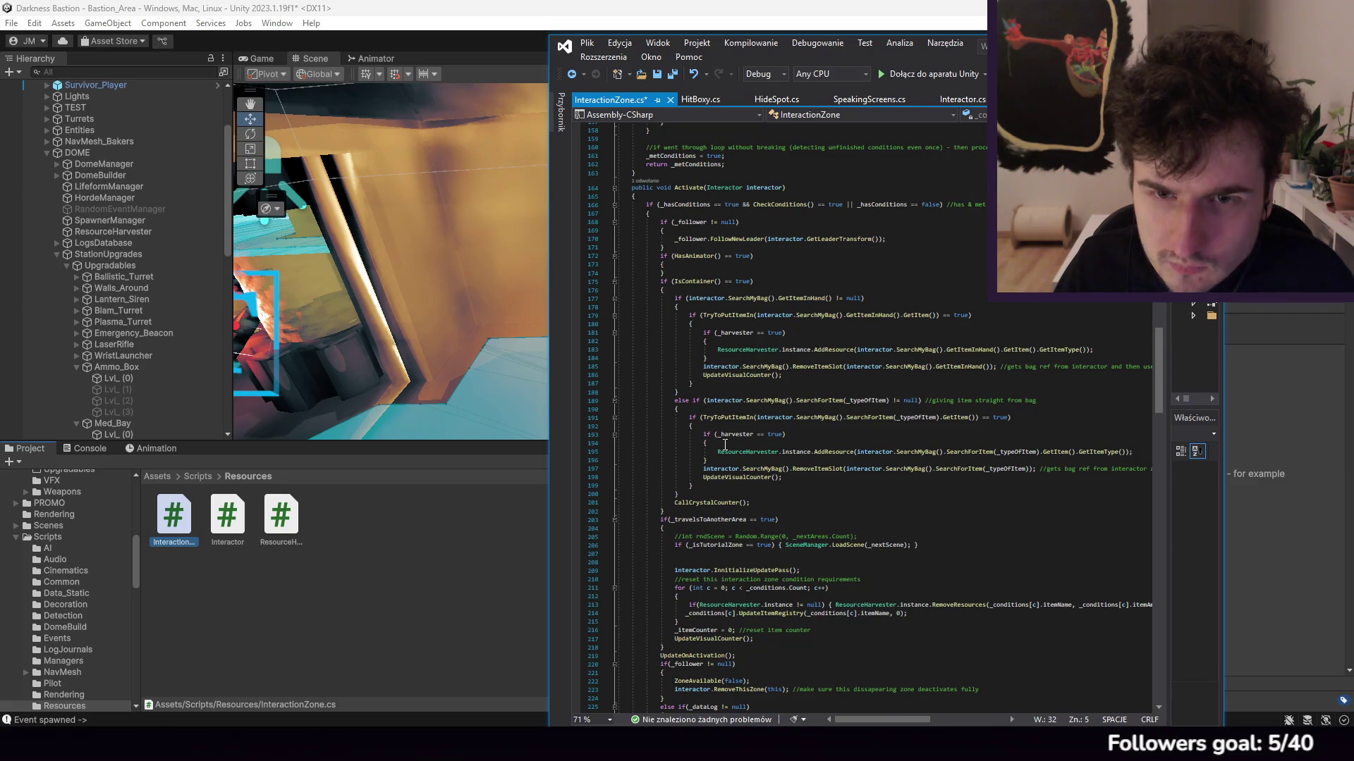
{"action": "scroll", "coordinate": [724, 445], "scroll_direction": "down", "scroll_amount": 7}
{"action": "scroll", "coordinate": [725, 452], "scroll_direction": "down", "scroll_amount": 5}
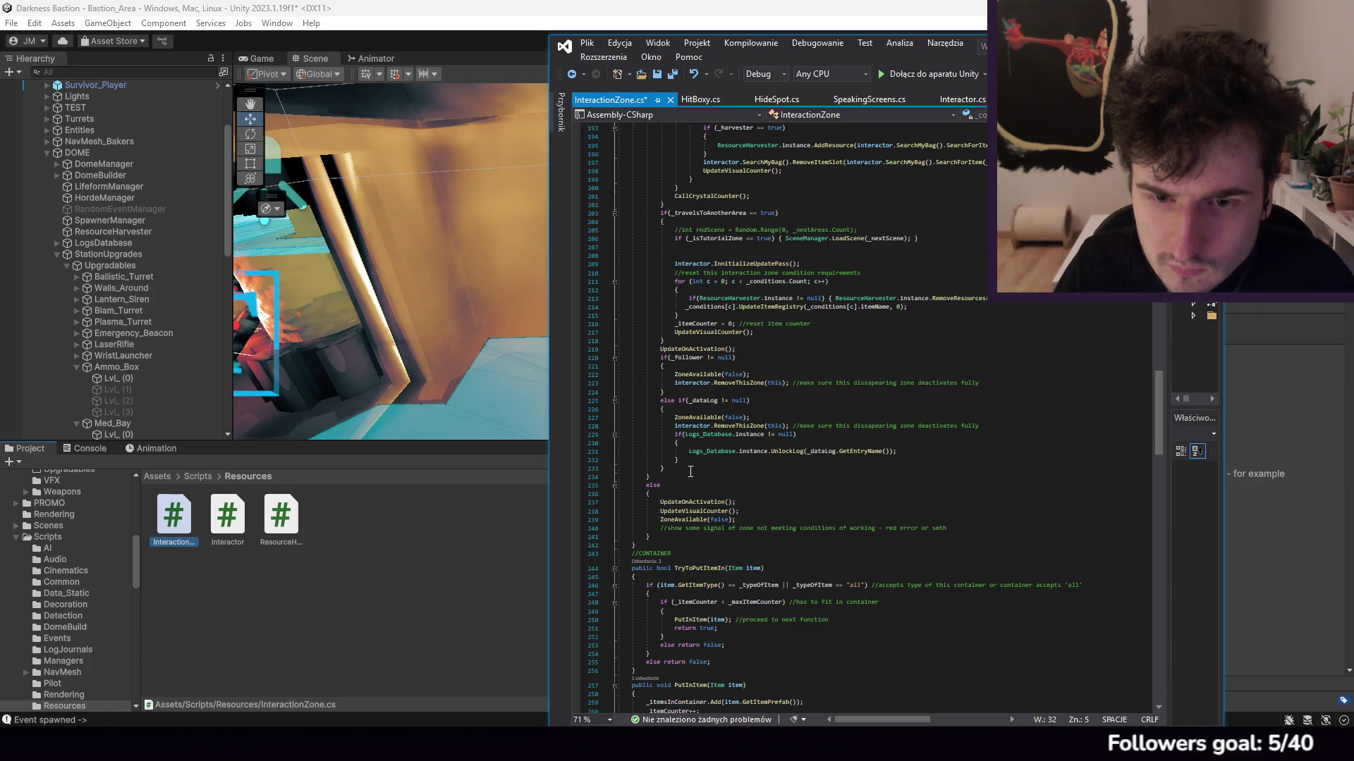
{"action": "scroll", "coordinate": [739, 485], "scroll_direction": "up", "scroll_amount": 5}
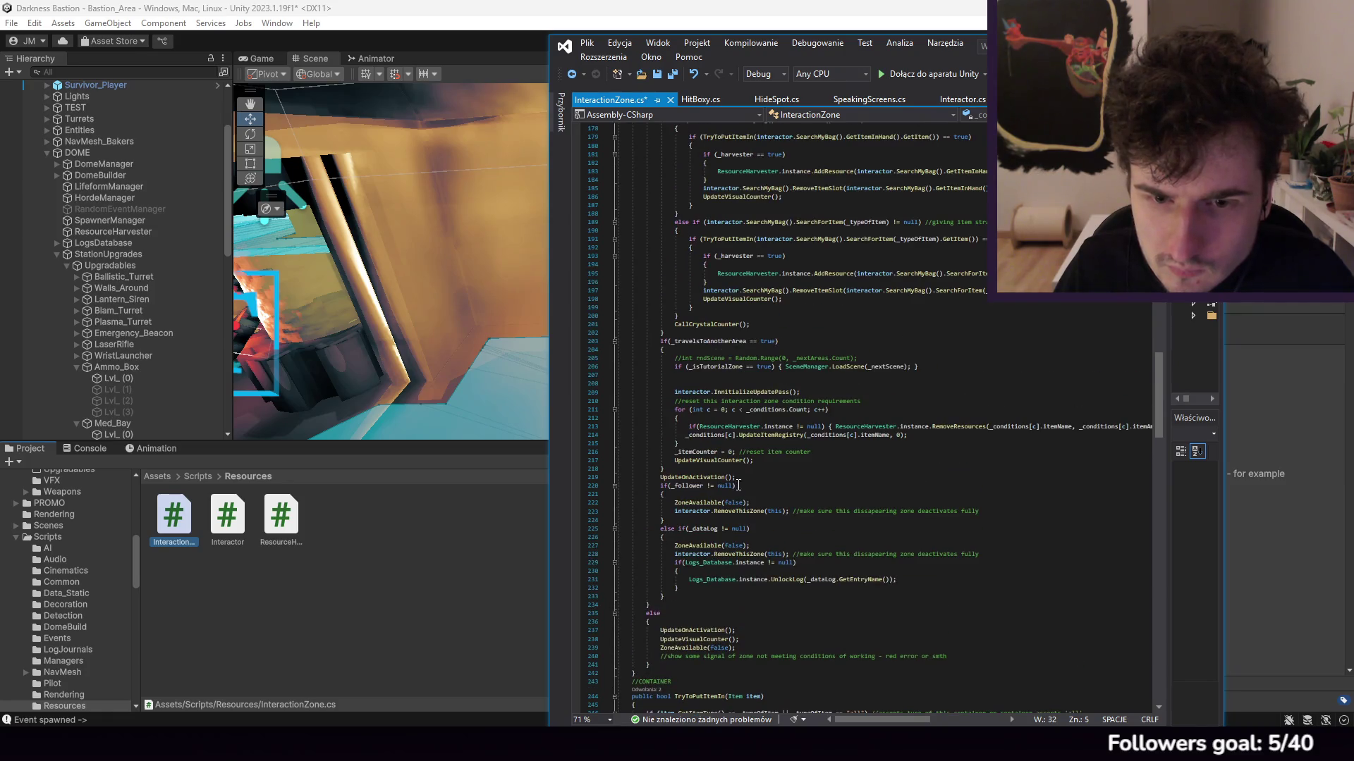
{"action": "left_click", "coordinate": [709, 520]}
{"action": "key", "text": "Return"}
{"action": "type", "text": "if(_gi"}
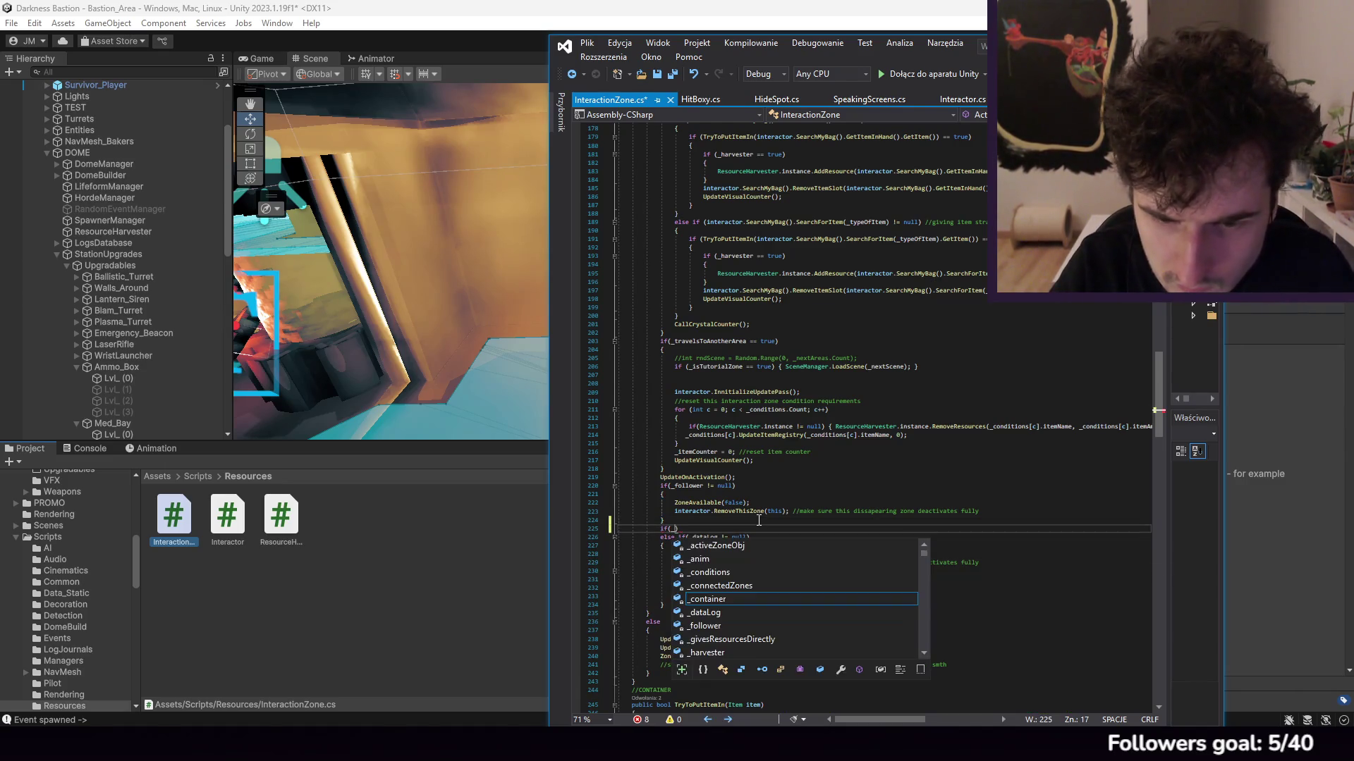
{"action": "type", "text": " == tru"}
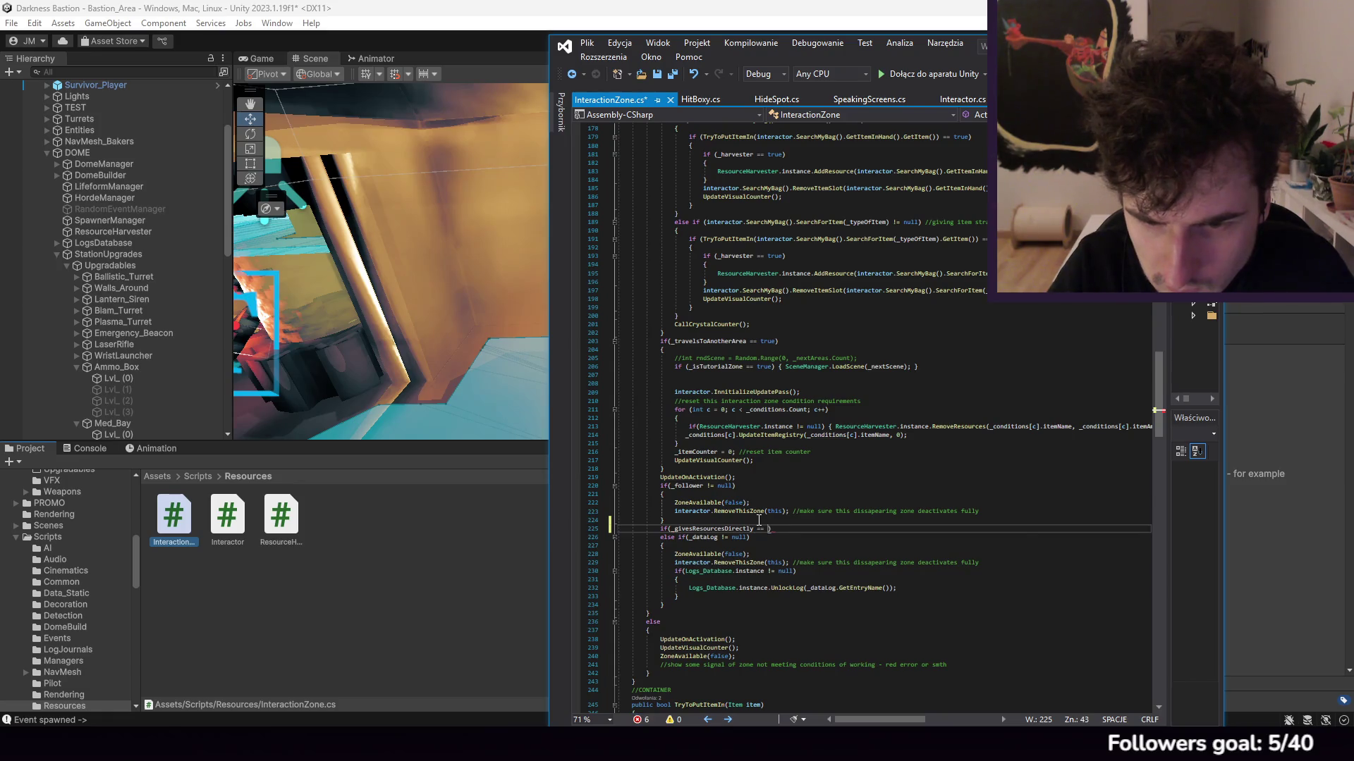
{"action": "type", "text": "e)"}
{"action": "key", "text": "Return"}
{"action": "type", "text": "{"}
{"action": "key", "text": "Return"}
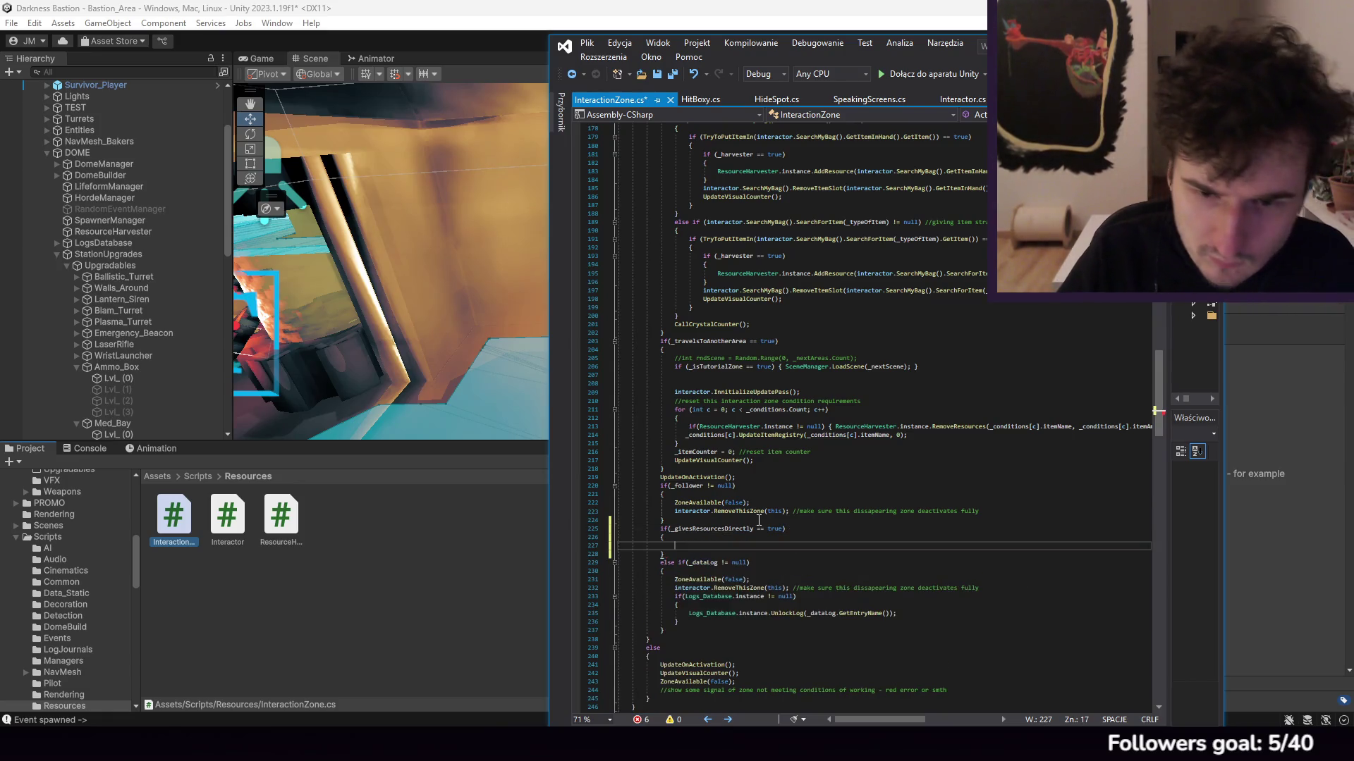
Step: Paste the conditions for-loop into the new branch, iterate over _resourceName, and drop the leftover _metConditions lines
{"action": "scroll", "coordinate": [750, 519], "scroll_direction": "up", "scroll_amount": 10}
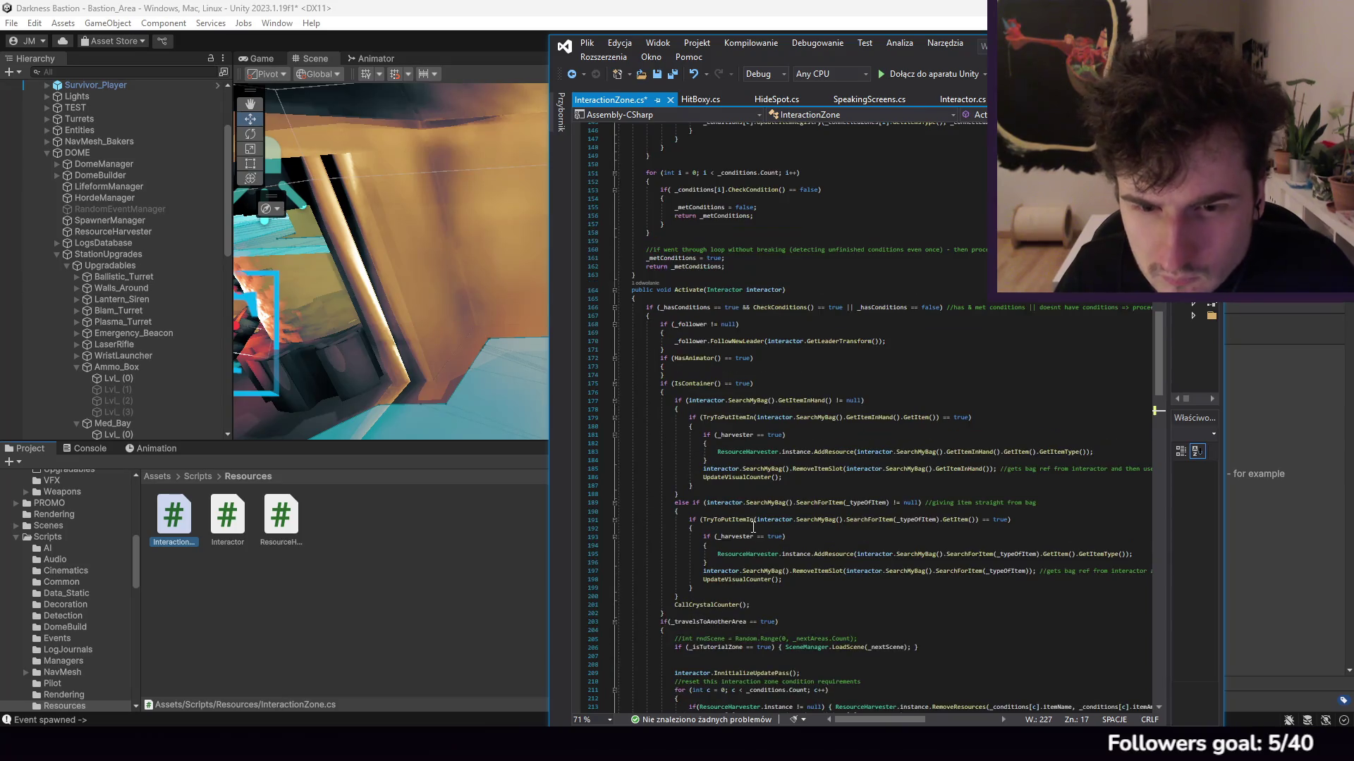
{"action": "scroll", "coordinate": [743, 509], "scroll_direction": "up", "scroll_amount": 11}
{"action": "left_click_drag", "start_coordinate": [650, 539], "coordinate": [683, 470]}
{"action": "scroll", "coordinate": [698, 474], "scroll_direction": "down", "scroll_amount": 20}
{"action": "left_click", "coordinate": [691, 468]}
{"action": "key", "text": "ctrl+v"}
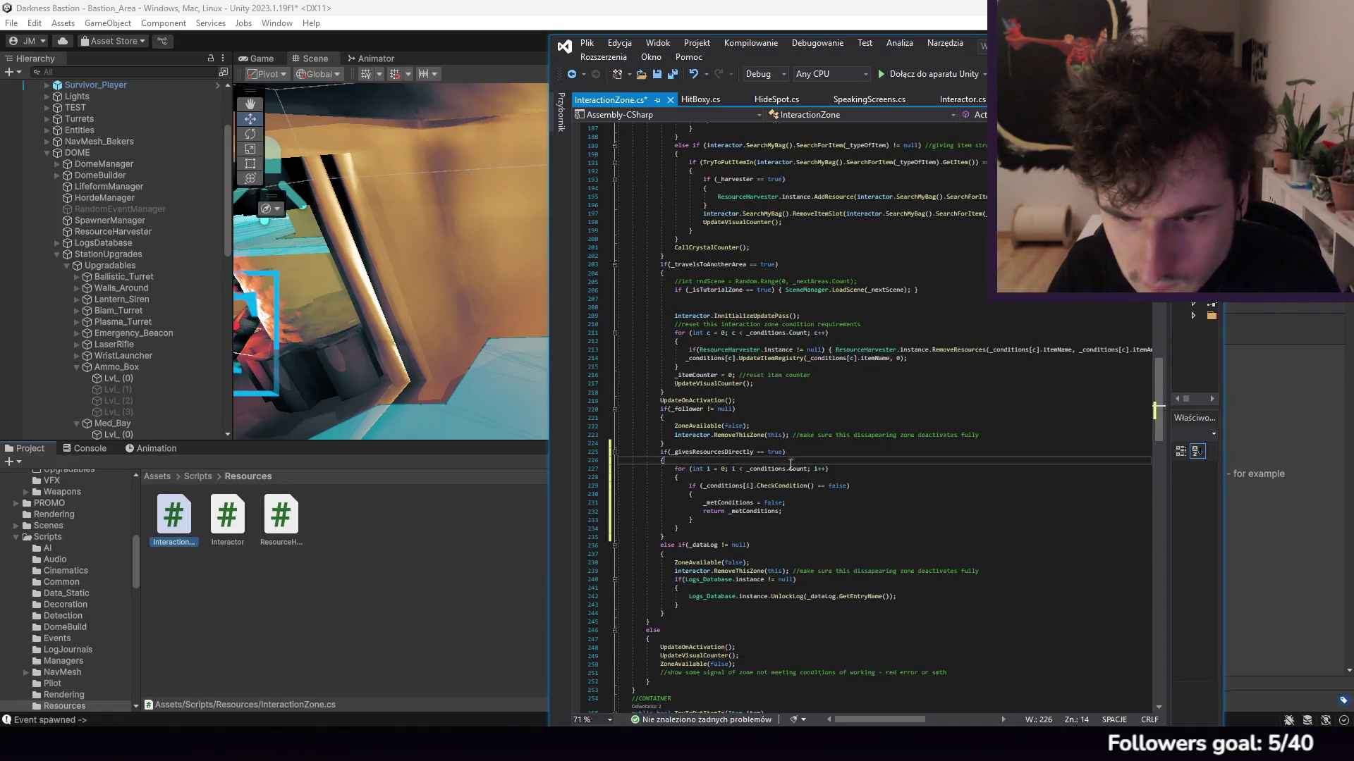
{"action": "double_click", "coordinate": [758, 470]}
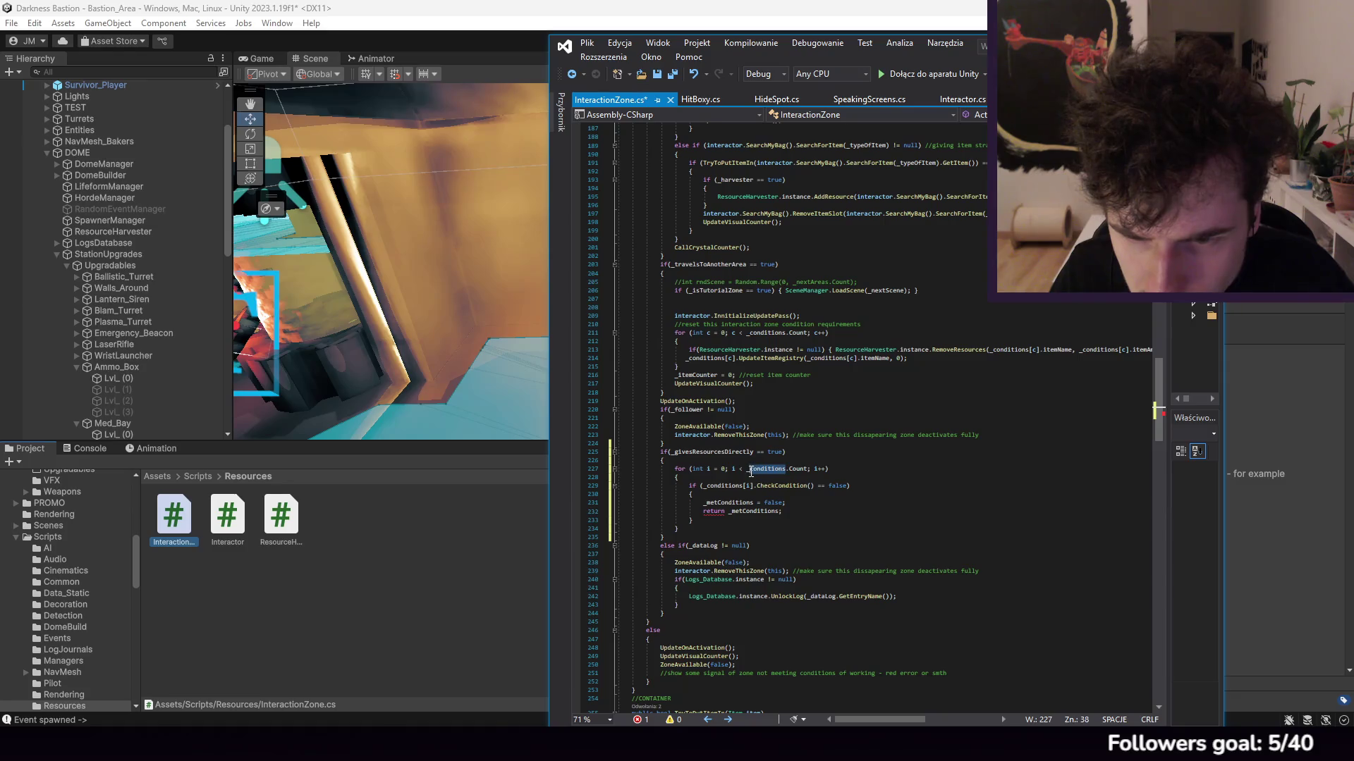
{"action": "type", "text": "resource"}
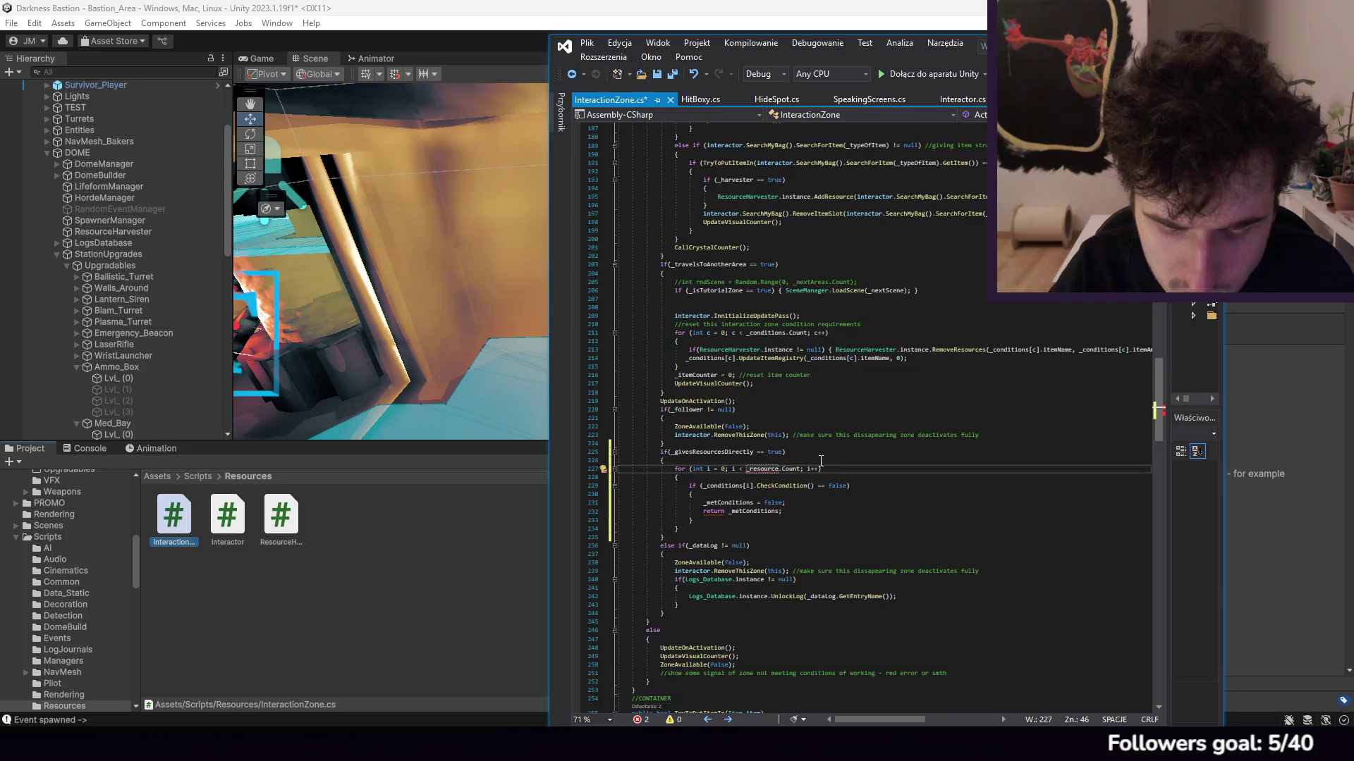
{"action": "type", "text": "Name"}
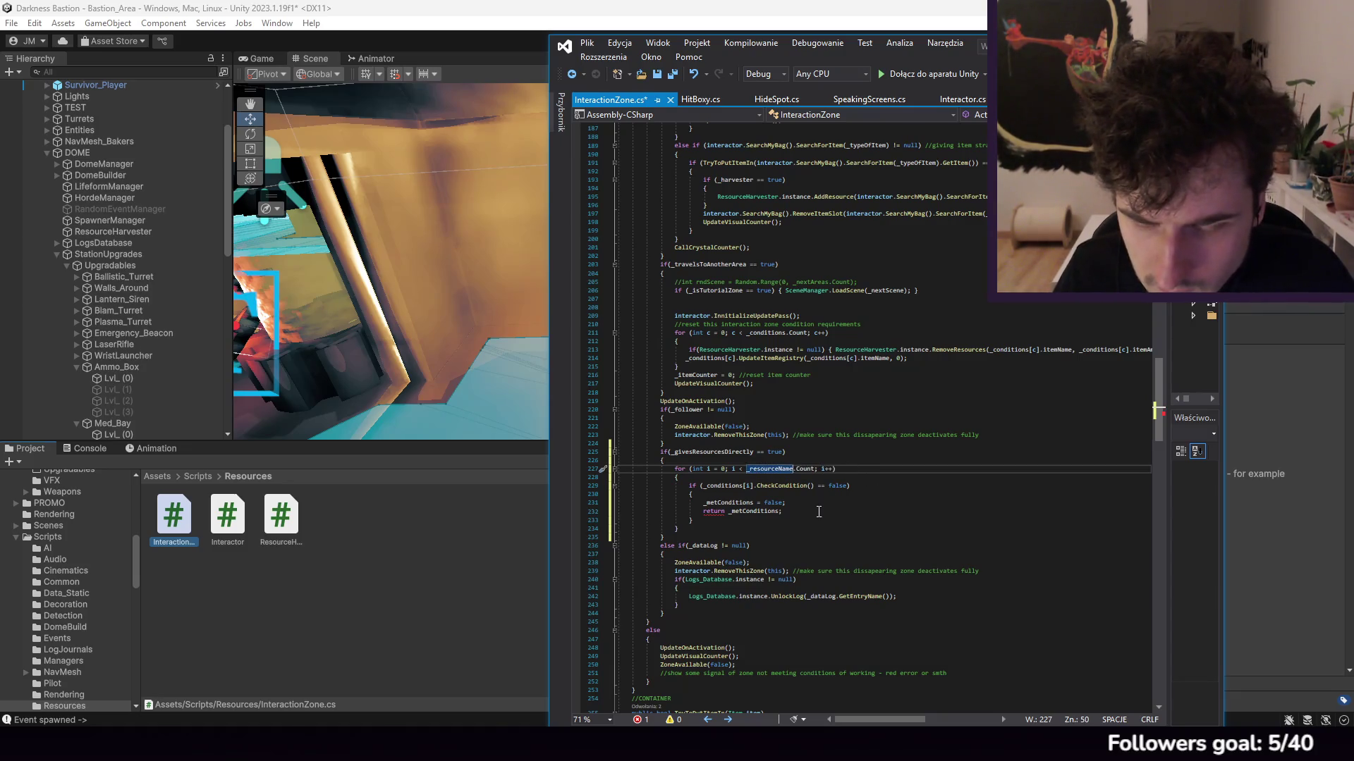
{"action": "left_click_drag", "start_coordinate": [797, 516], "coordinate": [805, 499]}
{"action": "key", "text": "Delete"}
Step: Rewrite the inner check to compare _resourceName[i].Contains() against "ammo"
{"action": "left_click", "coordinate": [753, 474]}
{"action": "key", "text": "Left"}
{"action": "key", "text": "Left"}
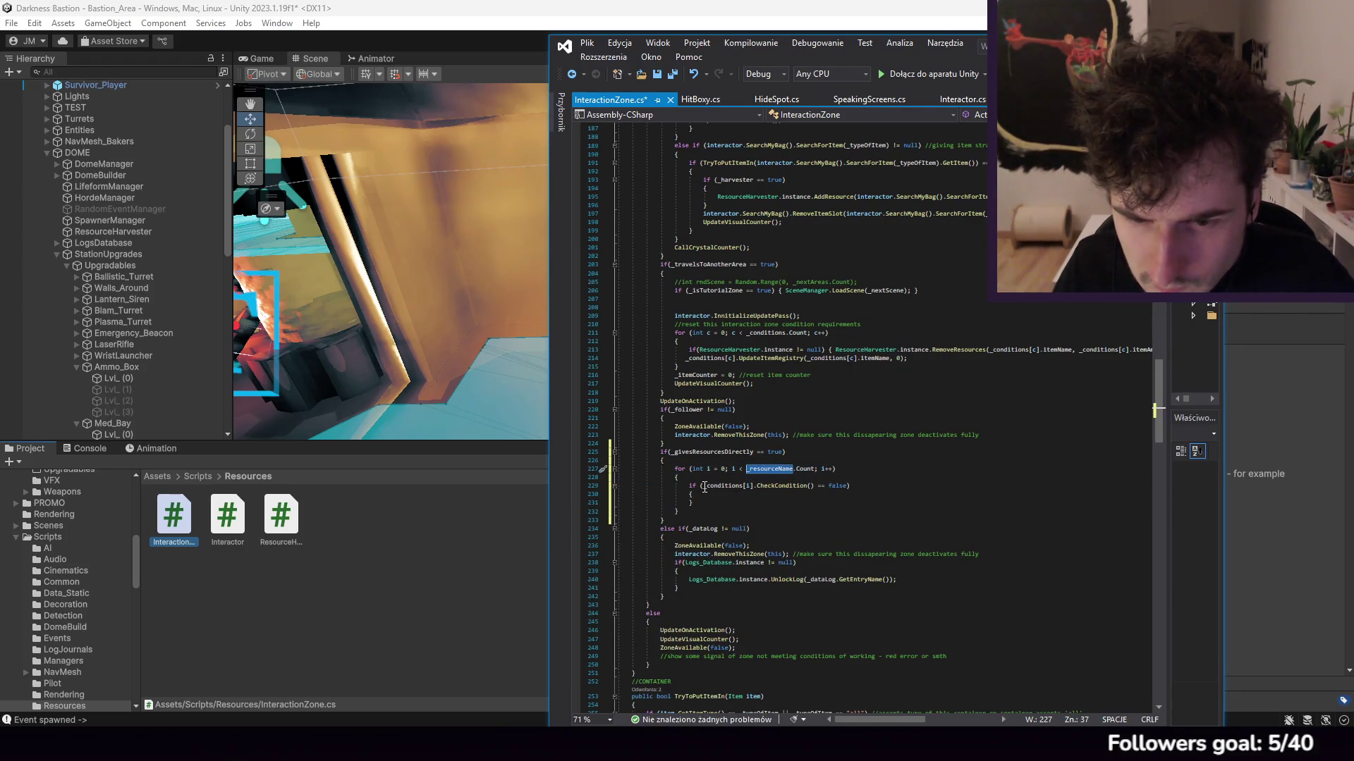
{"action": "left_click_drag", "start_coordinate": [704, 488], "coordinate": [812, 487]}
{"action": "type", "text": "_resourceName"}
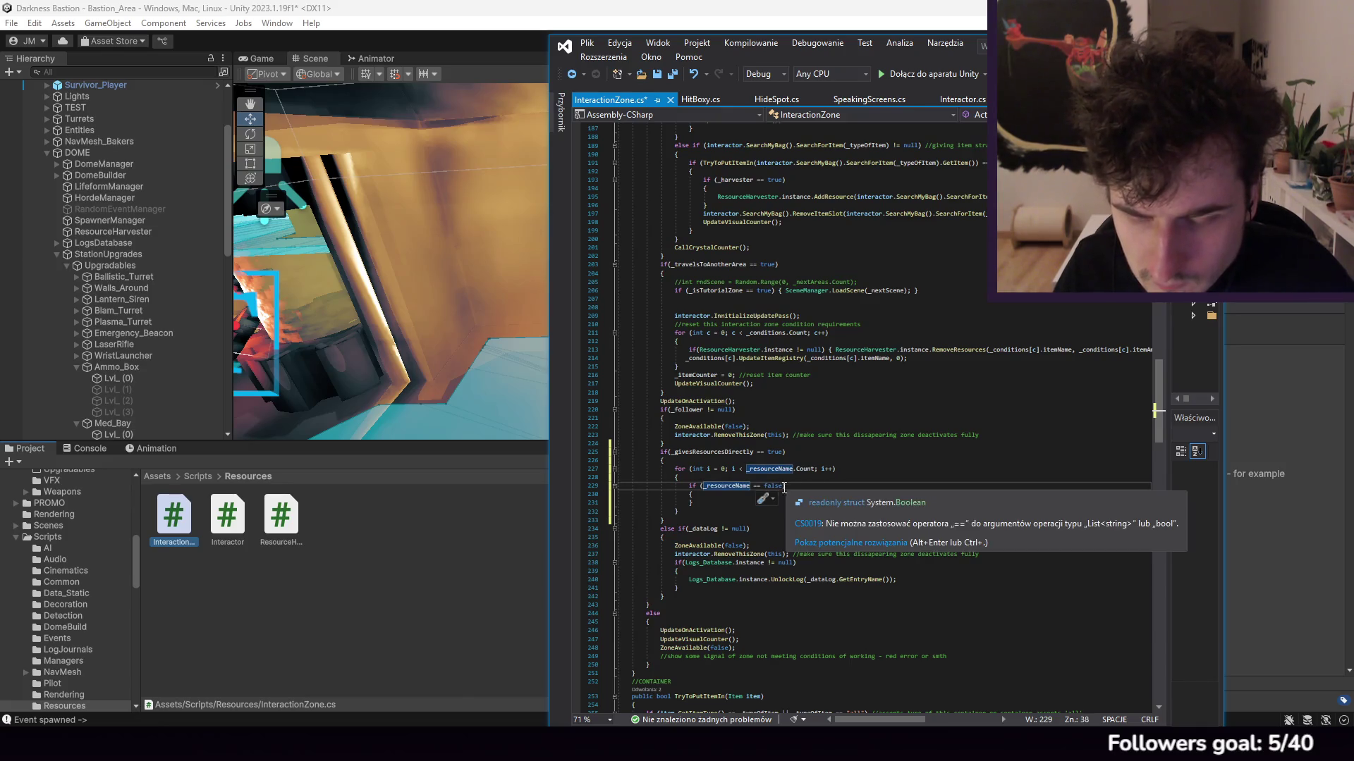
{"action": "double_click", "coordinate": [770, 486]}
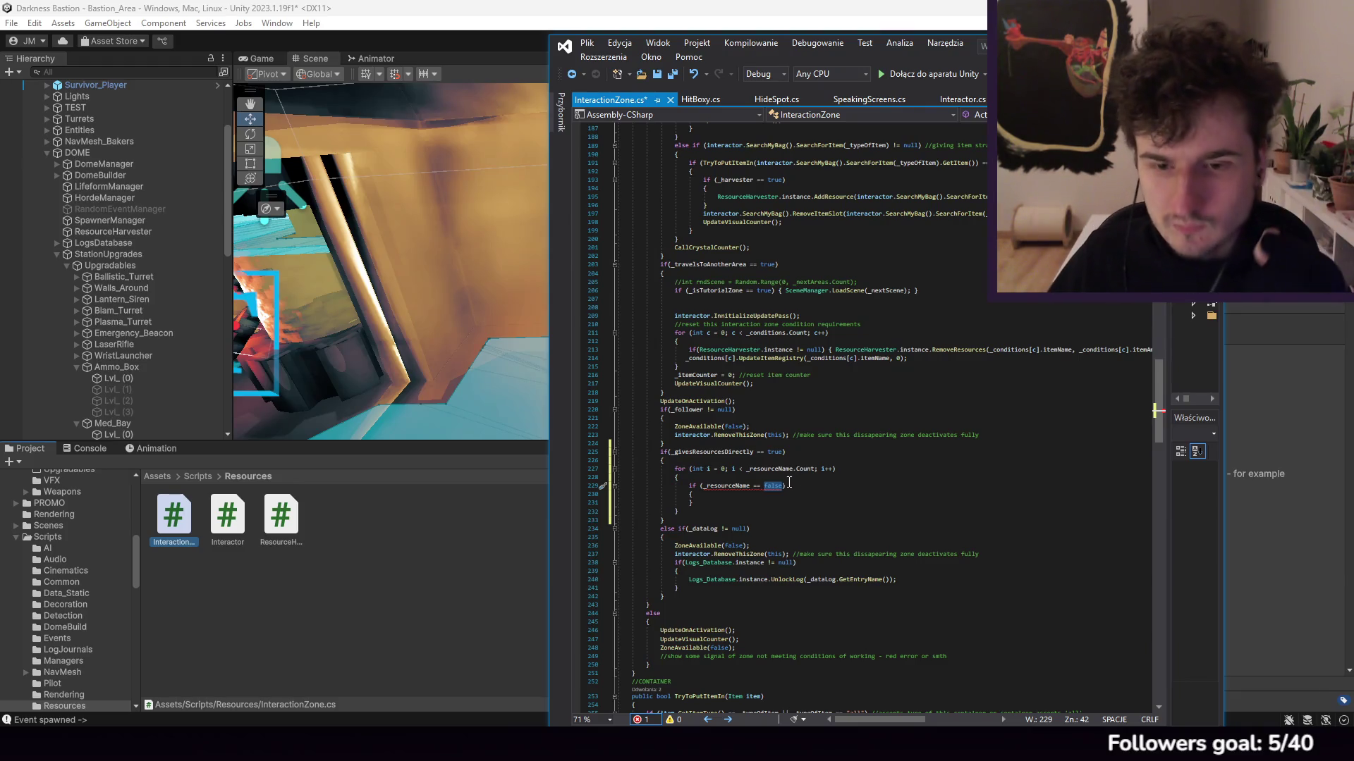
{"action": "left_click", "coordinate": [753, 486]}
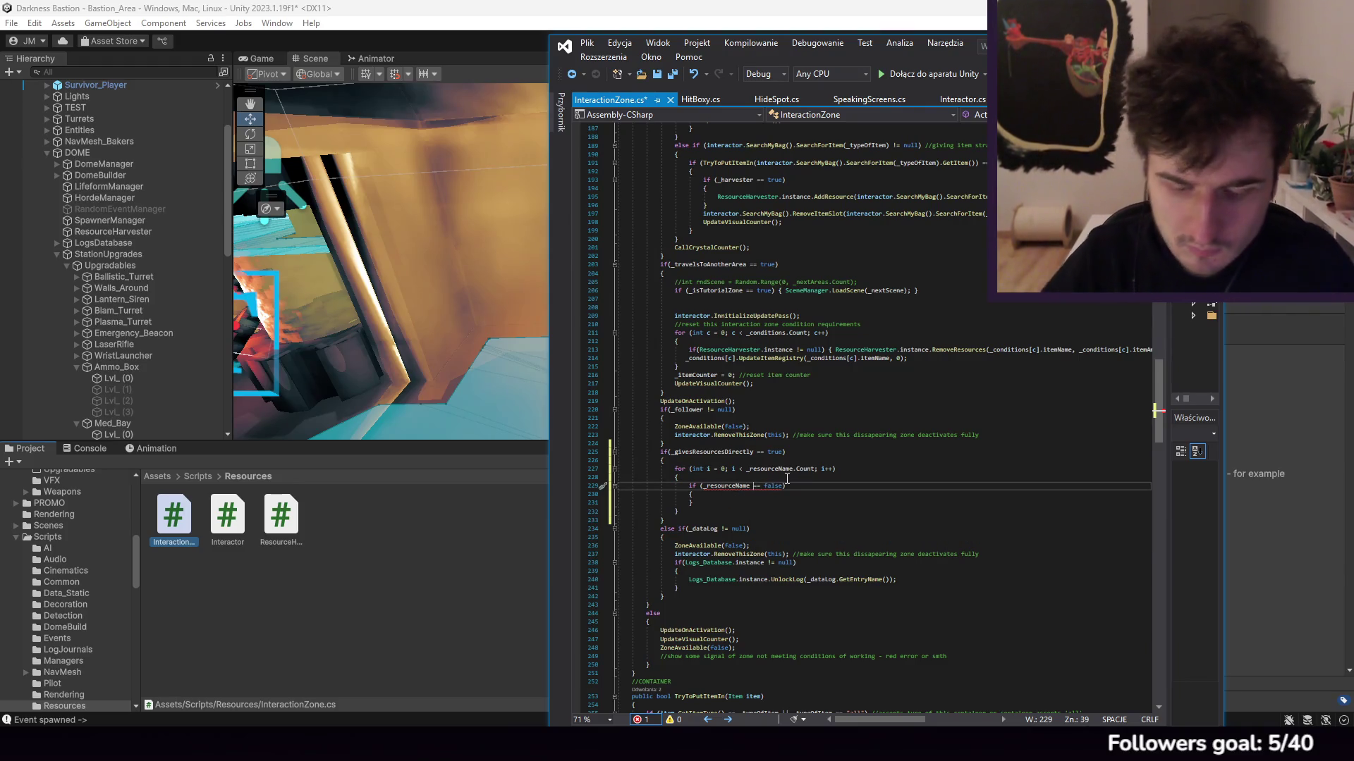
{"action": "type", "text": ".Contains("}
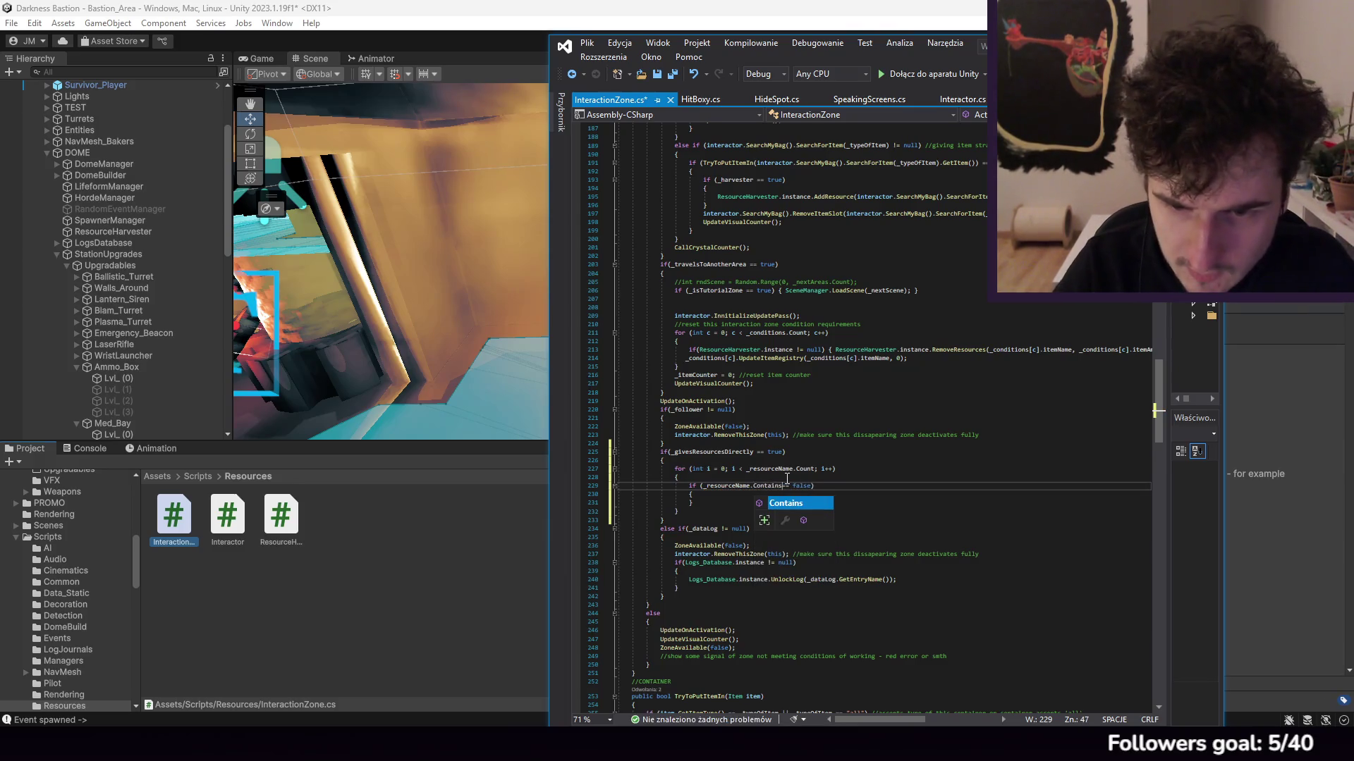
{"action": "type", "text": ")"}
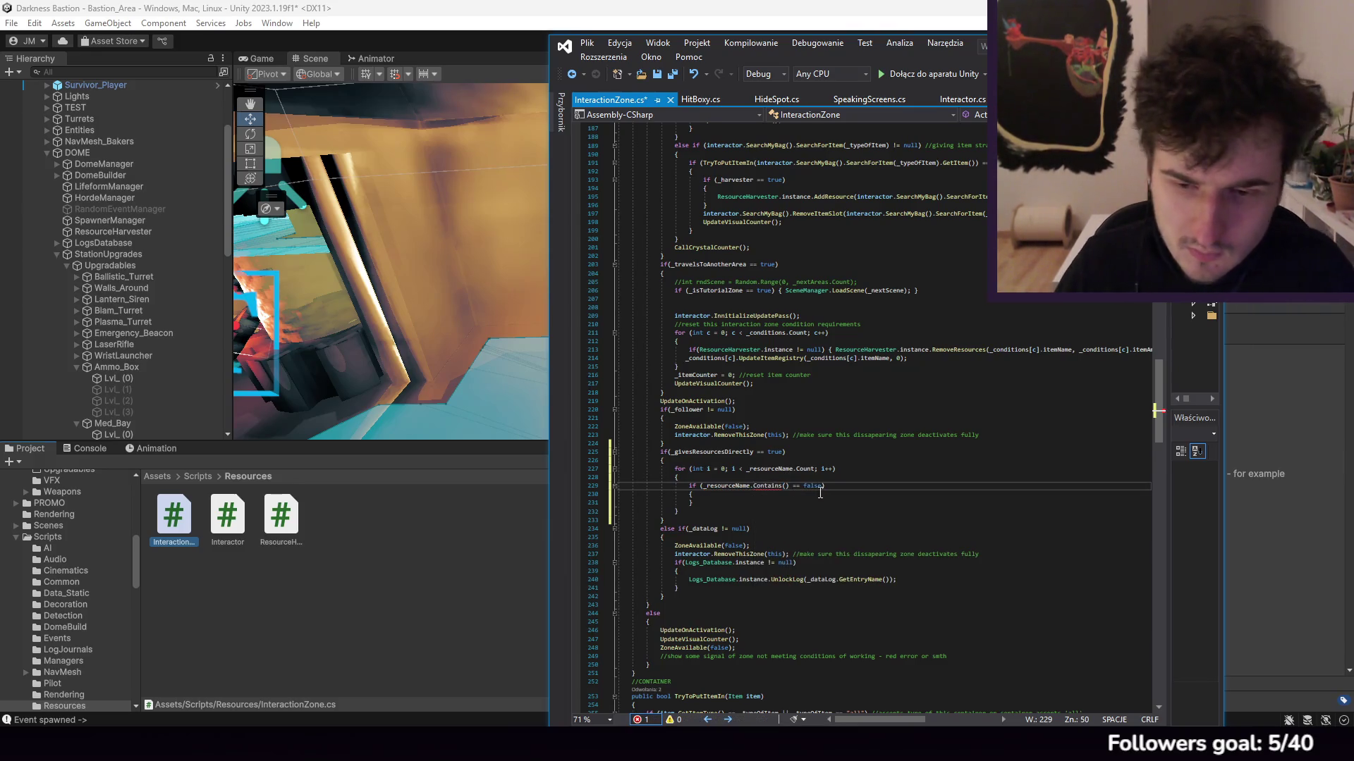
{"action": "double_click", "coordinate": [813, 486]}
{"action": "type", "text": "f"}
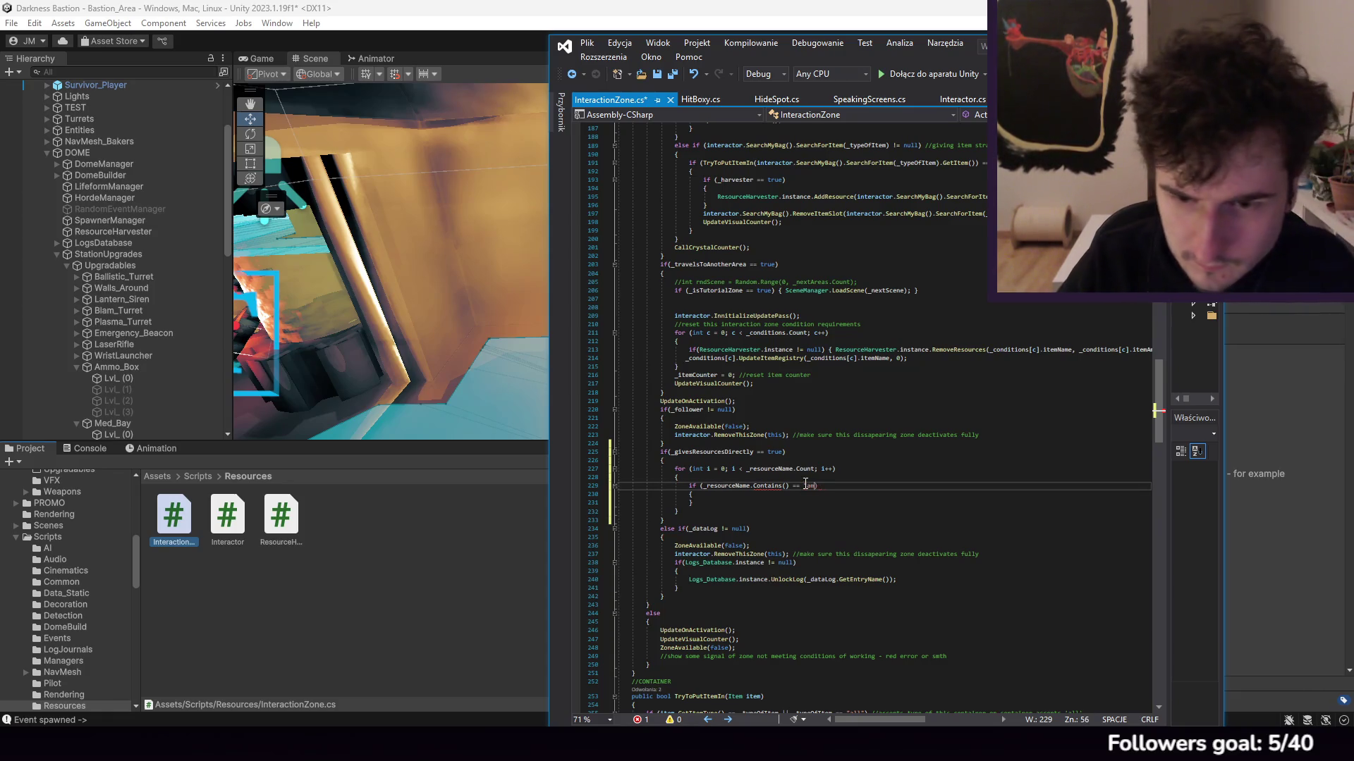
{"action": "key", "text": "Down"}
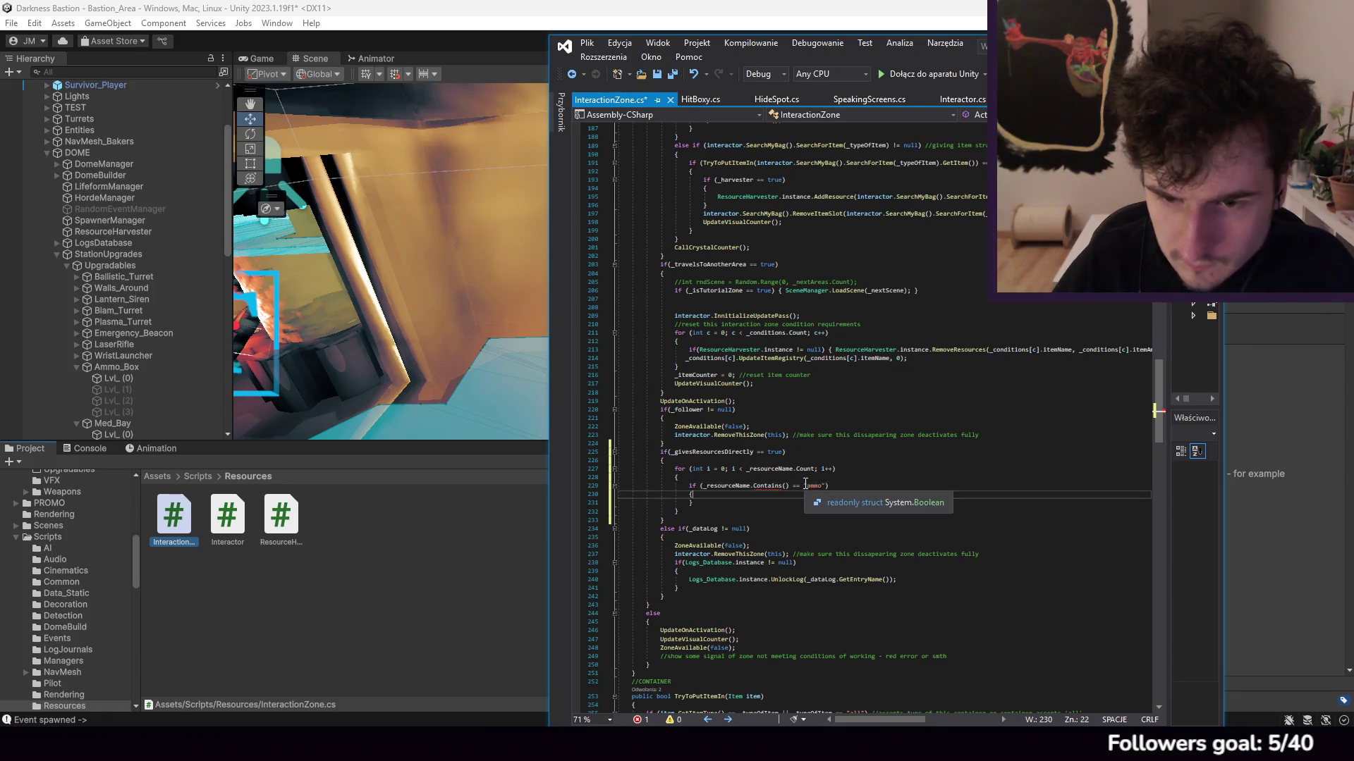
{"action": "left_click", "coordinate": [754, 486]}
{"action": "type", "text": "[i"}
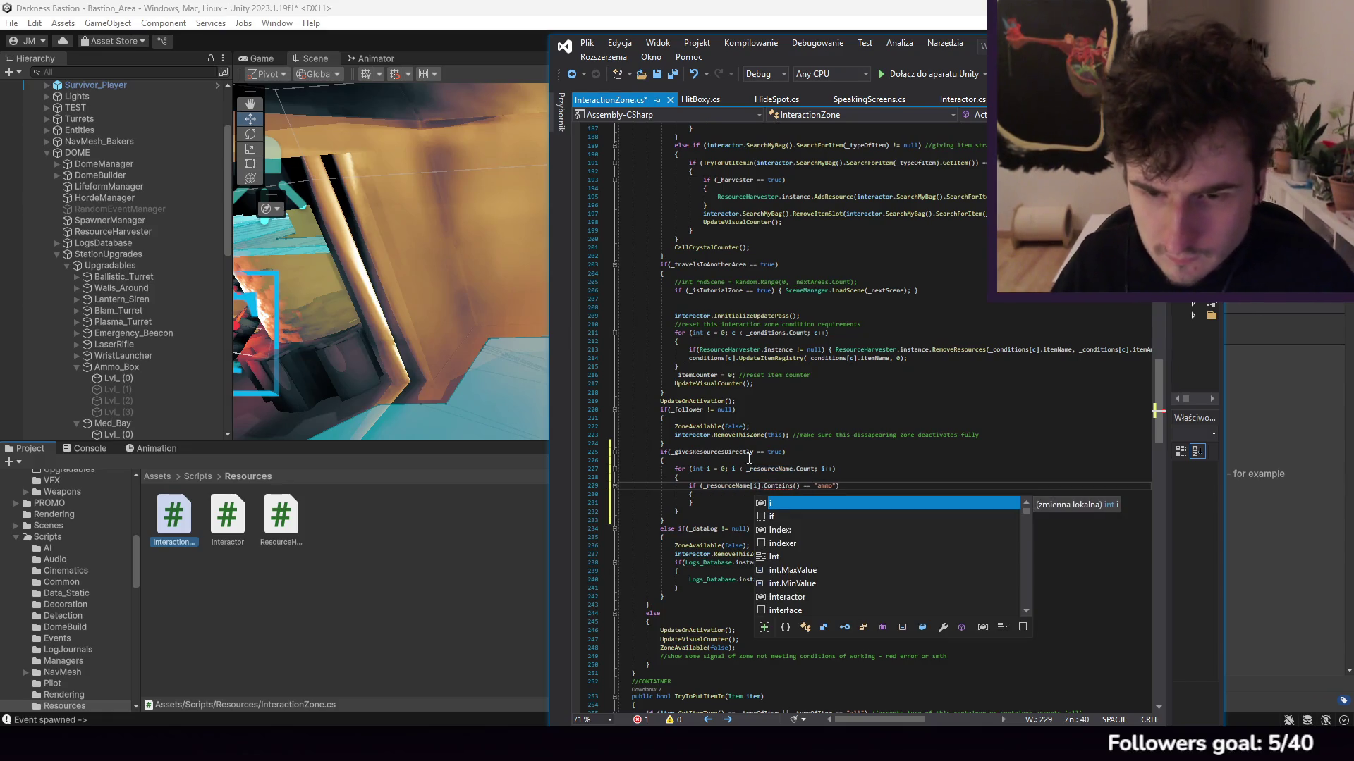
{"action": "left_click", "coordinate": [799, 510]}
{"action": "left_click", "coordinate": [776, 498]}
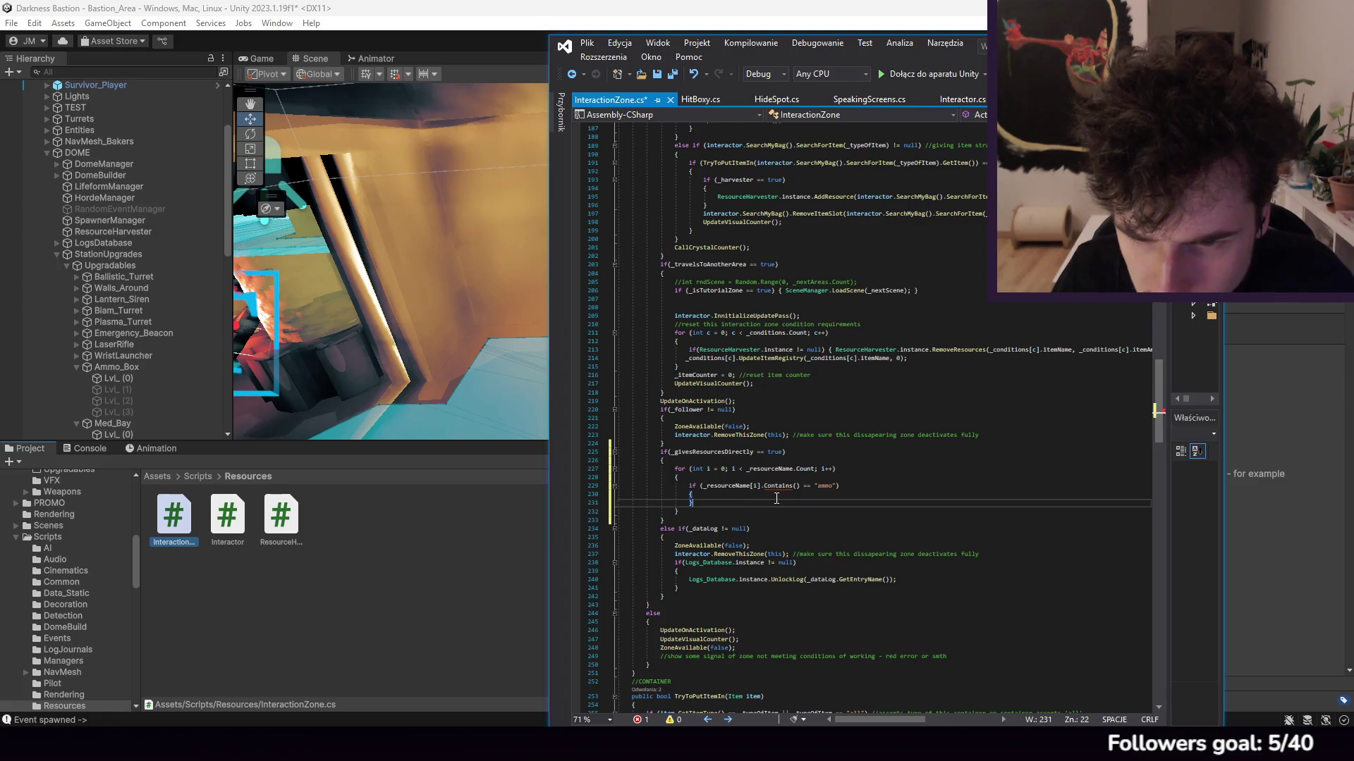
{"action": "left_click", "coordinate": [793, 487]}
{"action": "scroll", "coordinate": [793, 486], "scroll_direction": "up", "scroll_amount": 6}
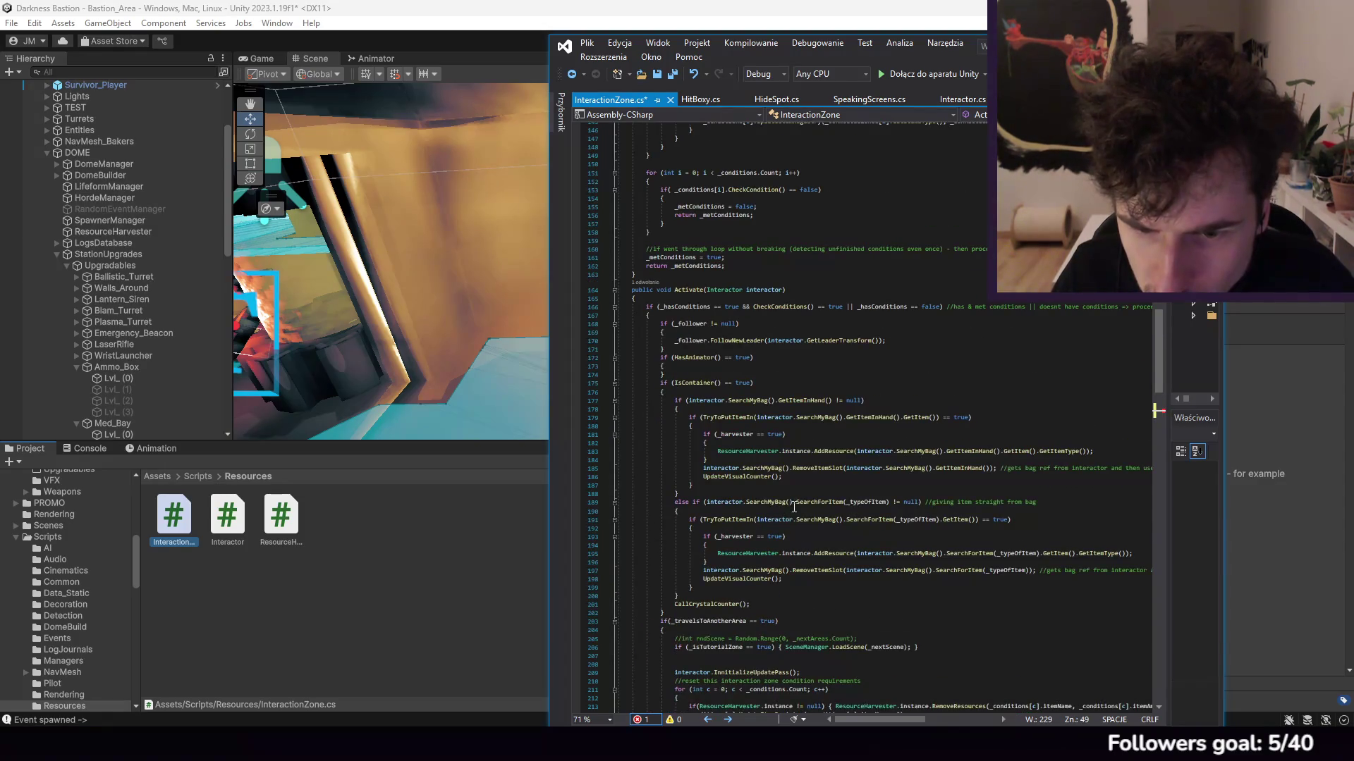
{"action": "left_click_drag", "start_coordinate": [834, 639], "coordinate": [797, 639]}
{"action": "key", "text": "BackSpace"}
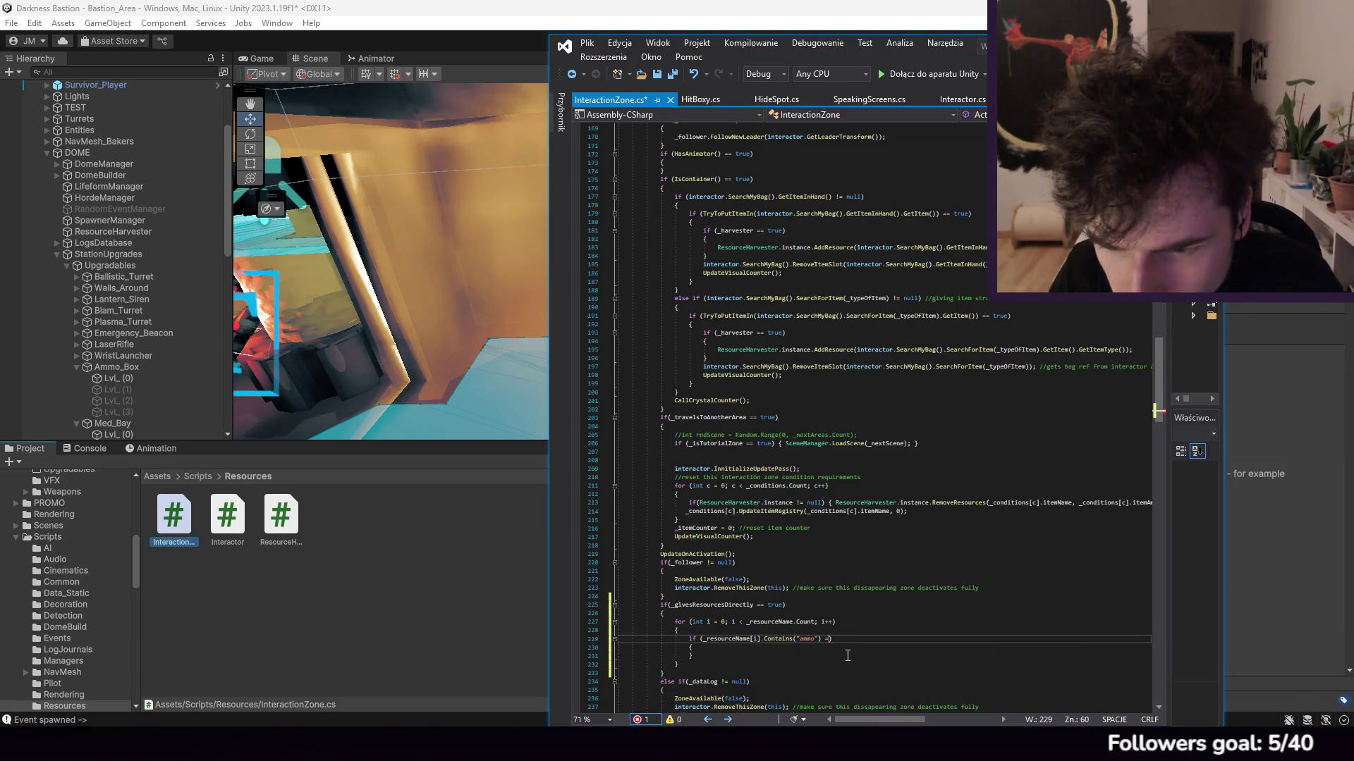
{"action": "left_click", "coordinate": [829, 655]}
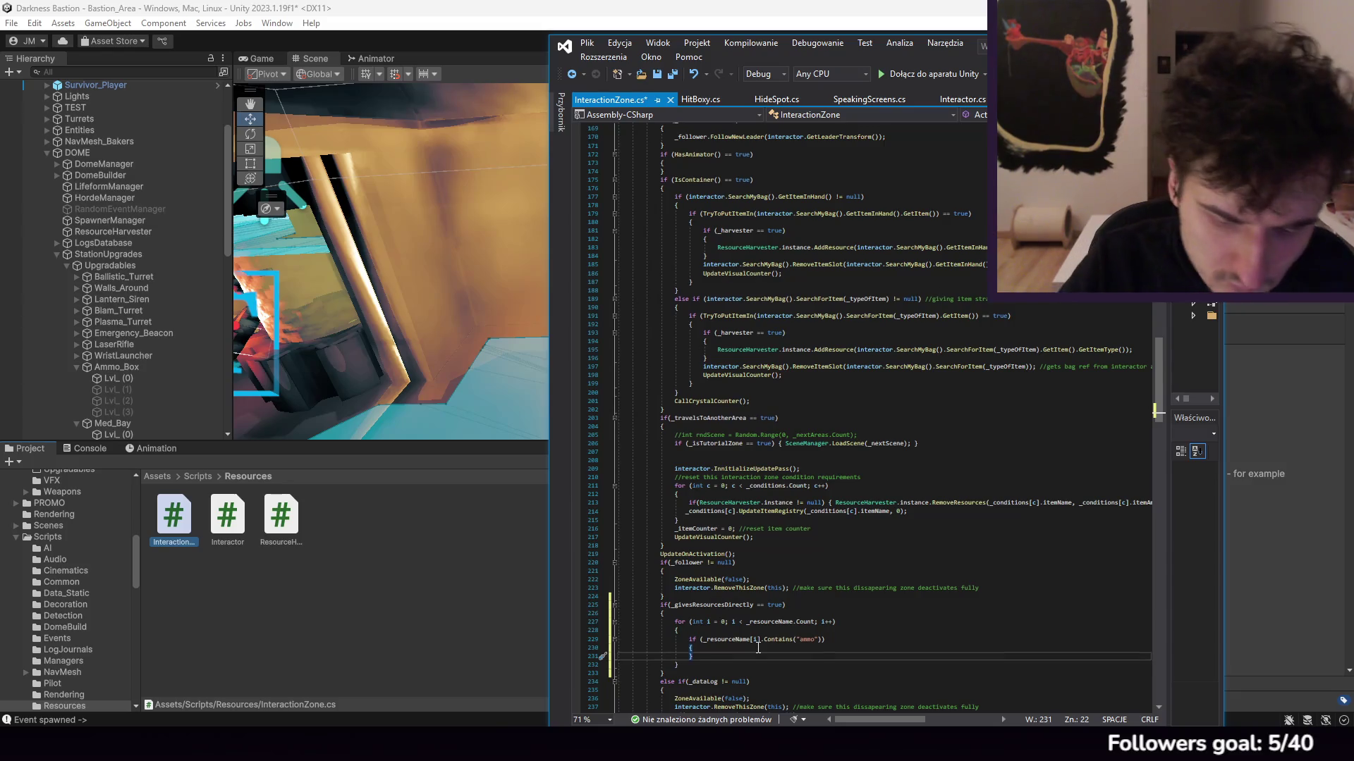
{"action": "key", "text": "Return"}
{"action": "type", "text": "else if("}
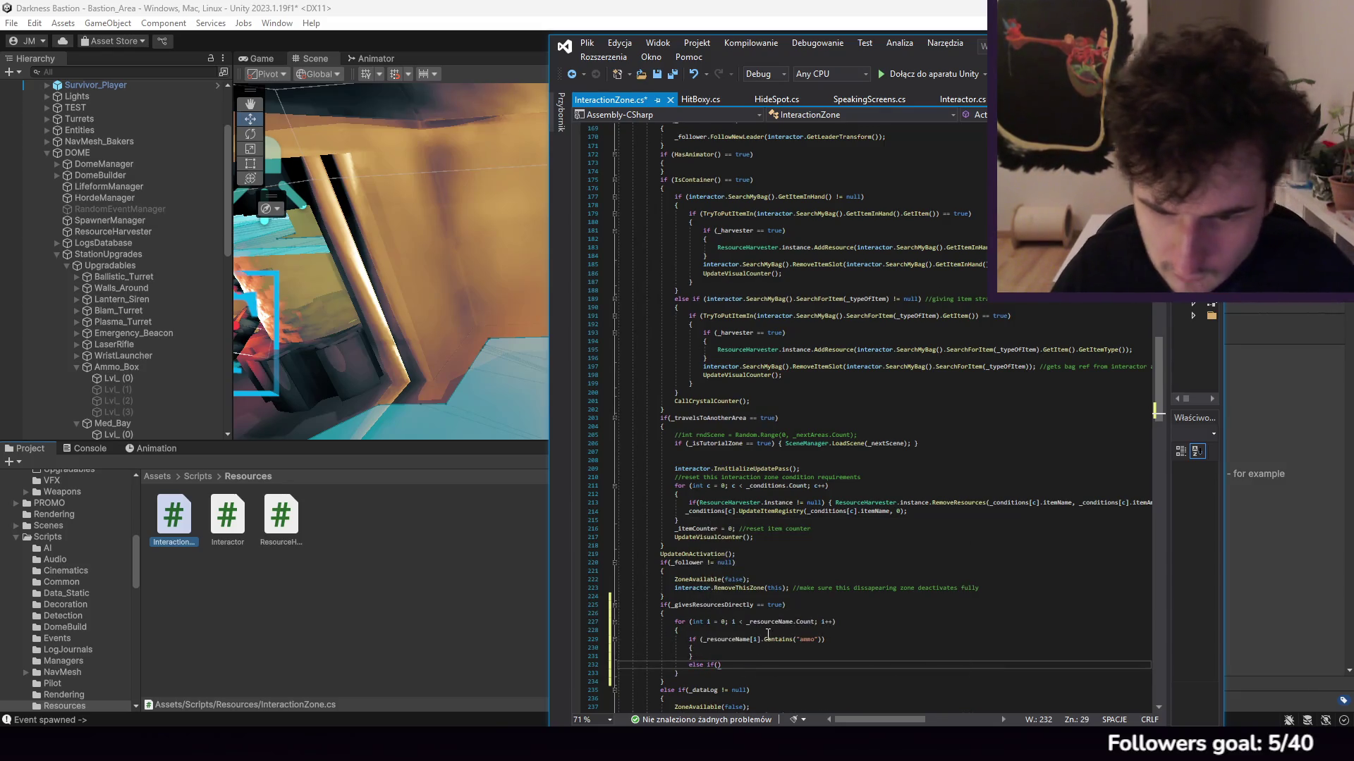
{"action": "scroll", "coordinate": [768, 635], "scroll_direction": "down", "scroll_amount": 2}
{"action": "left_click", "coordinate": [710, 604]}
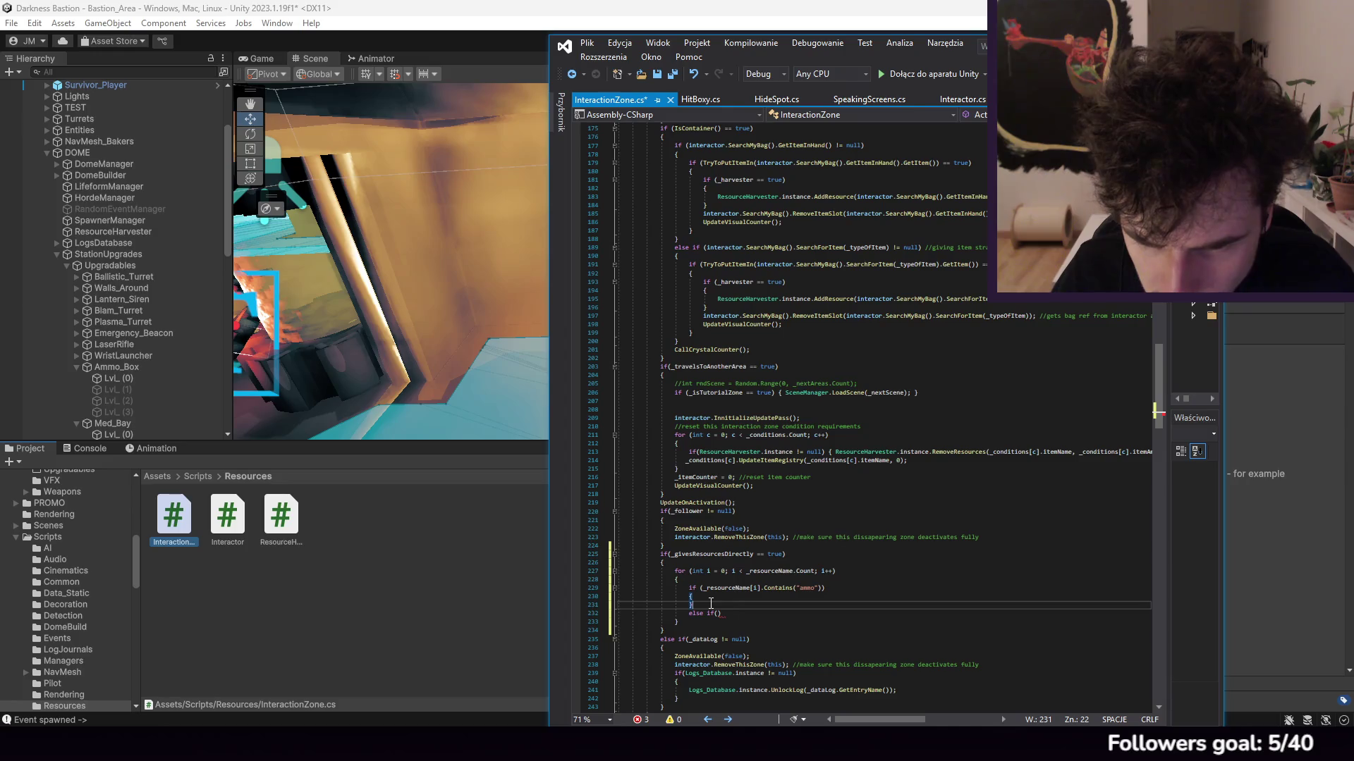
{"action": "left_click_drag", "start_coordinate": [711, 604], "coordinate": [686, 588]}
{"action": "key", "text": "ctrl+c"}
{"action": "left_click", "coordinate": [775, 613]}
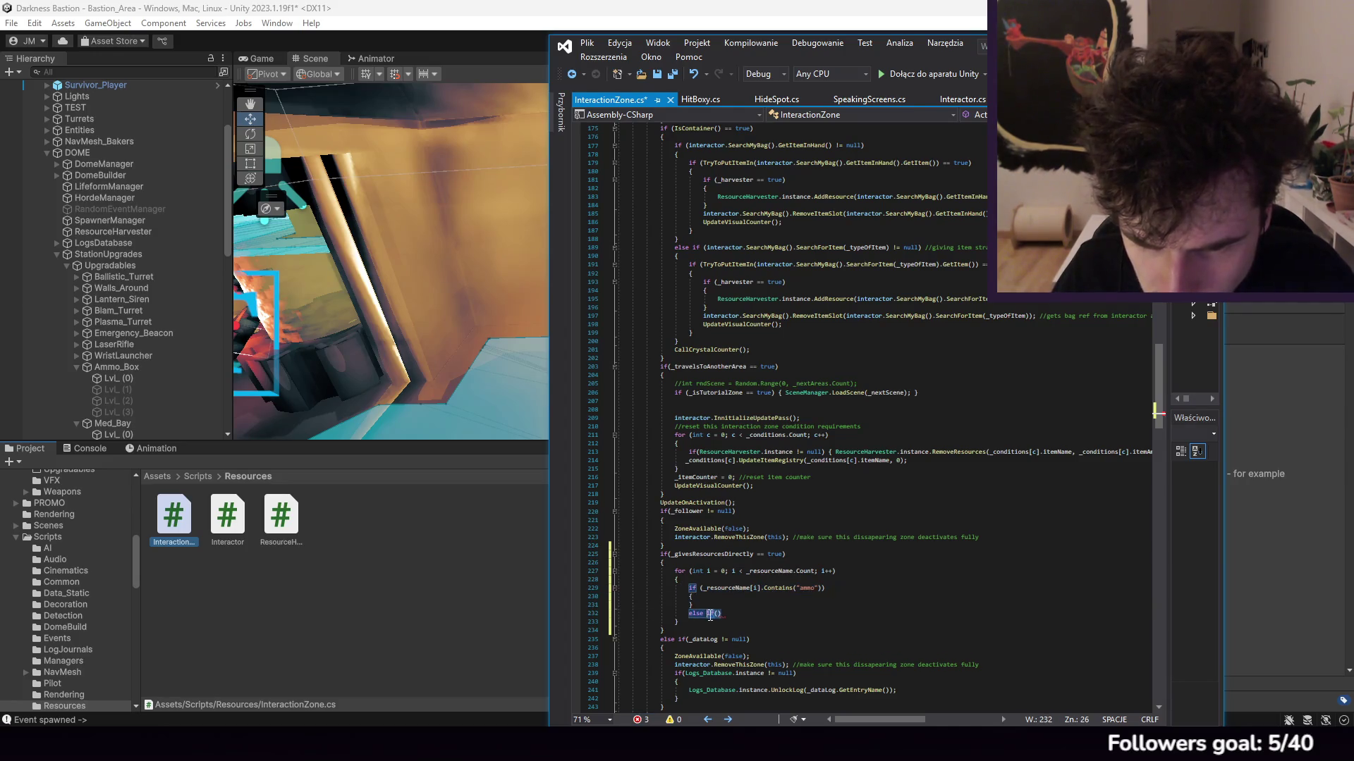
{"action": "key", "text": "BackSpace"}
{"action": "key", "text": "BackSpace"}
{"action": "key", "text": "BackSpace"}
{"action": "key", "text": "ctrl+v"}
{"action": "scroll", "coordinate": [775, 623], "scroll_direction": "down", "scroll_amount": 2}
{"action": "left_click", "coordinate": [823, 565]}
{"action": "left_click", "coordinate": [826, 564]}
{"action": "type", "text": "h"}
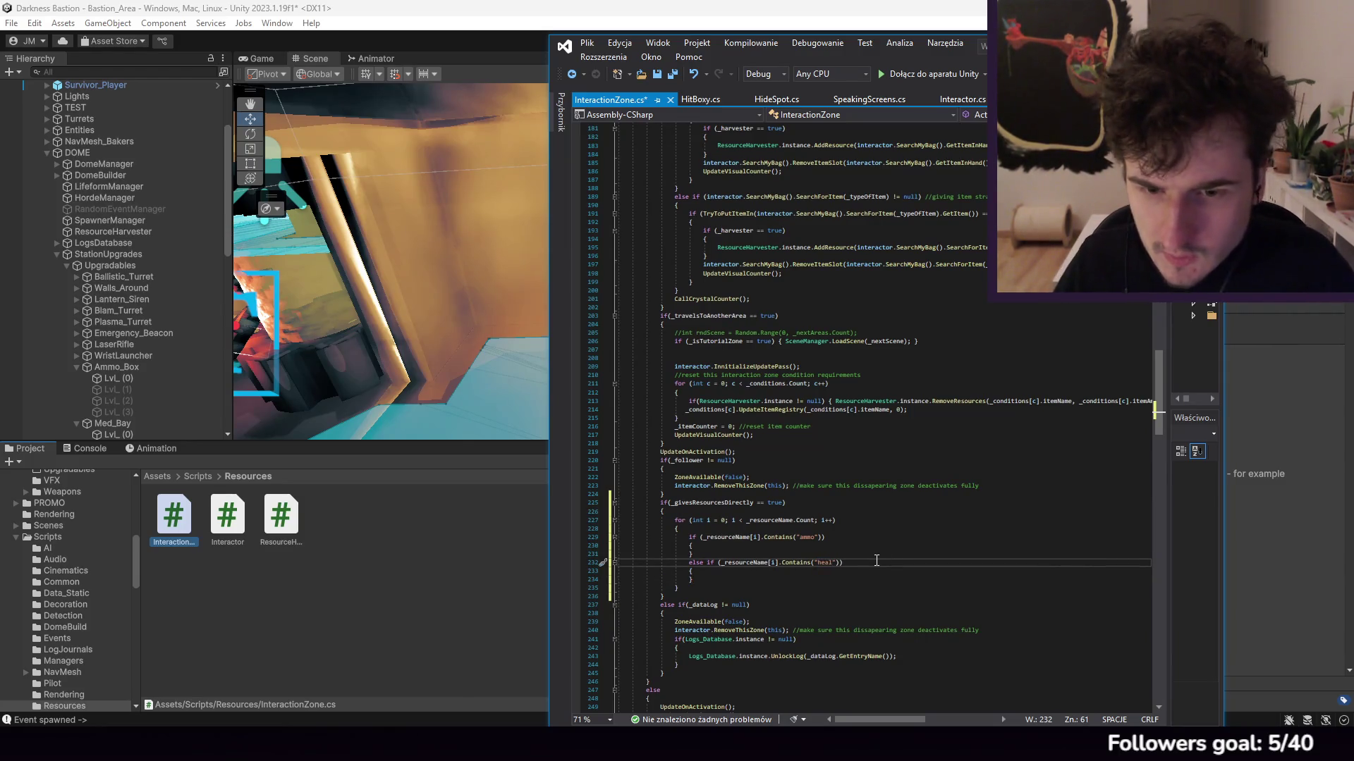
{"action": "left_click", "coordinate": [747, 578]}
{"action": "scroll", "coordinate": [834, 464], "scroll_direction": "up", "scroll_amount": 20}
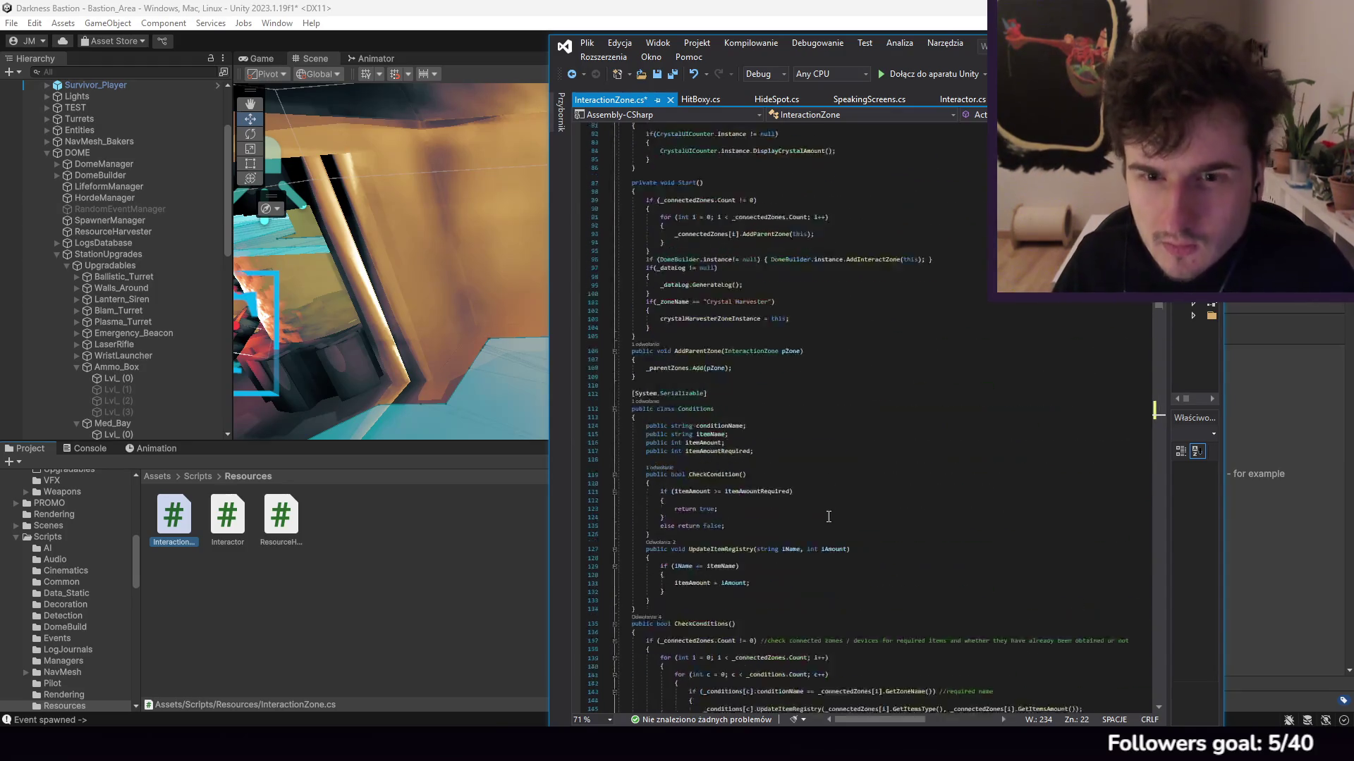
{"action": "scroll", "coordinate": [835, 465], "scroll_direction": "up", "scroll_amount": 11}
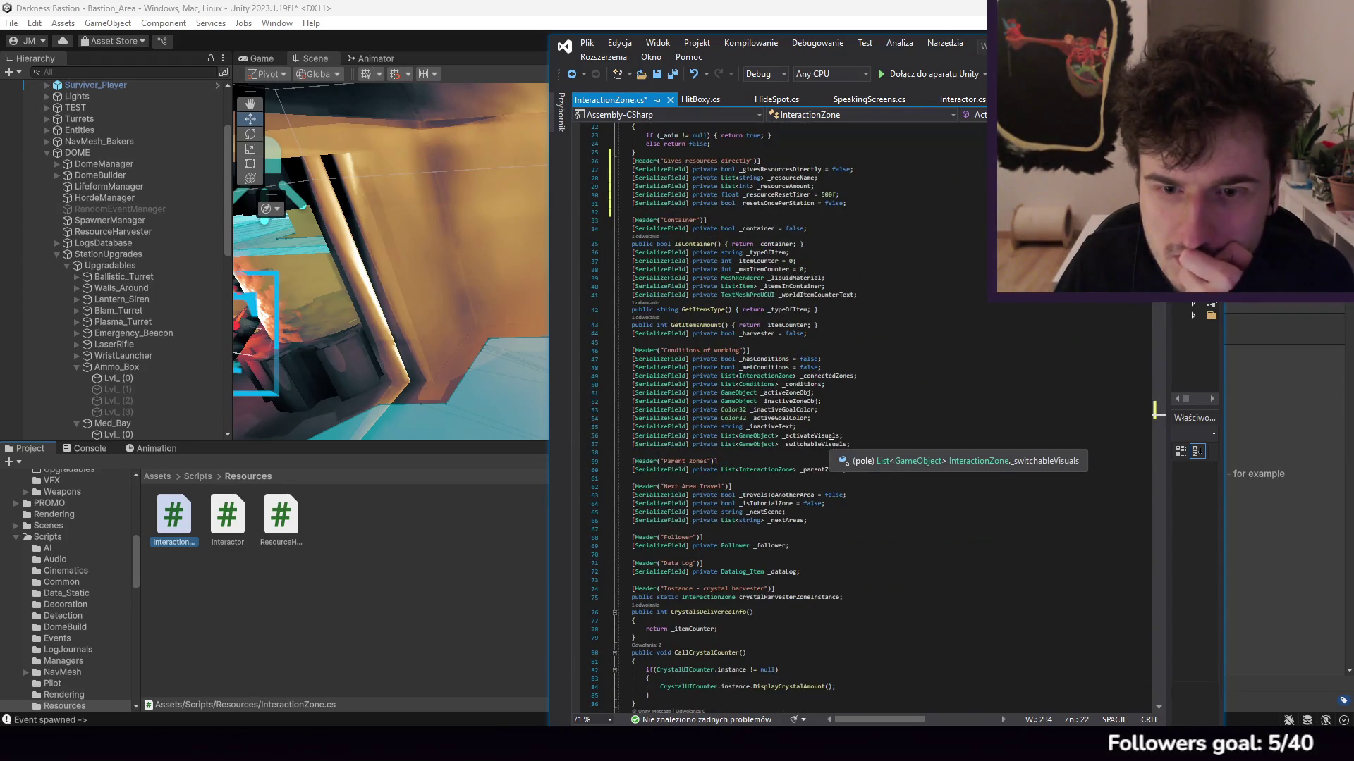
{"action": "scroll", "coordinate": [829, 446], "scroll_direction": "down", "scroll_amount": 7}
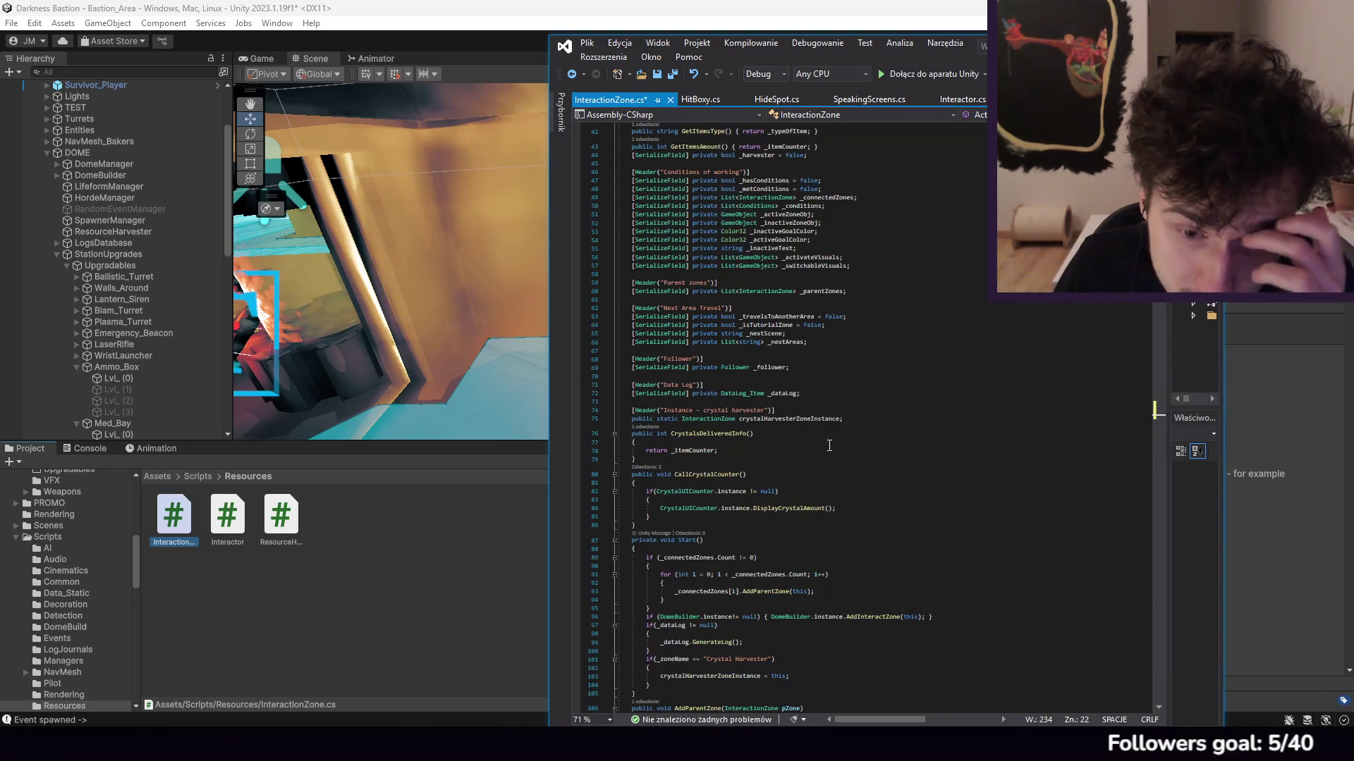
{"action": "scroll", "coordinate": [829, 446], "scroll_direction": "down", "scroll_amount": 20}
Step: In the heal branch, add an interactor.SearchMyBag(). line after checking the Interactor script's members
{"action": "left_click", "coordinate": [731, 469]}
{"action": "key", "text": "Return"}
{"action": "type", "text": "inter"}
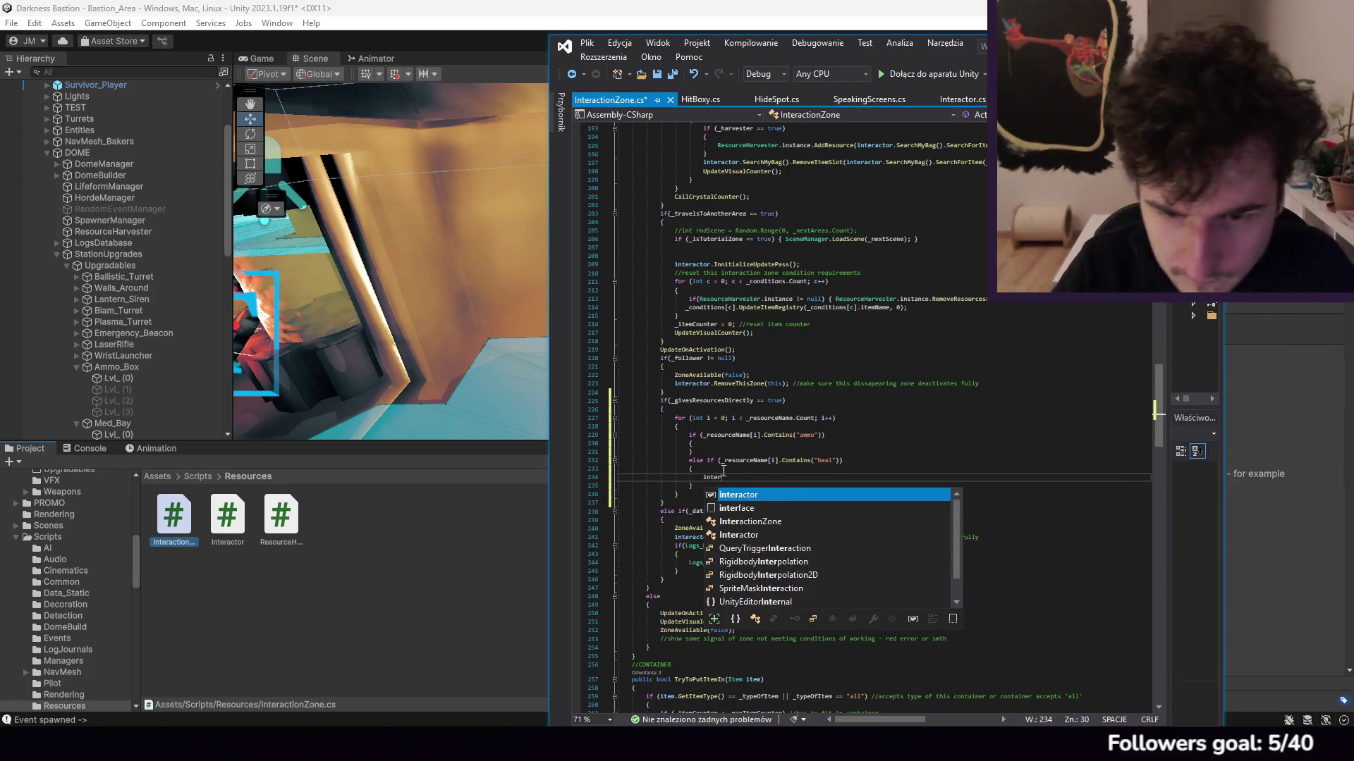
{"action": "type", "text": "actor.G"}
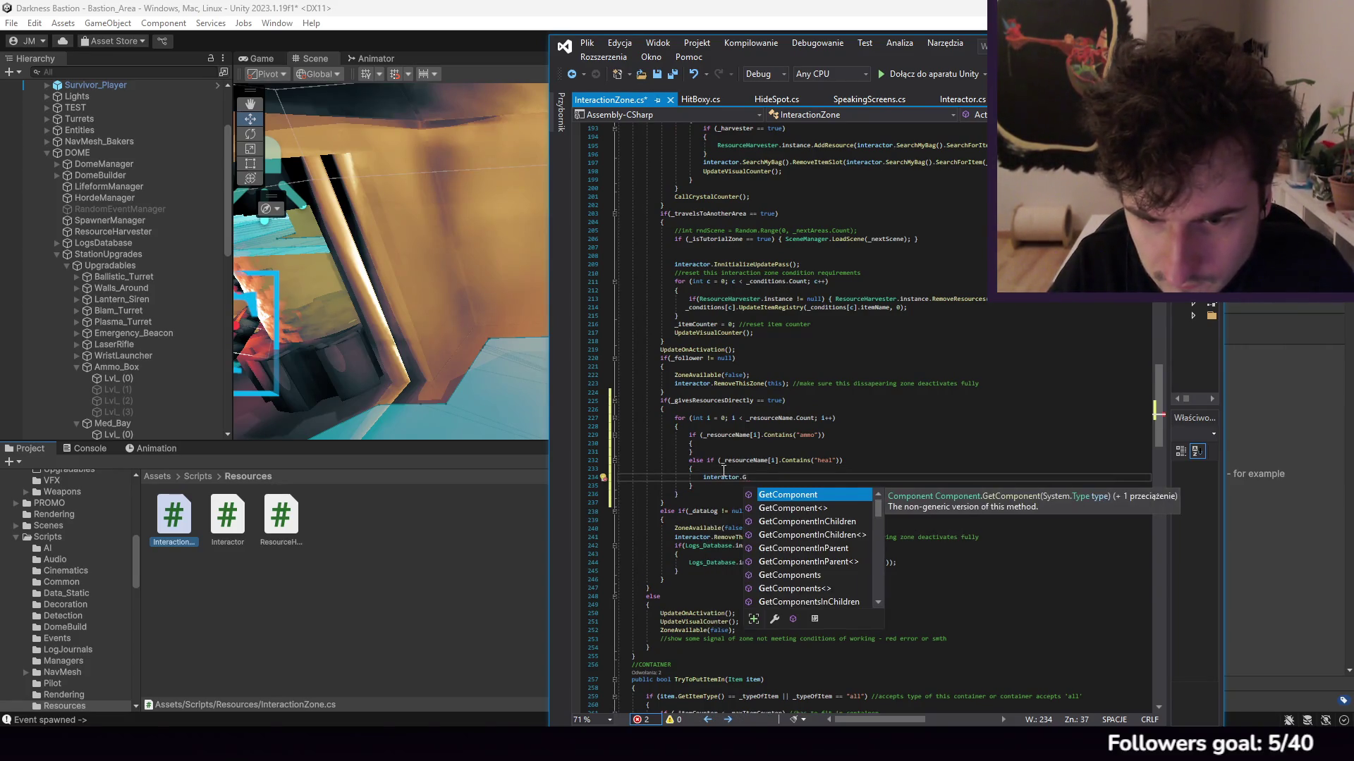
{"action": "type", "text": "etBa"}
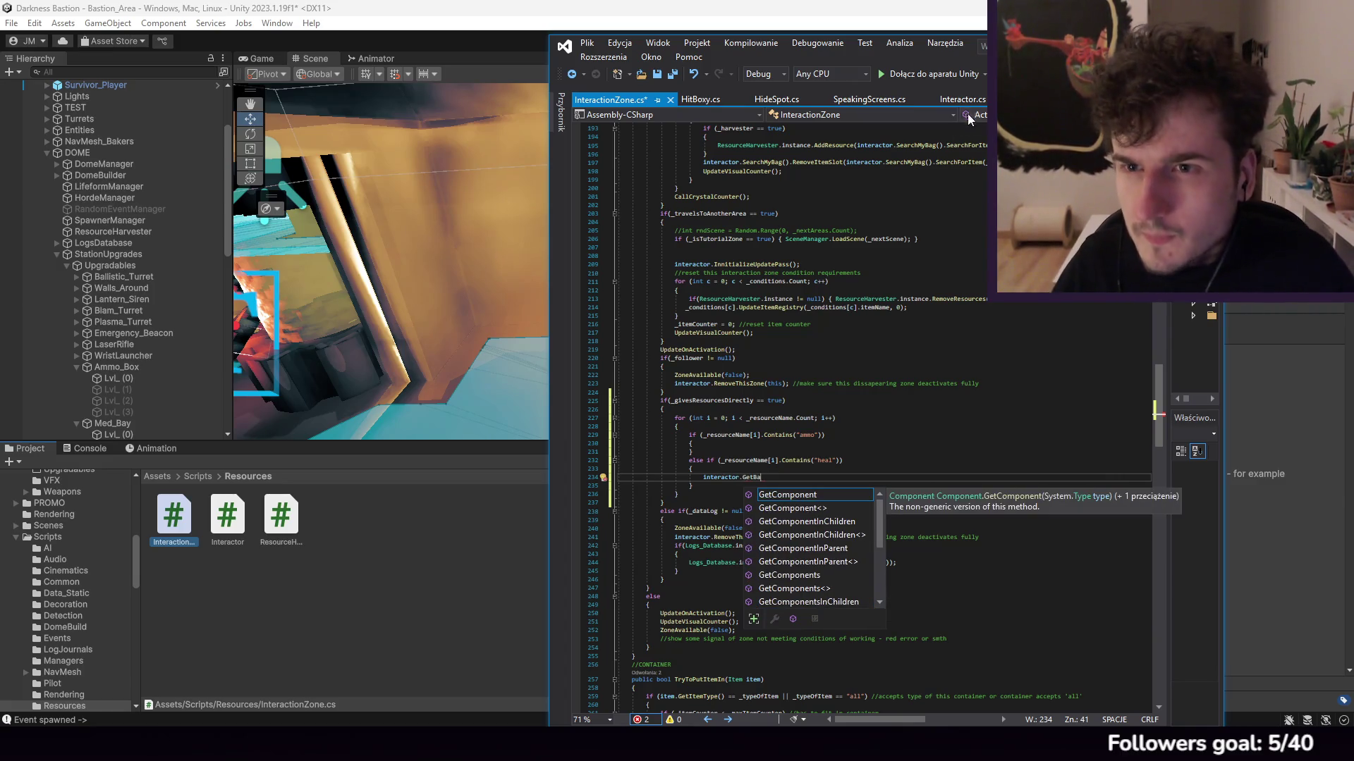
{"action": "left_click_drag", "start_coordinate": [962, 101], "coordinate": [616, 104]}
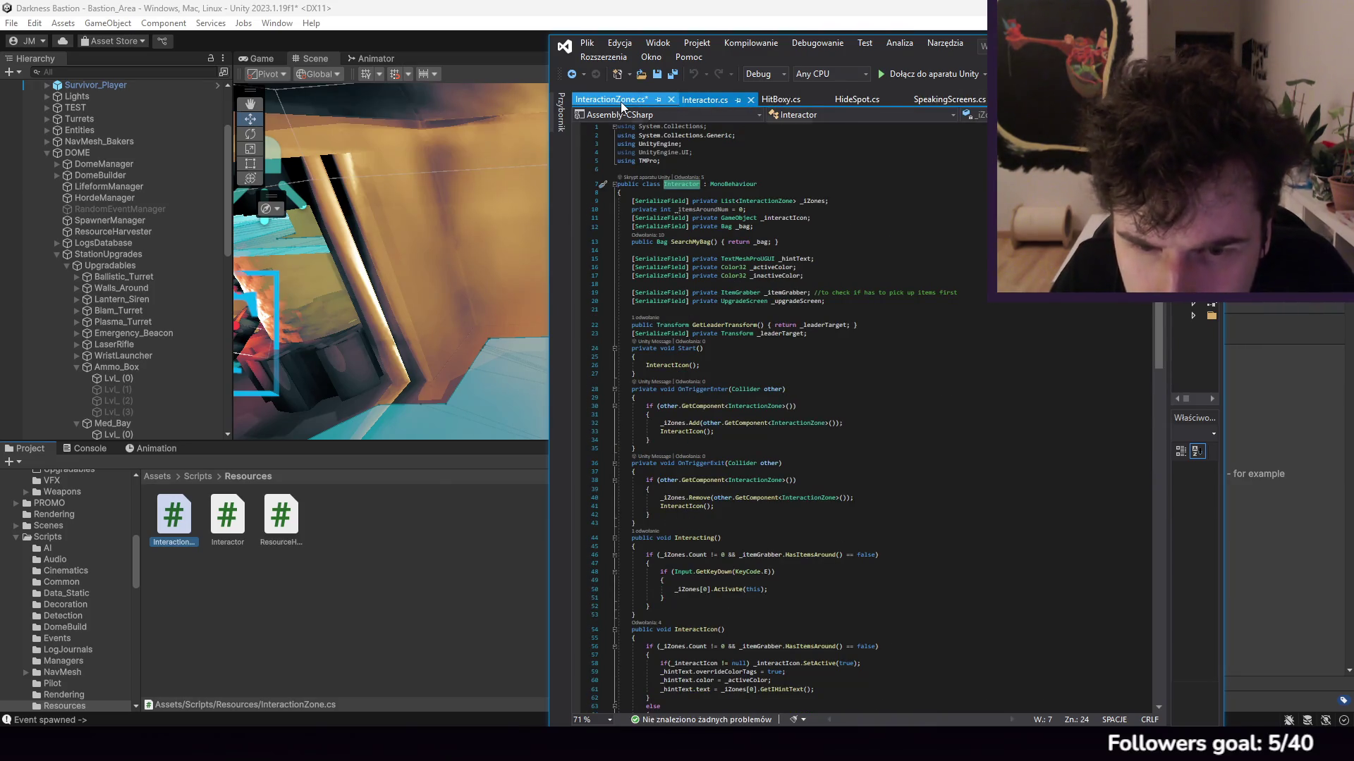
{"action": "left_click", "coordinate": [621, 105]}
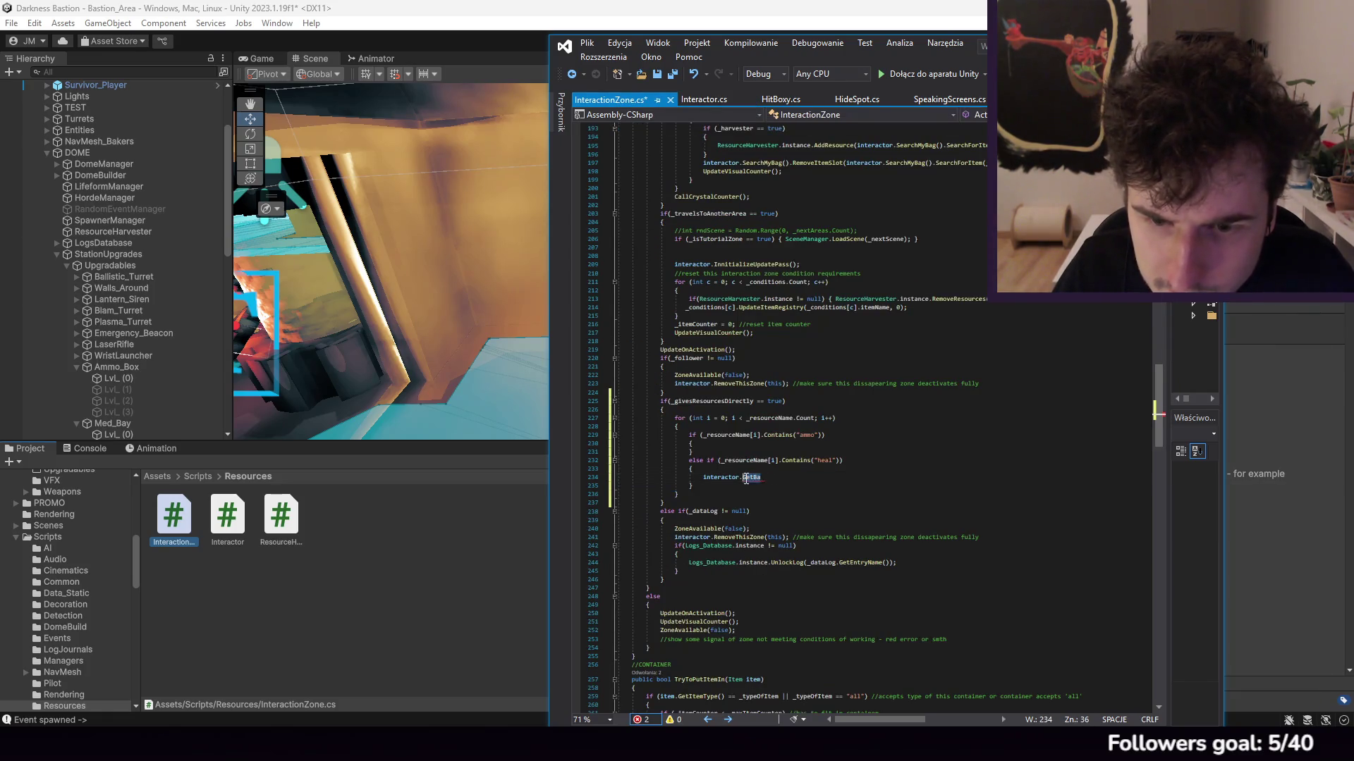
{"action": "key", "text": "BackSpace"}
{"action": "key", "text": "BackSpace"}
{"action": "key", "text": "BackSpace"}
{"action": "type", "text": "Search"}
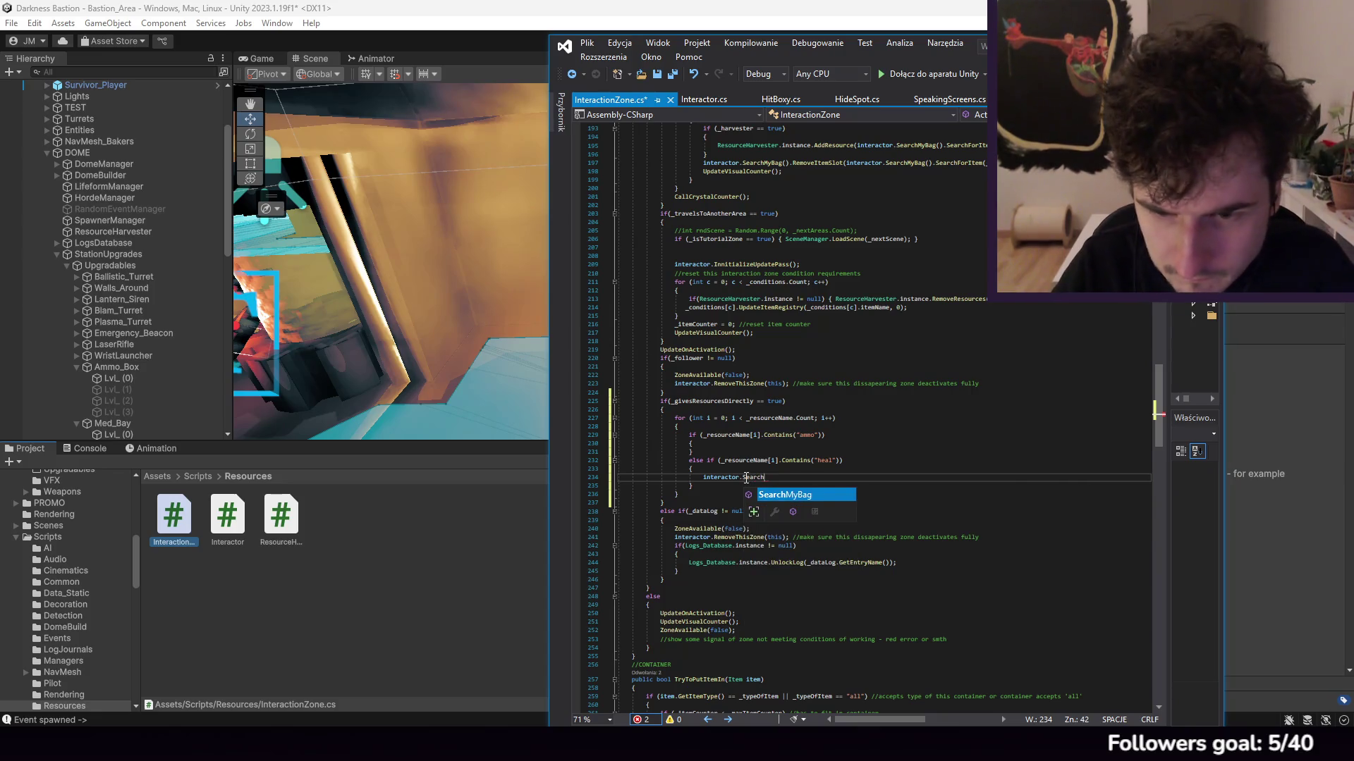
{"action": "type", "text": "My(\""}
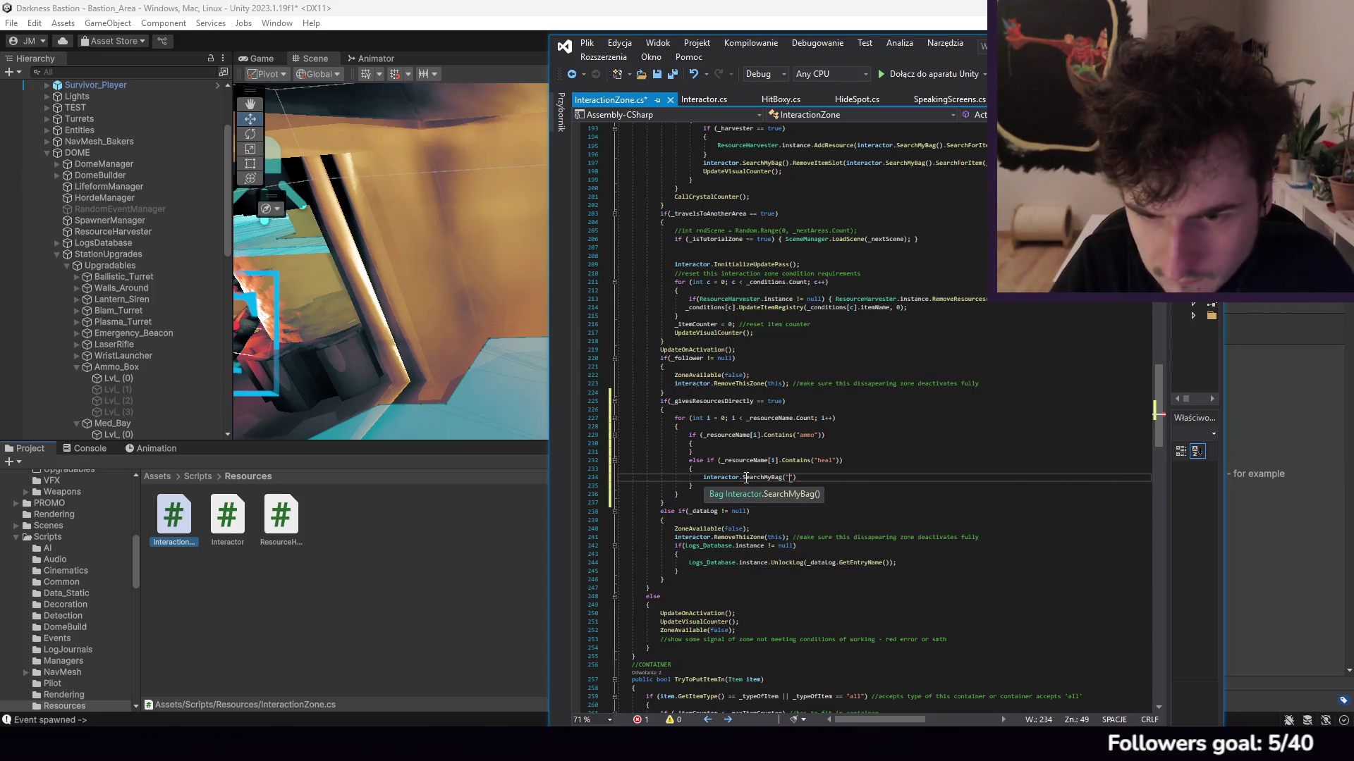
{"action": "type", "text": ").H"}
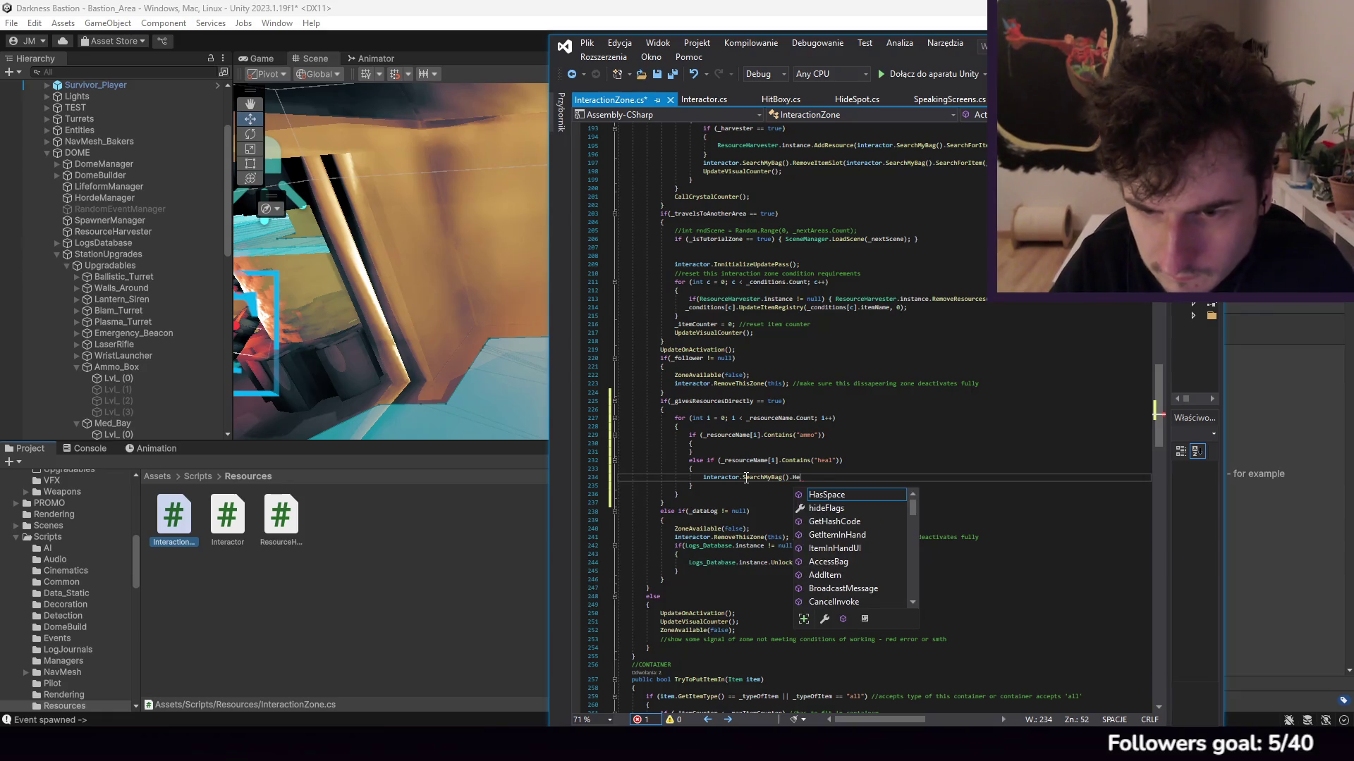
{"action": "key", "text": "BackSpace"}
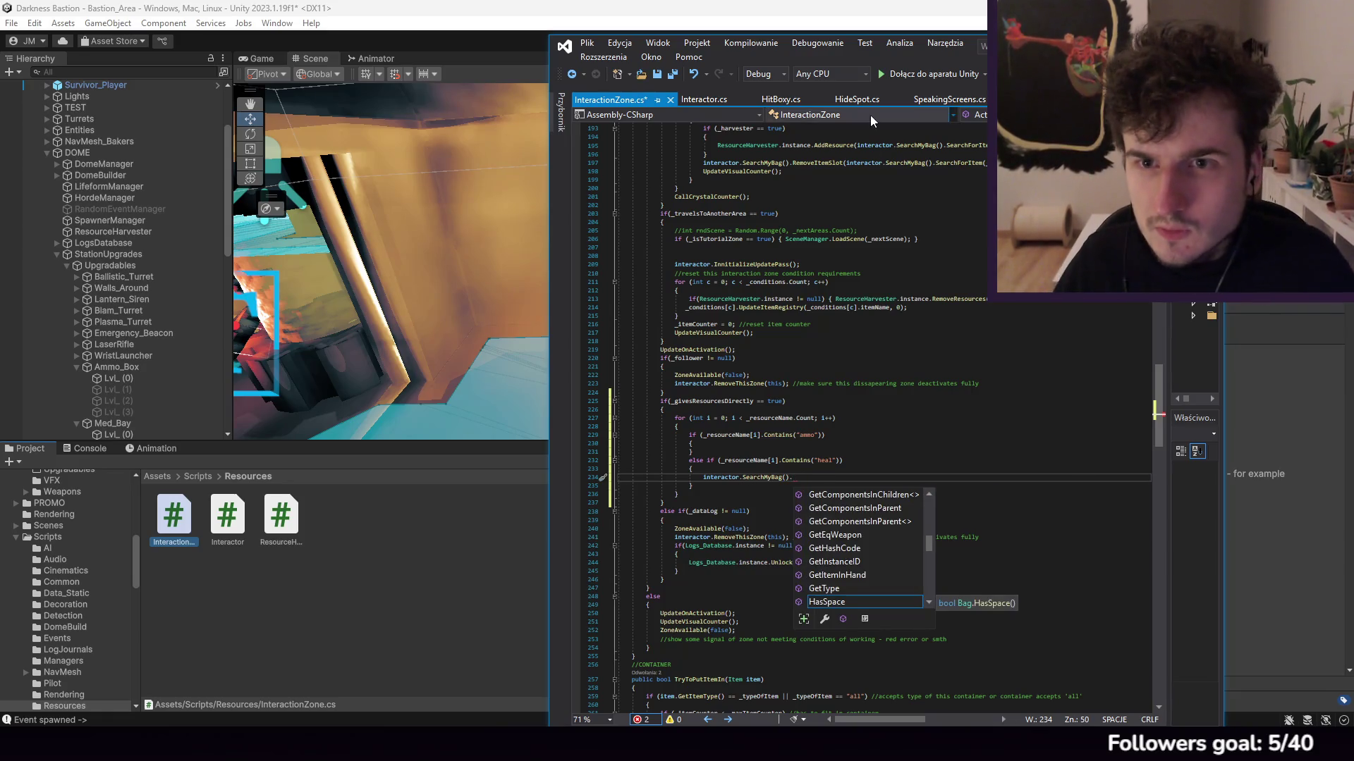
Step: Open Bag.cs from the list of open files
{"action": "key", "text": "ctrl+alt+Down"}
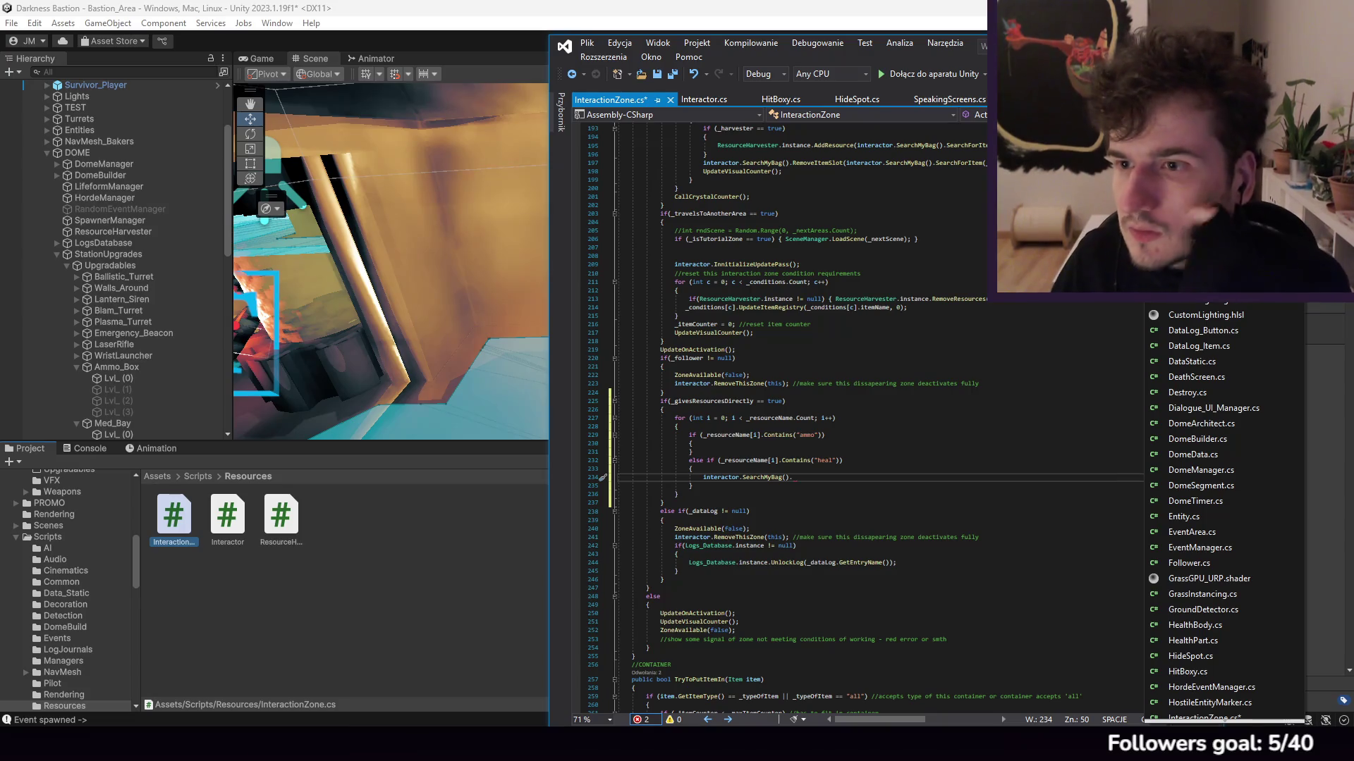
{"action": "type", "text": "Bag"}
{"action": "key", "text": "Return"}
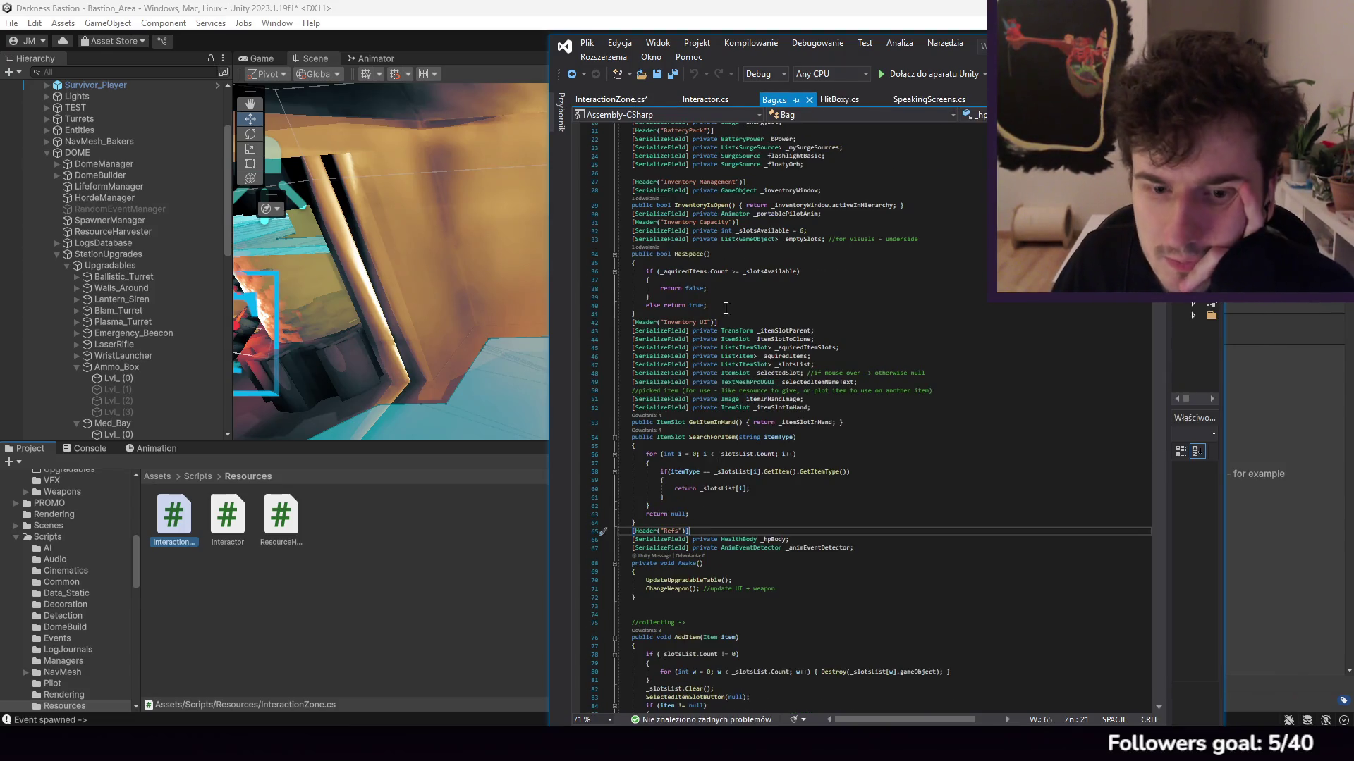
{"action": "scroll", "coordinate": [784, 487], "scroll_direction": "down", "scroll_amount": 20}
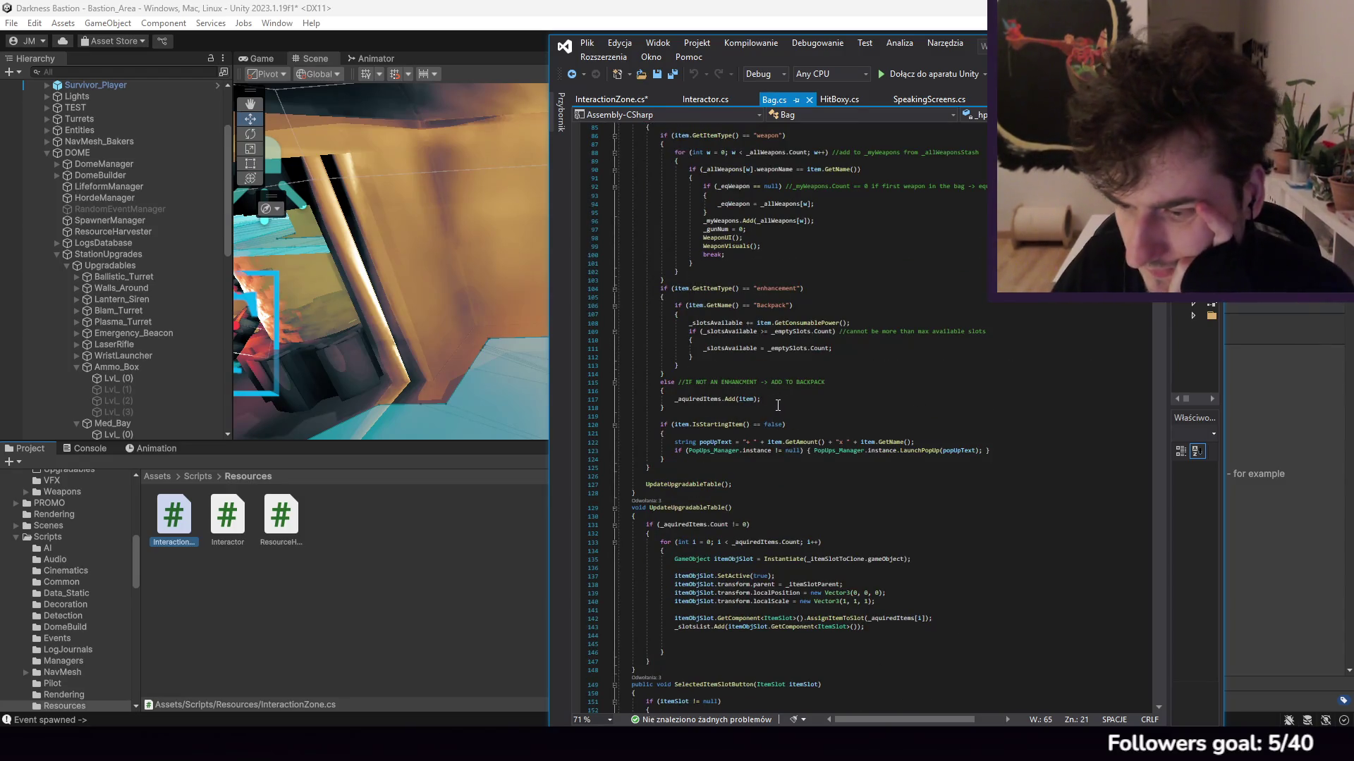
{"action": "scroll", "coordinate": [777, 405], "scroll_direction": "down", "scroll_amount": 7}
{"action": "scroll", "coordinate": [731, 449], "scroll_direction": "down", "scroll_amount": 20}
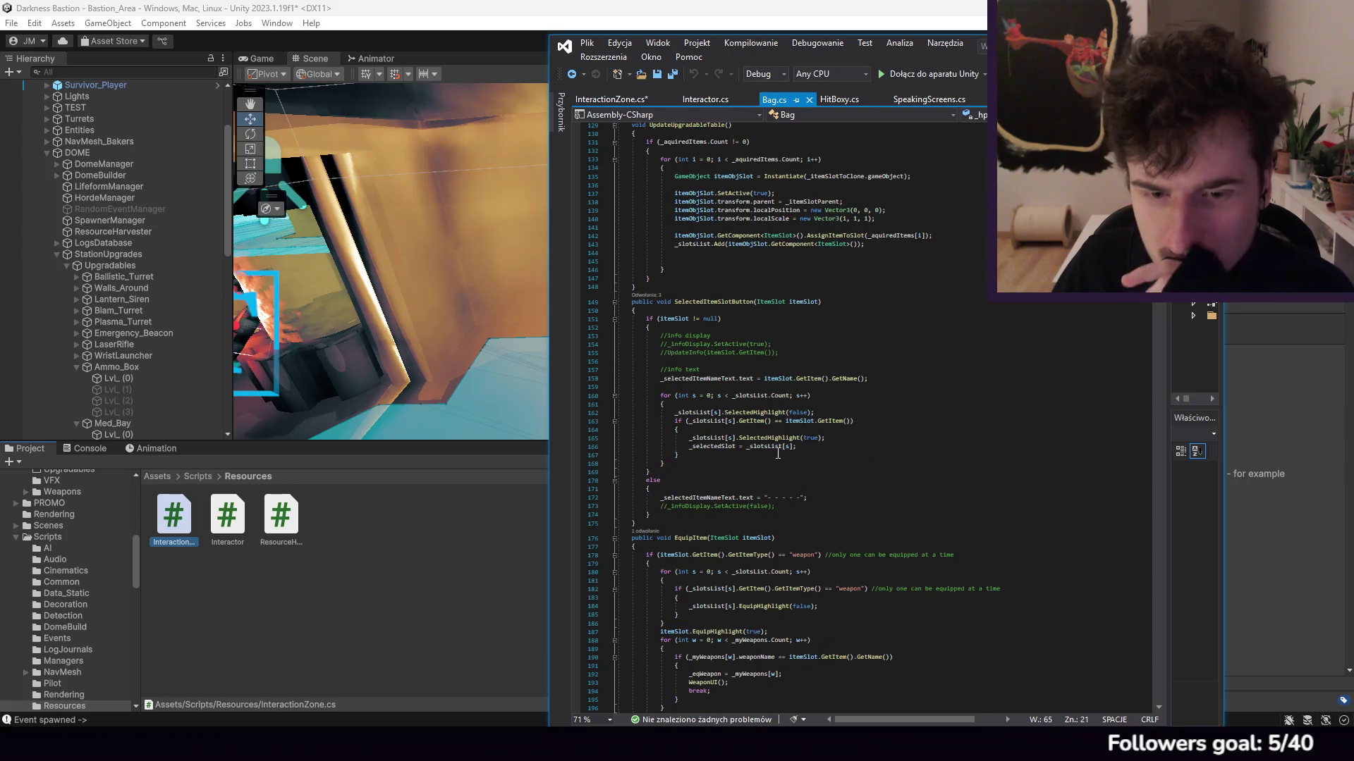
{"action": "scroll", "coordinate": [756, 390], "scroll_direction": "down", "scroll_amount": 12}
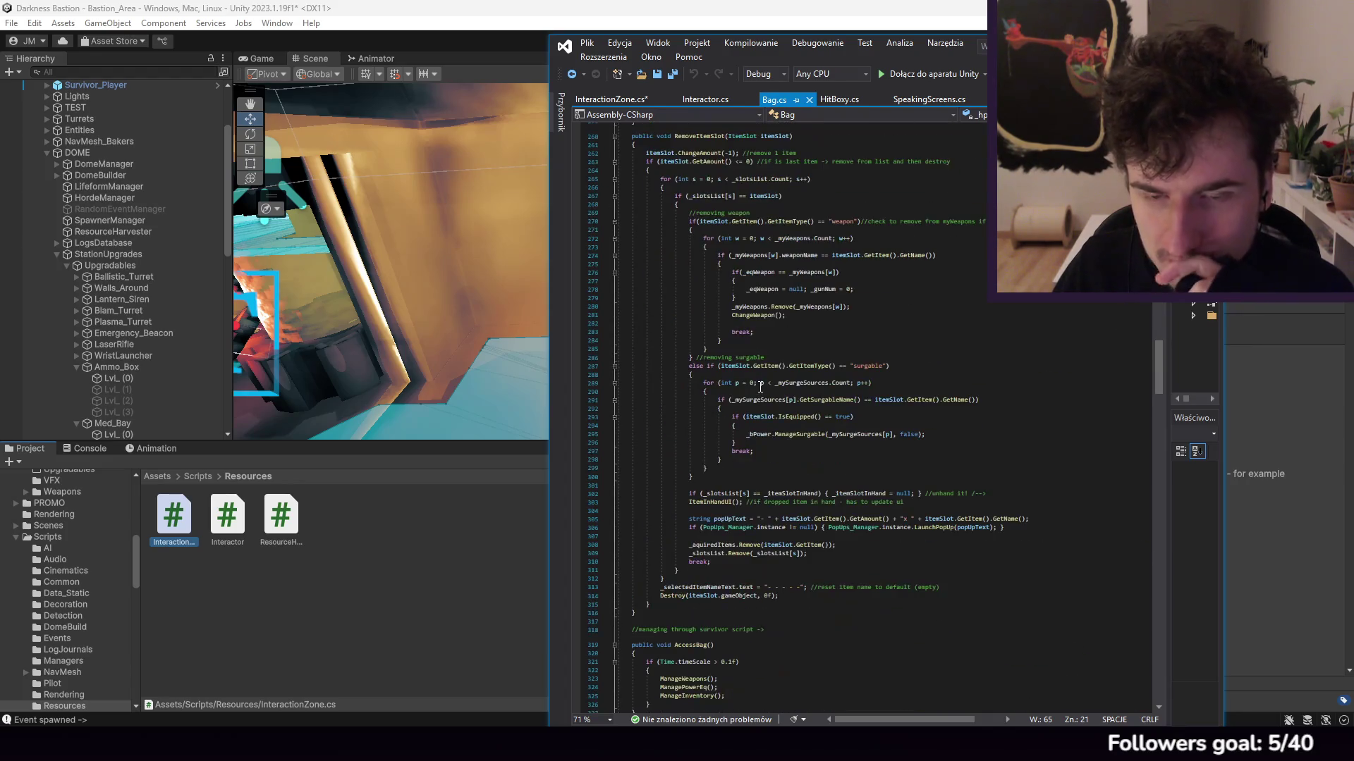
{"action": "scroll", "coordinate": [839, 402], "scroll_direction": "down", "scroll_amount": 20}
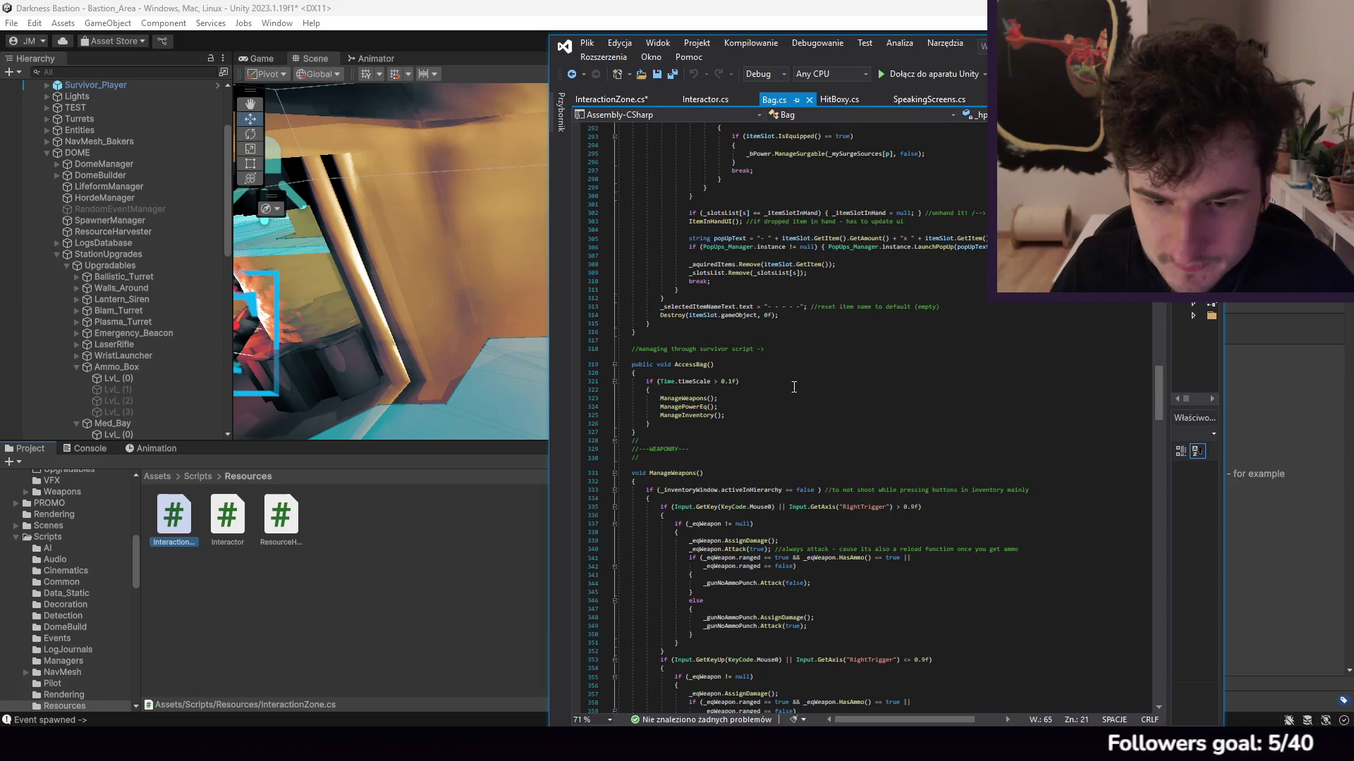
{"action": "scroll", "coordinate": [799, 381], "scroll_direction": "down", "scroll_amount": 15}
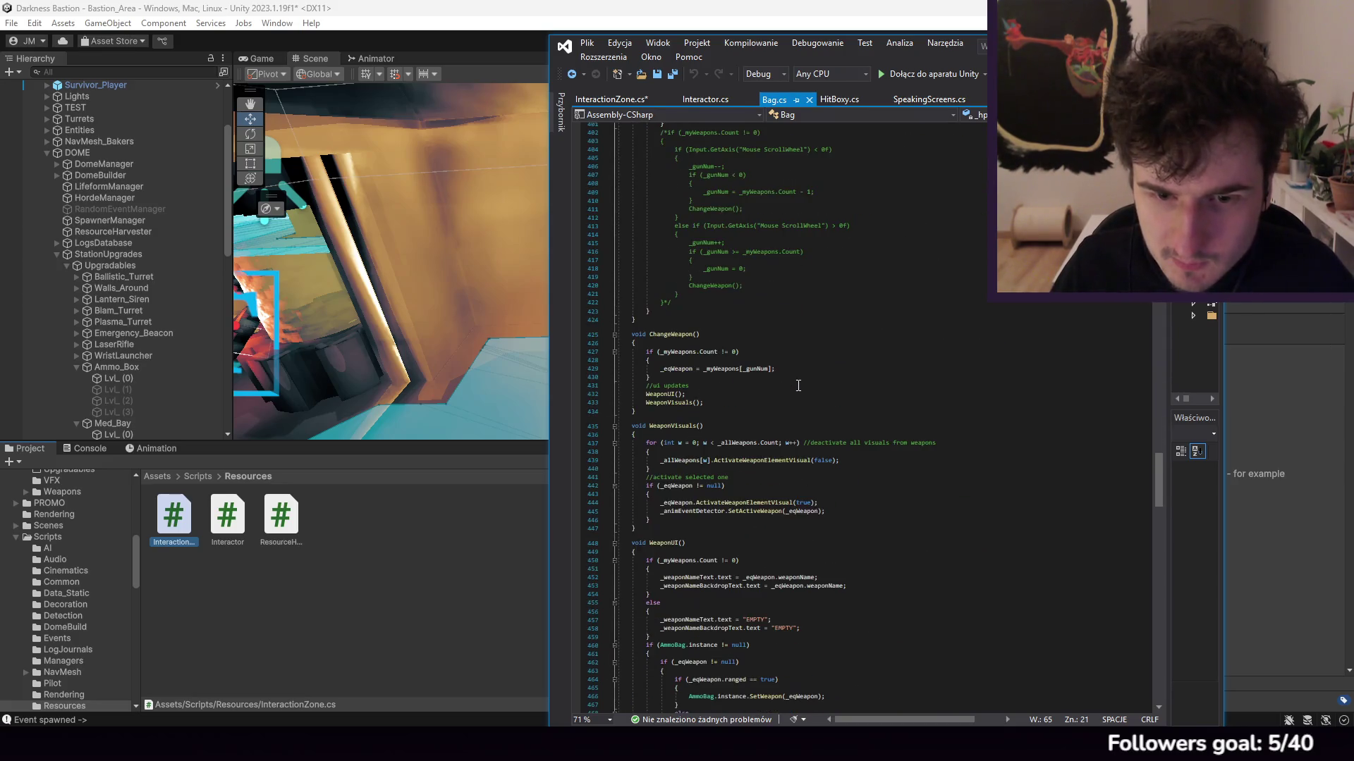
{"action": "scroll", "coordinate": [798, 383], "scroll_direction": "down", "scroll_amount": 20}
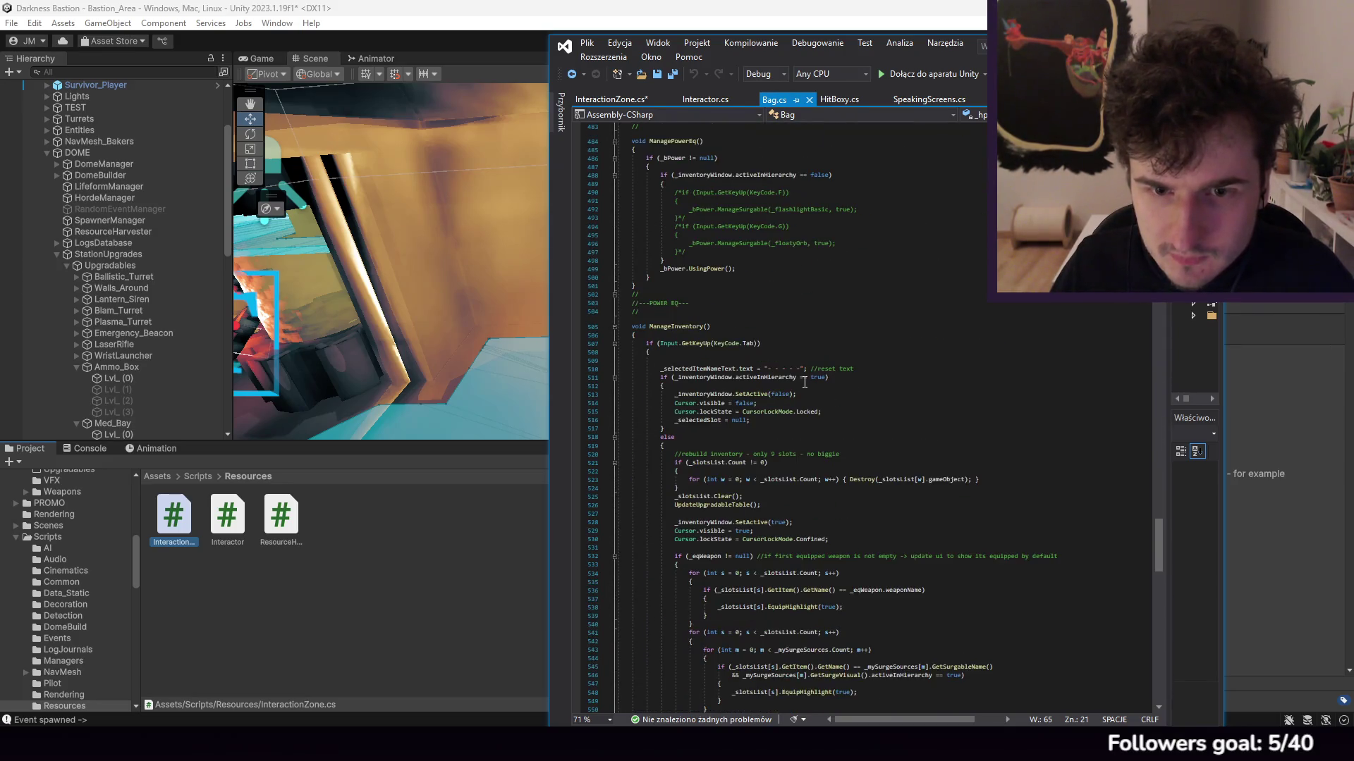
{"action": "scroll", "coordinate": [809, 372], "scroll_direction": "down", "scroll_amount": 15}
{"action": "scroll", "coordinate": [813, 368], "scroll_direction": "down", "scroll_amount": 20}
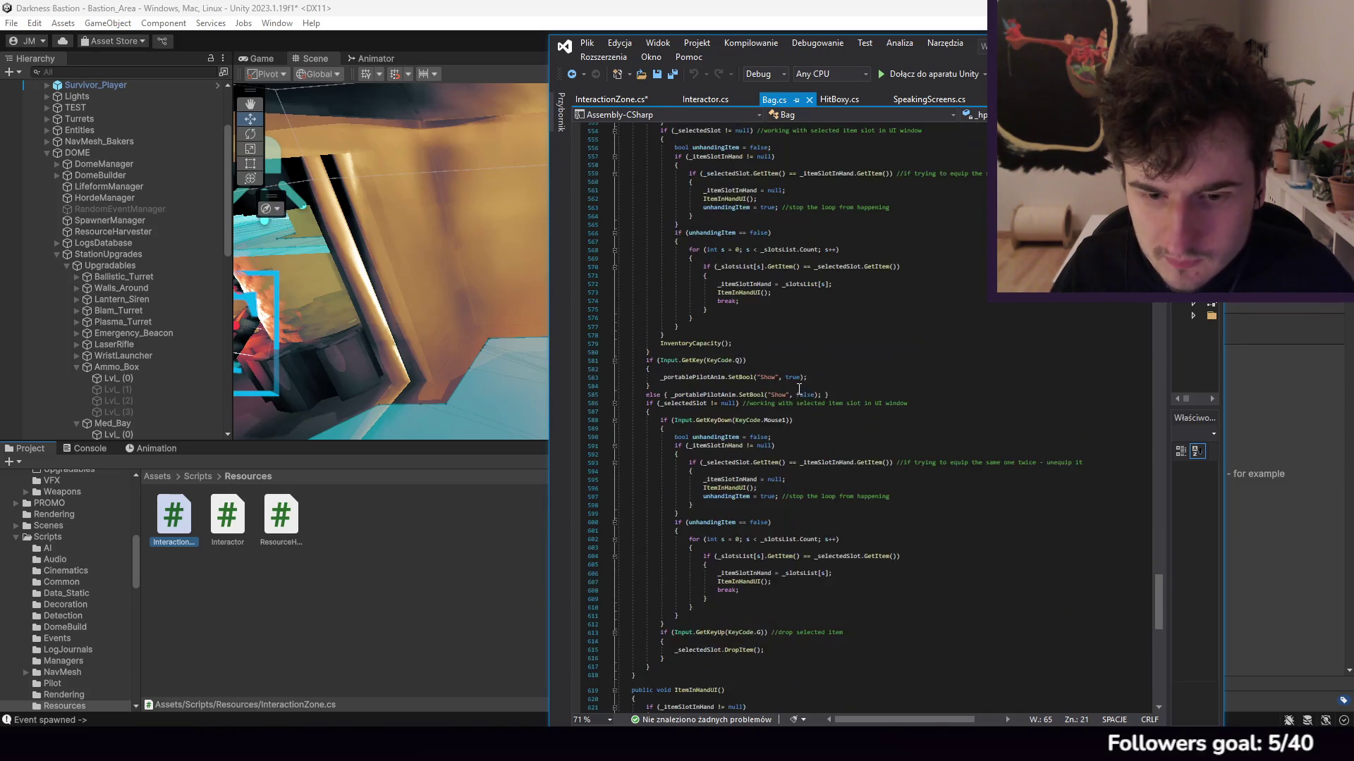
{"action": "left_click_drag", "start_coordinate": [1161, 626], "coordinate": [1159, 170]}
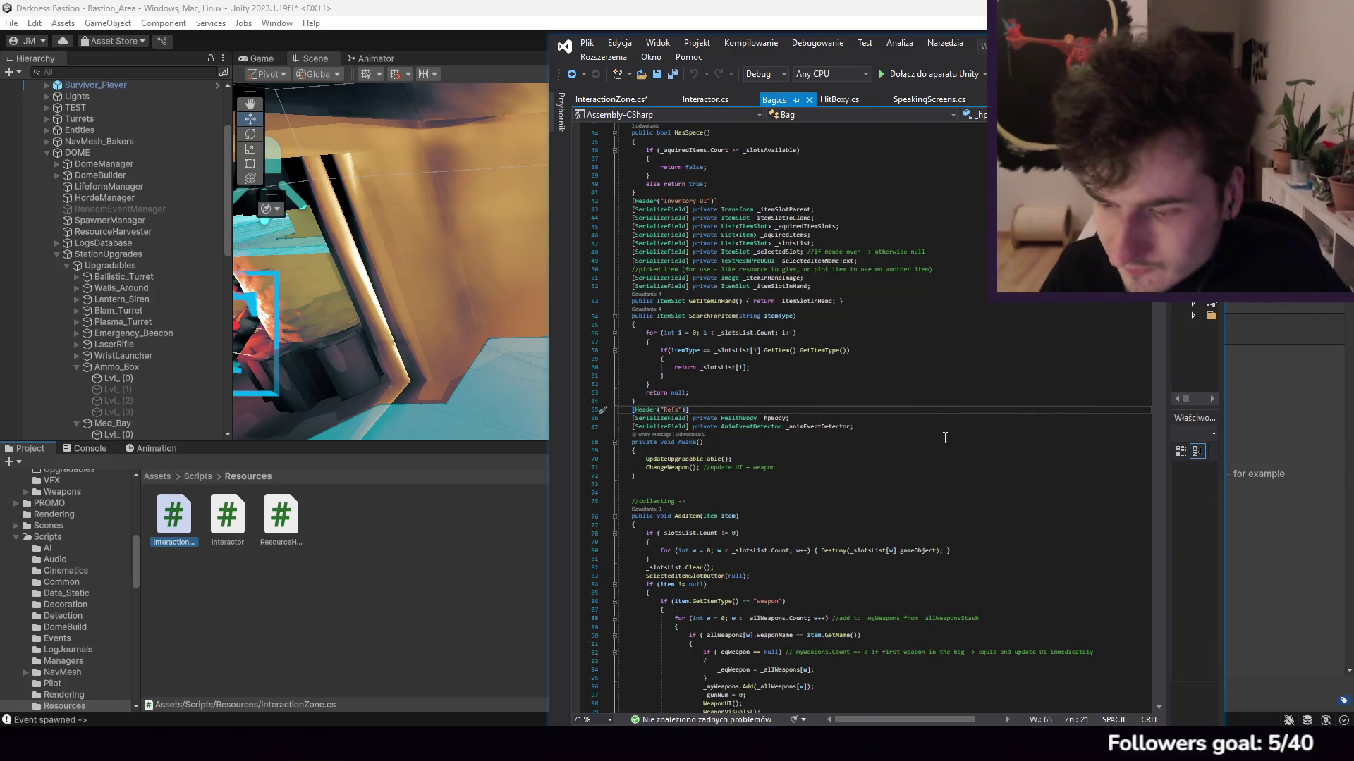
{"action": "scroll", "coordinate": [930, 394], "scroll_direction": "down", "scroll_amount": 20}
{"action": "scroll", "coordinate": [937, 374], "scroll_direction": "down", "scroll_amount": 10}
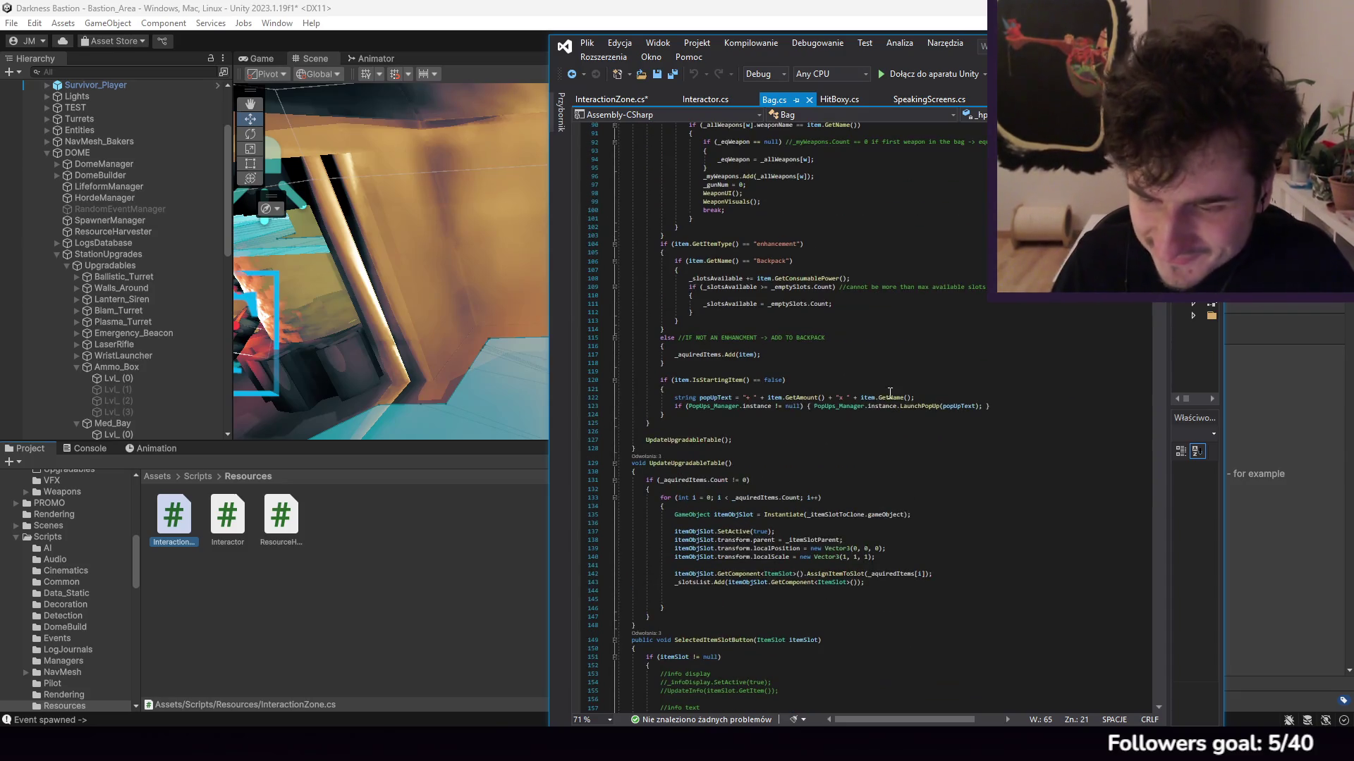
{"action": "scroll", "coordinate": [842, 356], "scroll_direction": "down", "scroll_amount": 19}
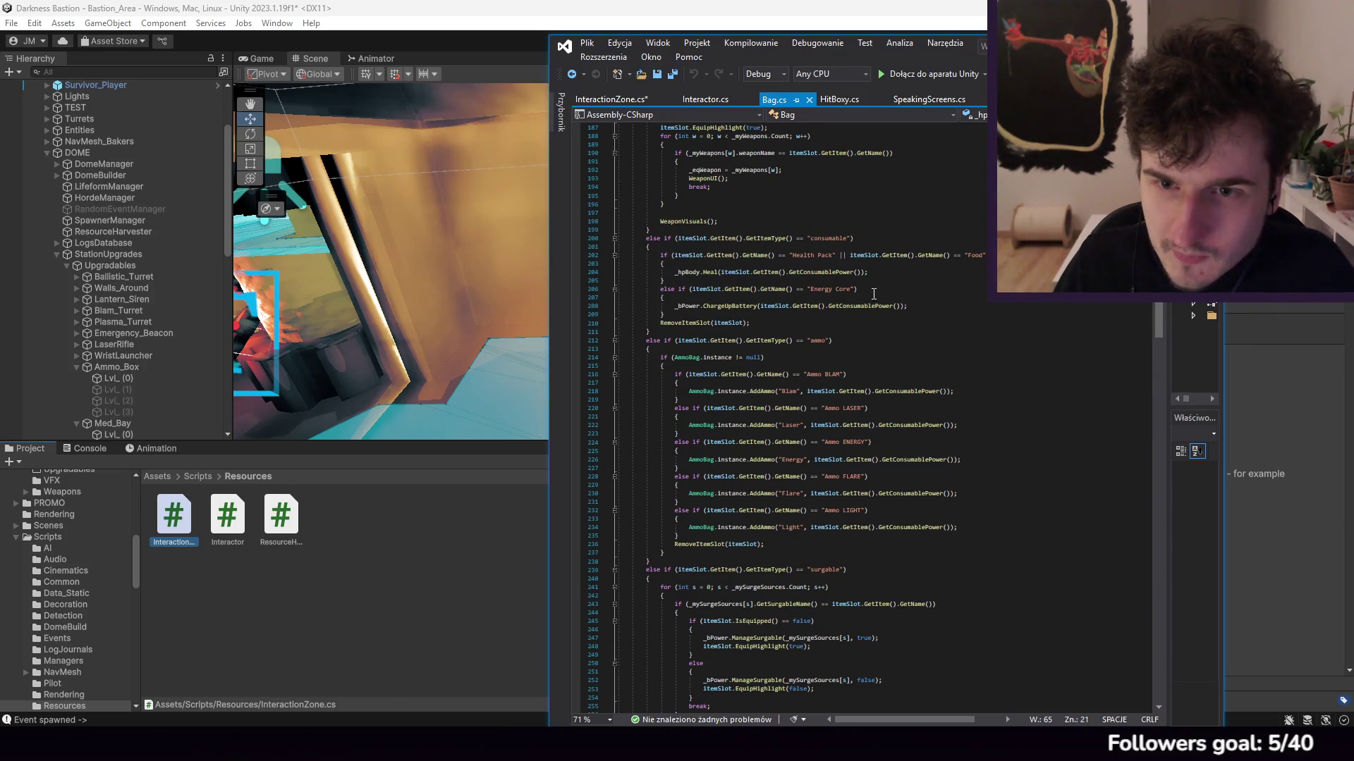
{"action": "scroll", "coordinate": [874, 294], "scroll_direction": "up", "scroll_amount": 20}
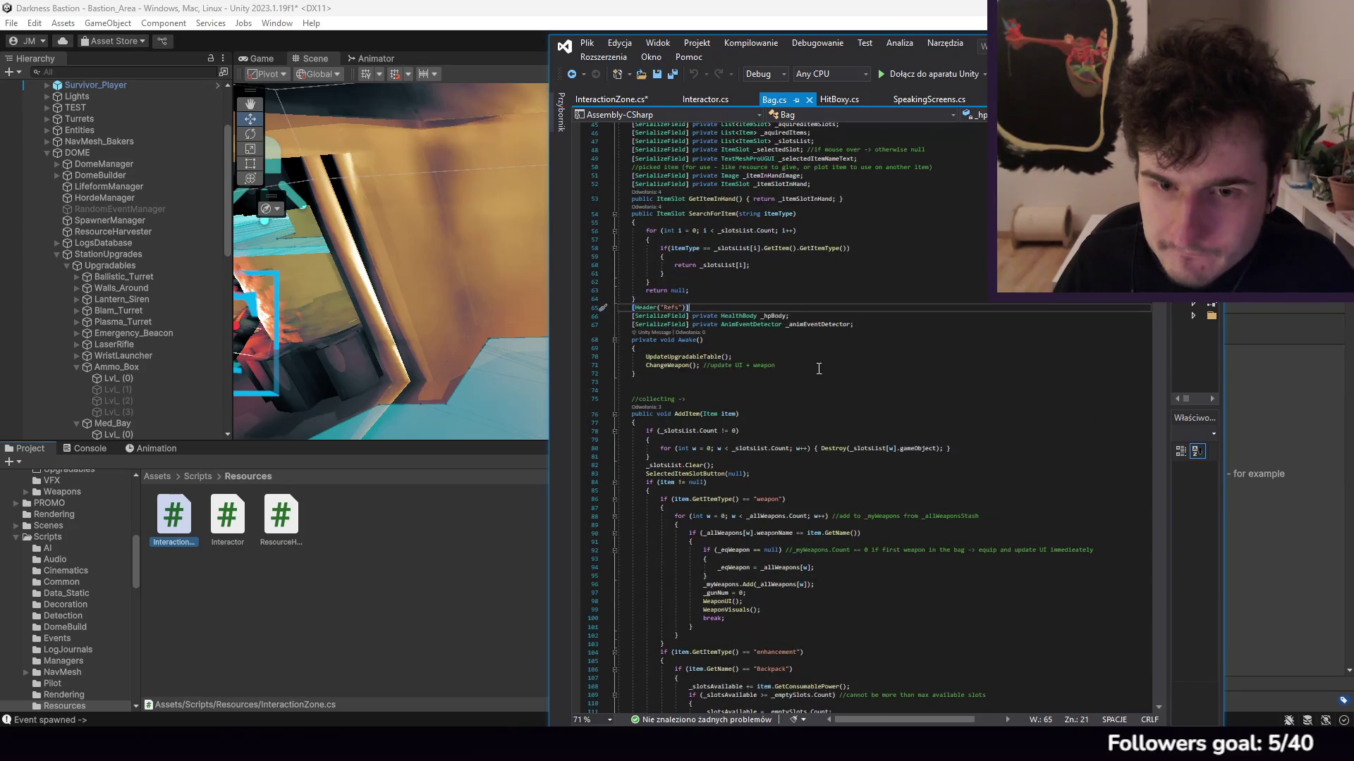
{"action": "left_click", "coordinate": [711, 99]}
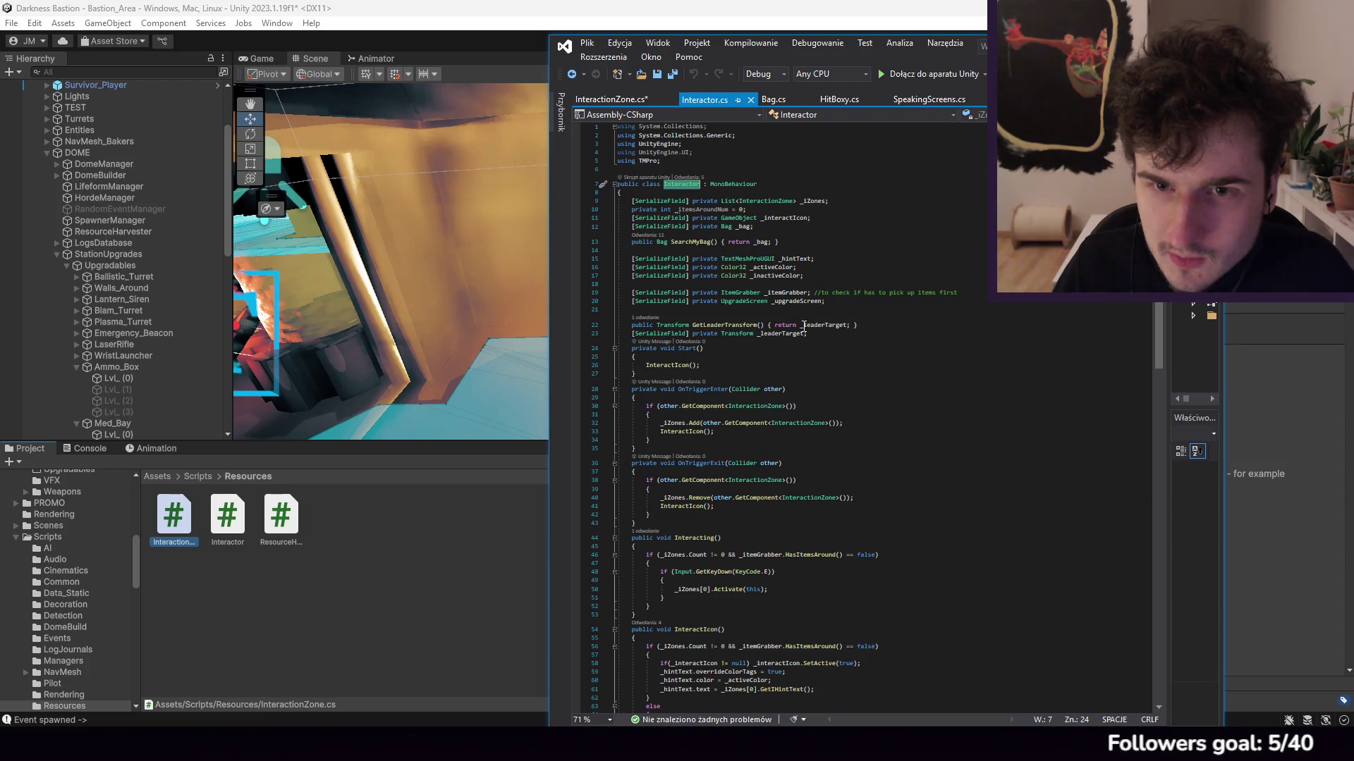
{"action": "left_click", "coordinate": [778, 99]}
{"action": "scroll", "coordinate": [825, 335], "scroll_direction": "up", "scroll_amount": 4}
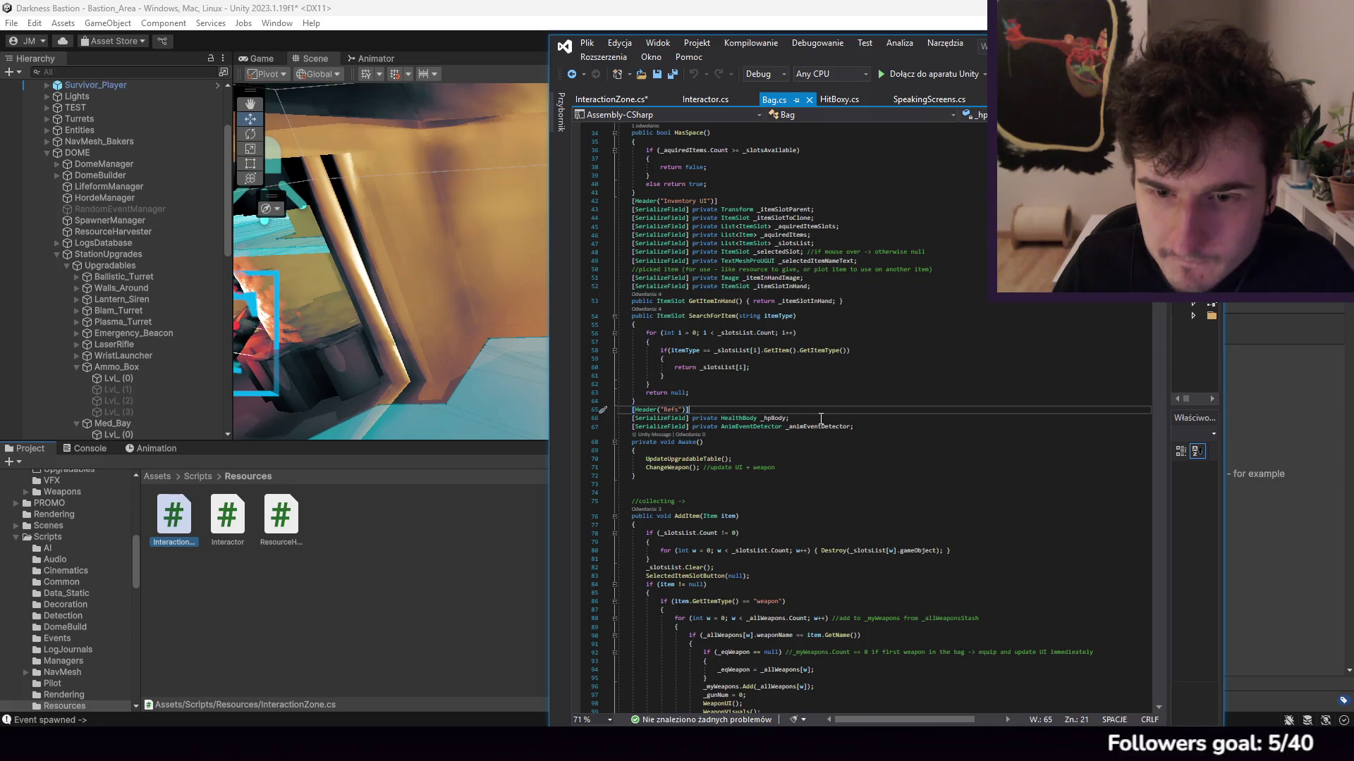
Step: Add 'public HealthBody GetMyHealthBody() { return _hpBody; }' below _hpBody in Bag.cs and save it
{"action": "left_click", "coordinate": [821, 419]}
{"action": "key", "text": "Return"}
{"action": "type", "text": "public H"}
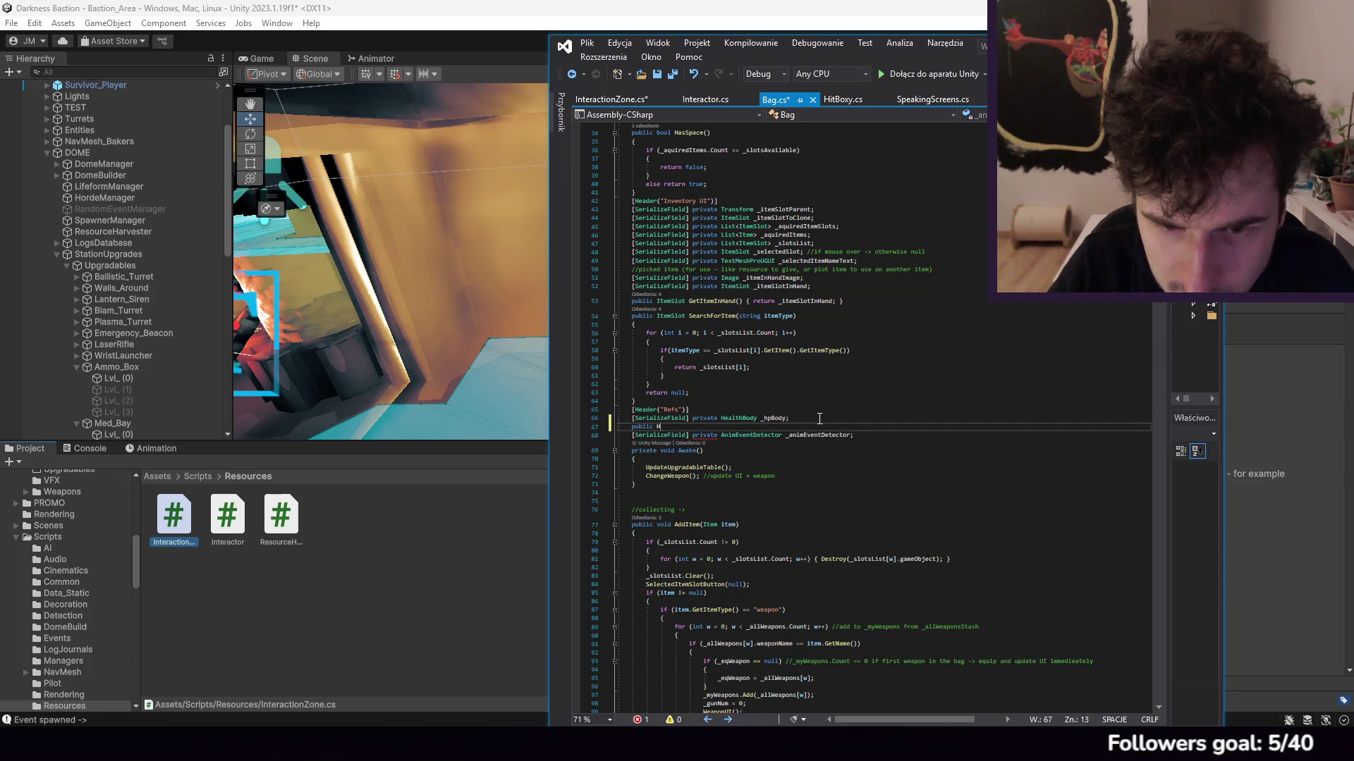
{"action": "type", "text": "ealthBody G"}
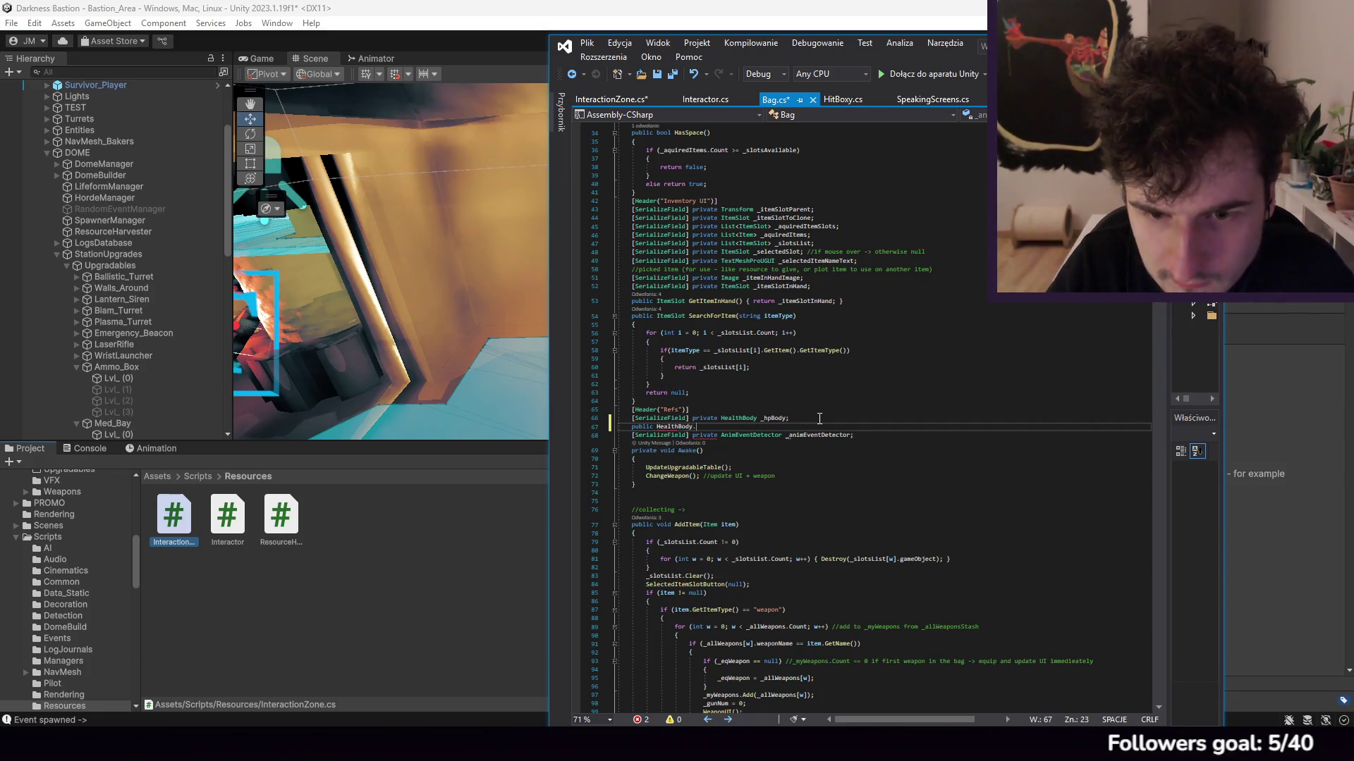
{"action": "type", "text": "etMy"}
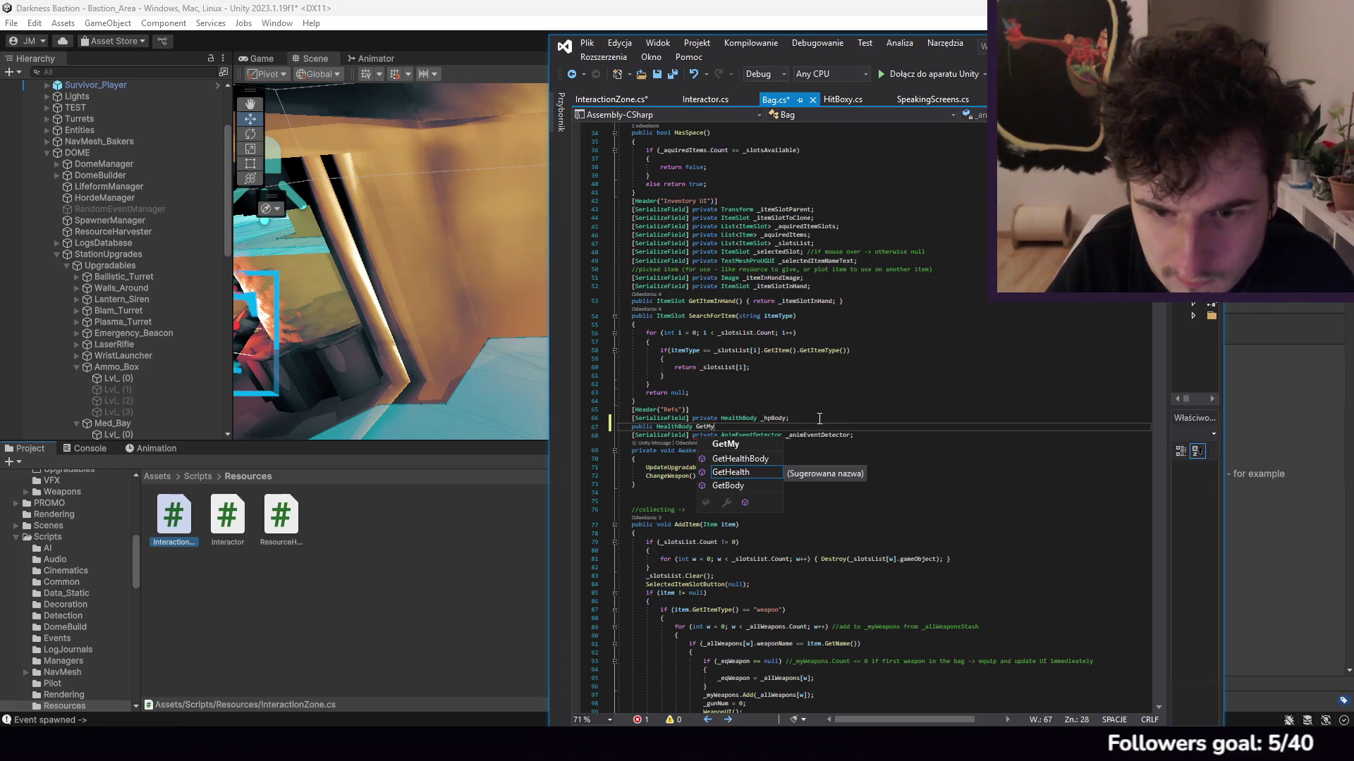
{"action": "type", "text": "HealthBody"}
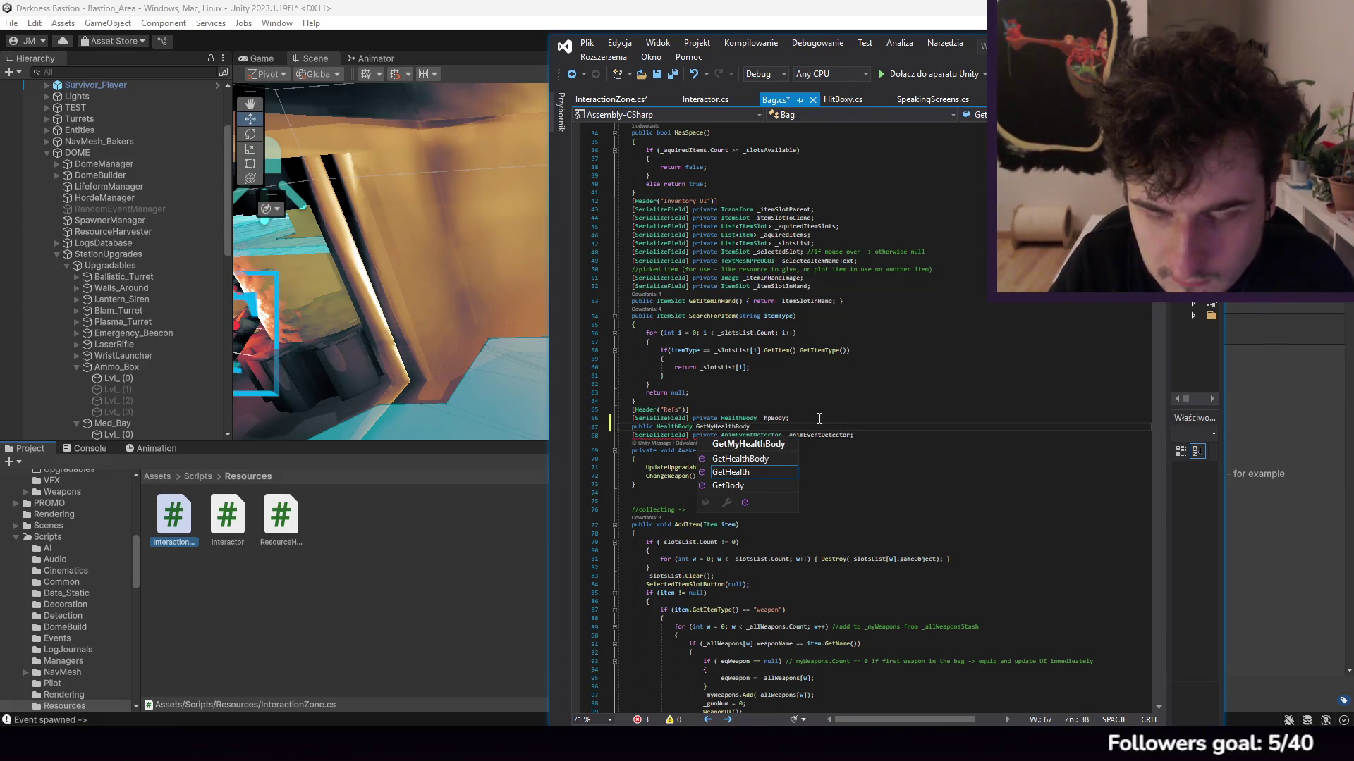
{"action": "type", "text": "()"}
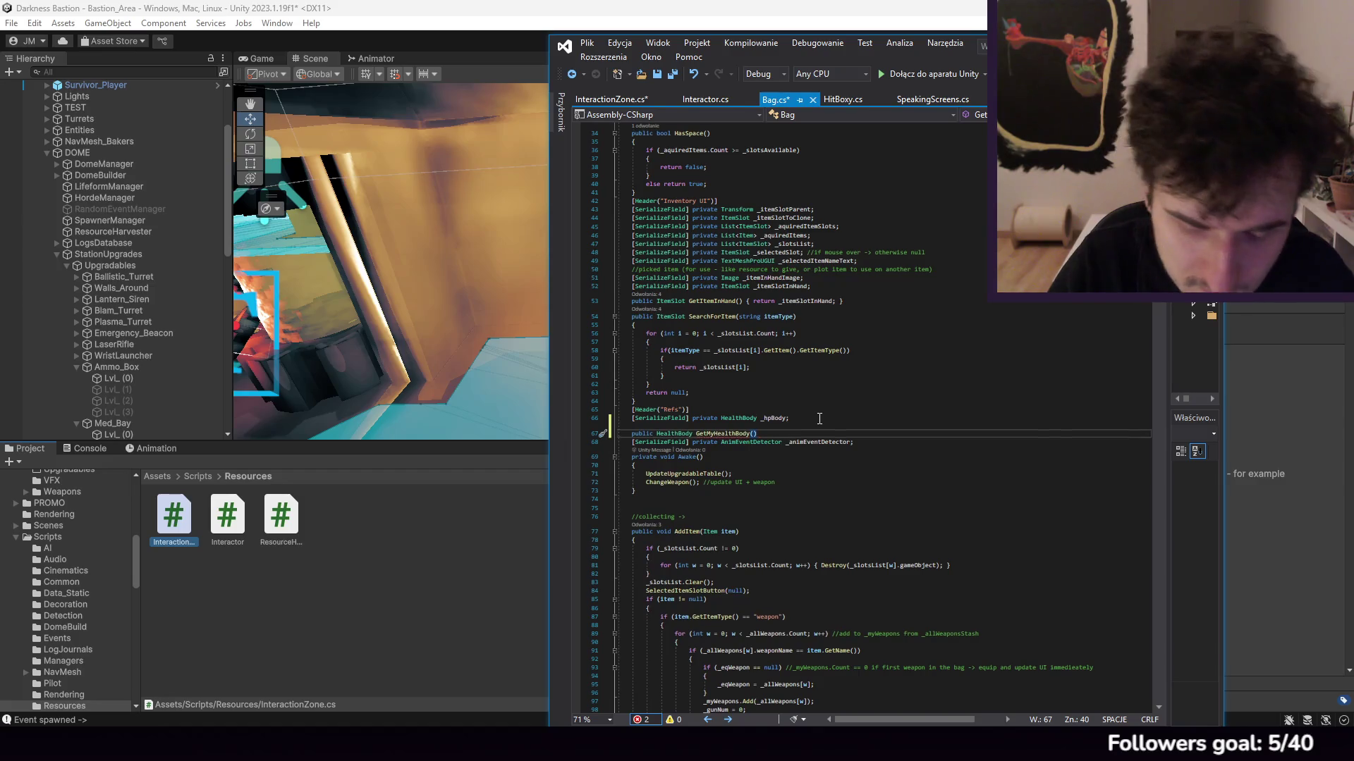
{"action": "type", "text": " { retu"}
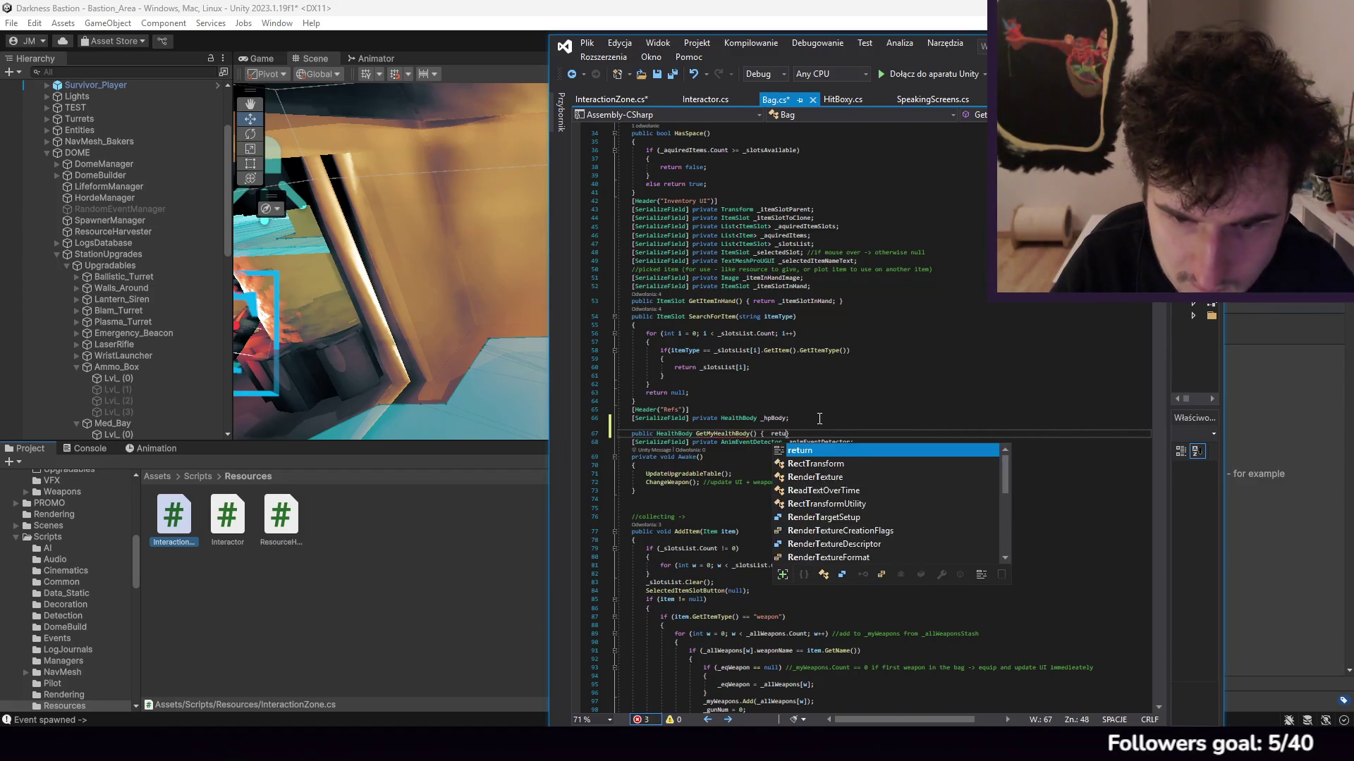
{"action": "type", "text": "rn _hpBody"}
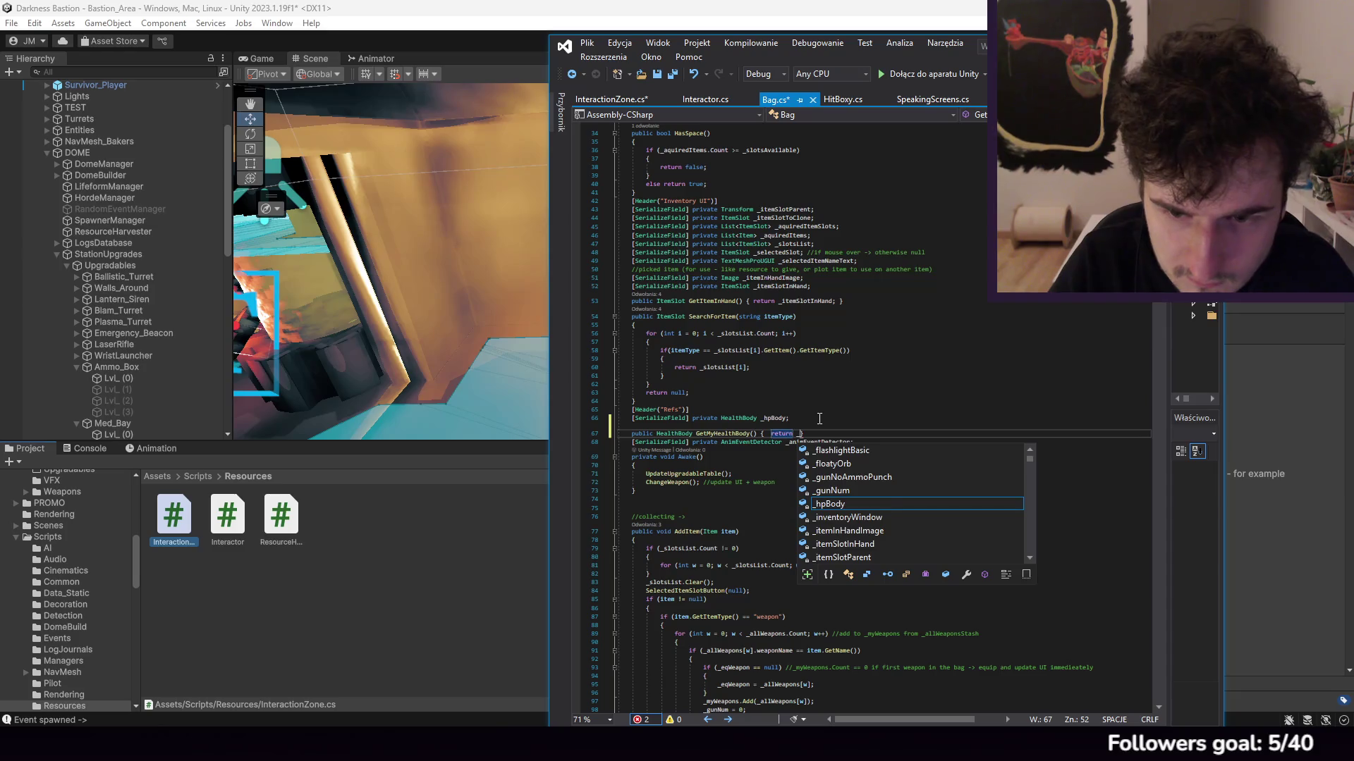
{"action": "type", "text": ";"}
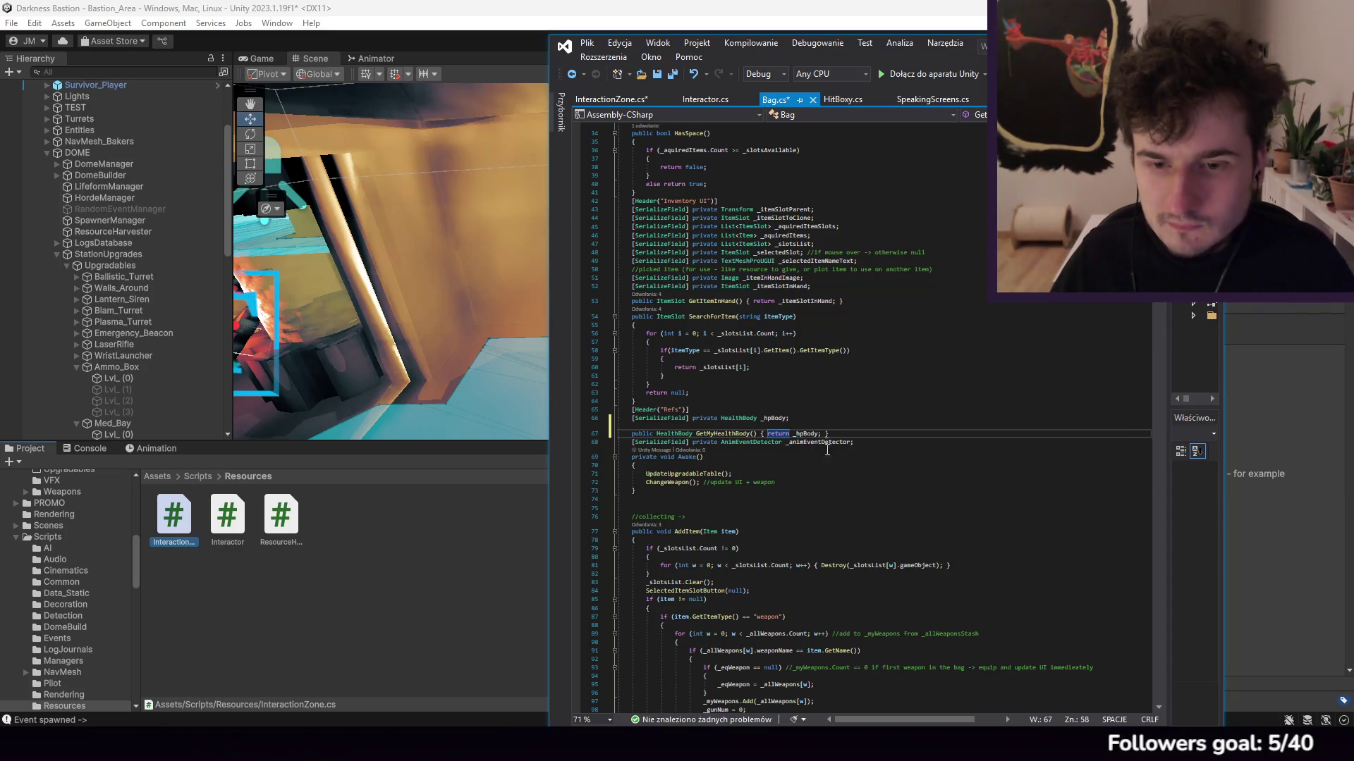
{"action": "left_click", "coordinate": [587, 43]}
{"action": "left_click", "coordinate": [642, 212]}
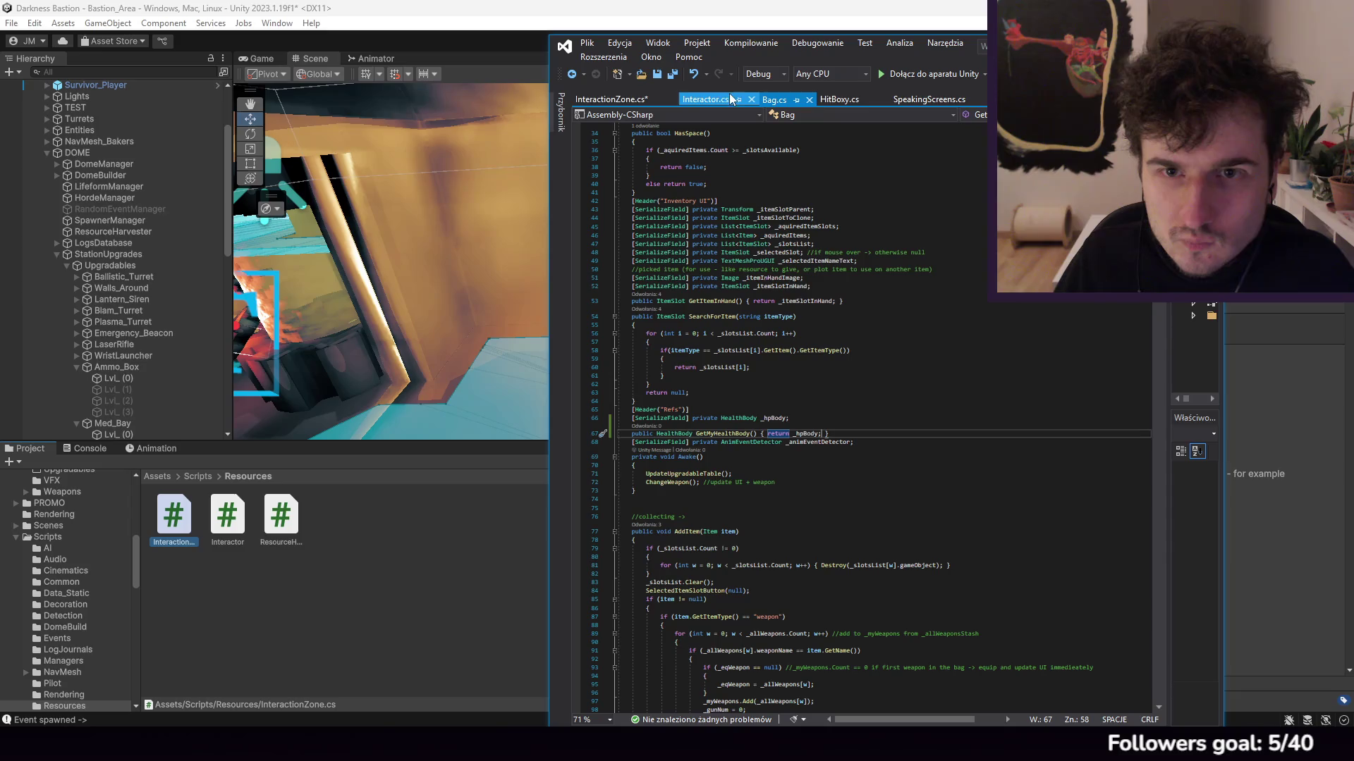
{"action": "left_click", "coordinate": [642, 105]}
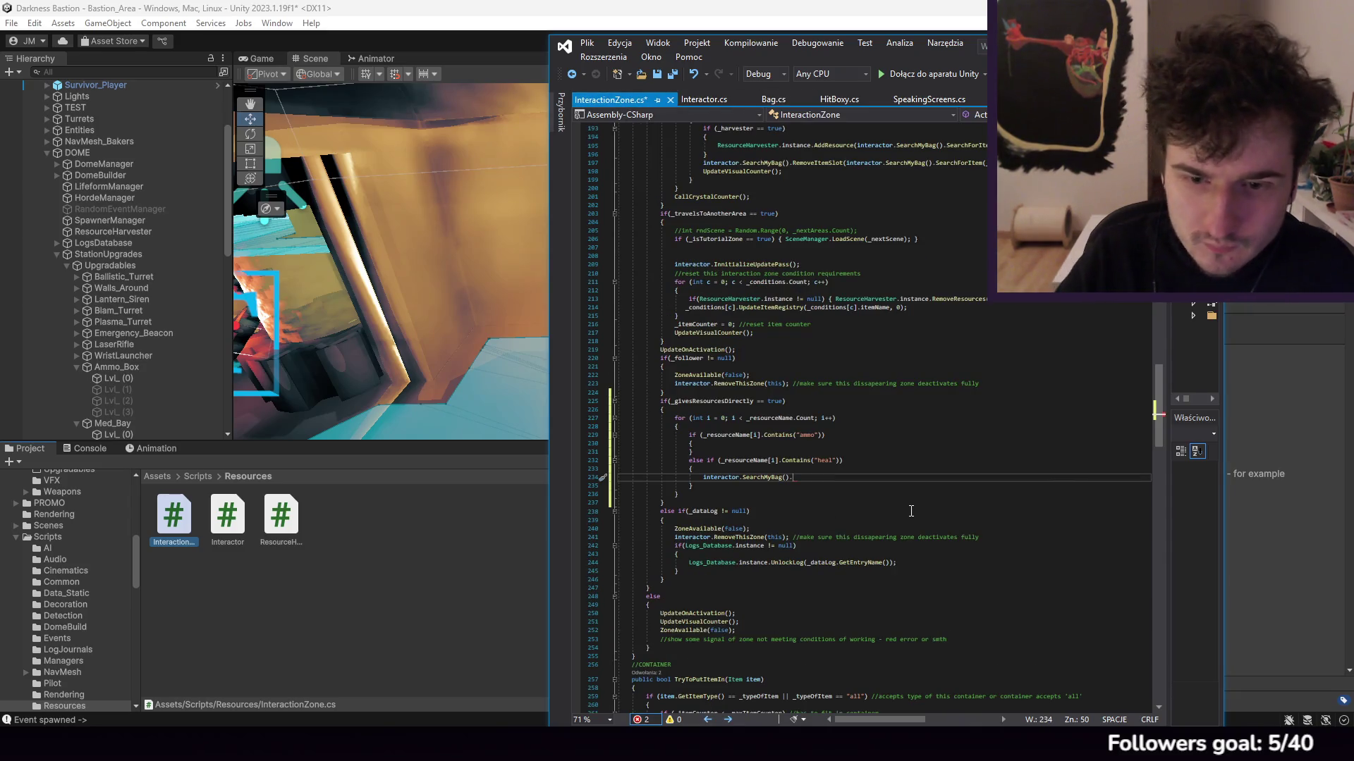
Step: Complete the heal call as interactor.SearchMyBag().GetMyHealthBody().Heal(_resourceAmount[i]);
{"action": "type", "text": "GetMyHealthBody("}
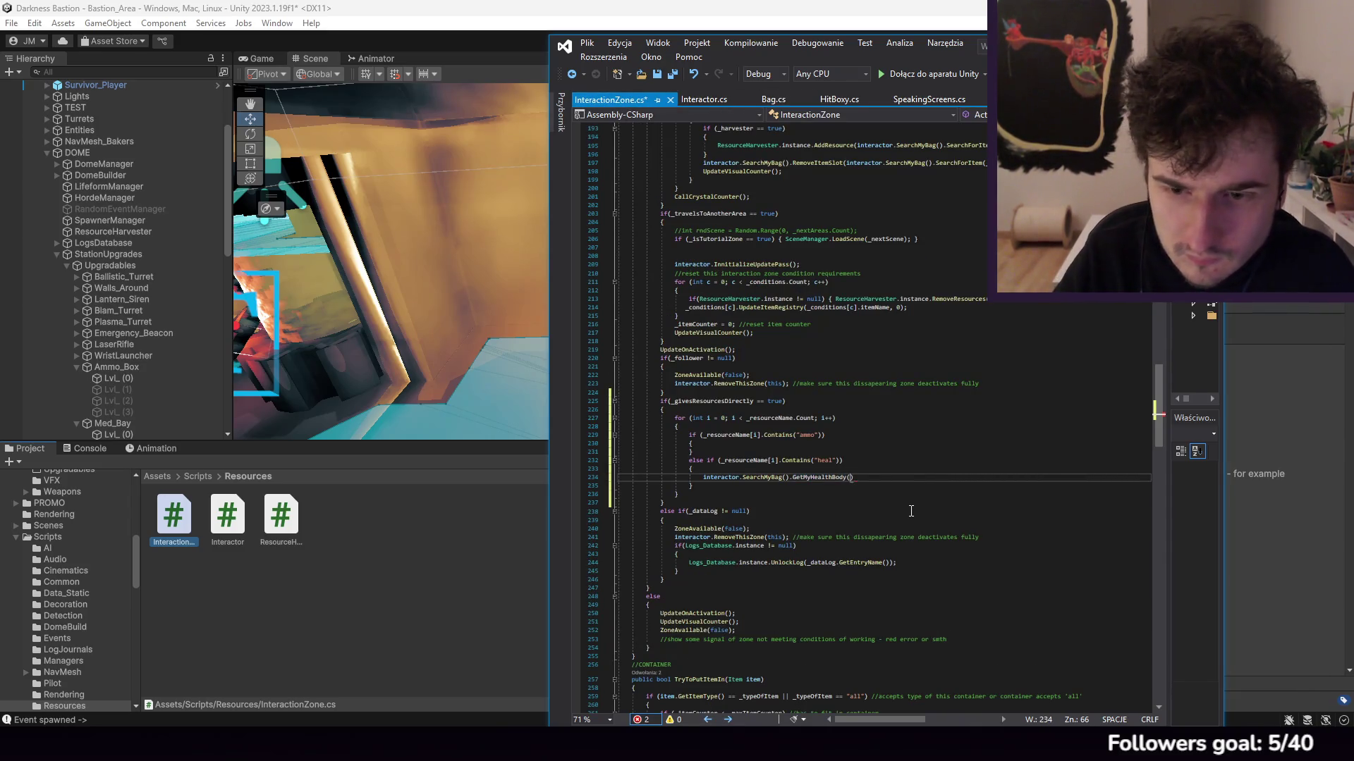
{"action": "type", "text": ");"}
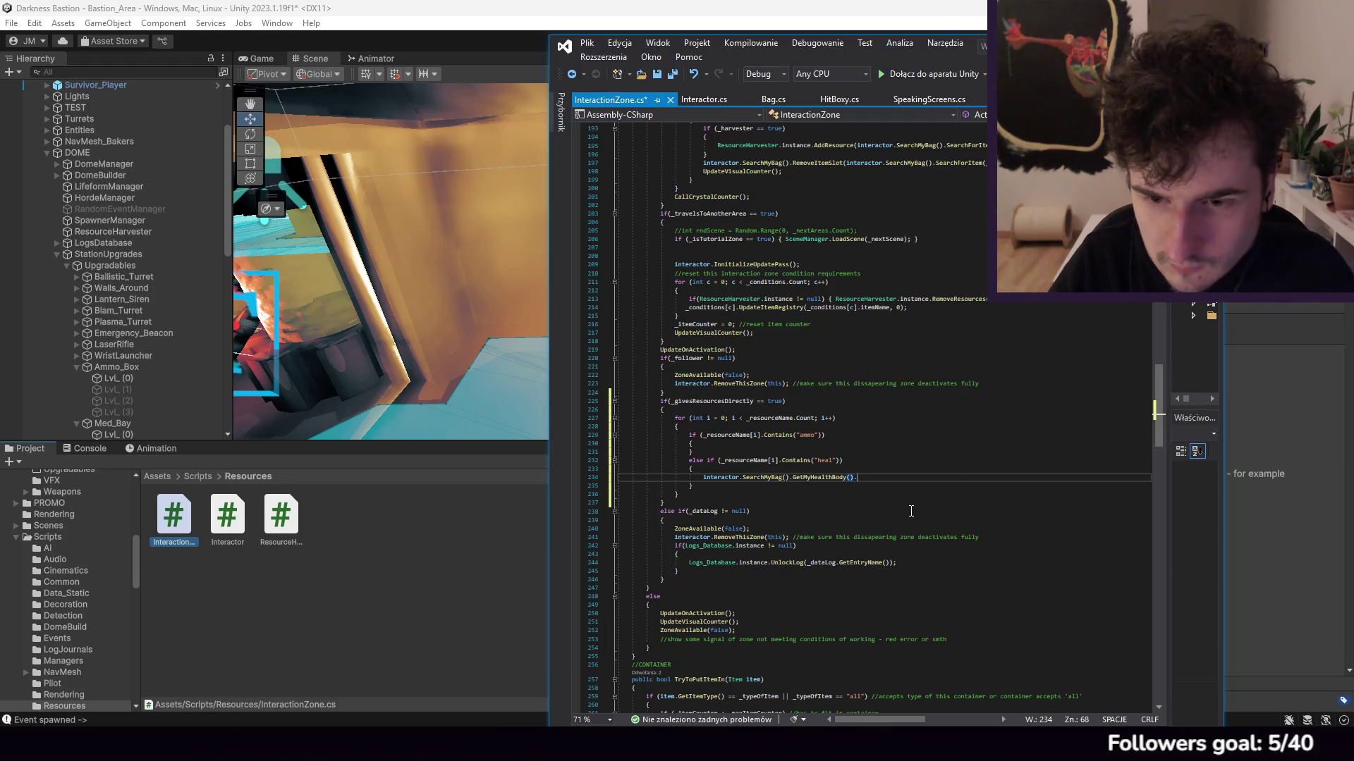
{"action": "type", "text": "Heal("}
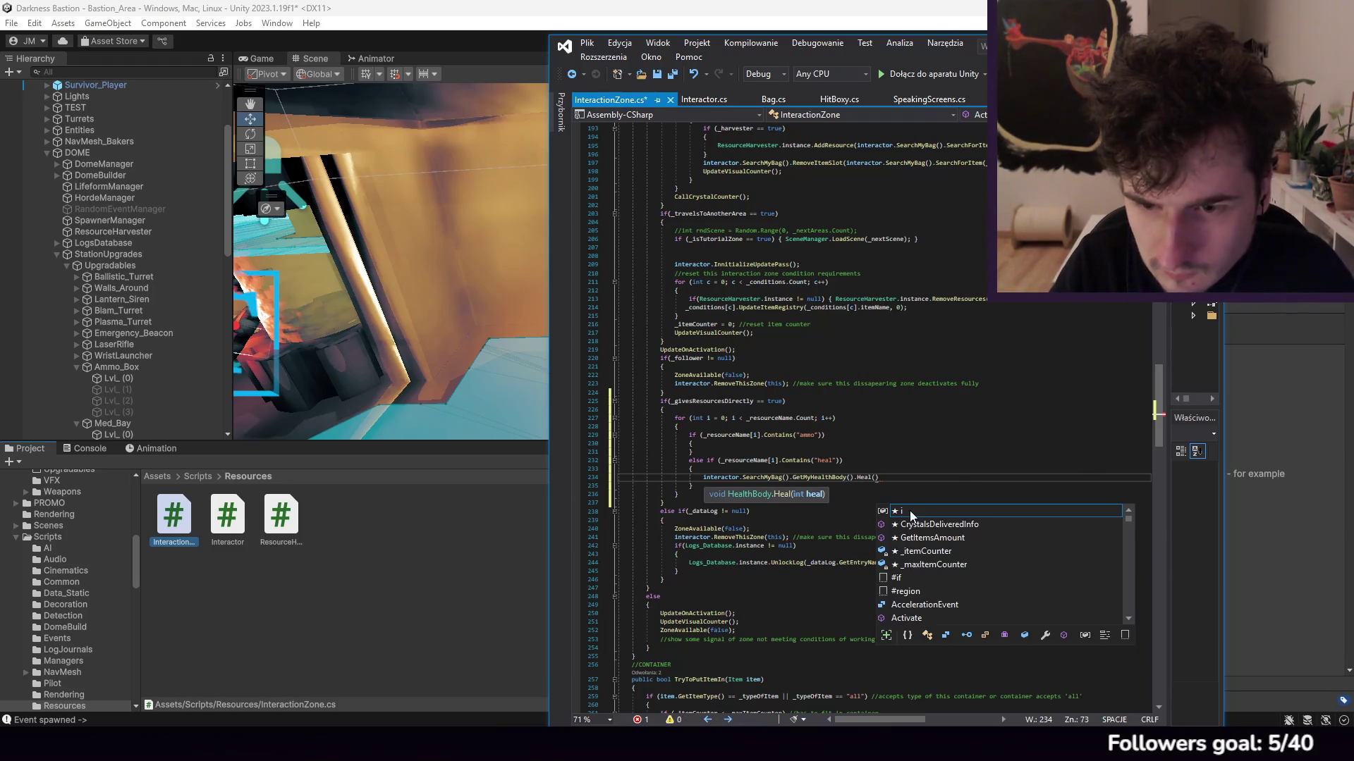
{"action": "type", "text": "_resourceAmou"}
{"action": "type", "text": "["}
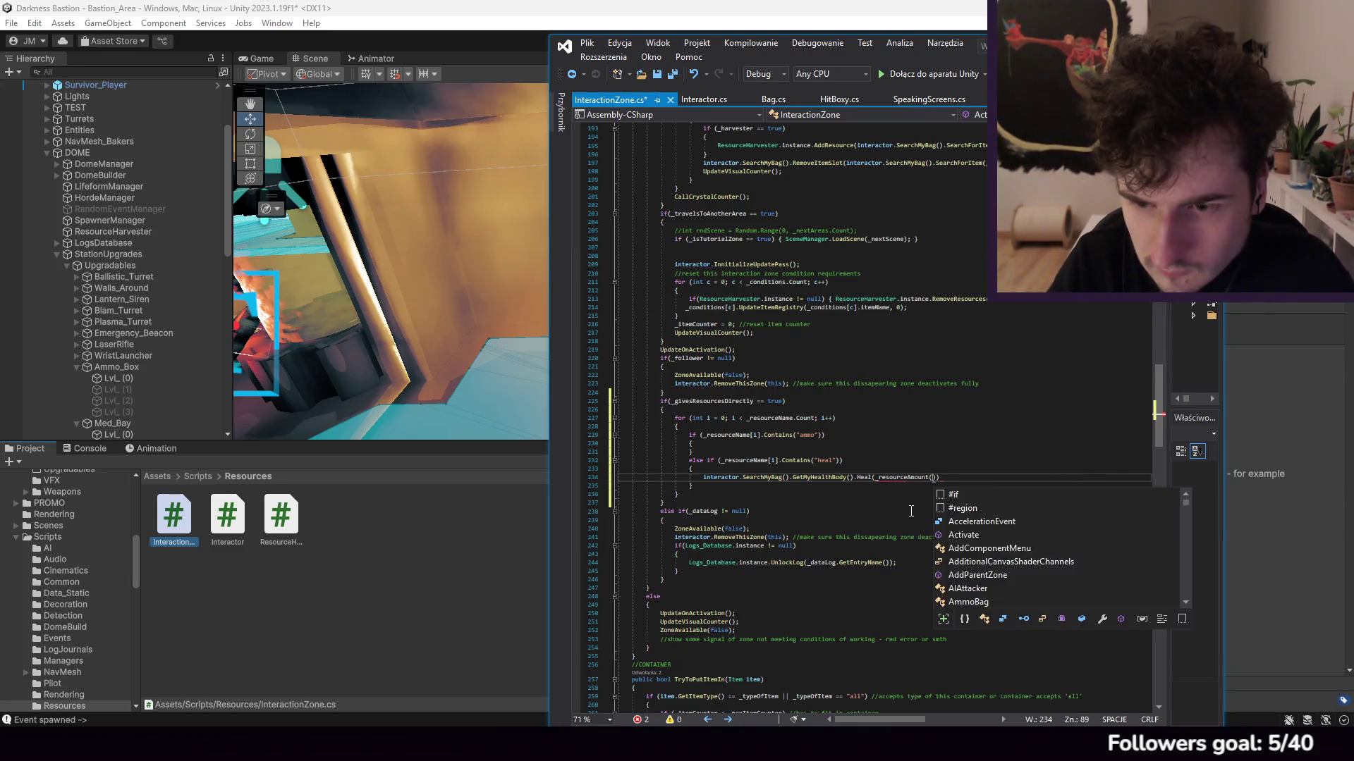
{"action": "type", "text": "-"}
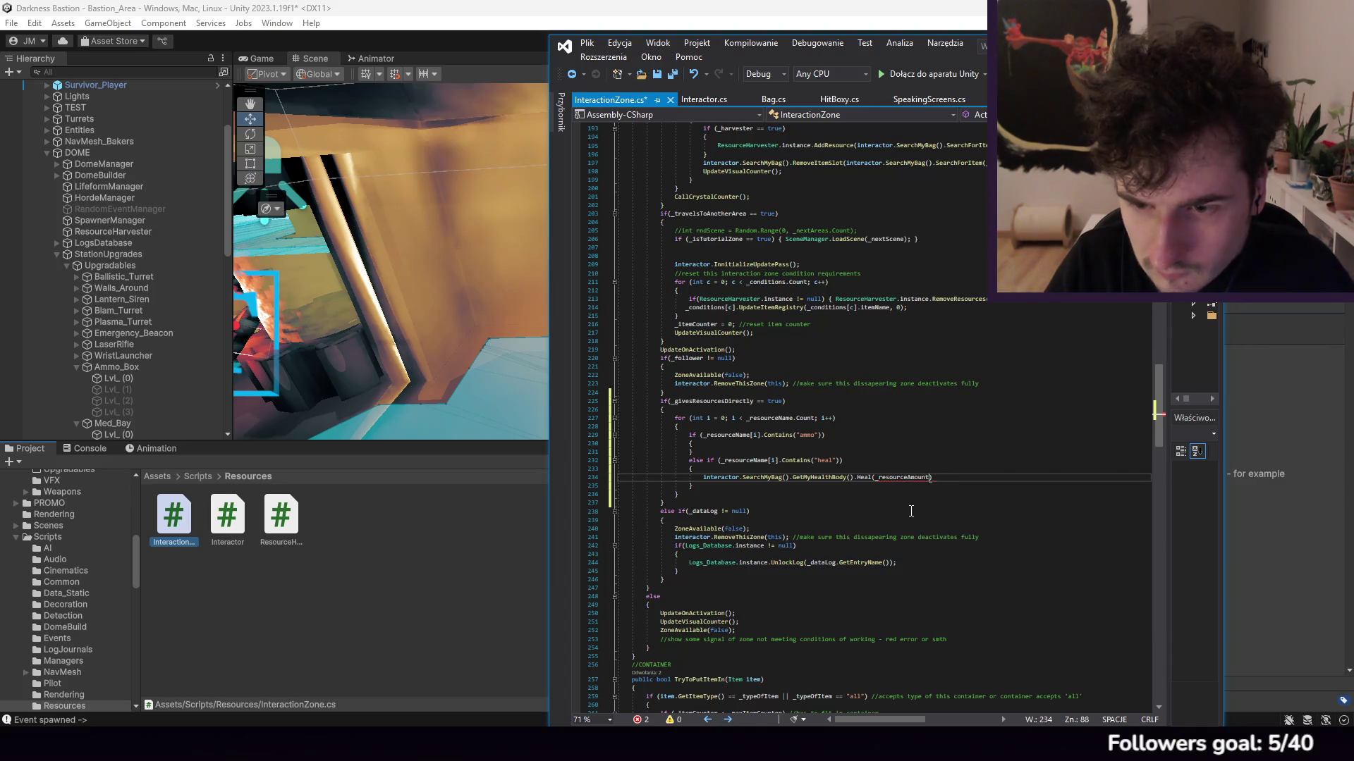
{"action": "type", "text": "[i]);"}
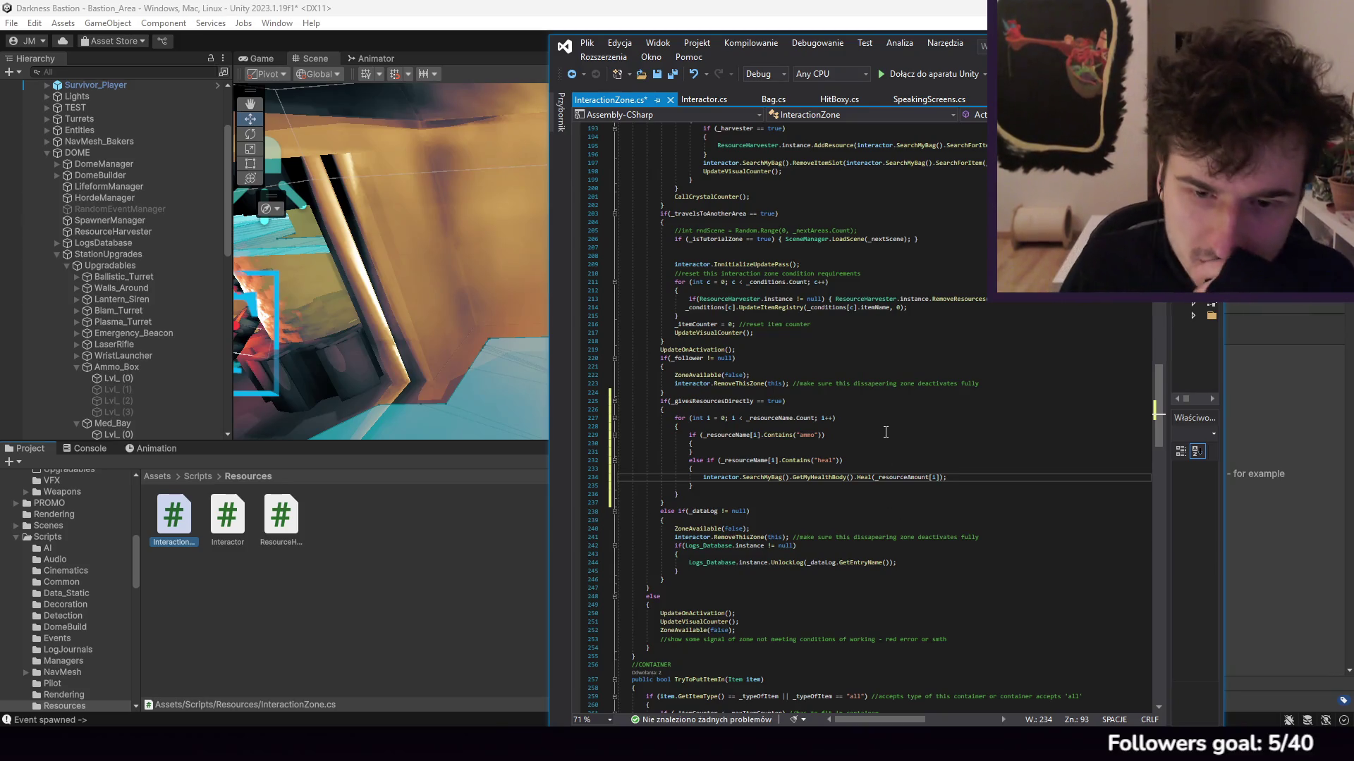
{"action": "scroll", "coordinate": [790, 319], "scroll_direction": "down", "scroll_amount": 3}
{"action": "left_click", "coordinate": [790, 322]}
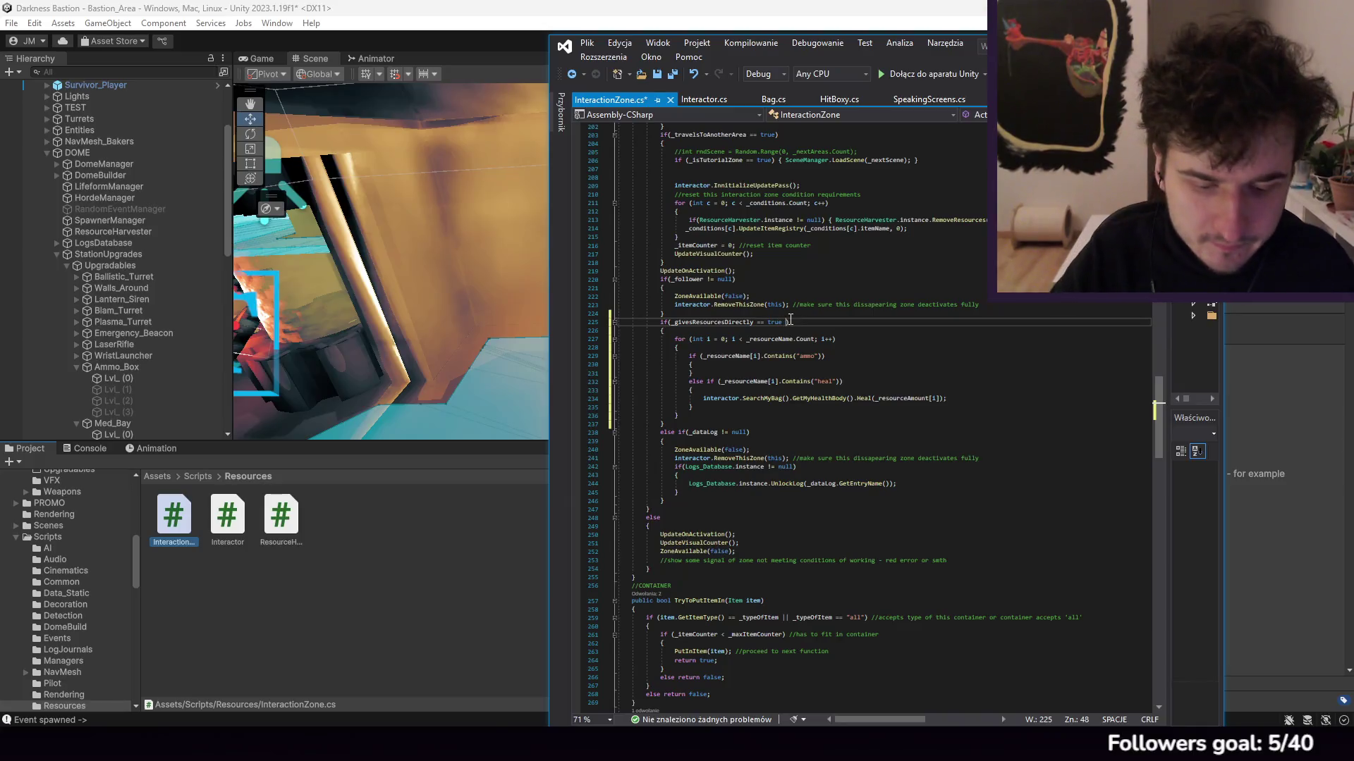
{"action": "type", "text": "&&"}
Step: Remove the trailing && and wrap the ammo/heal checks in if(_resourceDepleted[i] == false) { }
{"action": "key", "text": "BackSpace"}
{"action": "key", "text": "BackSpace"}
{"action": "key", "text": "BackSpace"}
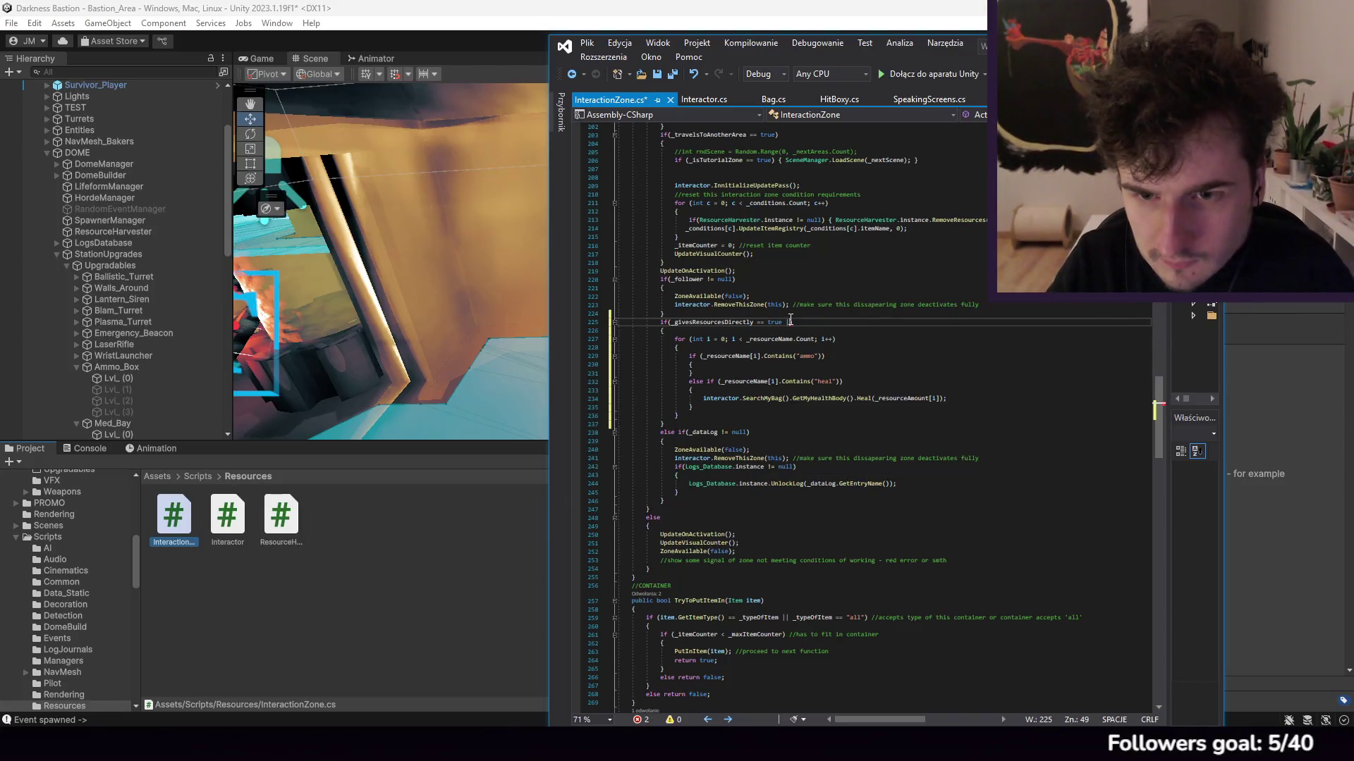
{"action": "key", "text": "BackSpace"}
{"action": "key", "text": "BackSpace"}
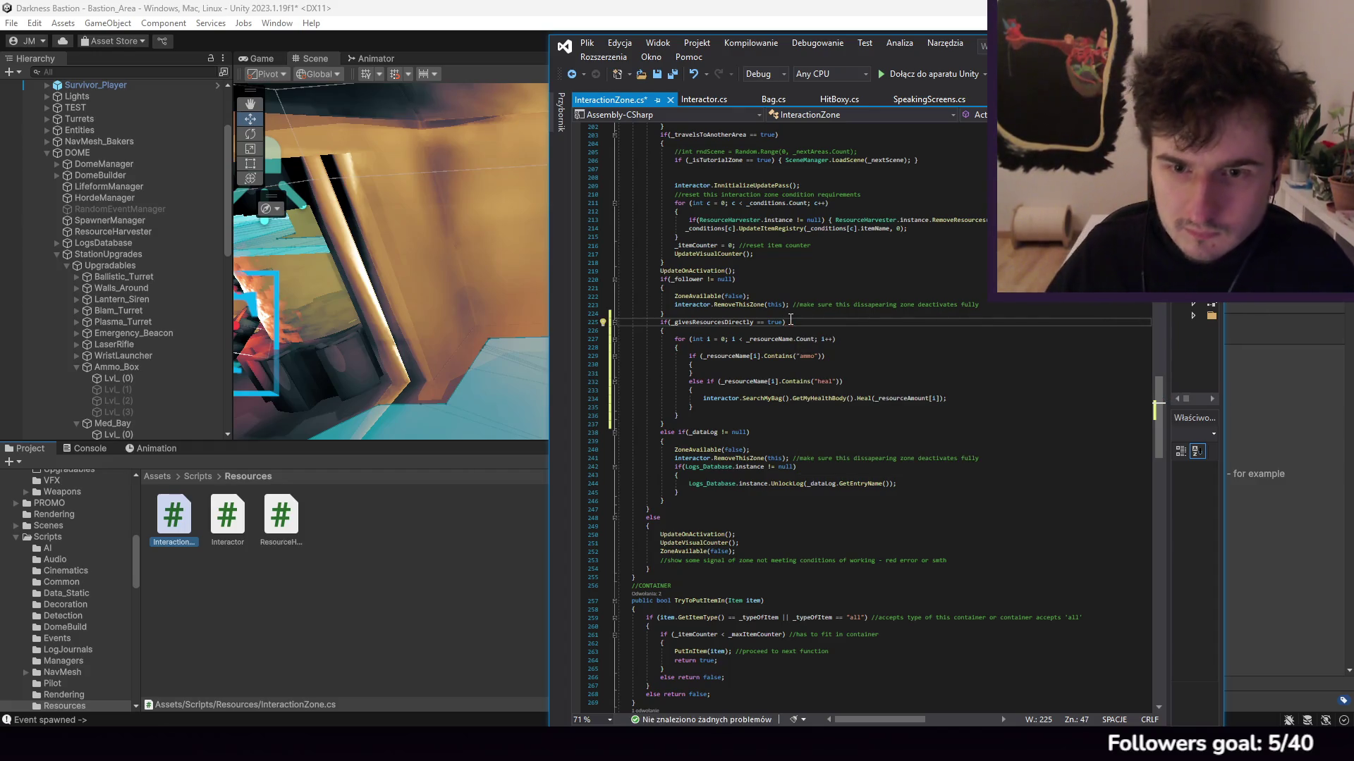
{"action": "left_click", "coordinate": [810, 351]}
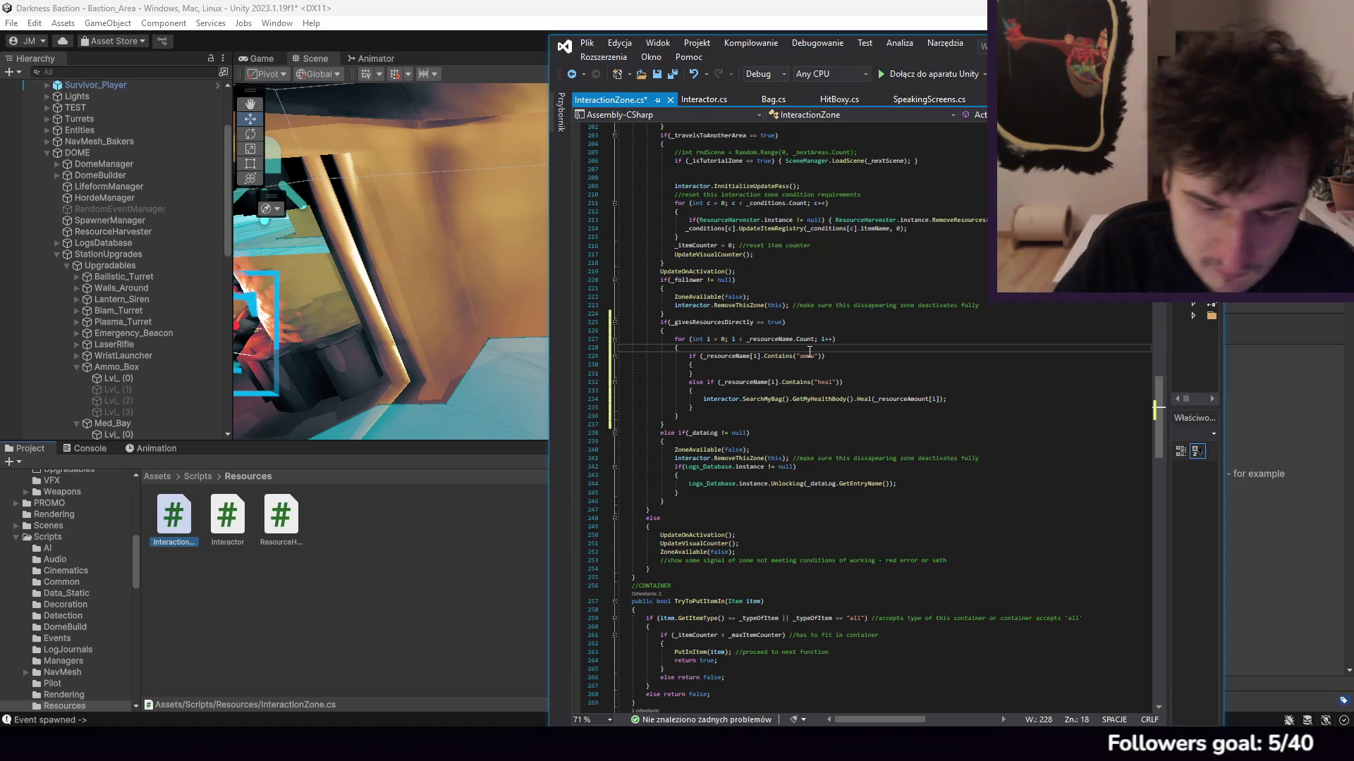
{"action": "key", "text": "Return"}
{"action": "type", "text": "if(_resourceDeplte"}
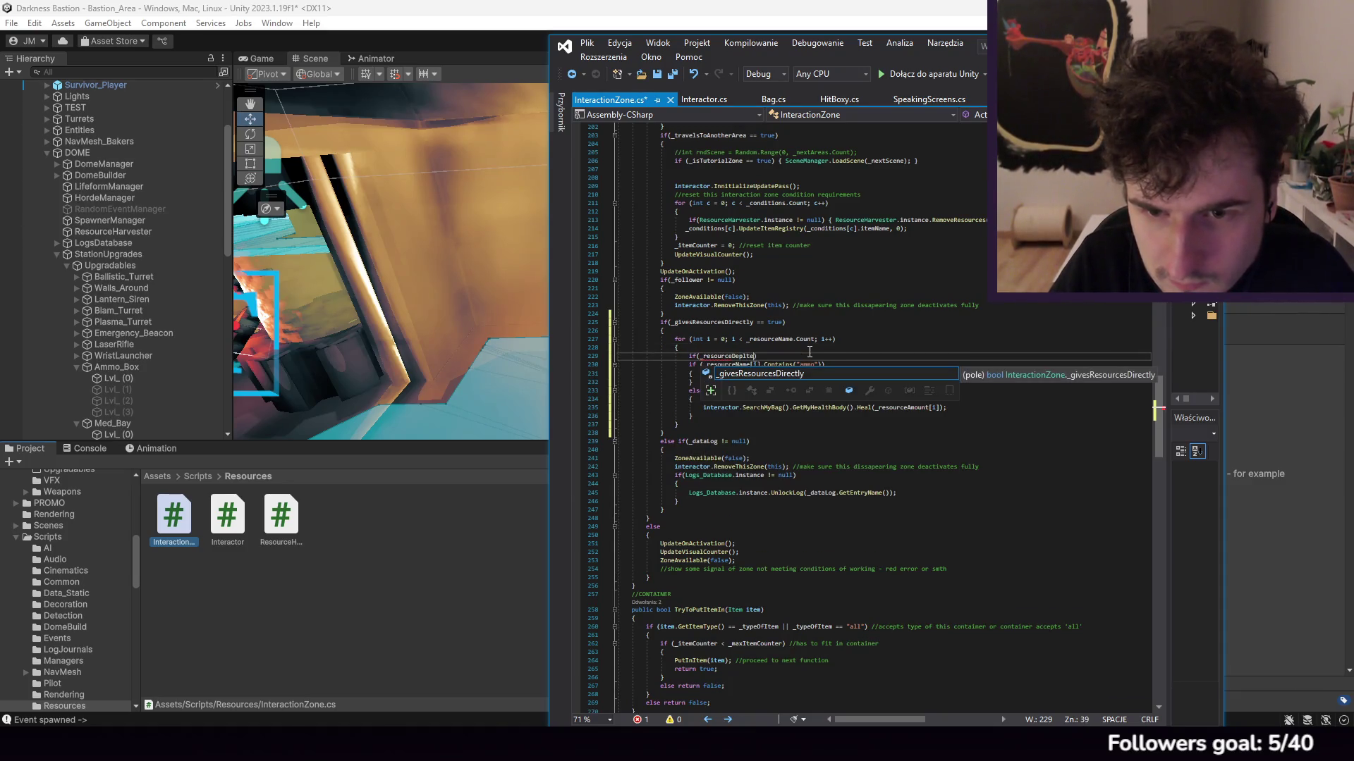
{"action": "type", "text": "d "}
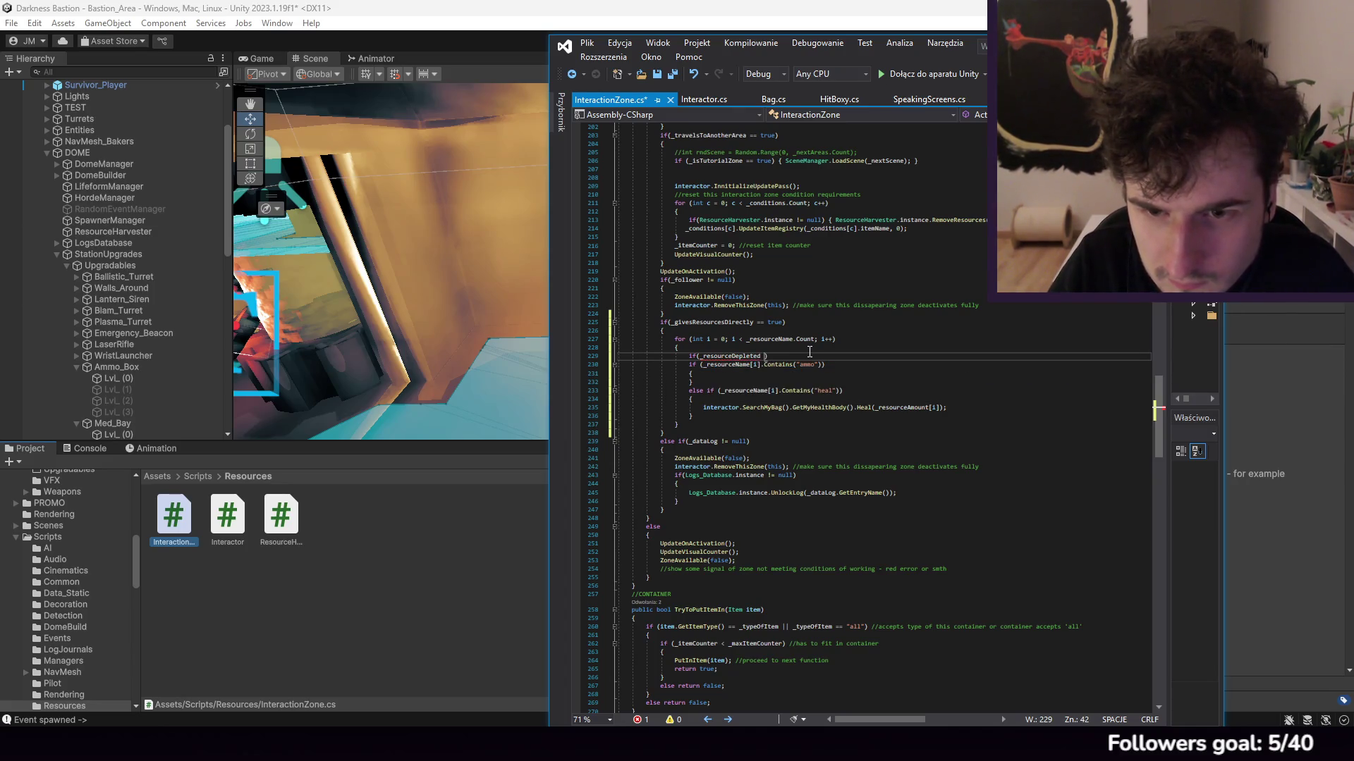
{"action": "type", "text": "i"}
{"action": "key", "text": "Escape"}
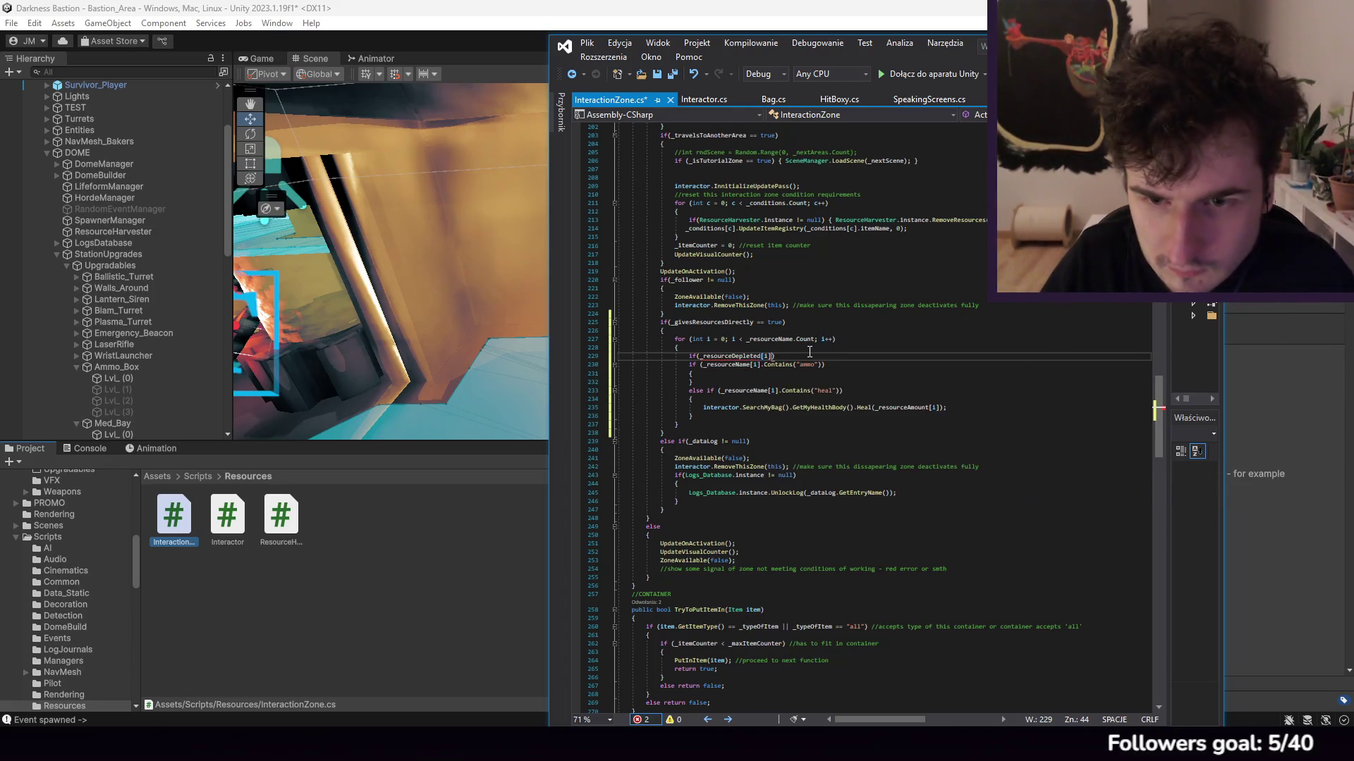
{"action": "type", "text": " == false) {"}
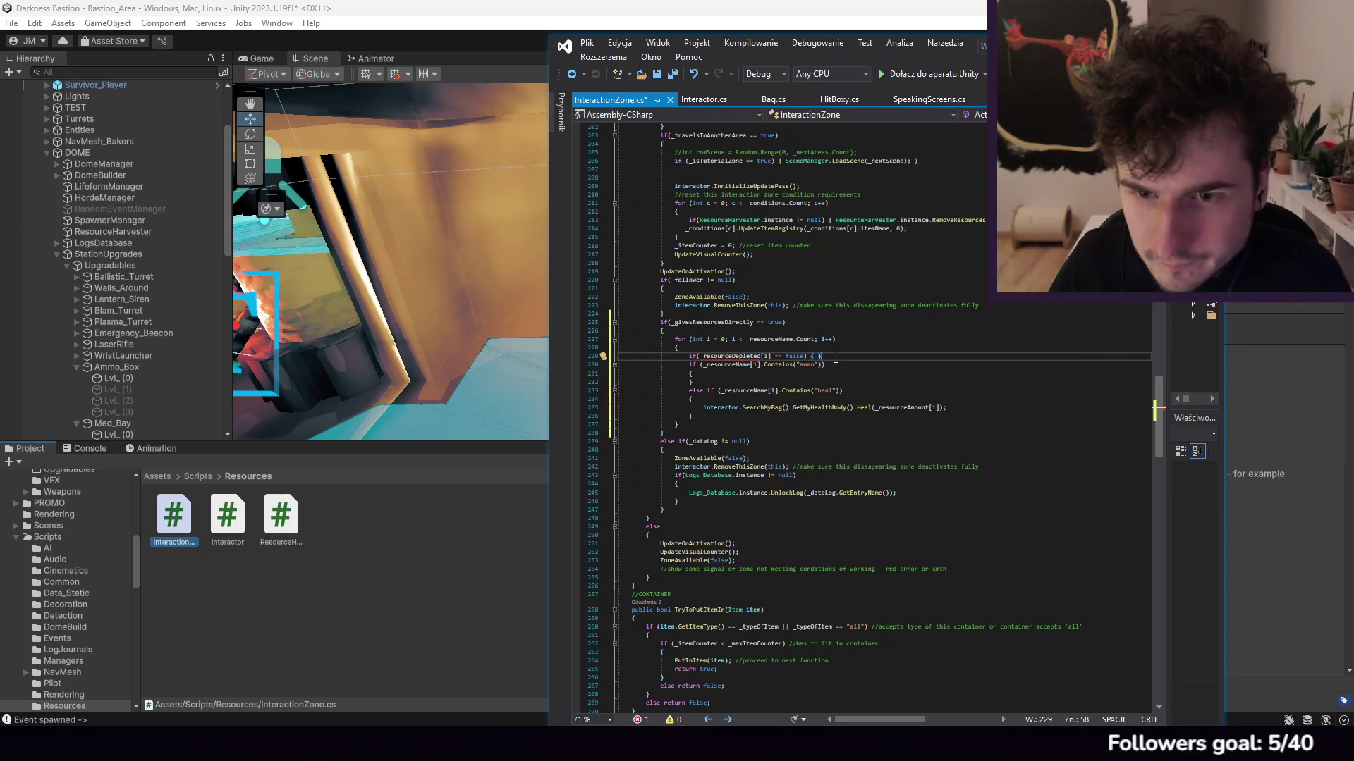
{"action": "left_click", "coordinate": [708, 418]}
{"action": "key", "text": "Return"}
{"action": "type", "text": "}"}
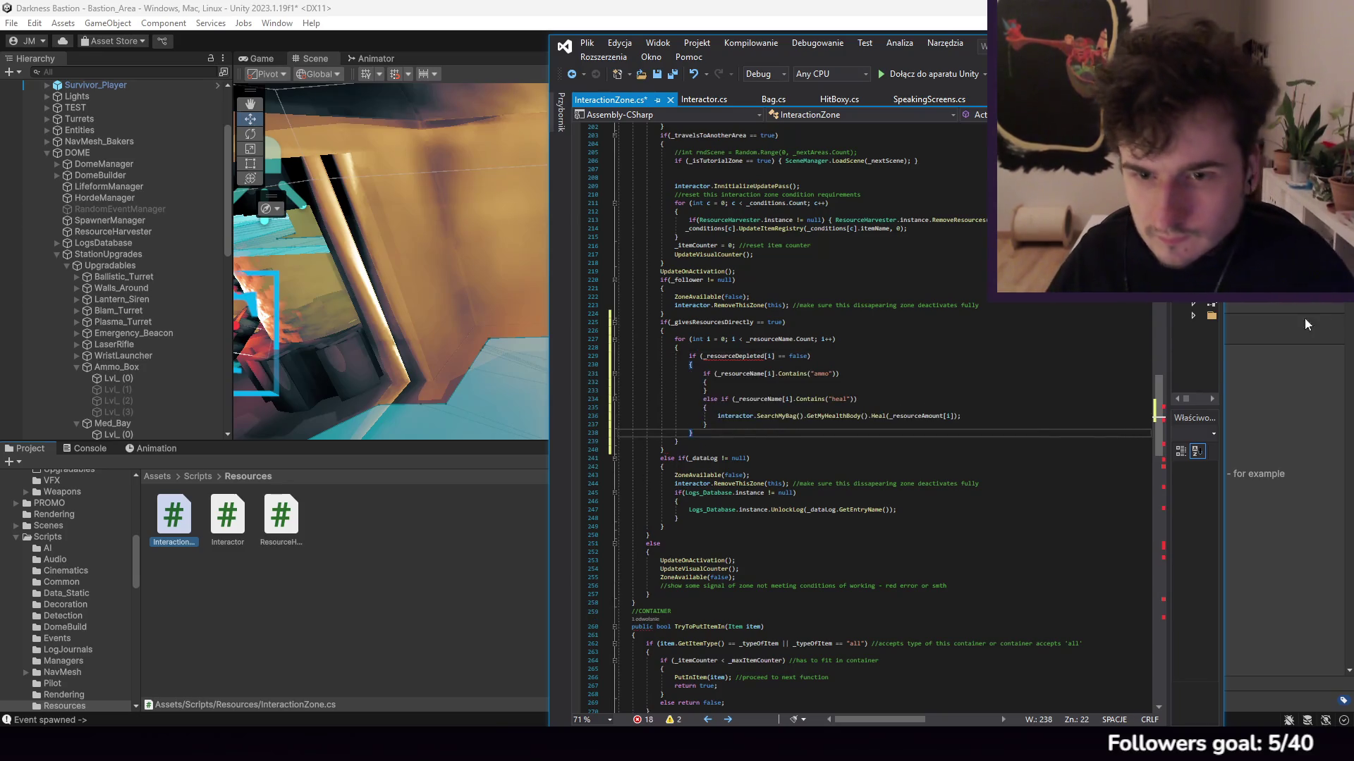
{"action": "scroll", "coordinate": [916, 380], "scroll_direction": "up", "scroll_amount": 20}
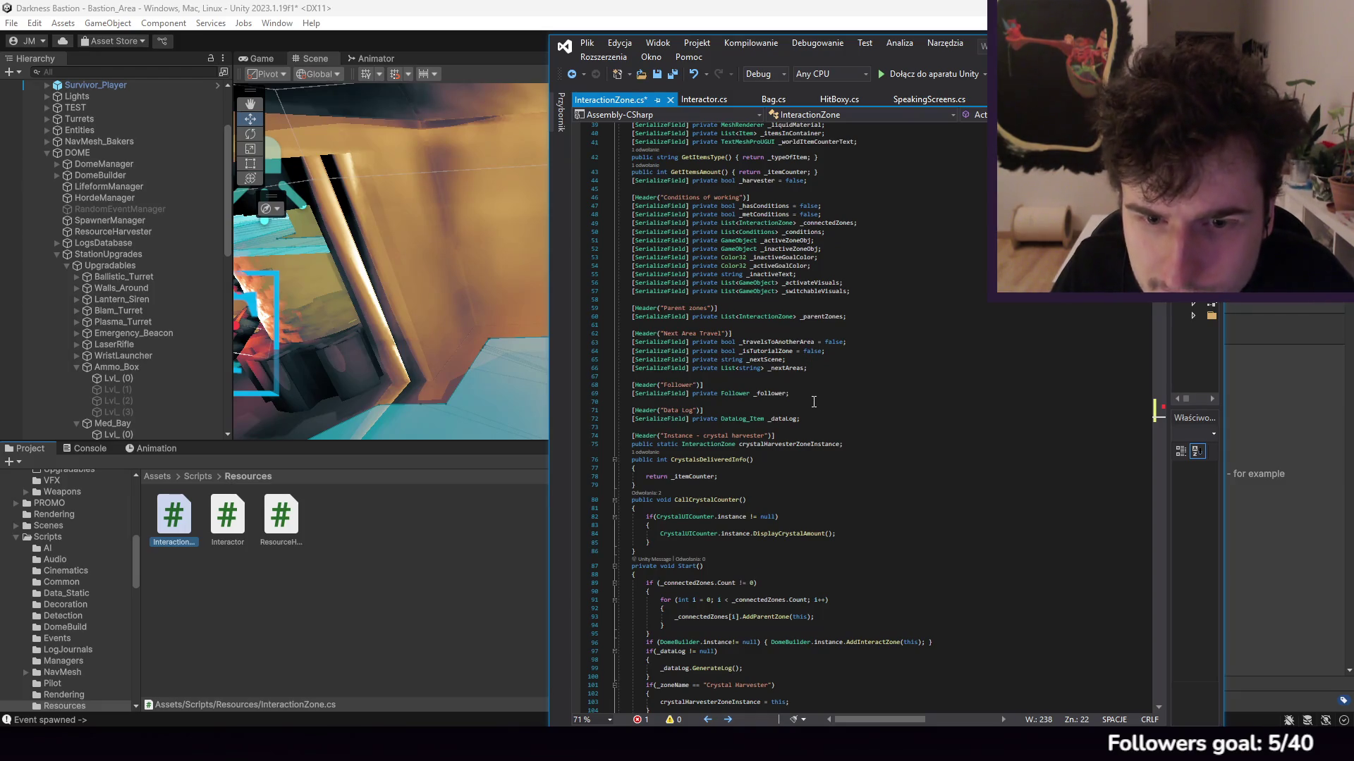
Step: Duplicate the _resourceAmount declaration as a serialized List<bool> named _resourceDepleted
{"action": "scroll", "coordinate": [813, 406], "scroll_direction": "up", "scroll_amount": 1}
{"action": "scroll", "coordinate": [817, 398], "scroll_direction": "up", "scroll_amount": 5}
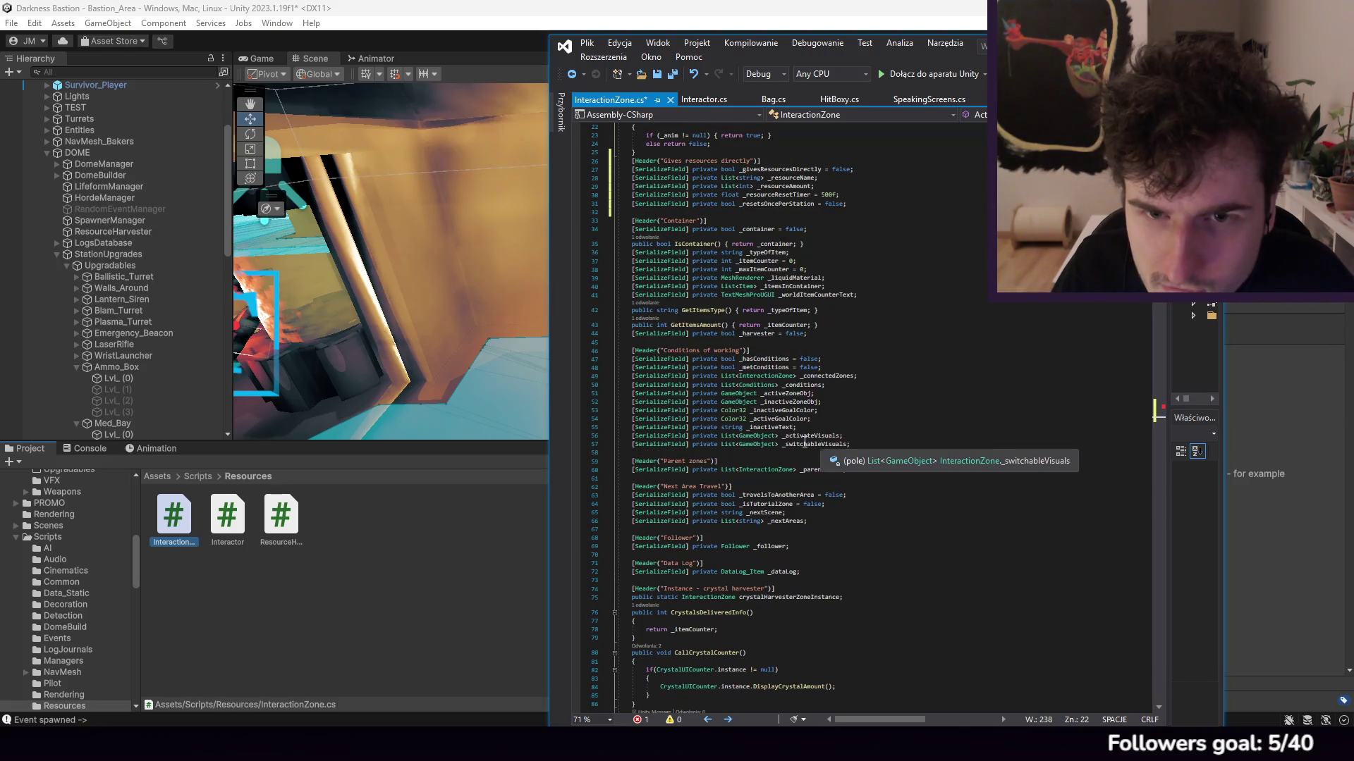
{"action": "scroll", "coordinate": [834, 373], "scroll_direction": "up", "scroll_amount": 5}
{"action": "left_click_drag", "start_coordinate": [863, 340], "coordinate": [861, 334]}
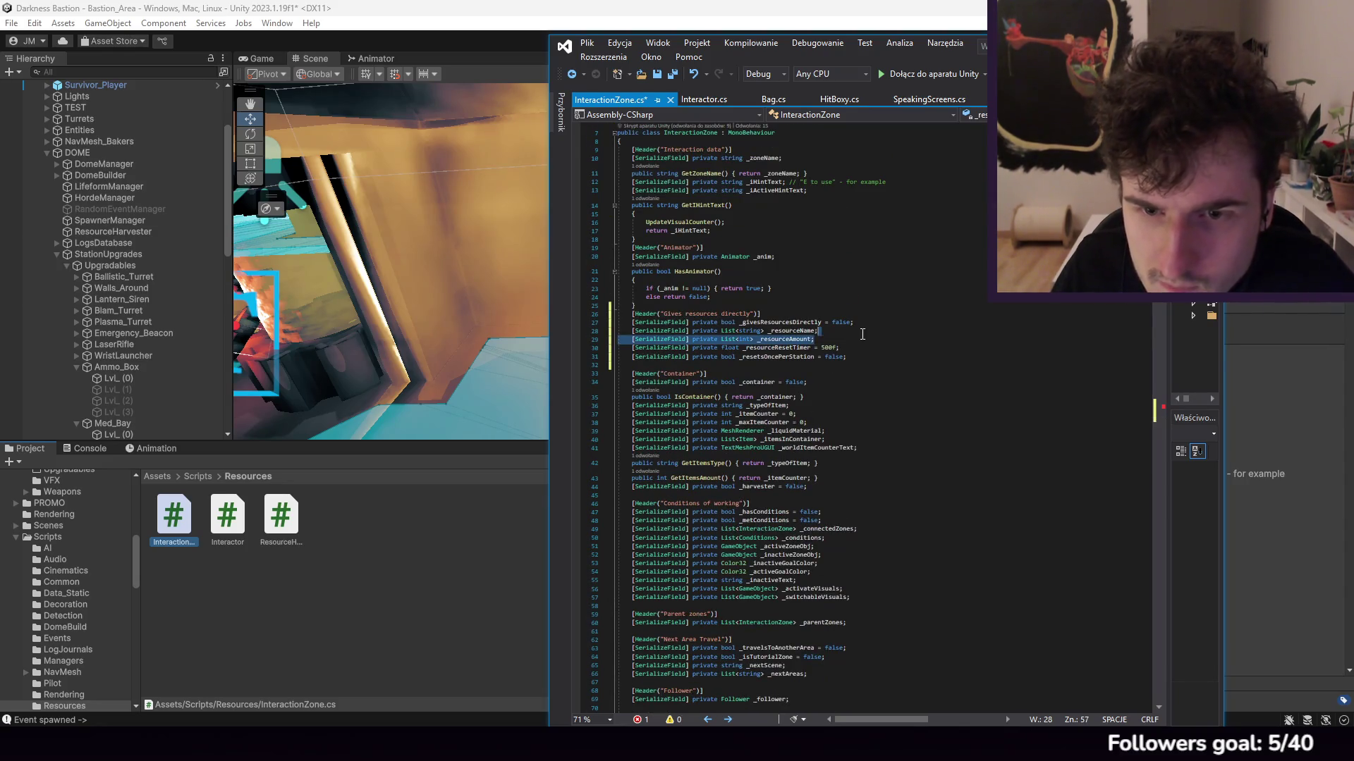
{"action": "key", "text": "ctrl+d"}
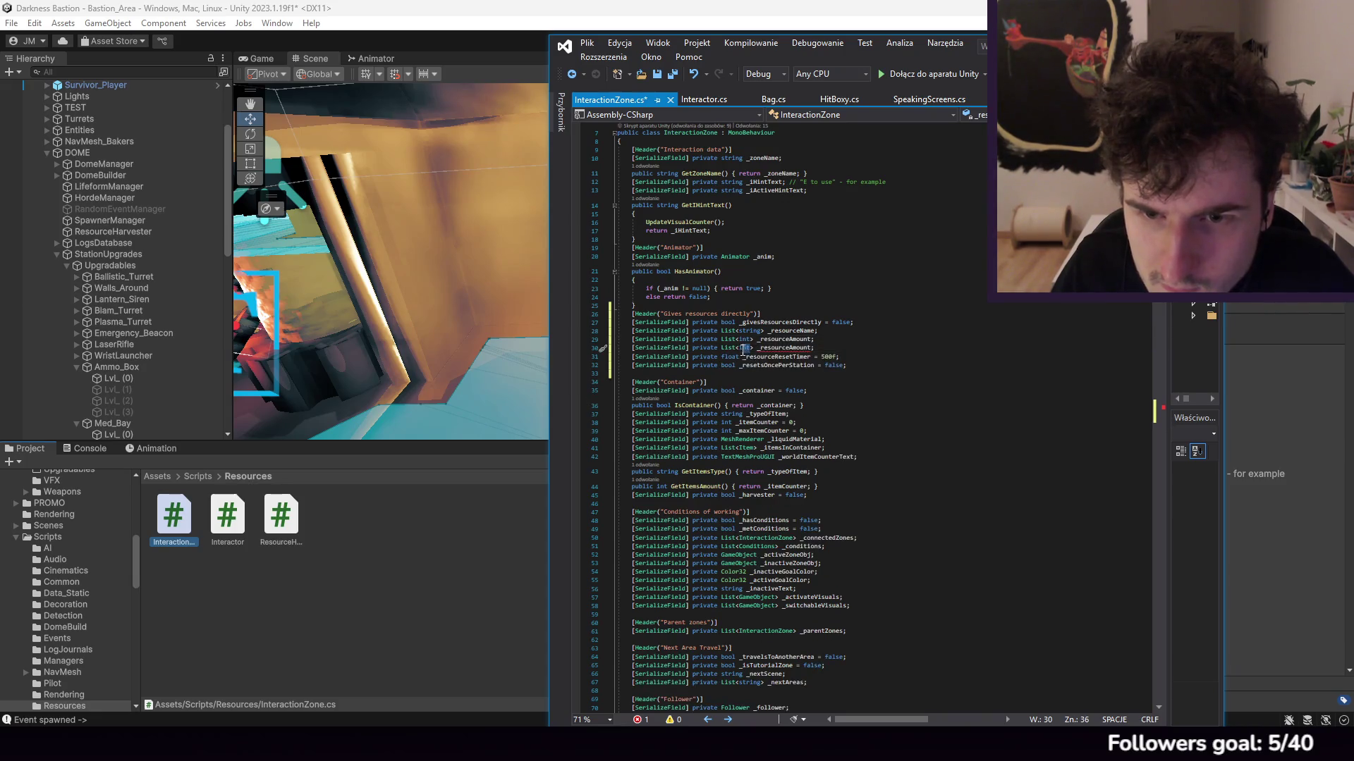
{"action": "double_click", "coordinate": [739, 348]}
{"action": "type", "text": "fool"}
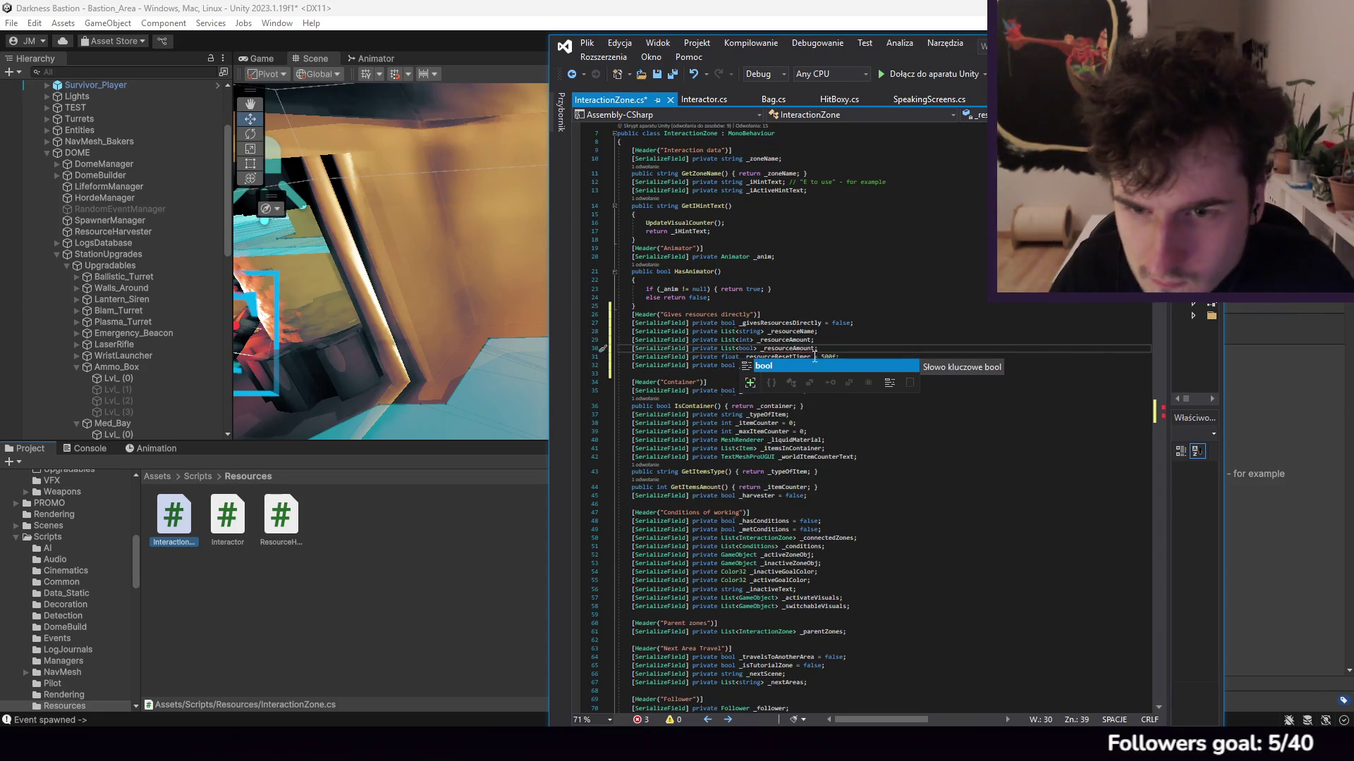
{"action": "left_click", "coordinate": [815, 348]}
{"action": "left_click", "coordinate": [790, 348]}
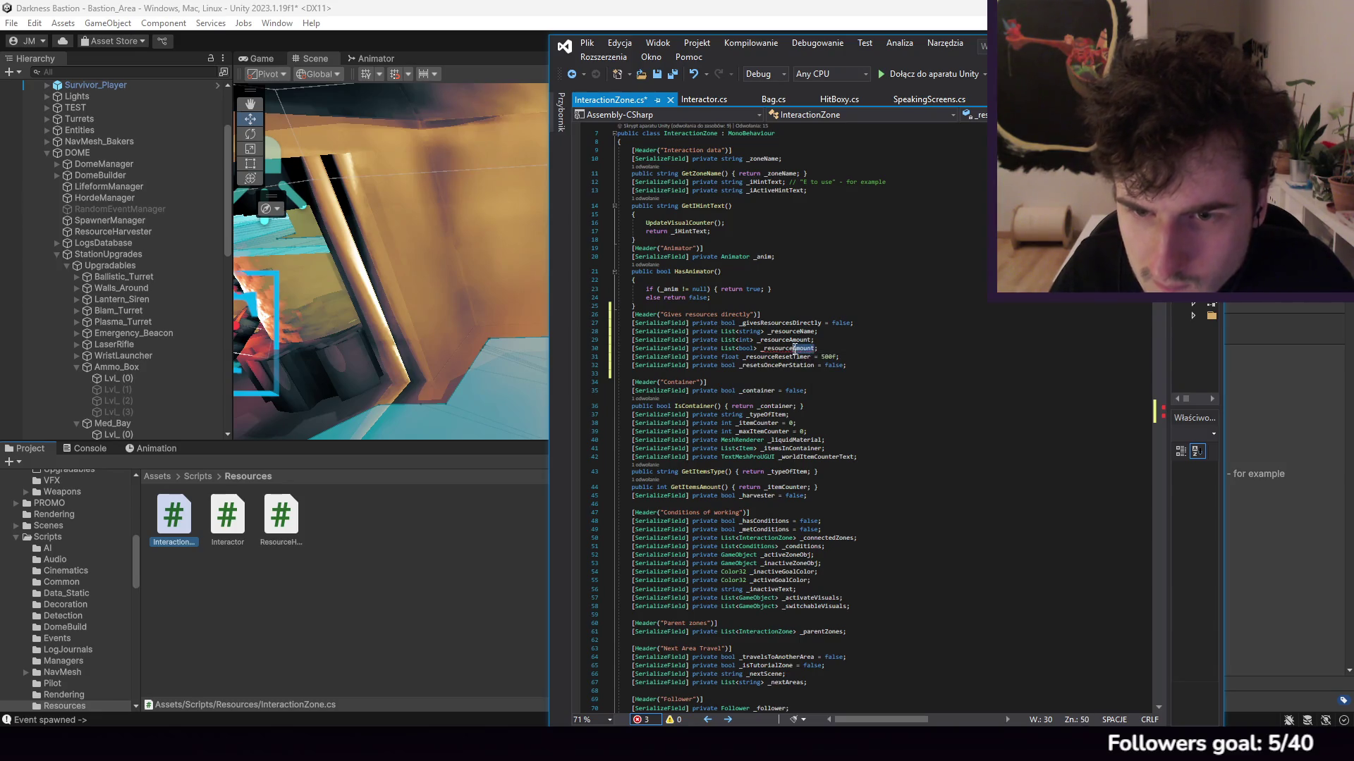
{"action": "type", "text": "Depleted"}
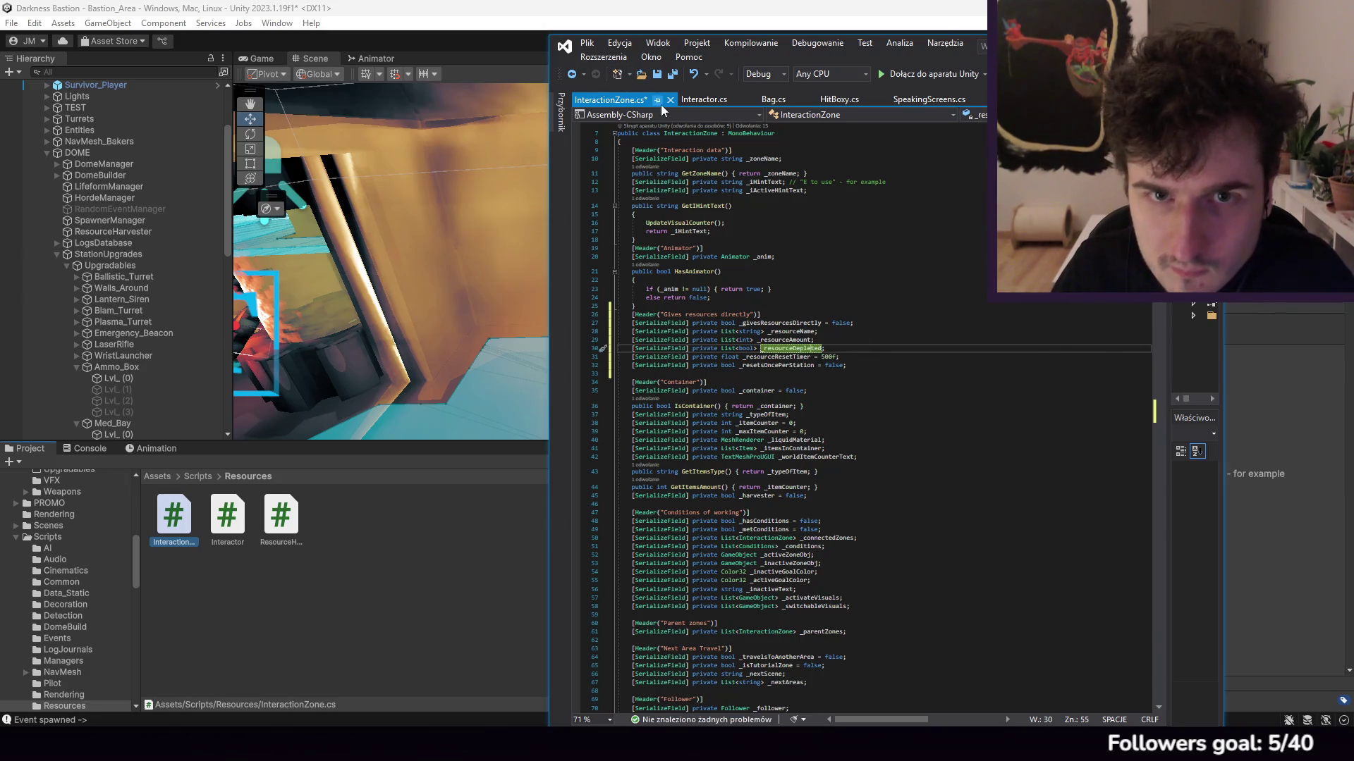
Step: Save InteractionZone.cs
{"action": "left_click", "coordinate": [620, 43]}
{"action": "key", "text": "ctrl+s"}
{"action": "scroll", "coordinate": [877, 303], "scroll_direction": "down", "scroll_amount": 20}
{"action": "scroll", "coordinate": [878, 303], "scroll_direction": "down", "scroll_amount": 20}
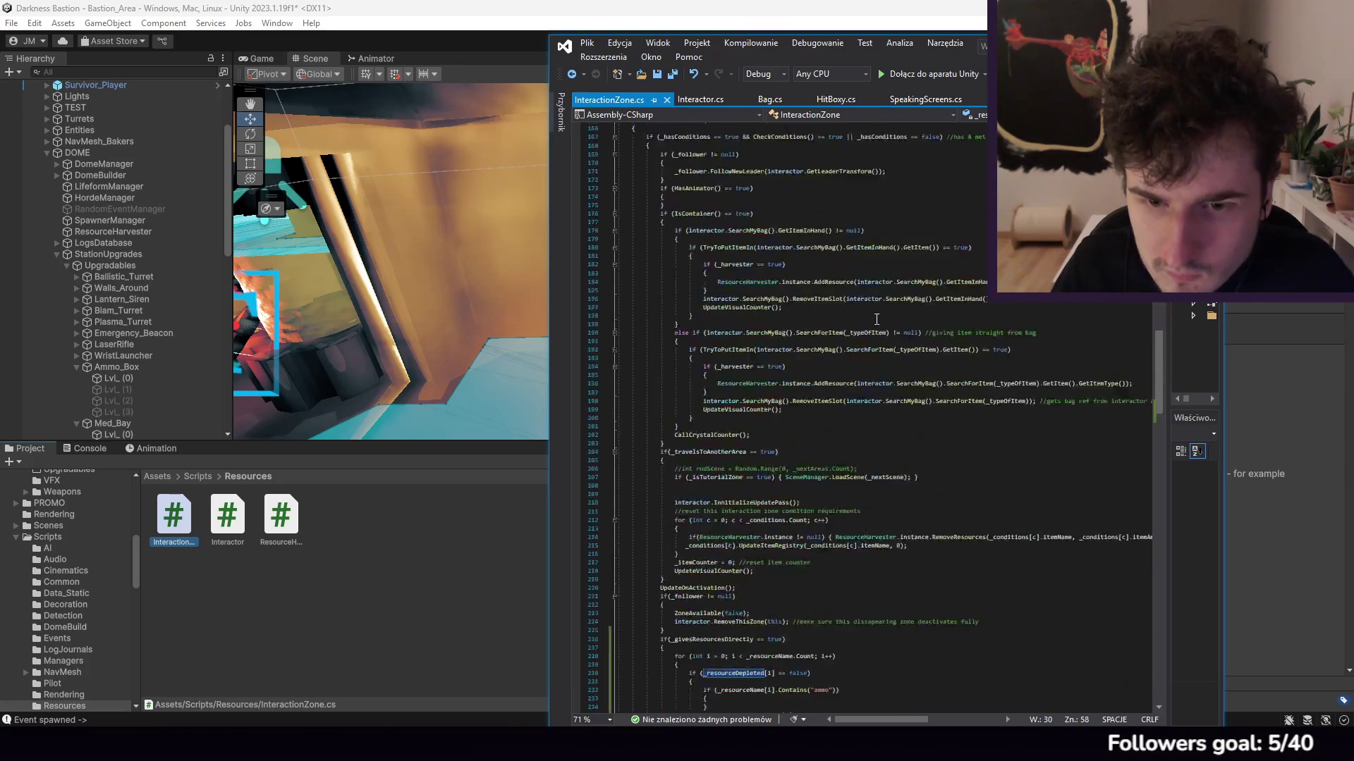
Step: After the ammo/heal checks, add '_resourceDepleted[i] = true;' with the comment 'deplete resource after using it'
{"action": "left_click", "coordinate": [943, 291]}
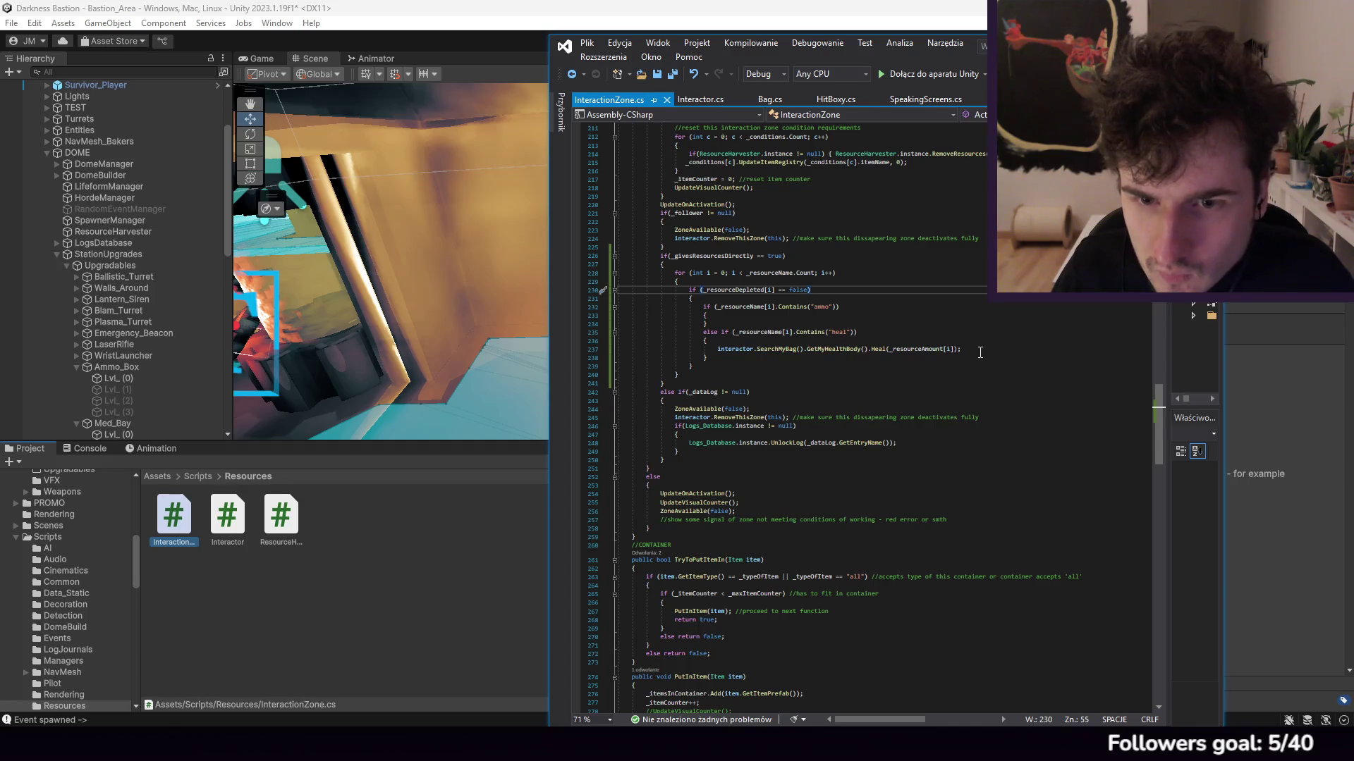
{"action": "left_click", "coordinate": [813, 363]}
{"action": "key", "text": "Return"}
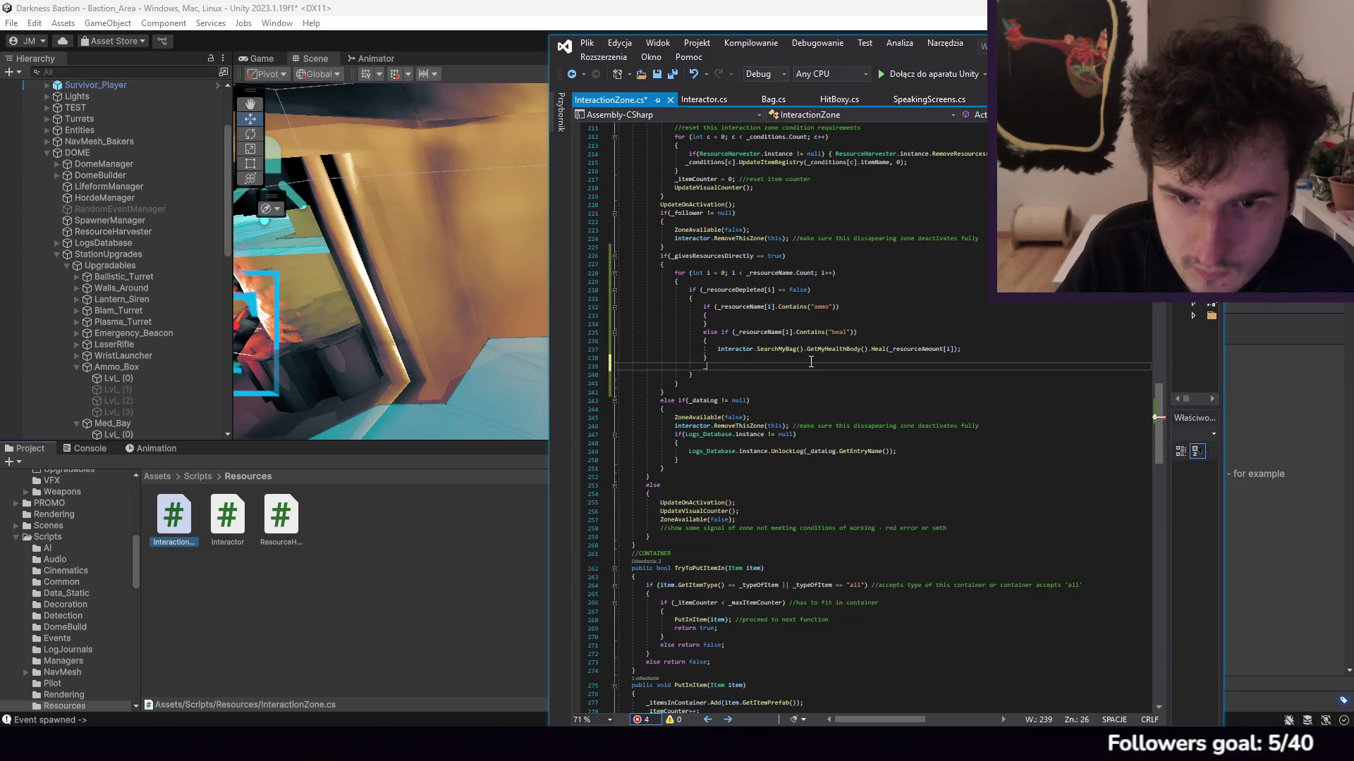
{"action": "type", "text": "_resourceDepleted"}
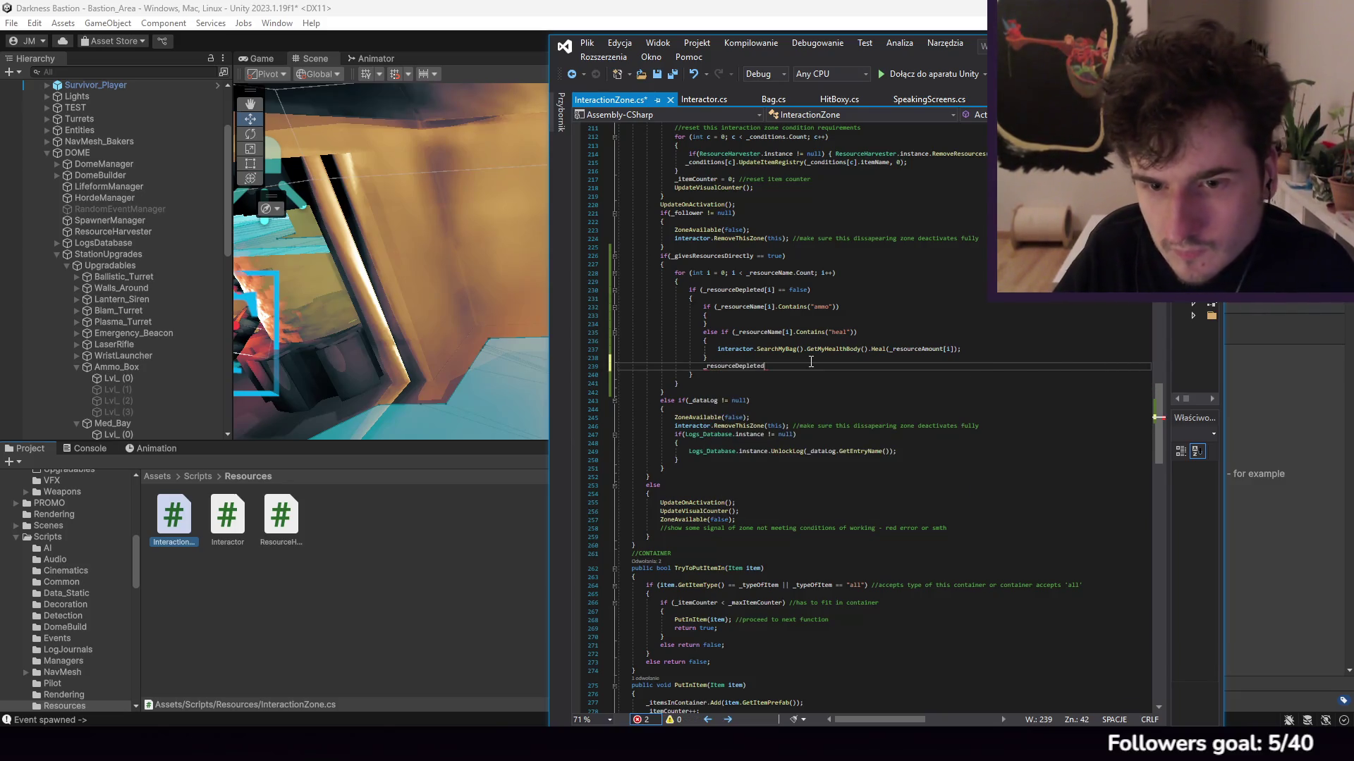
{"action": "type", "text": "[i]."}
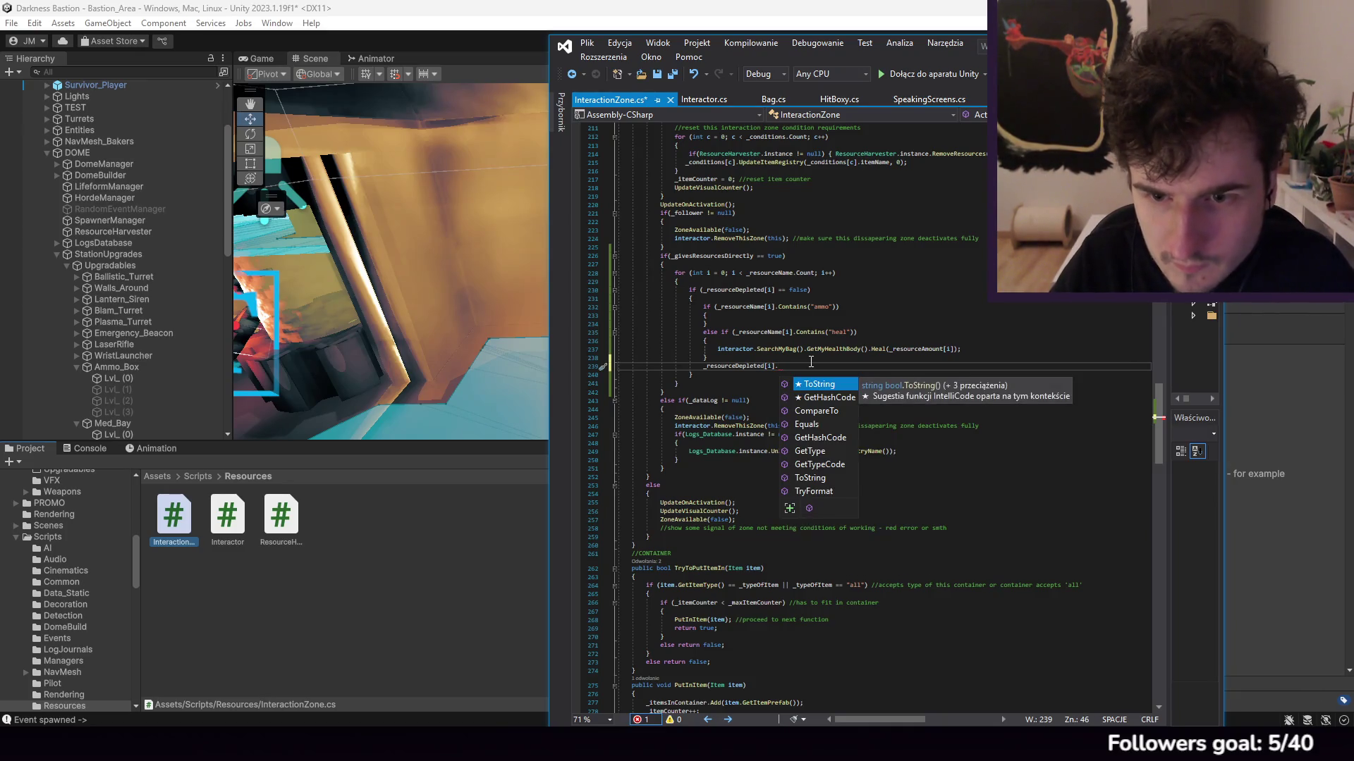
{"action": "key", "text": "BackSpace"}
{"action": "type", "text": "= t"}
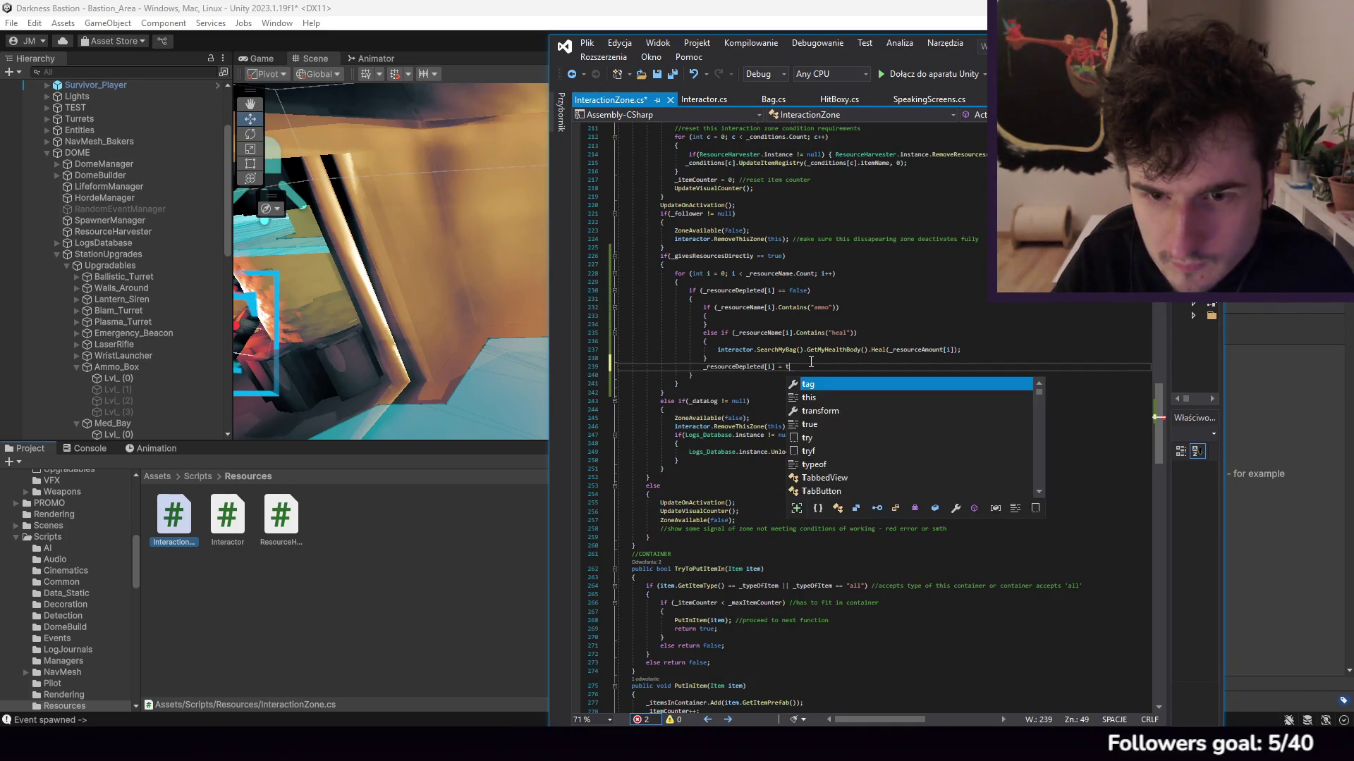
{"action": "type", "text": "rue;"}
{"action": "key", "text": "Return"}
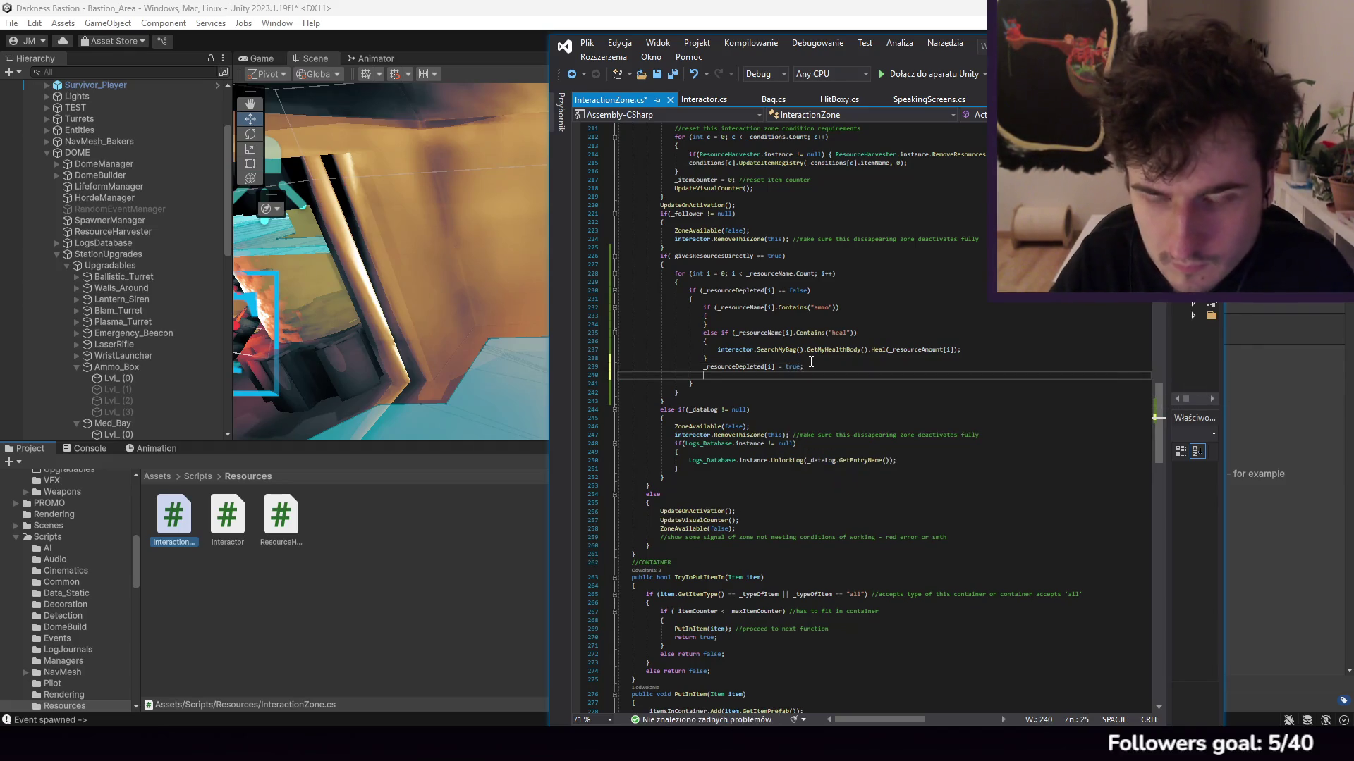
{"action": "key", "text": "BackSpace"}
{"action": "key", "text": "BackSpace"}
{"action": "type", "text": "//deplete resou"}
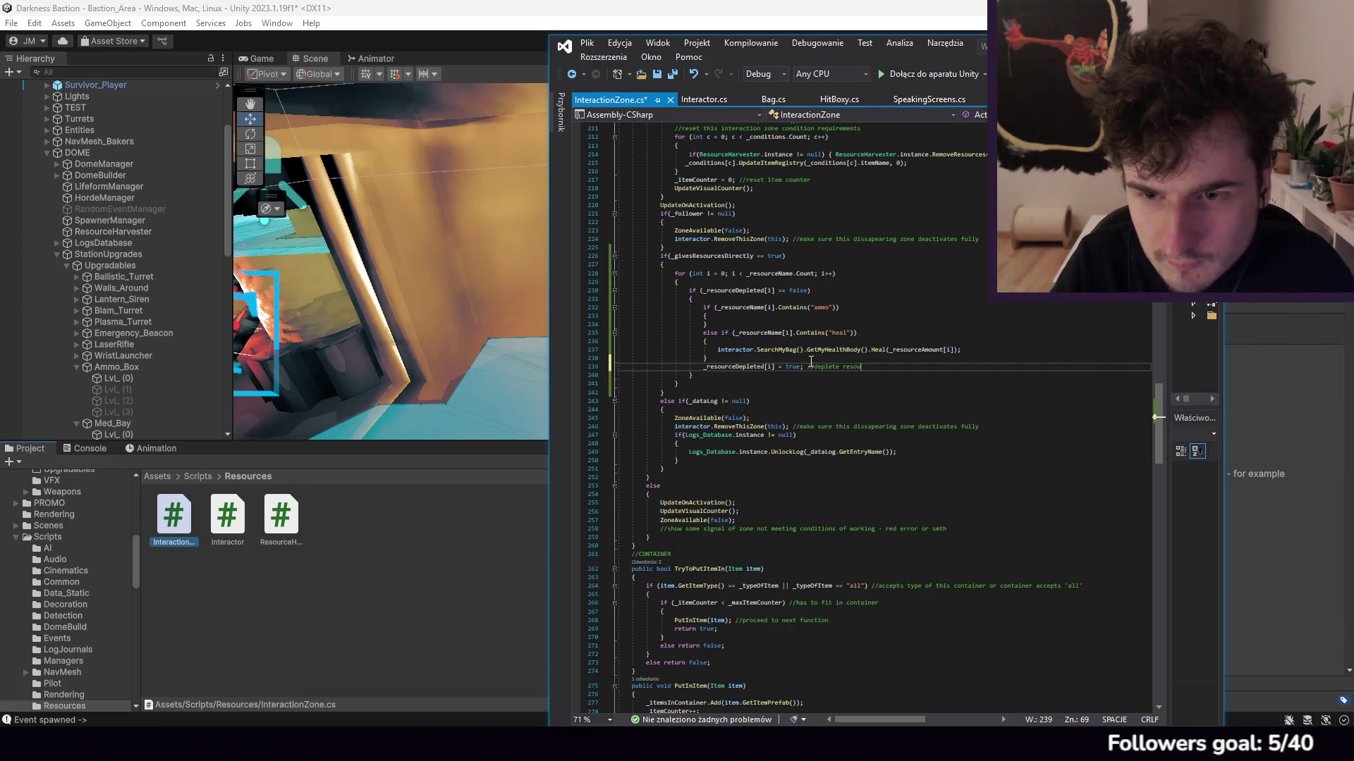
{"action": "type", "text": "rce after"}
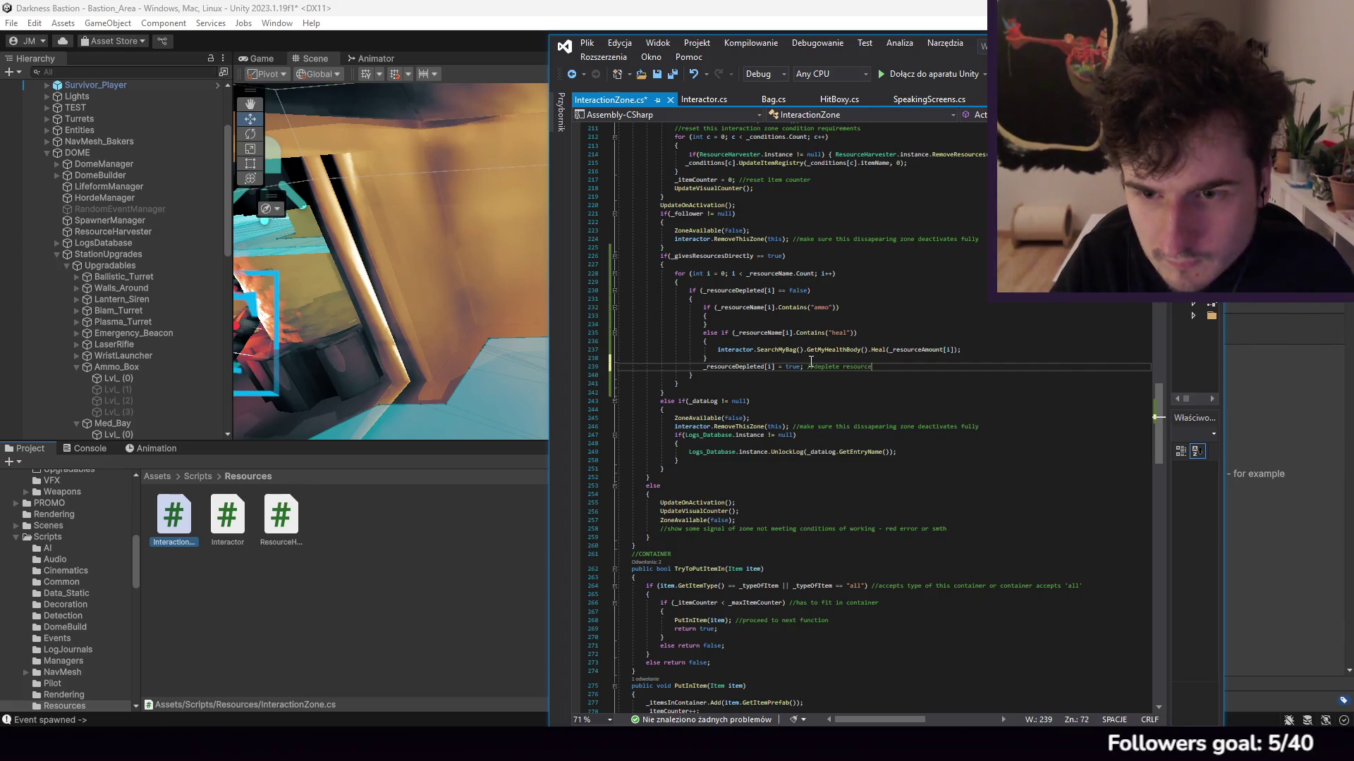
{"action": "type", "text": " using it"}
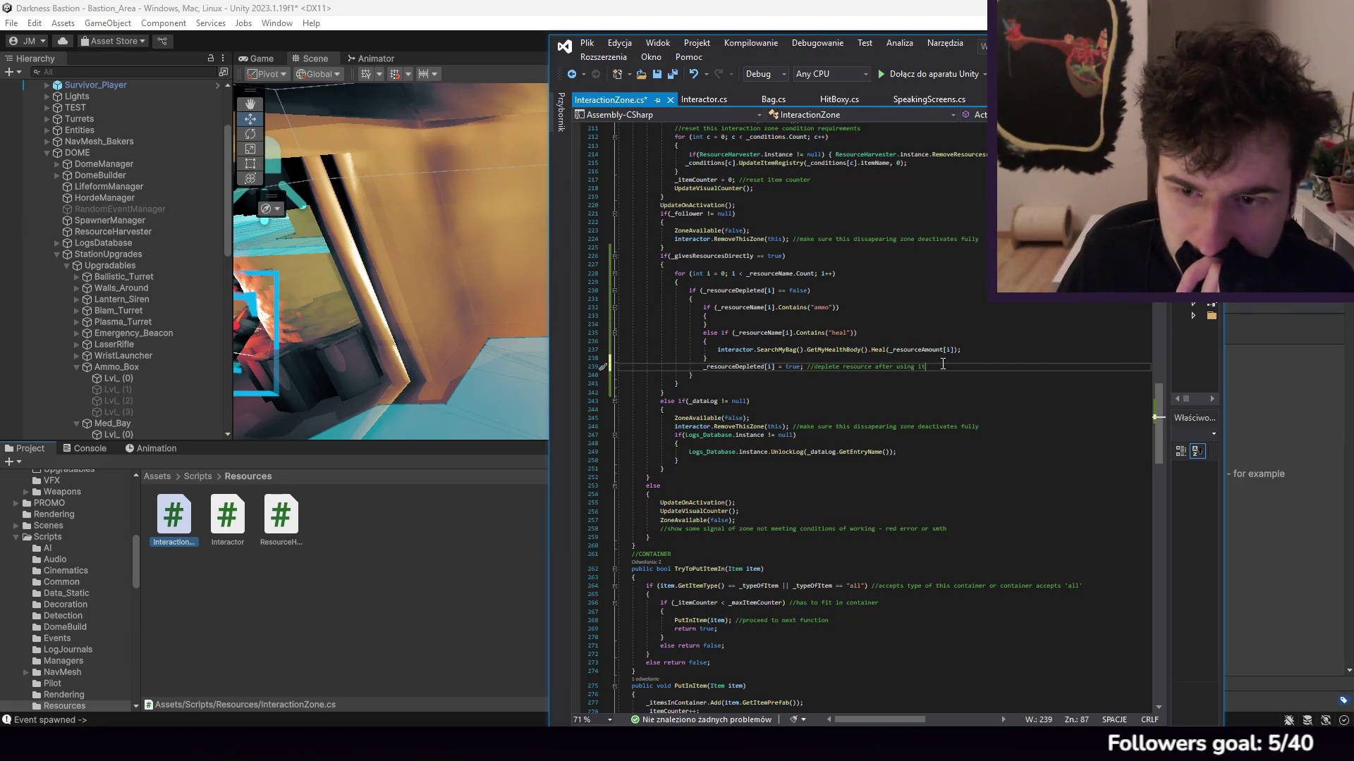
Step: Save InteractionZone.cs through the File menu
{"action": "left_click", "coordinate": [591, 43]}
{"action": "left_click", "coordinate": [660, 213]}
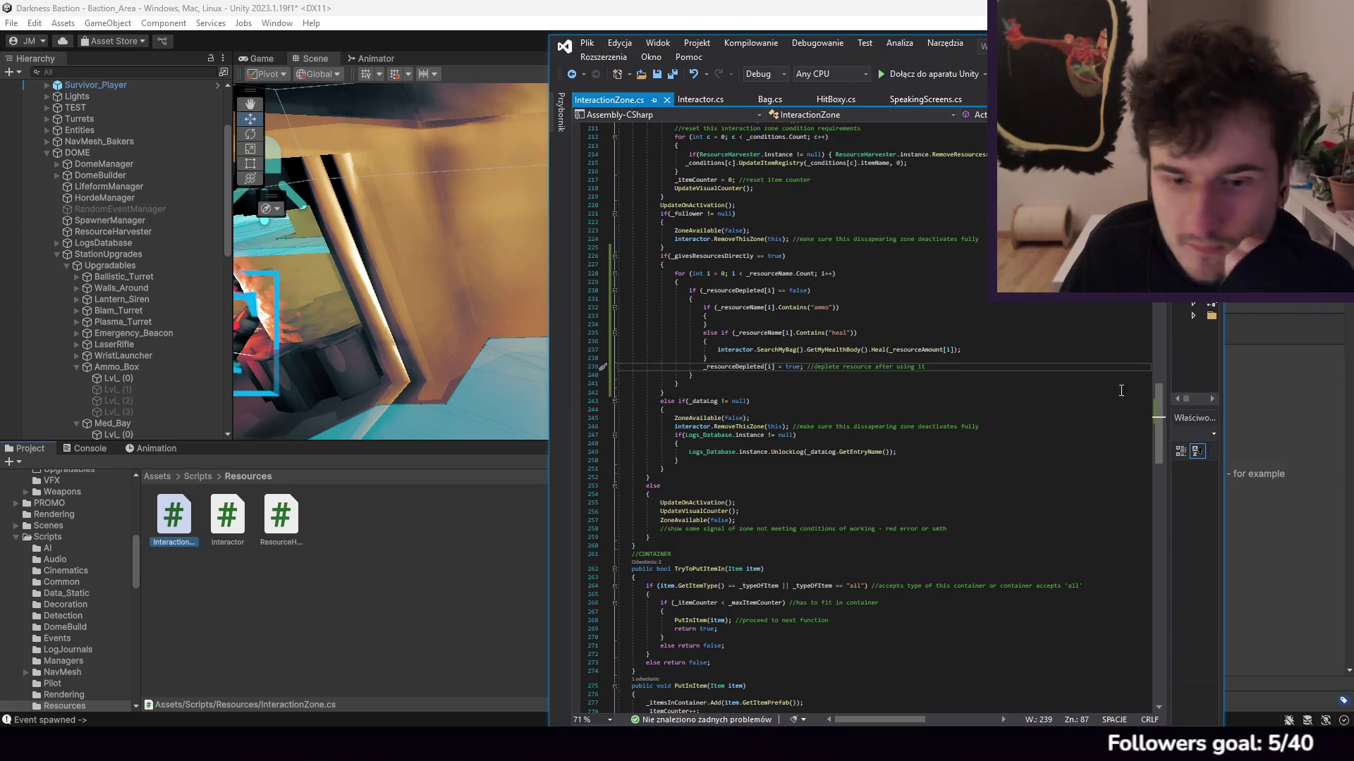
{"action": "left_click_drag", "start_coordinate": [1162, 400], "coordinate": [1161, 584]}
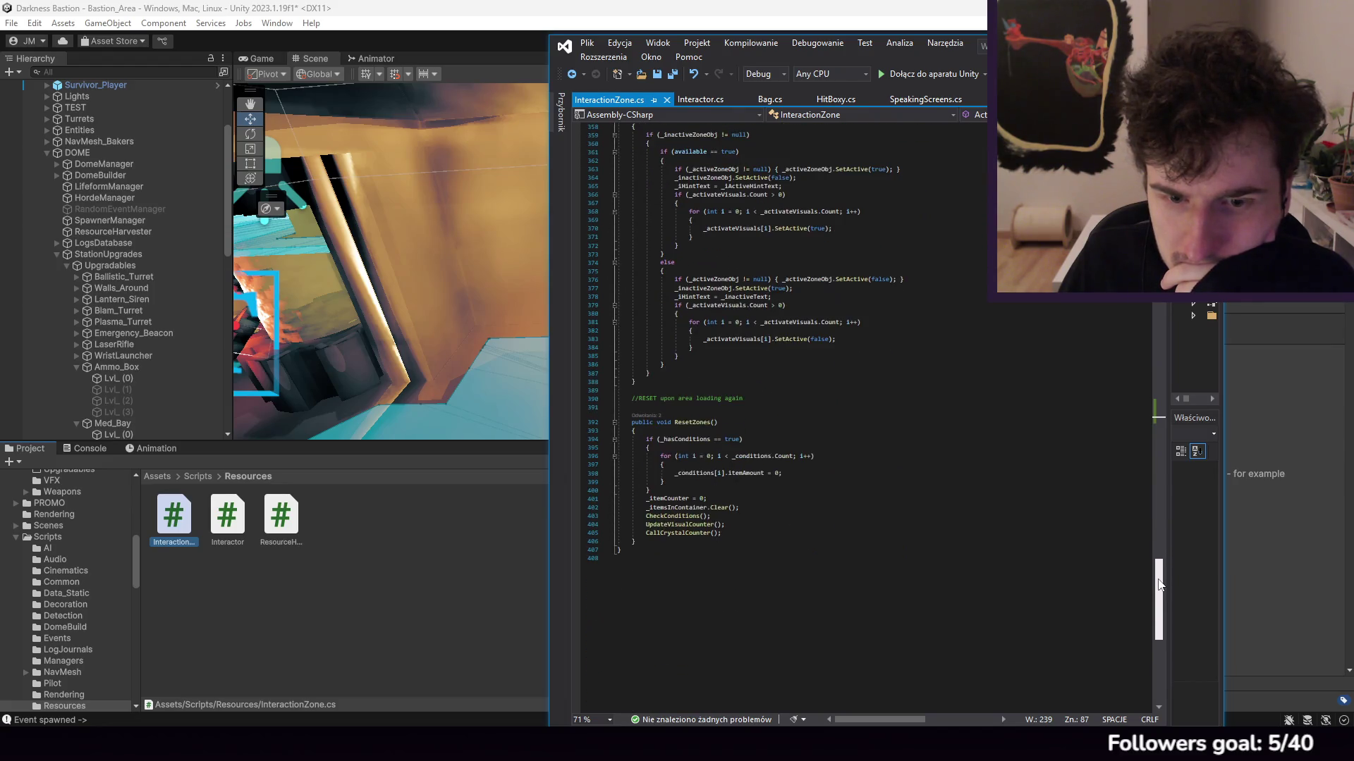
Step: Below CallCrystalCounter() in ResetZones, add if(_resetsOncePerStation == true)
{"action": "left_click", "coordinate": [749, 535]}
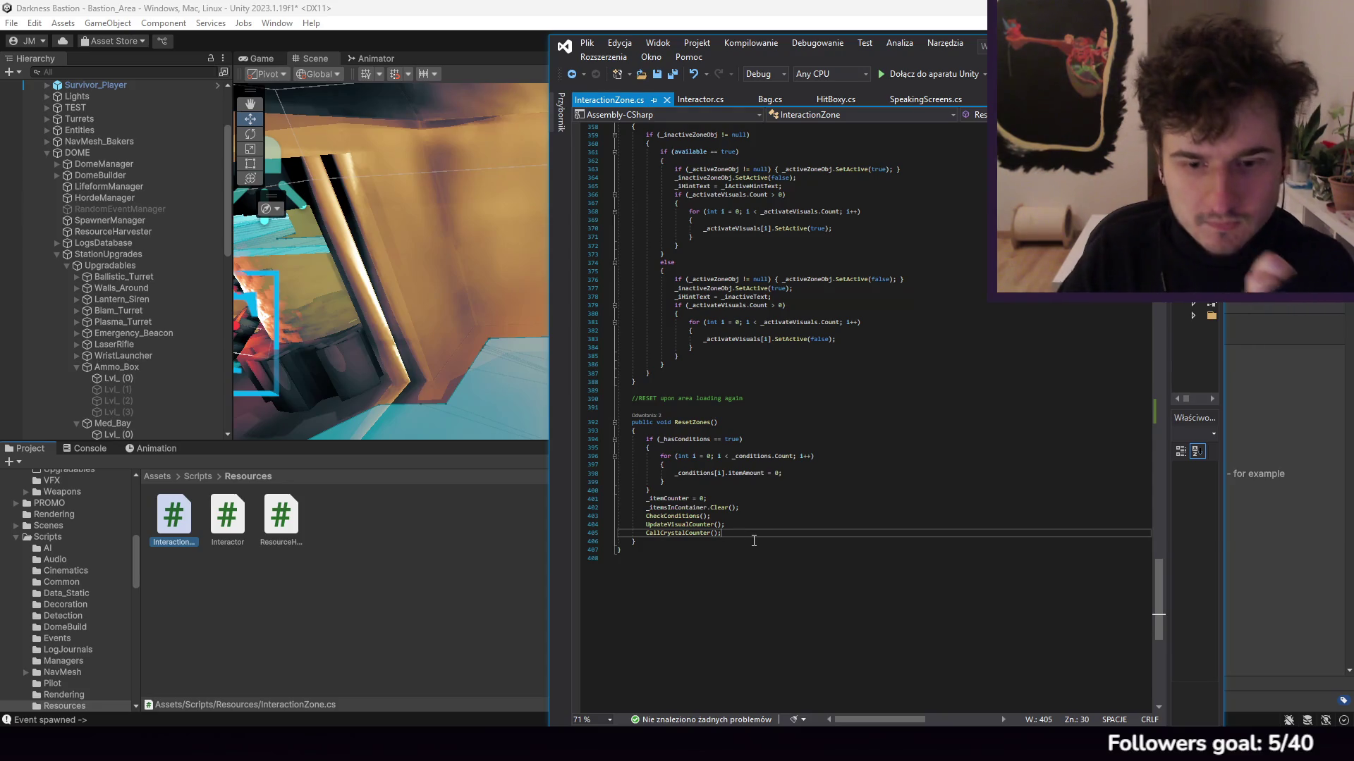
{"action": "scroll", "coordinate": [753, 541], "scroll_direction": "up", "scroll_amount": 20}
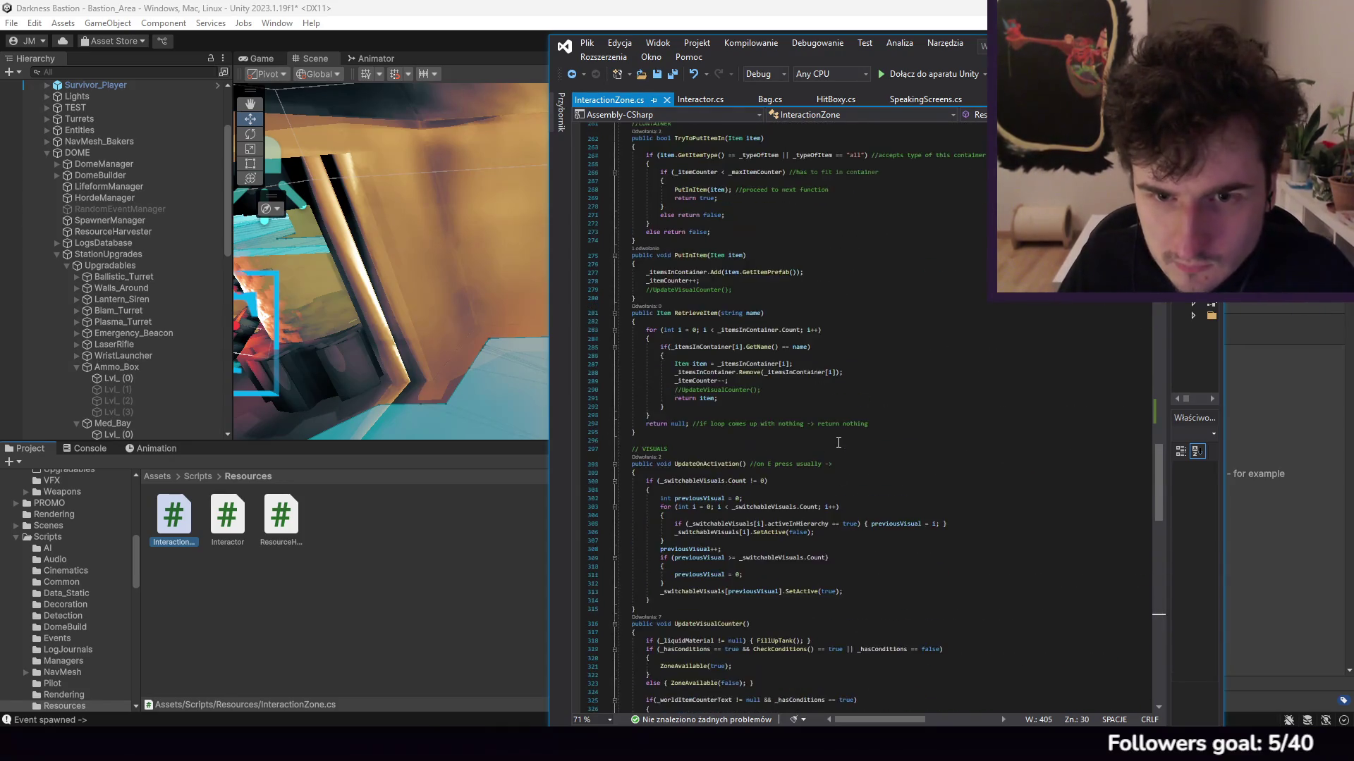
{"action": "scroll", "coordinate": [857, 464], "scroll_direction": "up", "scroll_amount": 20}
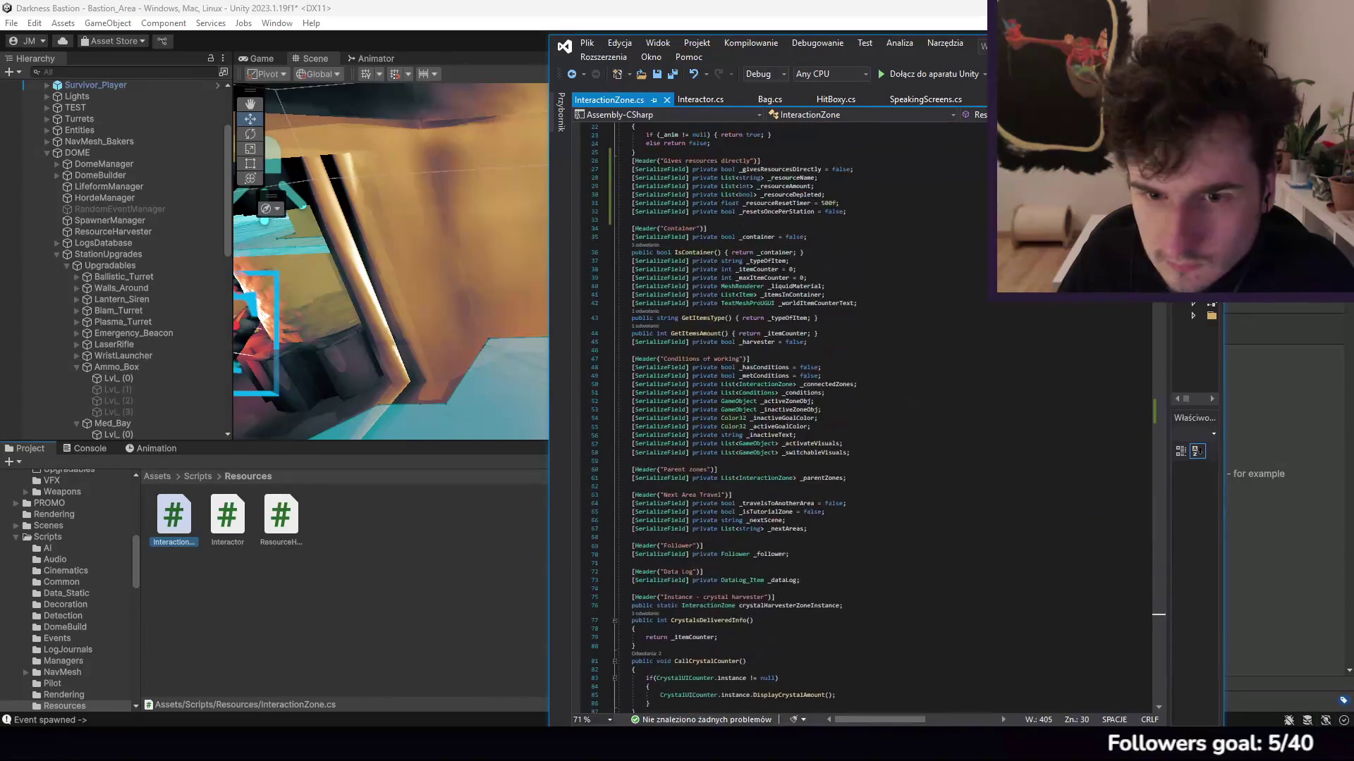
{"action": "scroll", "coordinate": [857, 464], "scroll_direction": "down", "scroll_amount": 14}
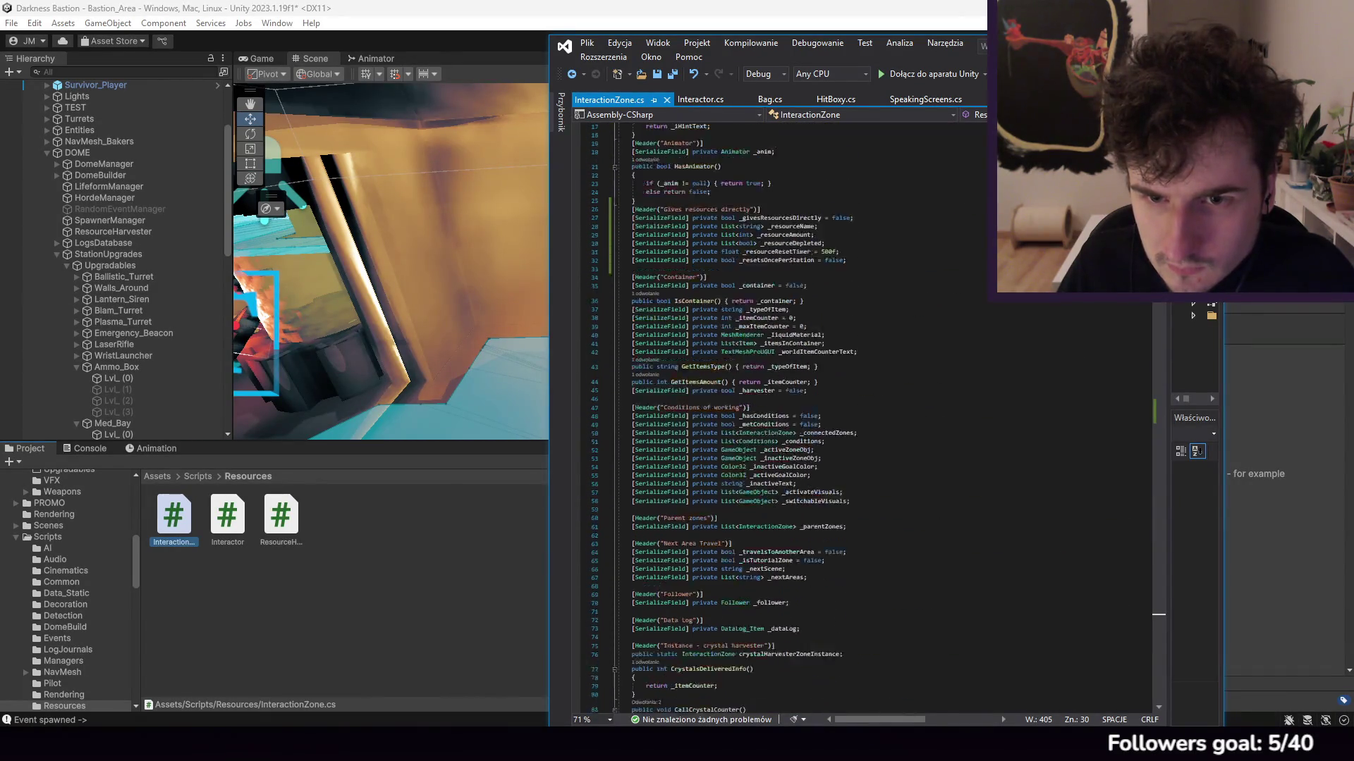
{"action": "scroll", "coordinate": [738, 419], "scroll_direction": "up", "scroll_amount": 20}
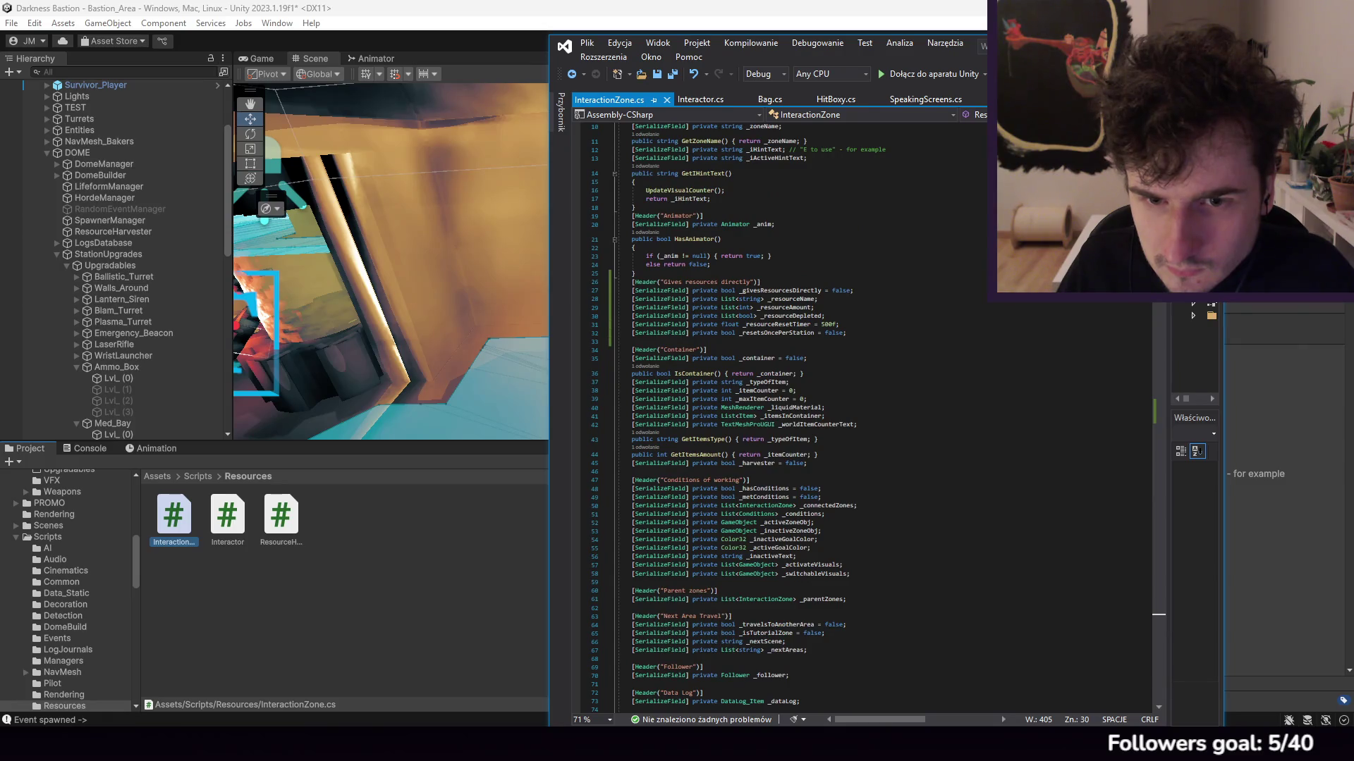
{"action": "scroll", "coordinate": [738, 419], "scroll_direction": "up", "scroll_amount": 3}
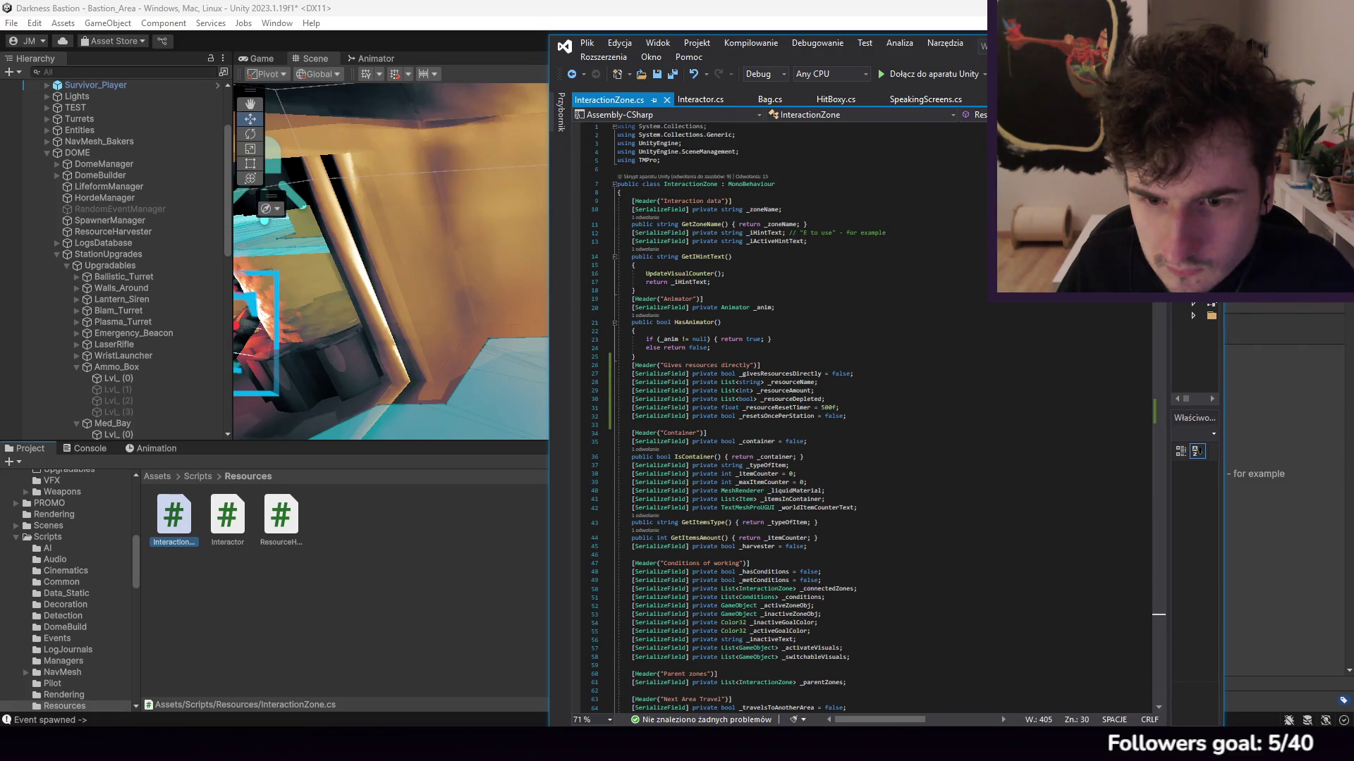
{"action": "scroll", "coordinate": [742, 488], "scroll_direction": "down", "scroll_amount": 20}
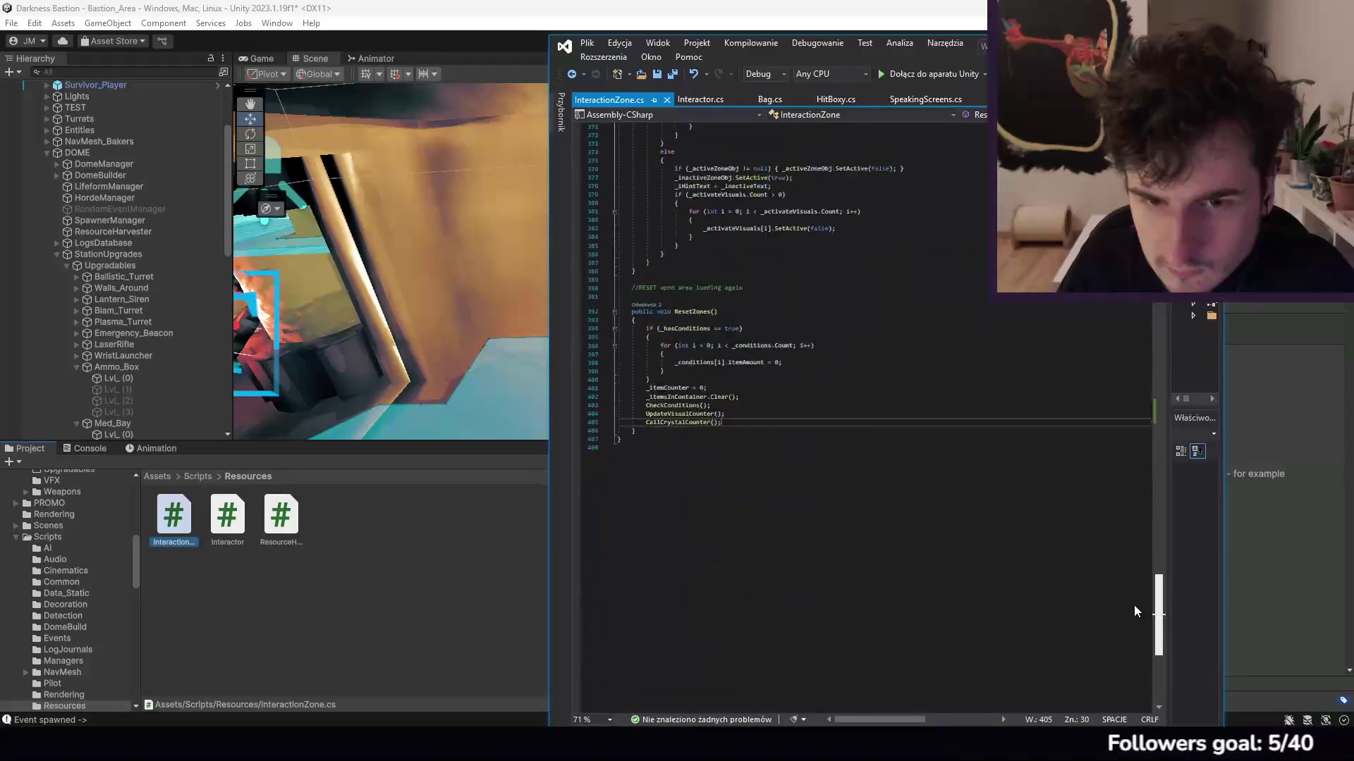
{"action": "key", "text": "Return"}
{"action": "type", "text": "if(_r"}
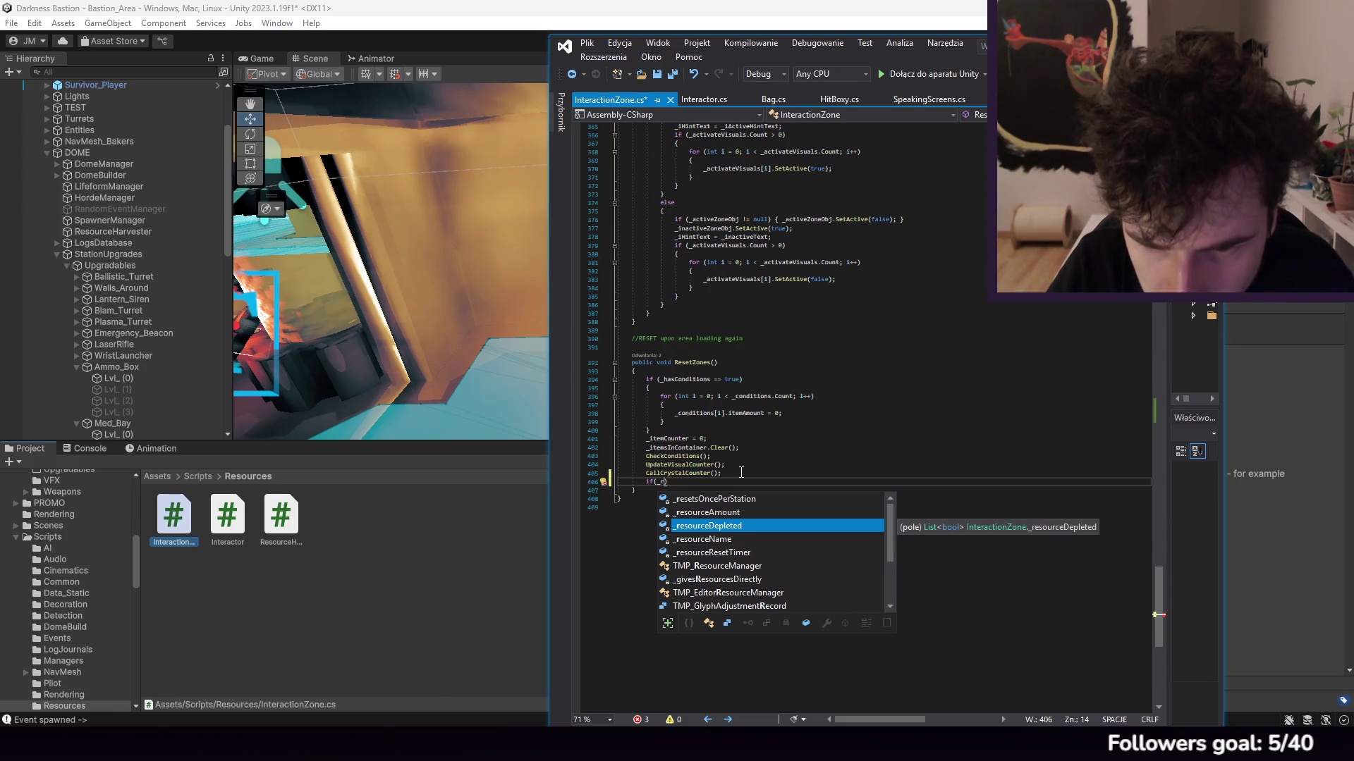
{"action": "key", "text": "Up"}
{"action": "key", "text": "Up"}
{"action": "key", "text": "Tab"}
{"action": "type", "text": "== true"}
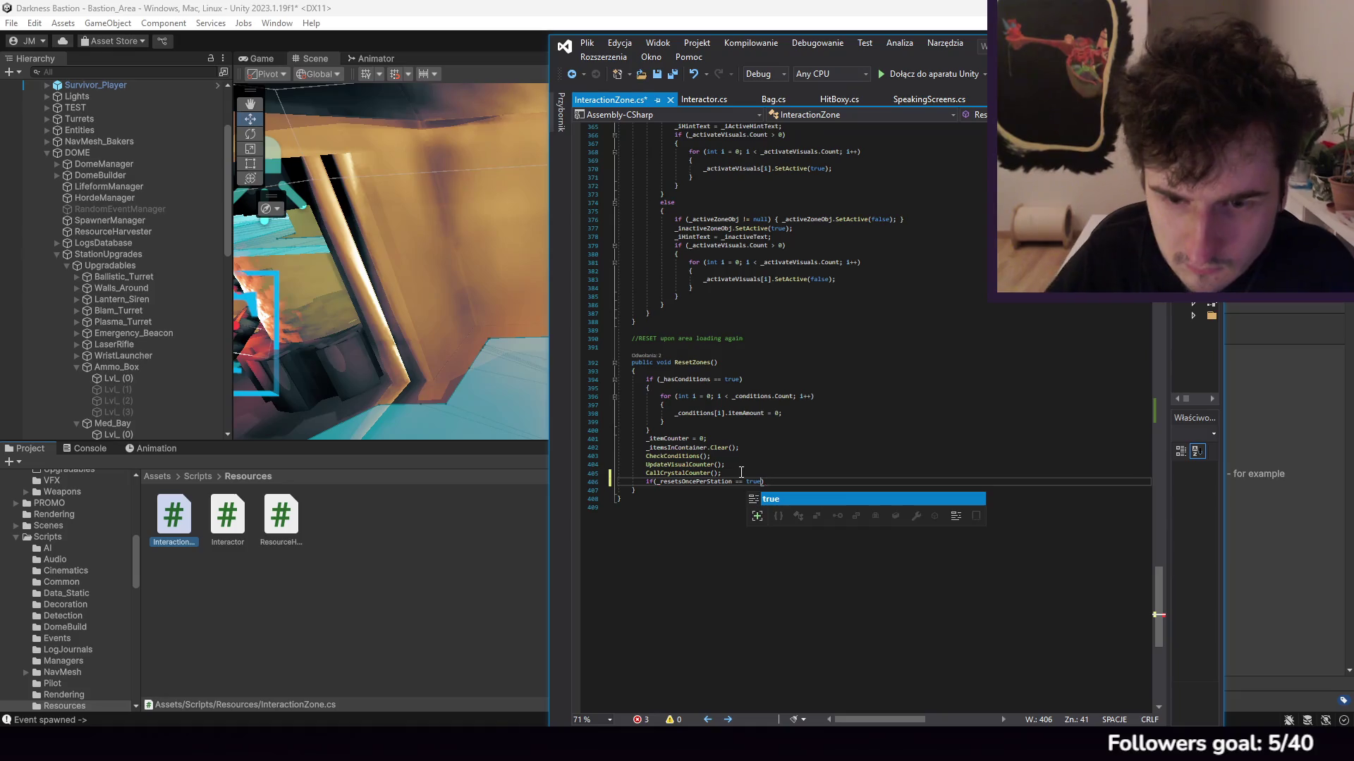
Step: Select the resource-giving for loop so it can be reused in ResetZones
{"action": "scroll", "coordinate": [741, 472], "scroll_direction": "up", "scroll_amount": 20}
{"action": "scroll", "coordinate": [756, 402], "scroll_direction": "up", "scroll_amount": 20}
{"action": "scroll", "coordinate": [735, 482], "scroll_direction": "down", "scroll_amount": 20}
{"action": "scroll", "coordinate": [758, 421], "scroll_direction": "down", "scroll_amount": 20}
{"action": "scroll", "coordinate": [787, 447], "scroll_direction": "up", "scroll_amount": 20}
{"action": "scroll", "coordinate": [787, 447], "scroll_direction": "up", "scroll_amount": 20}
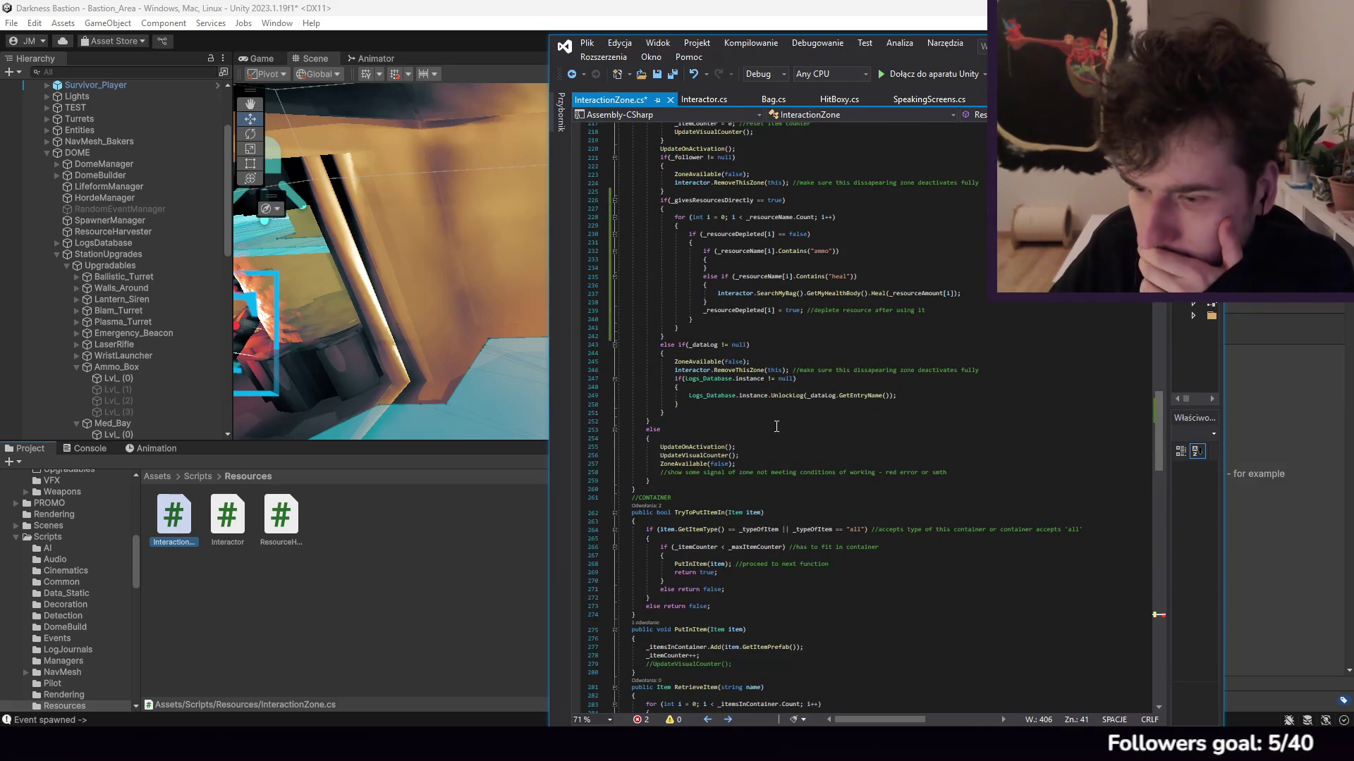
{"action": "scroll", "coordinate": [772, 423], "scroll_direction": "up", "scroll_amount": 11}
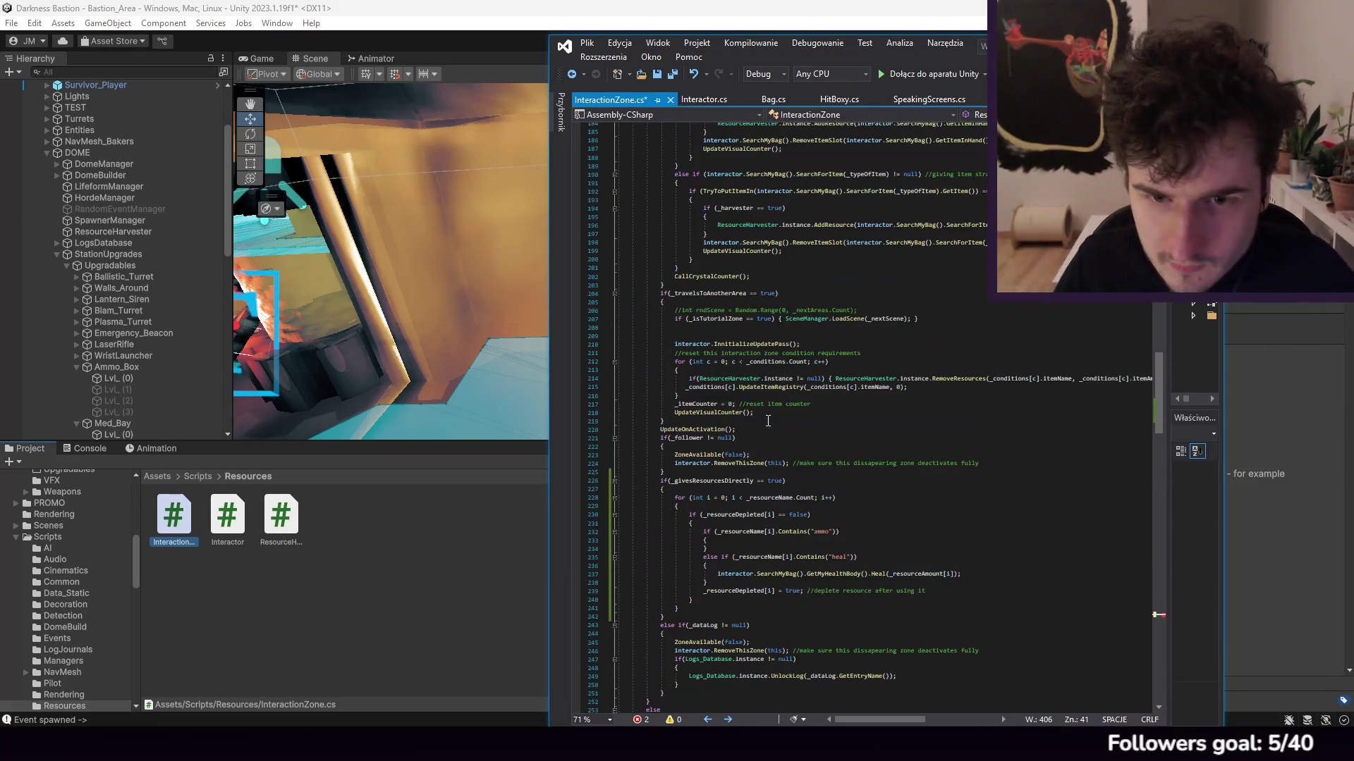
{"action": "scroll", "coordinate": [824, 449], "scroll_direction": "up", "scroll_amount": 2}
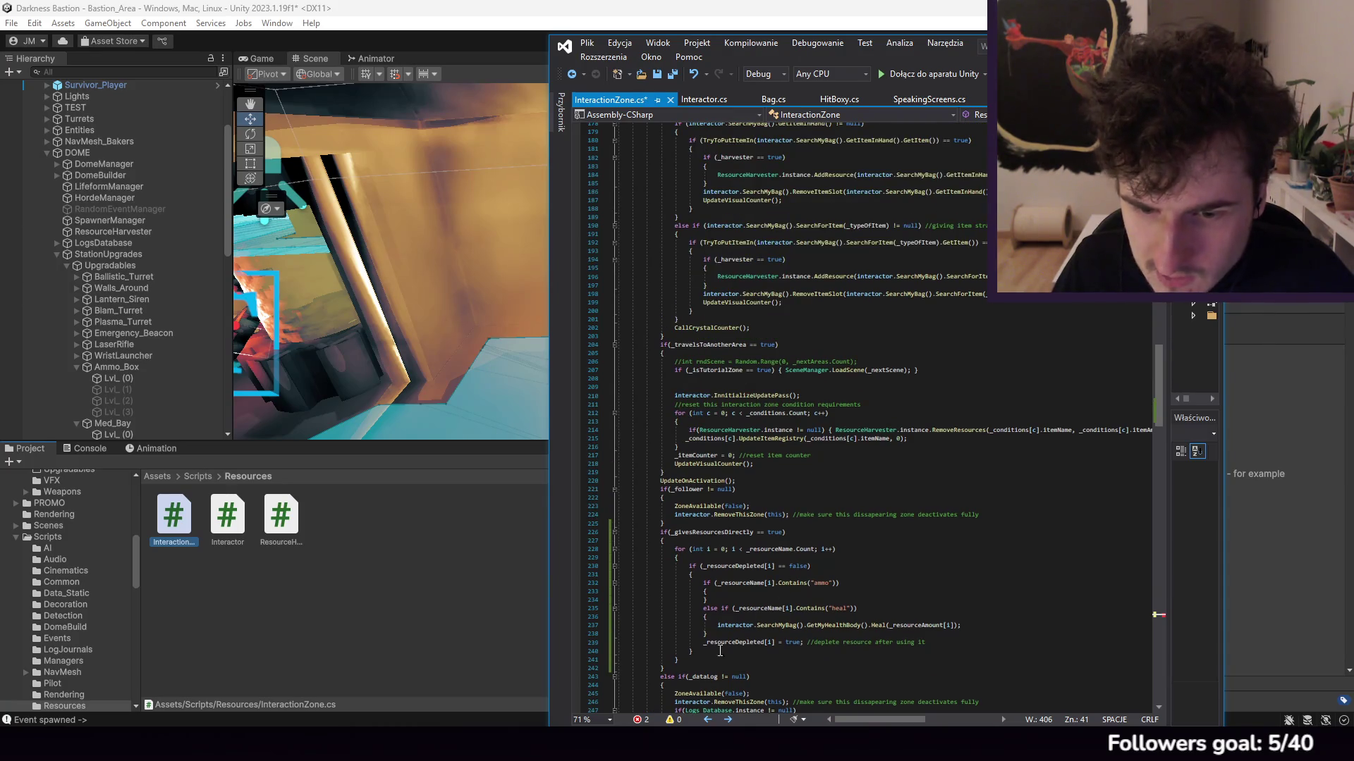
{"action": "left_click_drag", "start_coordinate": [678, 662], "coordinate": [675, 550]}
{"action": "key", "text": "ctrl+c"}
{"action": "scroll", "coordinate": [769, 600], "scroll_direction": "down", "scroll_amount": 20}
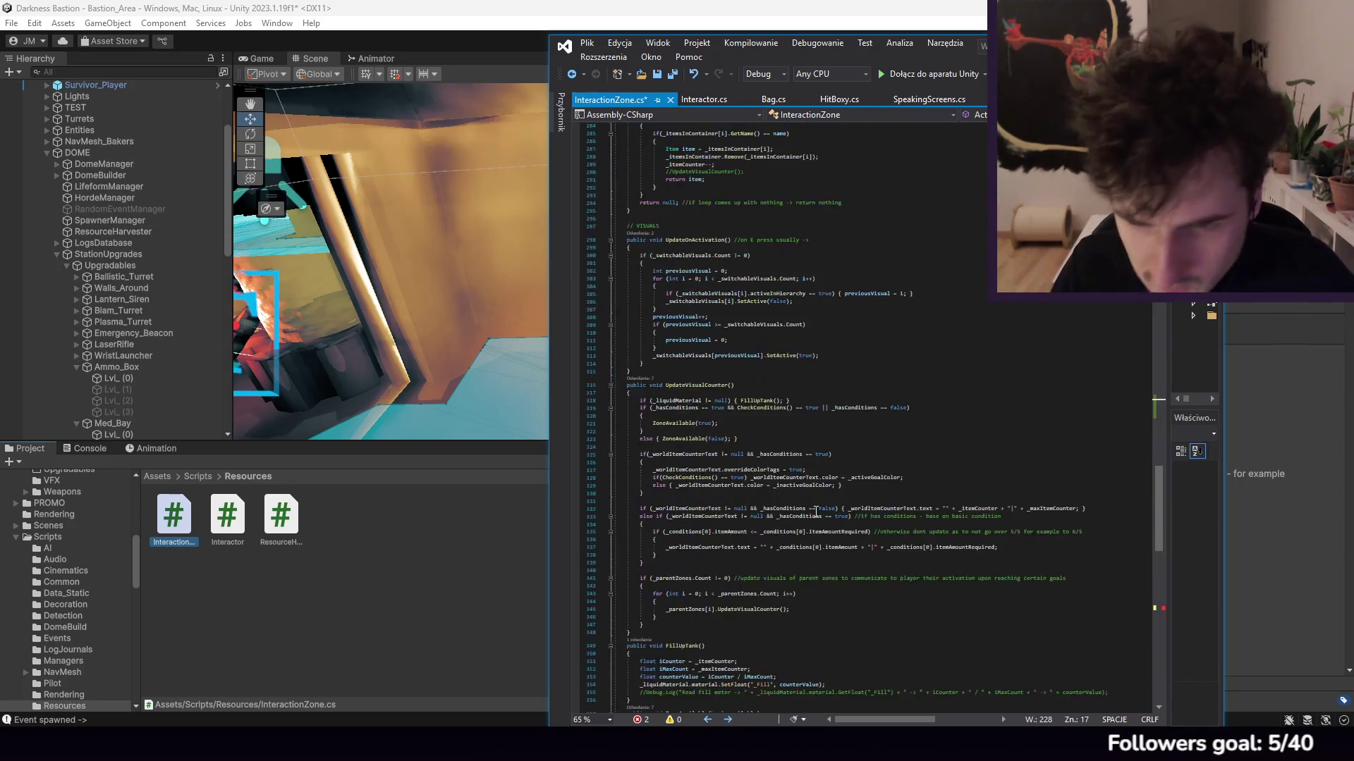
Step: Paste the resource loop under the _resetsOncePerStation check, enclose it in braces, and select the copied ammo/heal checks
{"action": "left_click", "coordinate": [752, 471]}
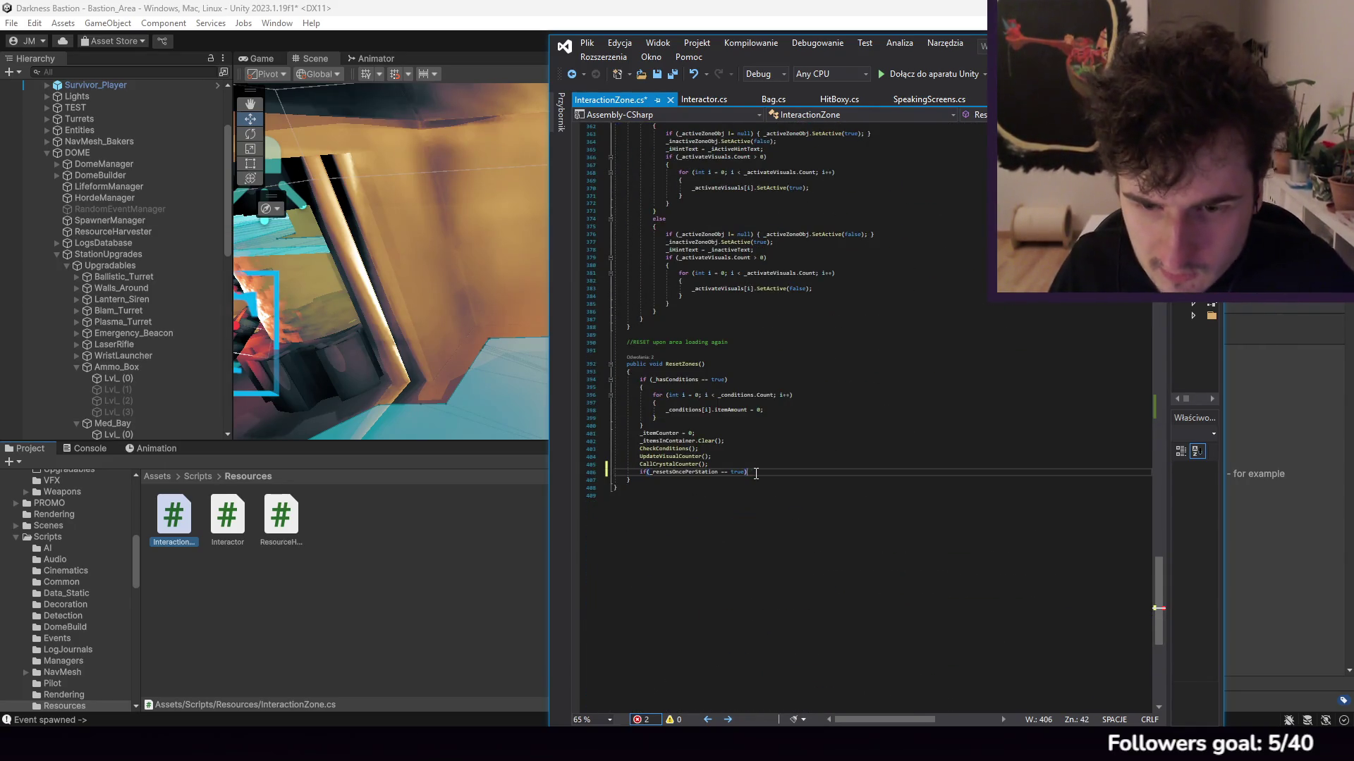
{"action": "key", "text": "ctrl+v"}
{"action": "left_click", "coordinate": [751, 472]}
{"action": "type", "text": "{"}
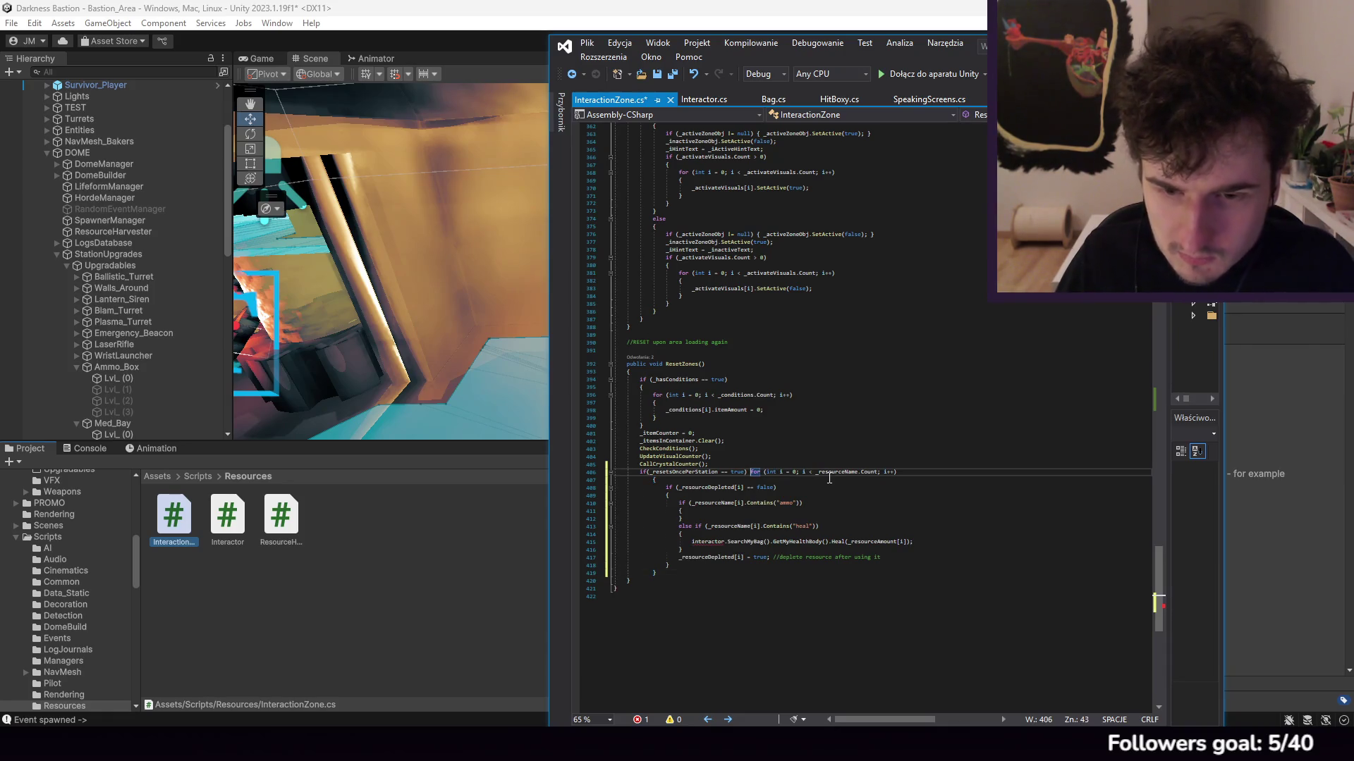
{"action": "left_click", "coordinate": [899, 558]}
{"action": "key", "text": "Return"}
{"action": "type", "text": "}"}
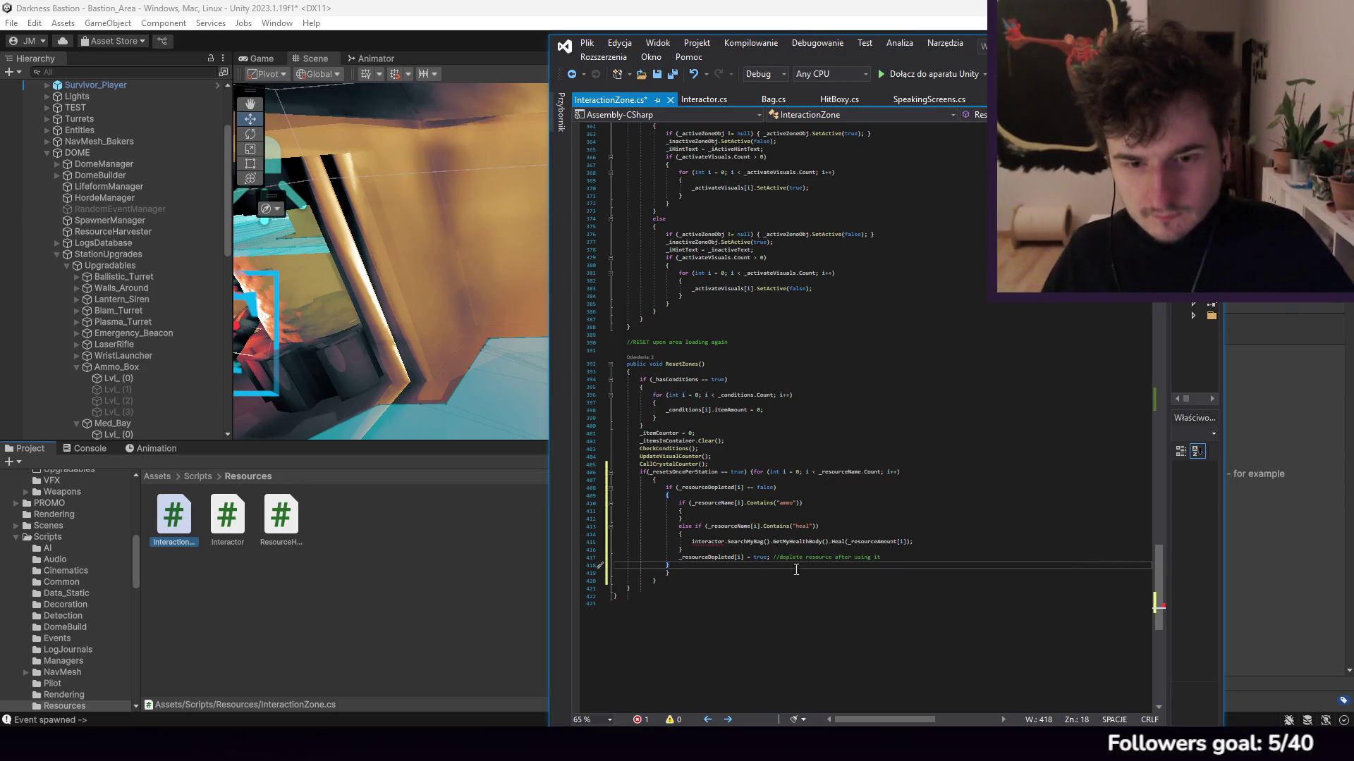
{"action": "left_click", "coordinate": [697, 576]}
{"action": "left_click", "coordinate": [670, 584]}
{"action": "type", "text": "}"}
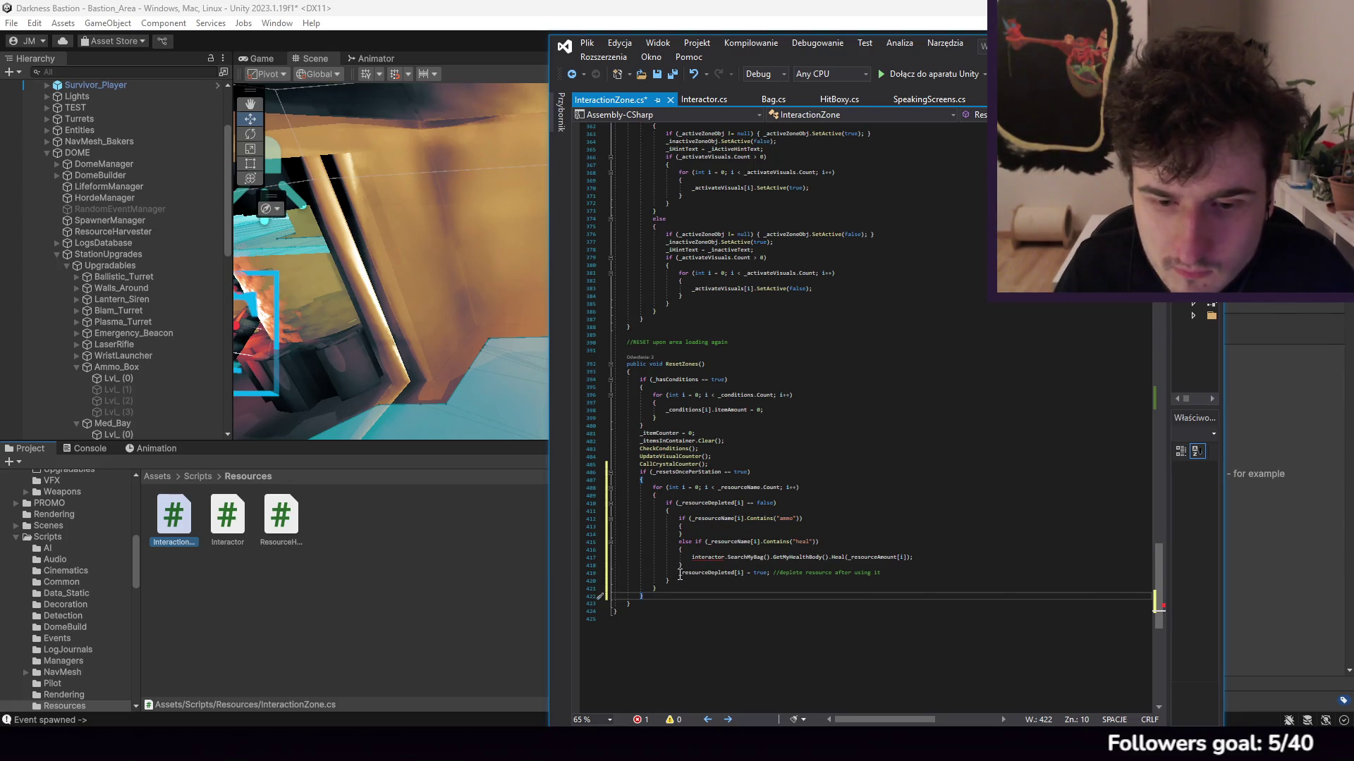
{"action": "left_click", "coordinate": [730, 562]}
{"action": "key", "text": "shift+Up"}
{"action": "key", "text": "shift+Up"}
{"action": "key", "text": "shift+Up"}
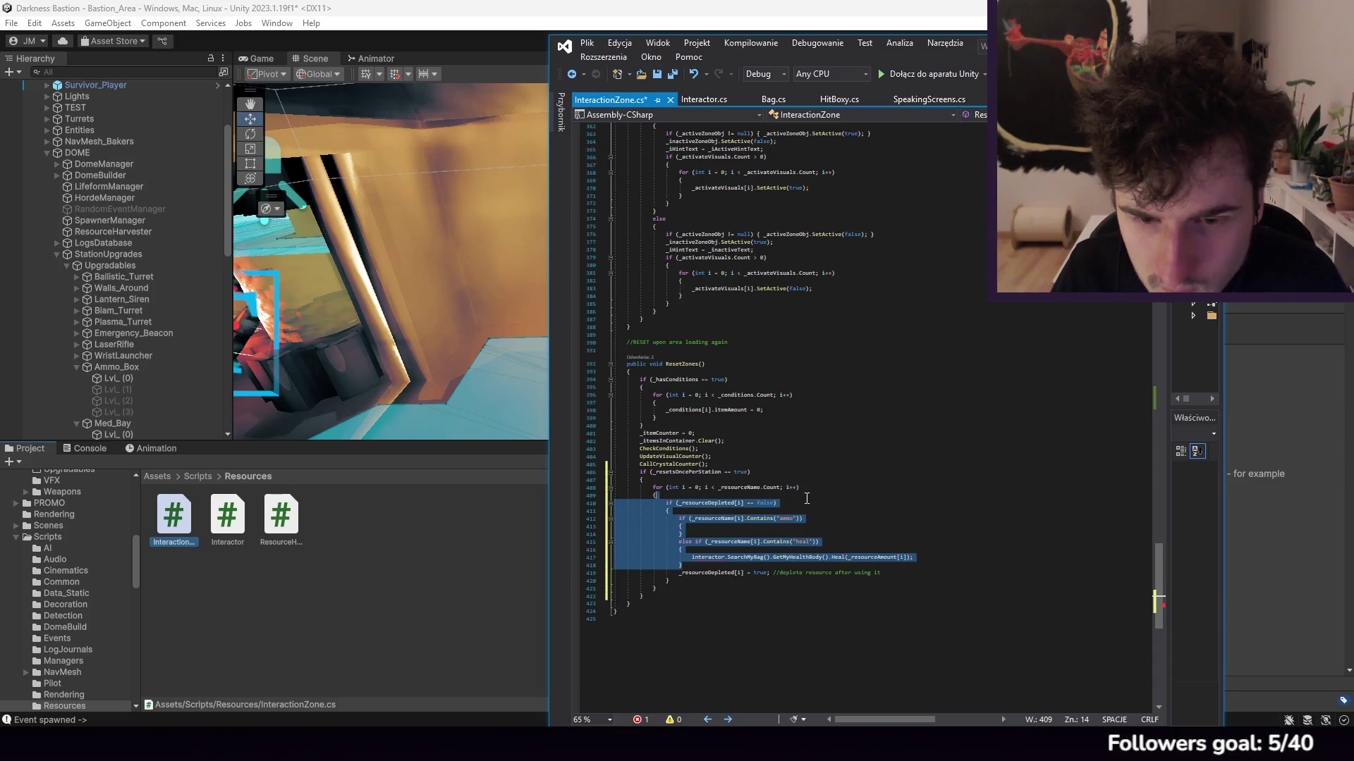
Step: Make the ResetZones loop iterate _resourceDepleted and set each entry to false
{"action": "key", "text": "BackSpace"}
{"action": "left_click", "coordinate": [682, 514]}
{"action": "key", "text": "ctrl+x"}
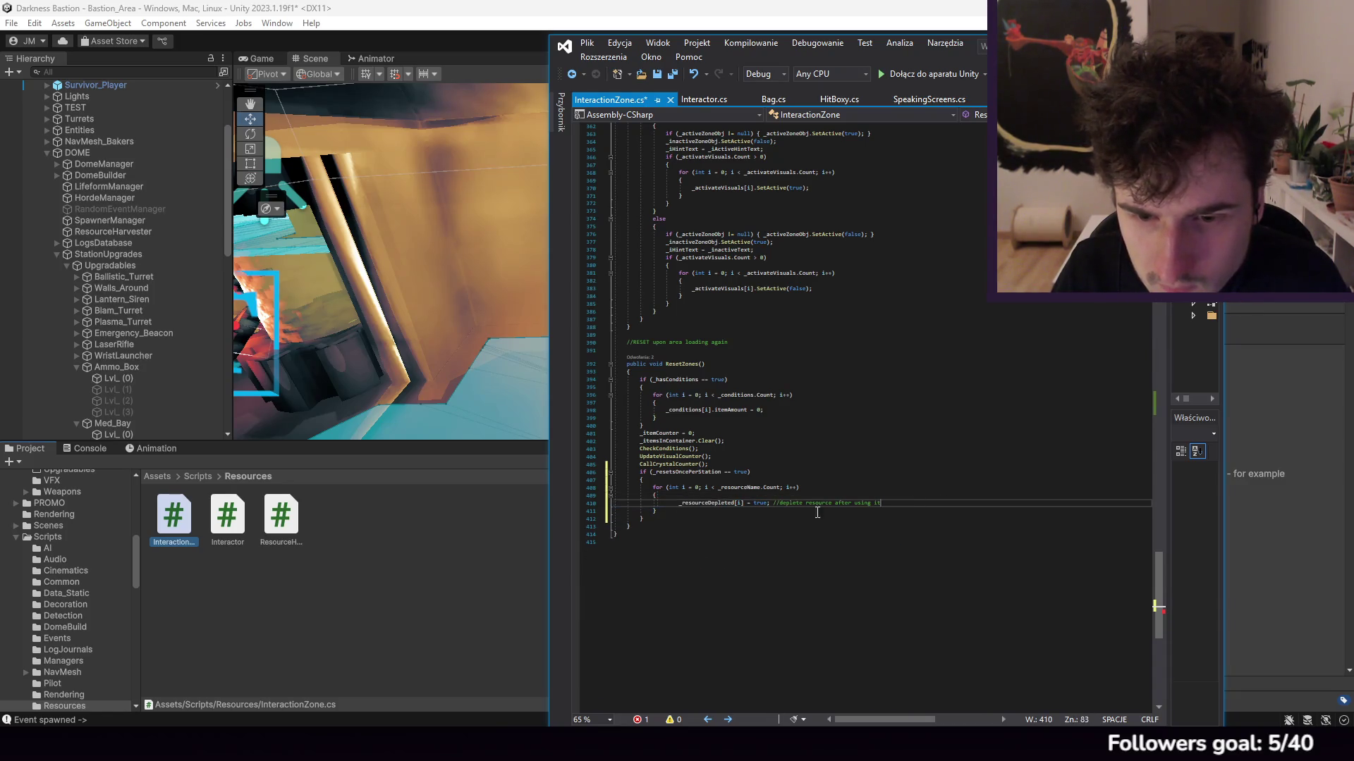
{"action": "double_click", "coordinate": [756, 503]}
{"action": "type", "text": "false"}
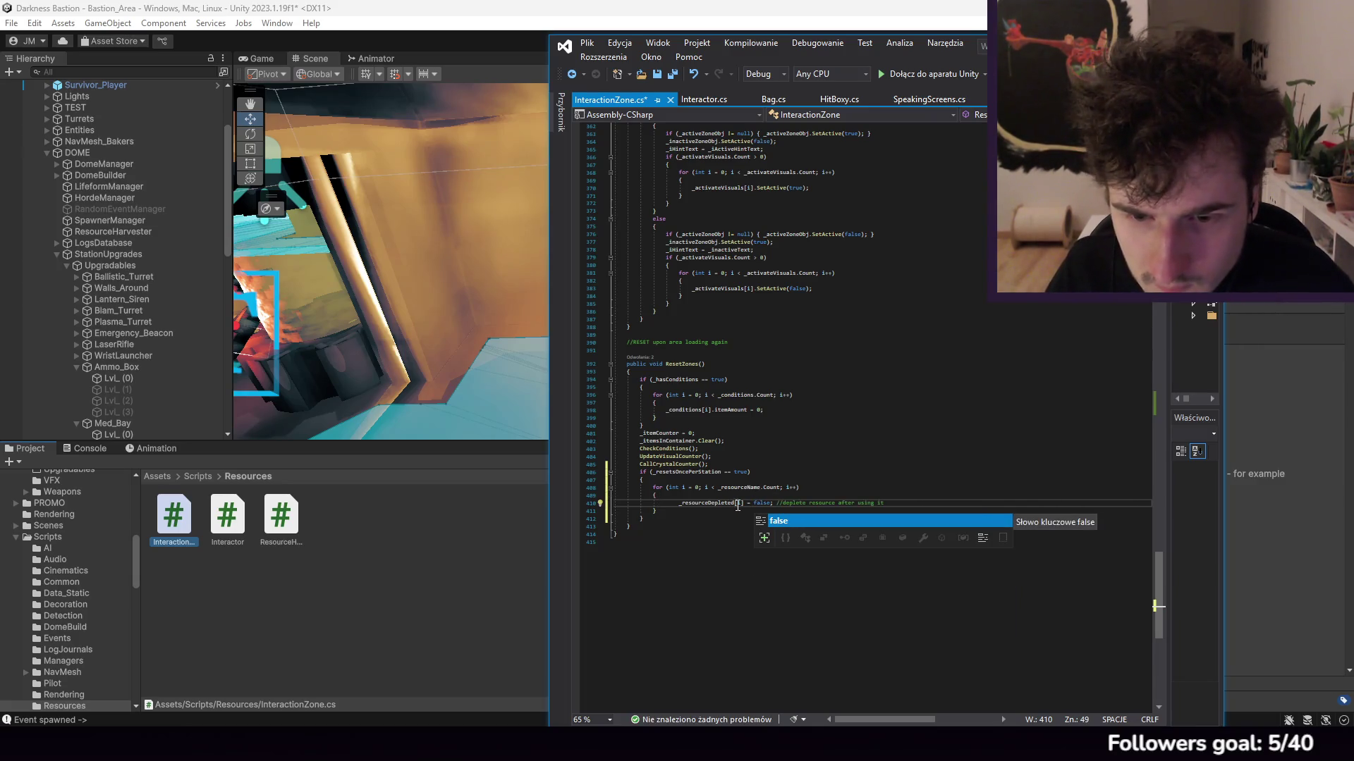
{"action": "left_click", "coordinate": [732, 504]}
{"action": "left_click_drag", "start_coordinate": [733, 502], "coordinate": [688, 506]}
{"action": "key", "text": "ctrl+c"}
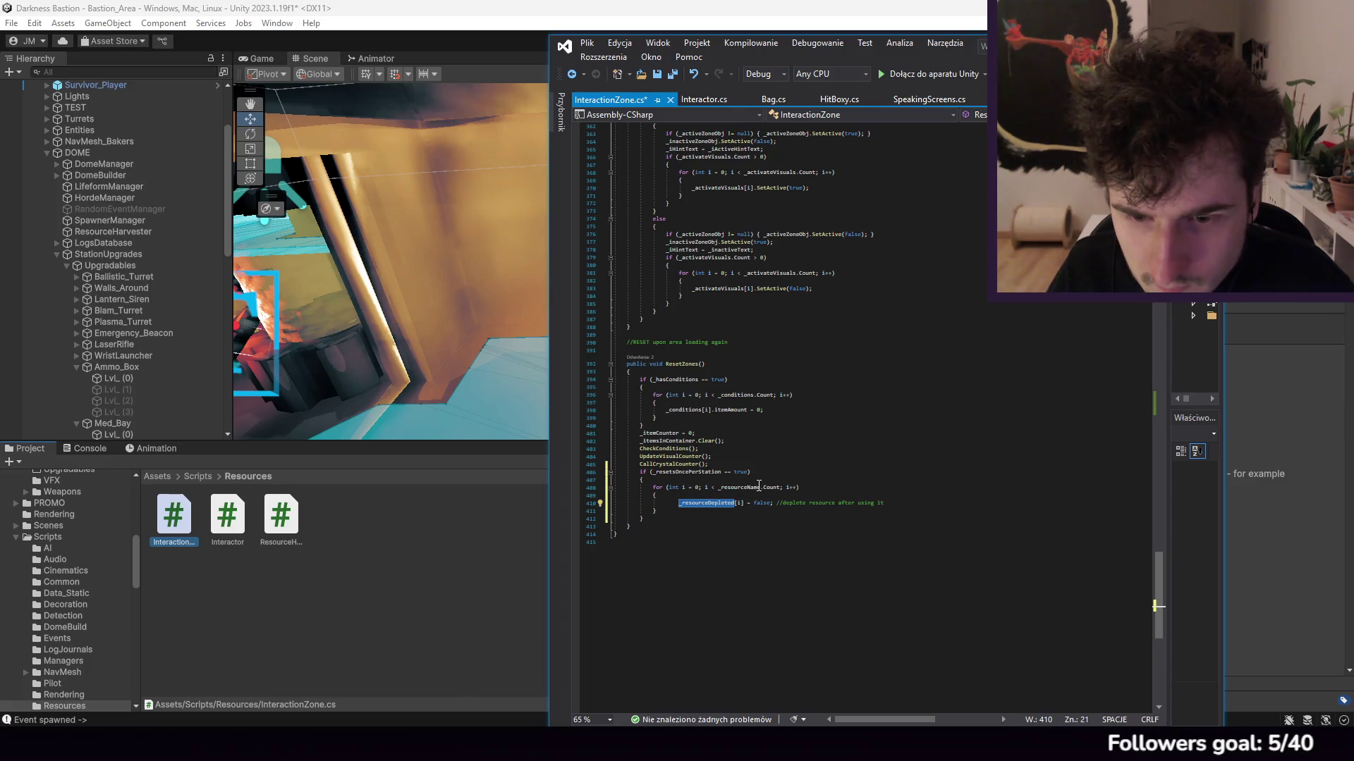
{"action": "double_click", "coordinate": [737, 488]}
{"action": "key", "text": "ctrl+v"}
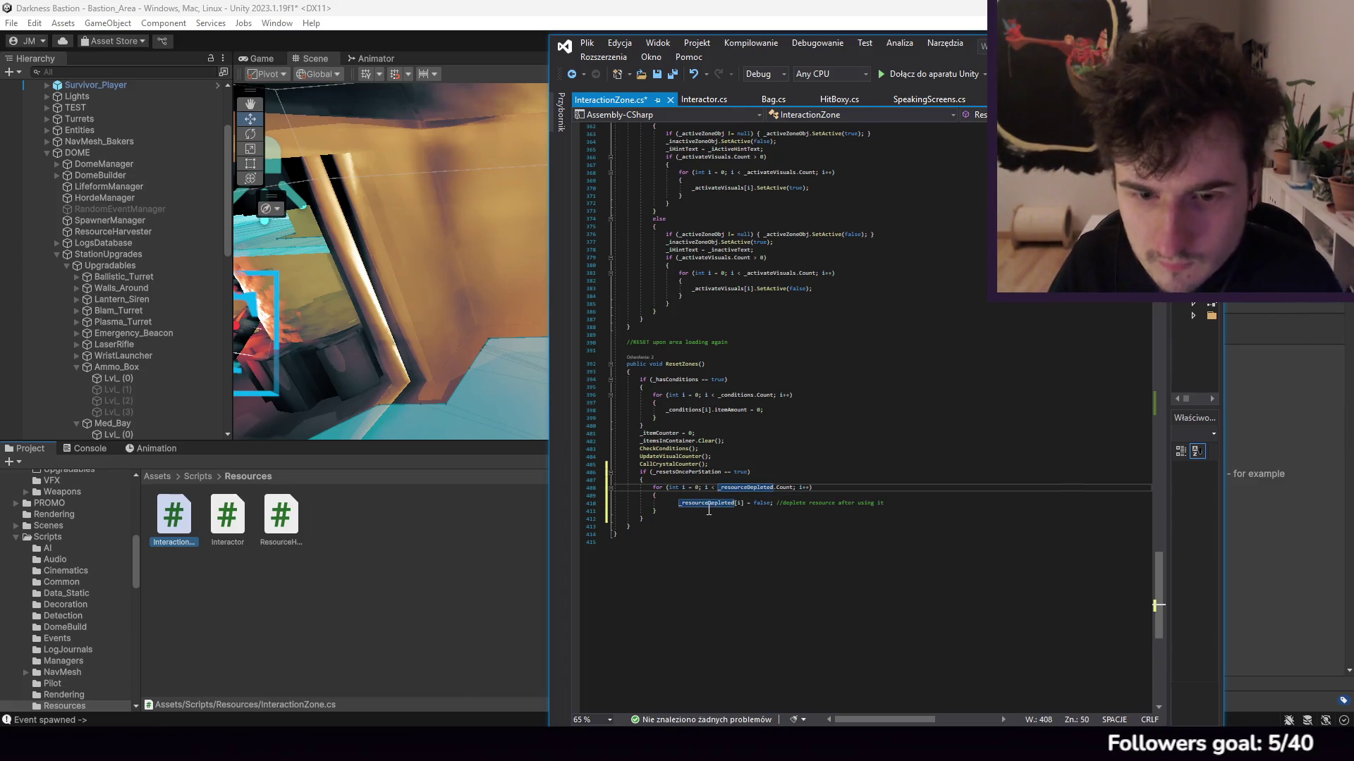
Step: Extend the _resetsOncePerStation condition with a _resourceDepleted.Count != 0 check
{"action": "left_click", "coordinate": [764, 467]}
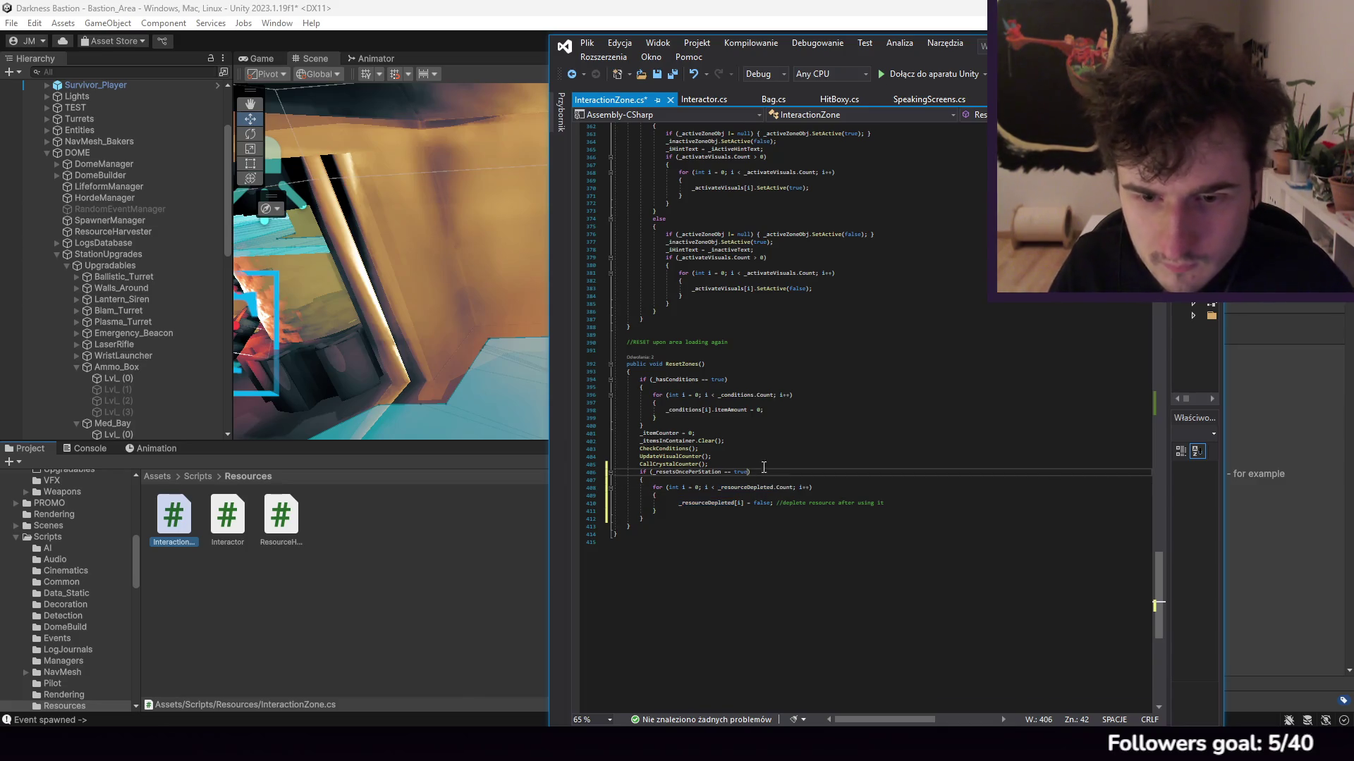
{"action": "type", "text": "&&_resou"}
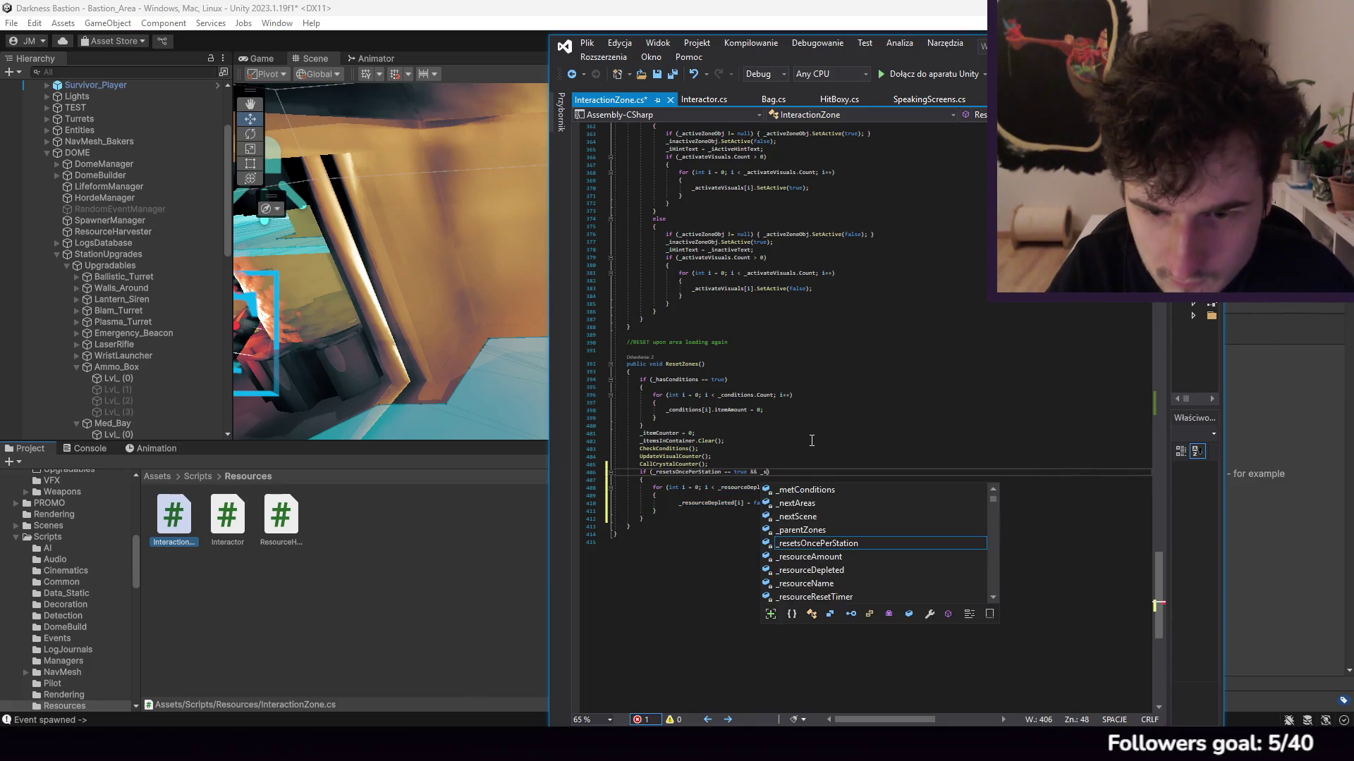
{"action": "key", "text": "Tab"}
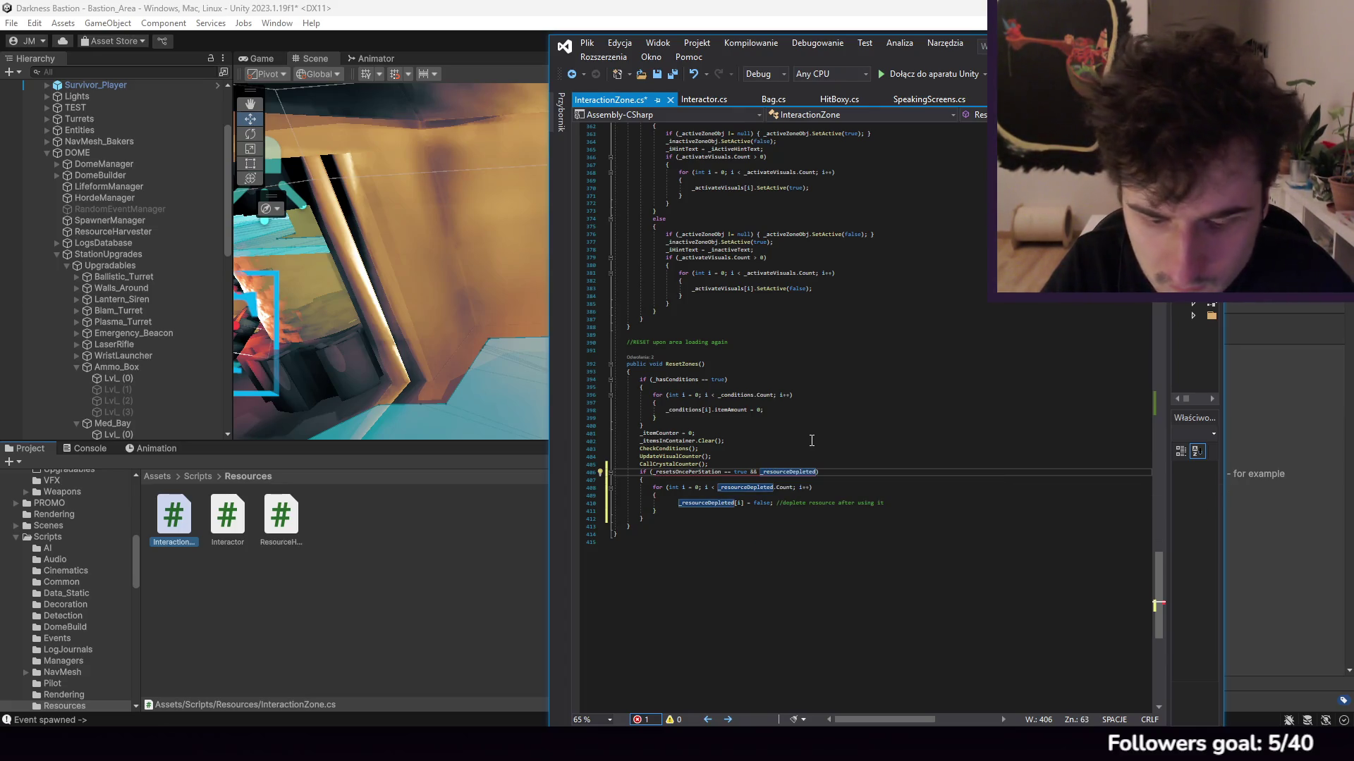
{"action": "type", "text": ".Count != 0"}
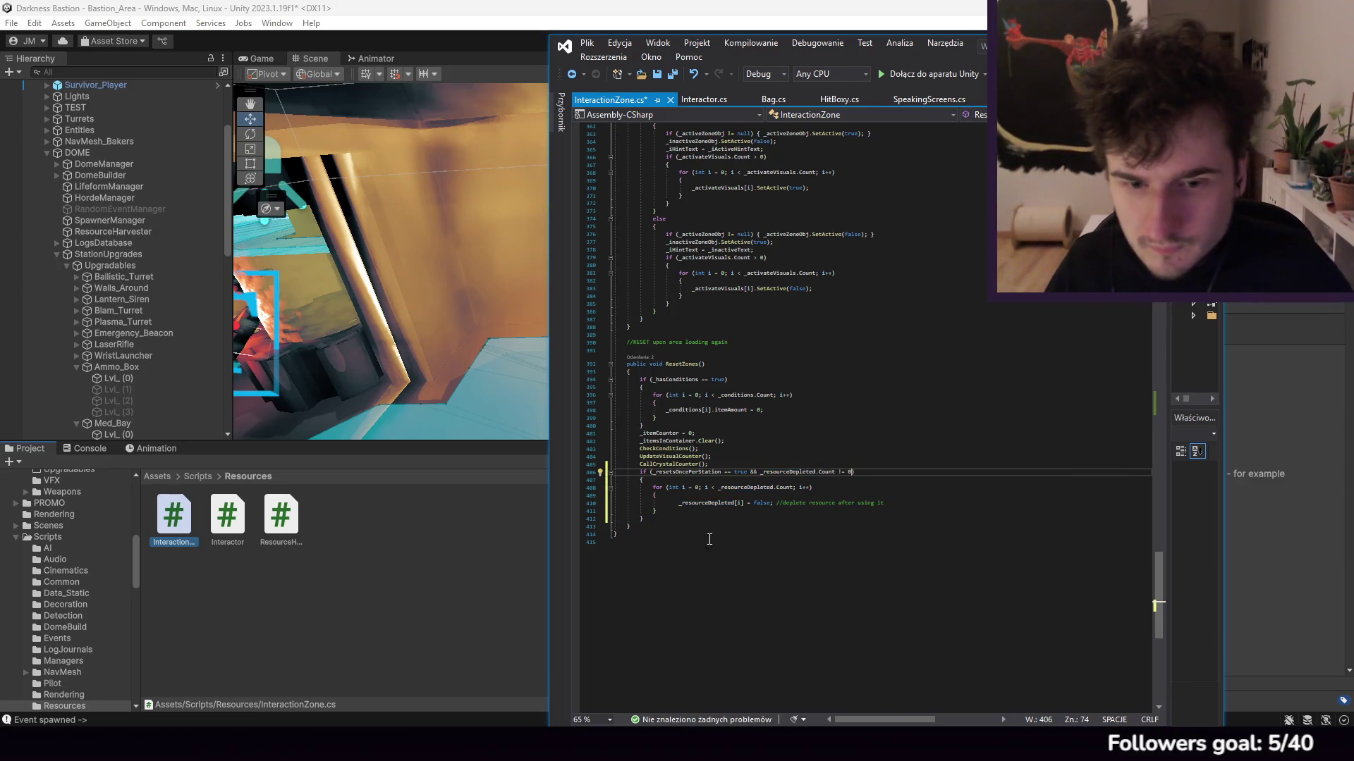
{"action": "left_click", "coordinate": [675, 502]}
{"action": "key", "text": "BackSpace"}
{"action": "key", "text": "BackSpace"}
{"action": "key", "text": "BackSpace"}
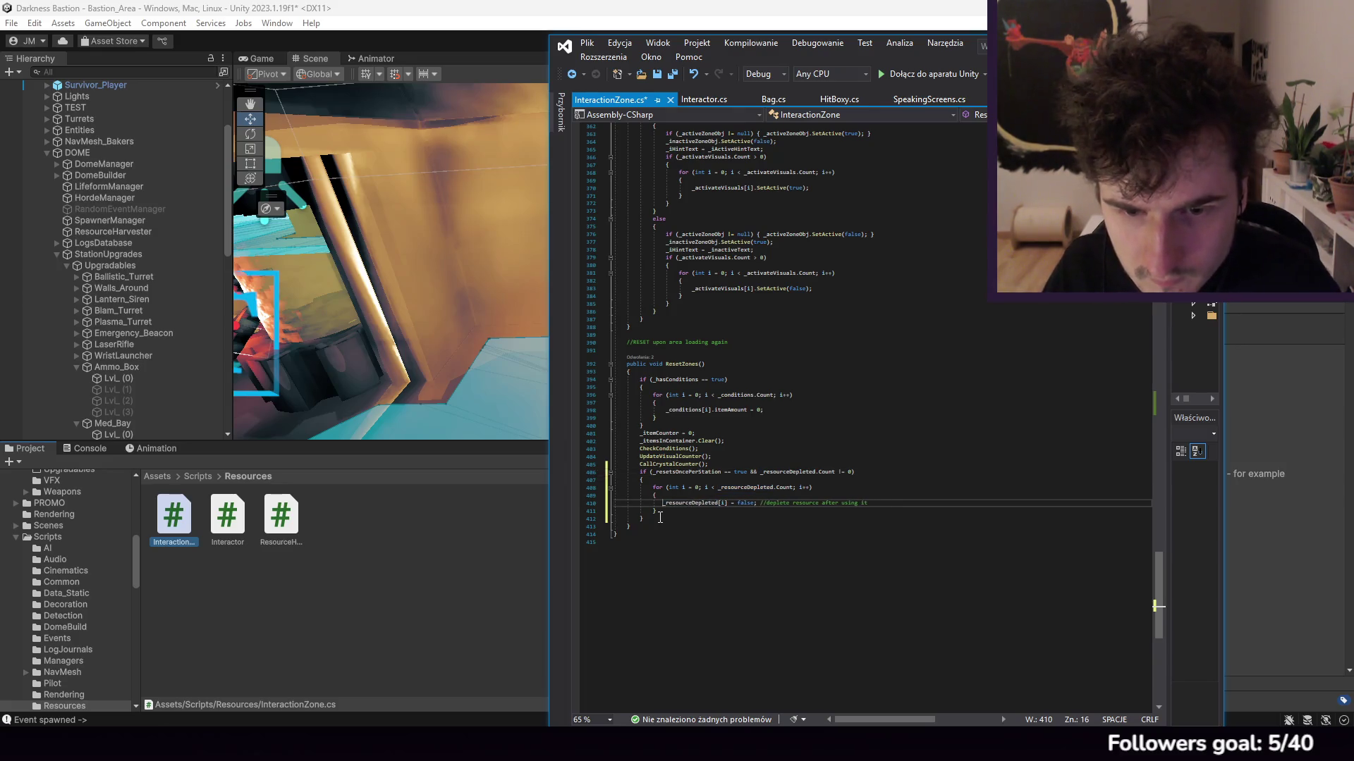
Step: Move the reset if-block below _itemsInContainer.Clear() and save InteractionZone.cs
{"action": "left_click", "coordinate": [652, 511]}
{"action": "mouse_move", "coordinate": [652, 517]}
{"action": "left_mouse_down"}
{"action": "mouse_move", "coordinate": [660, 490]}
{"action": "mouse_move", "coordinate": [711, 464]}
{"action": "left_mouse_up"}
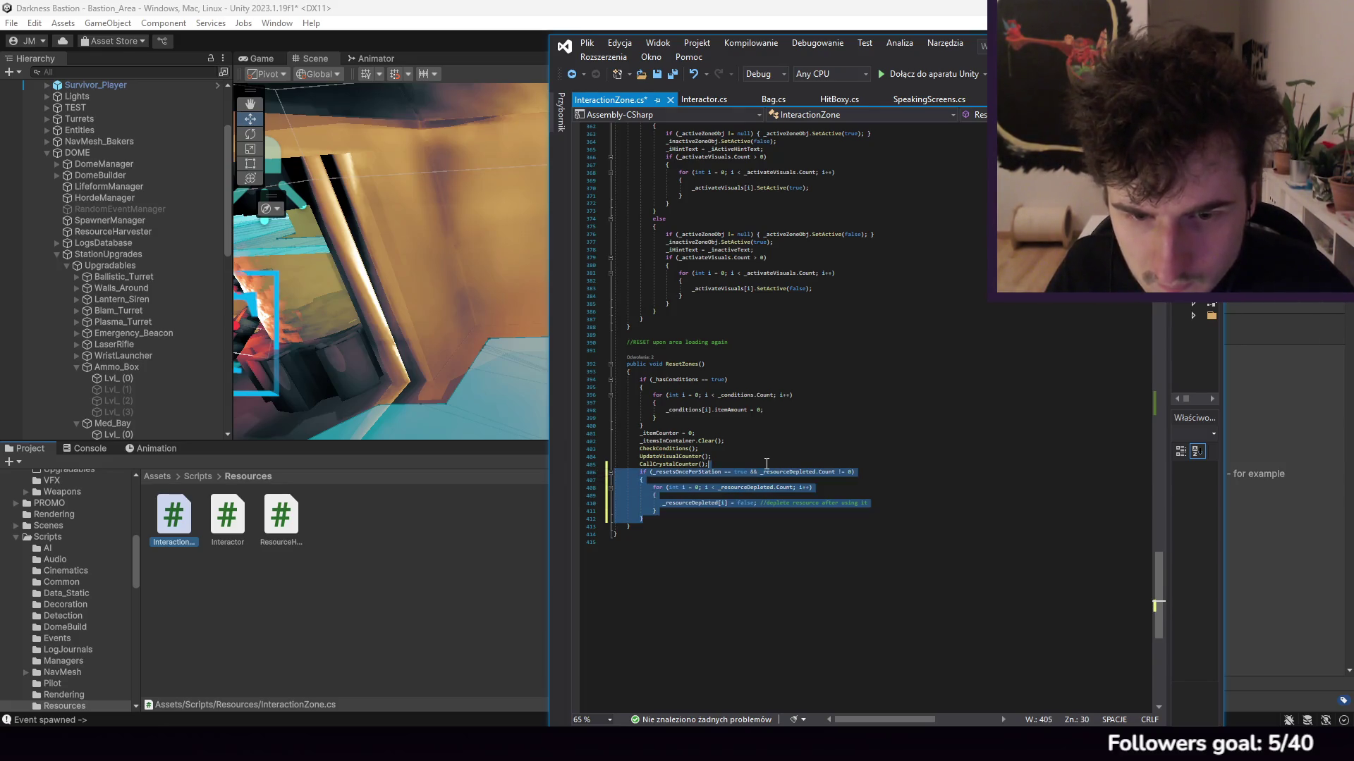
{"action": "key", "text": "Delete"}
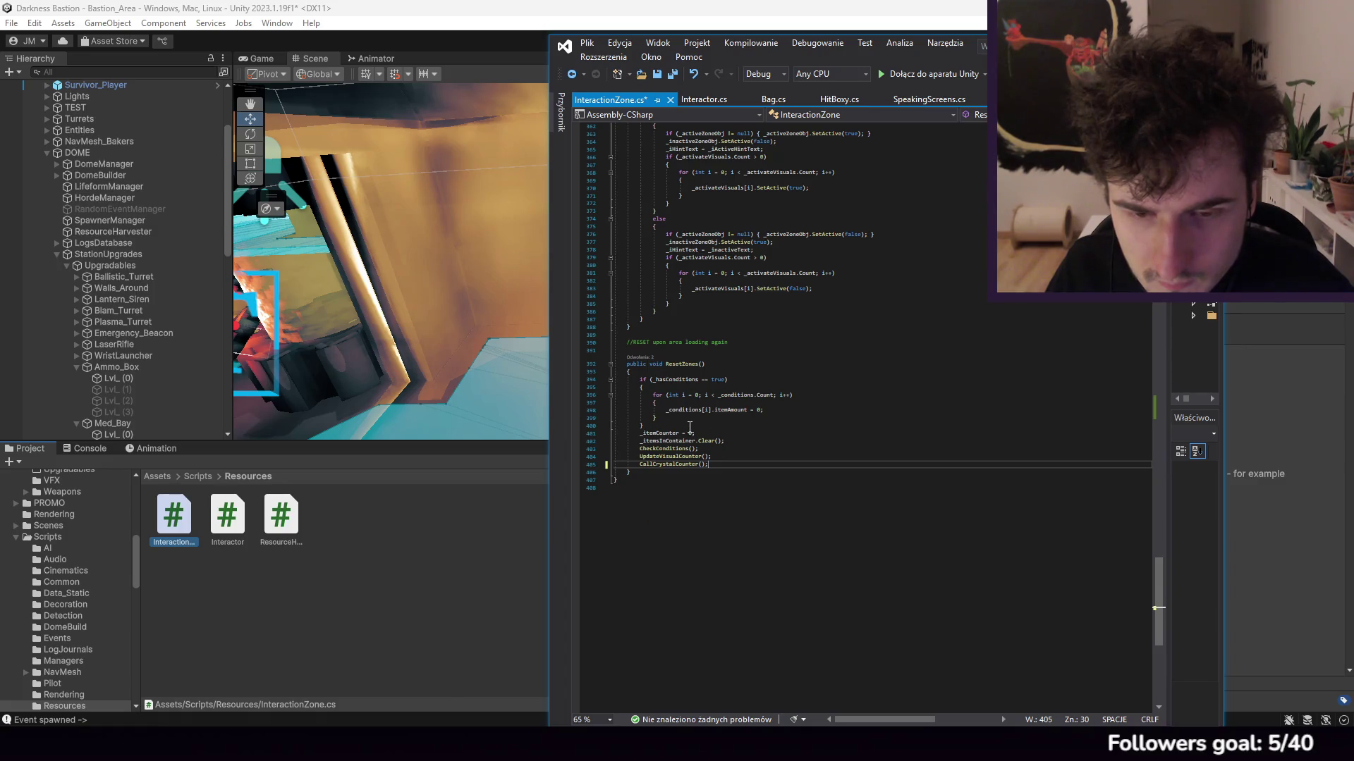
{"action": "left_click", "coordinate": [743, 442]}
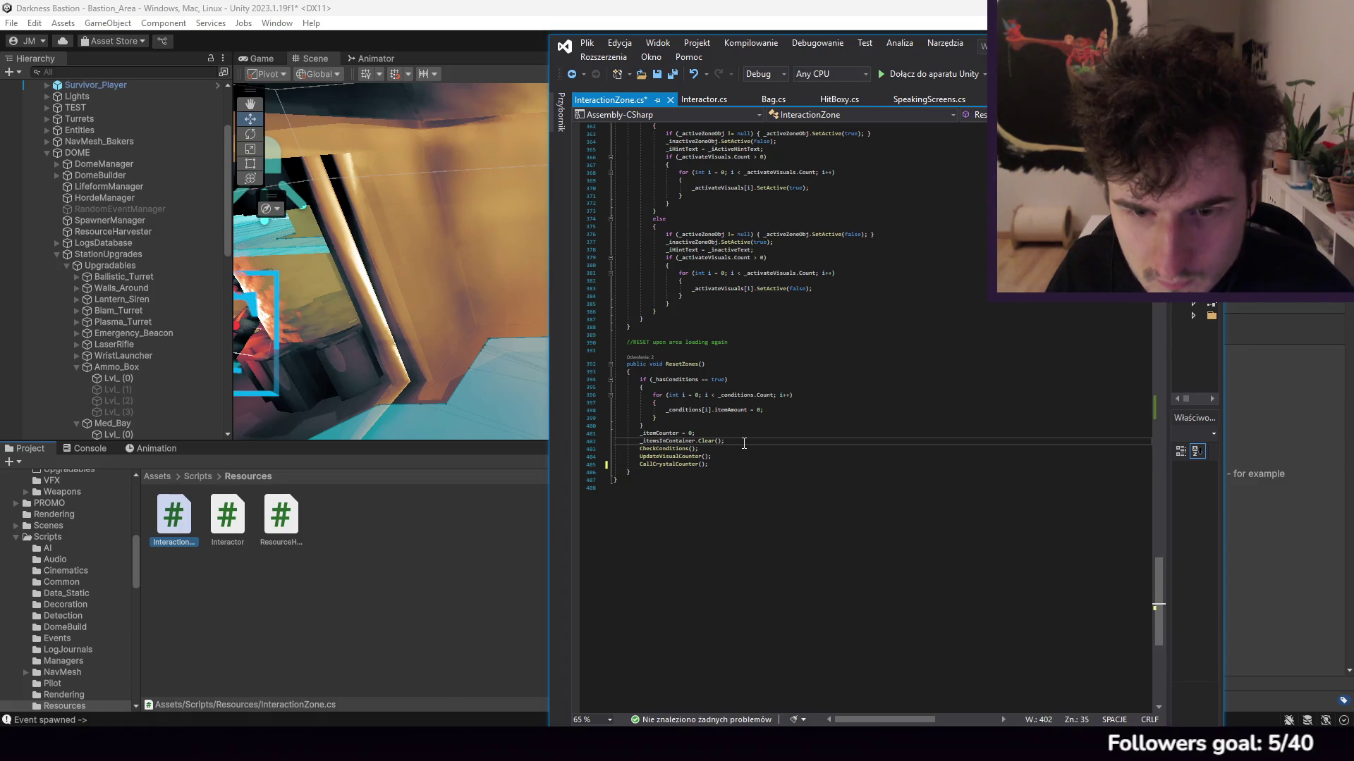
{"action": "left_click", "coordinate": [706, 421]}
{"action": "left_click", "coordinate": [701, 428]}
{"action": "left_click", "coordinate": [738, 442]}
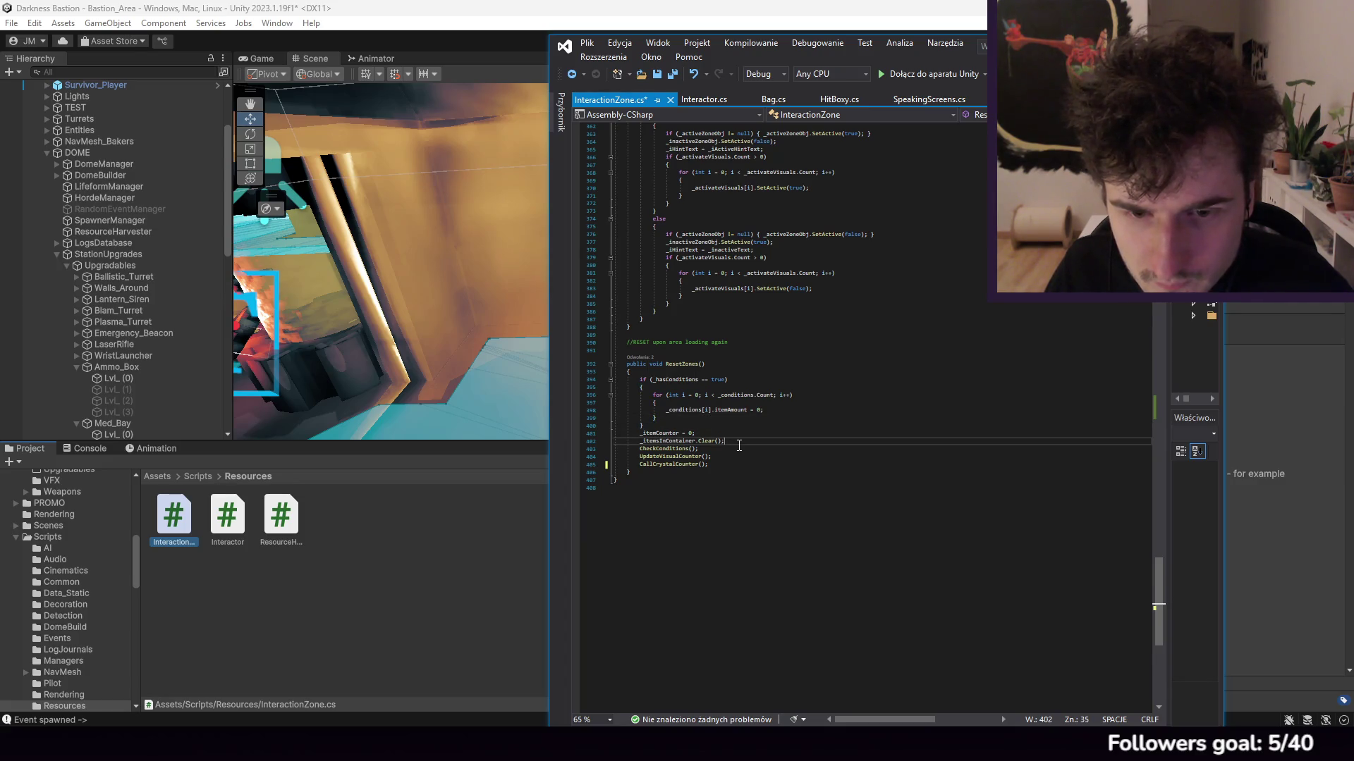
{"action": "type", "text": "if (_resetsOncePerStation == true && _resourceDepleted.Count != 0)         {             for (int i = 0; i < _resourceDepleted.Count; i++)             {                 _resourceDepleted[i] = false; //deplete resource after using it             }         }"}
{"action": "left_click", "coordinate": [693, 502]}
{"action": "key", "text": "Return"}
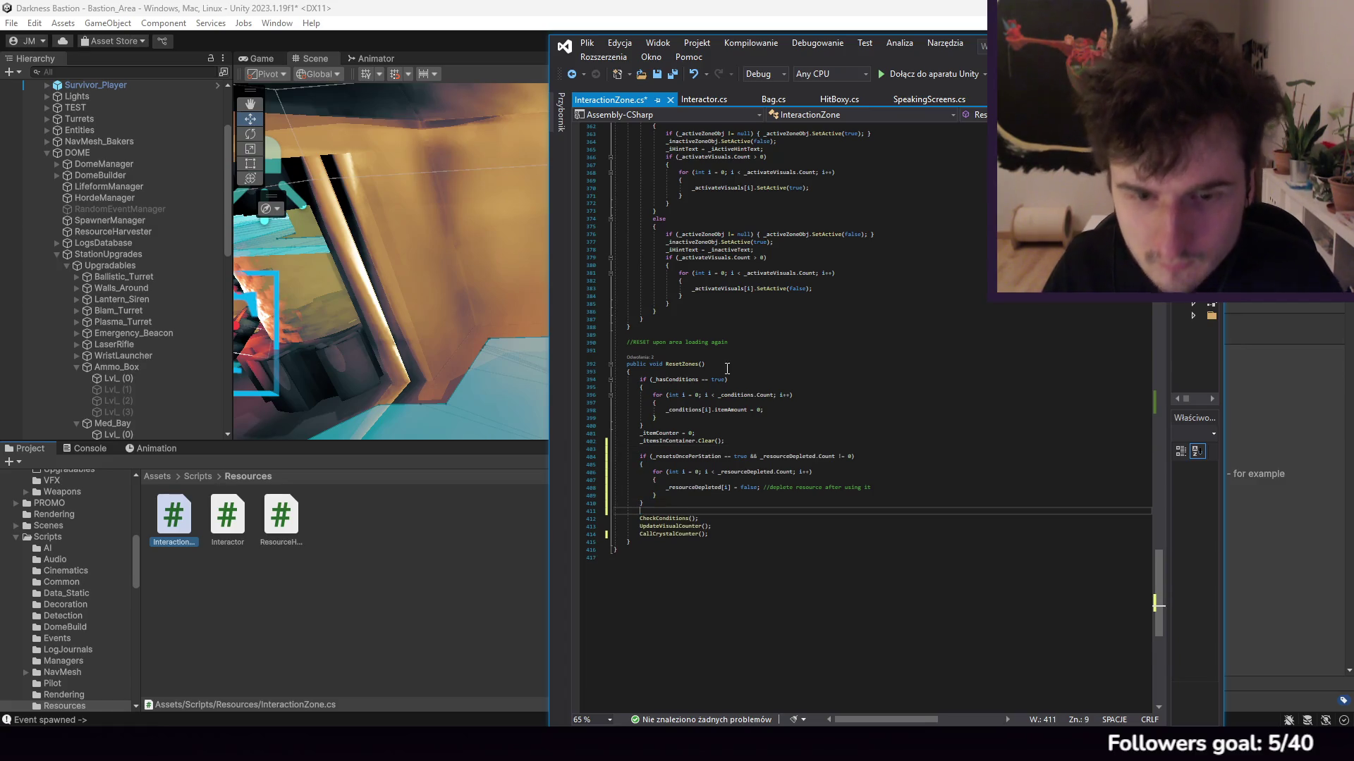
{"action": "left_click", "coordinate": [587, 43]}
{"action": "left_click", "coordinate": [634, 210]}
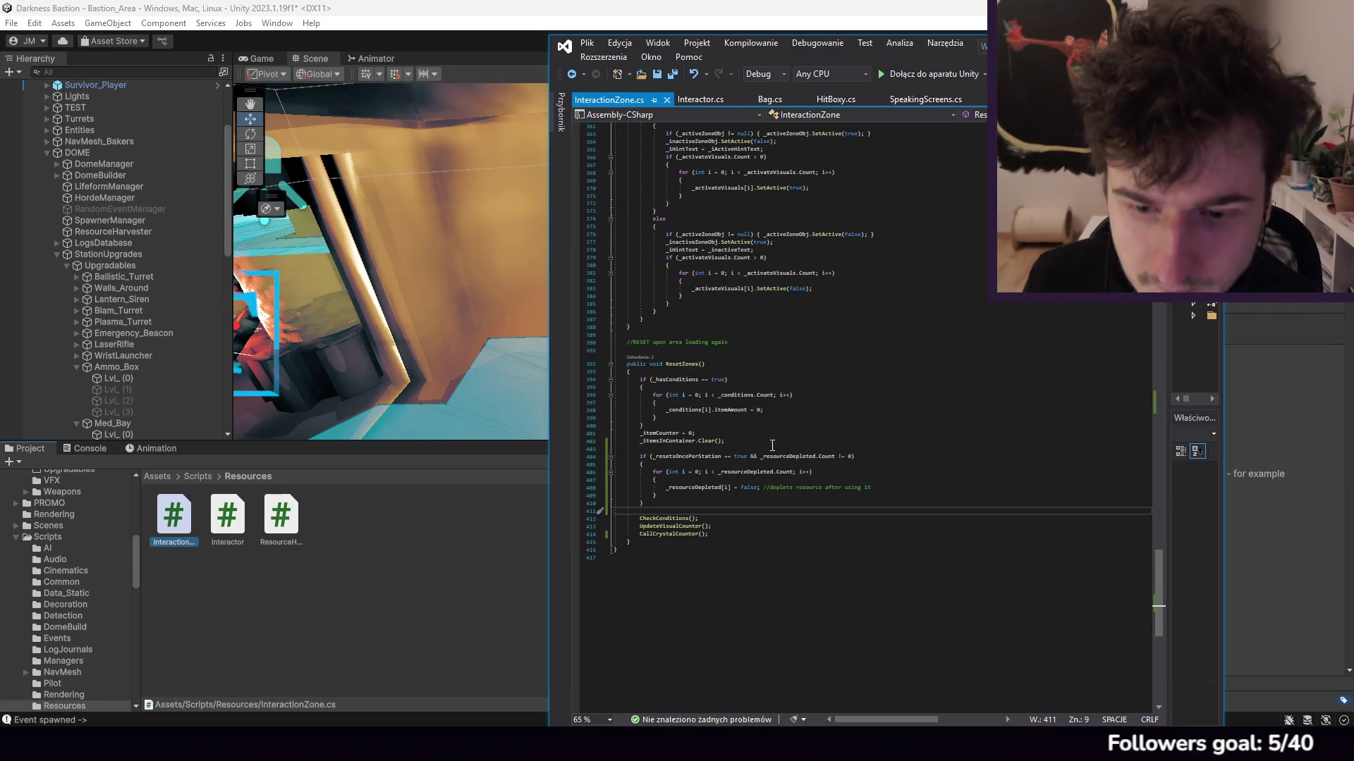
Step: Replace the outdated delete-resource comment with new reset-resource comments and save InteractionZone.cs
{"action": "left_click_drag", "start_coordinate": [871, 487], "coordinate": [773, 487]}
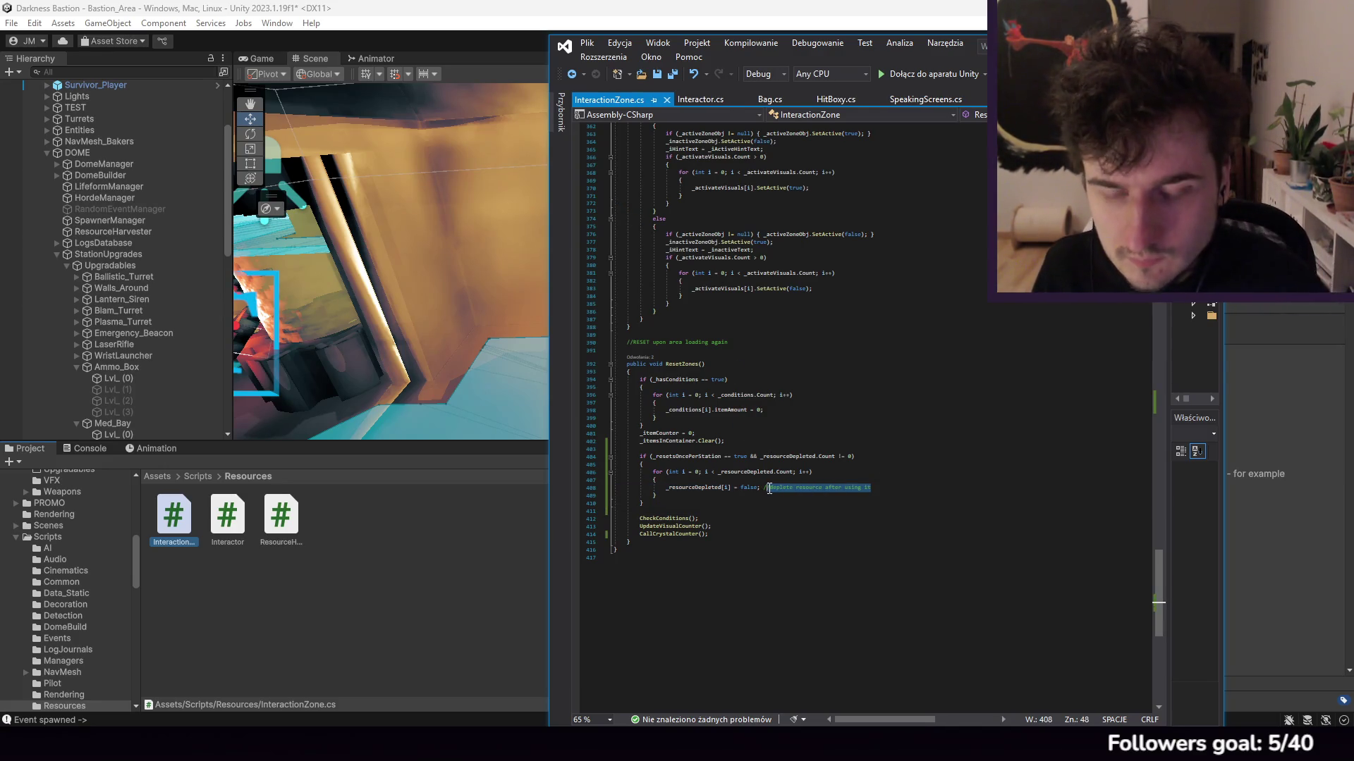
{"action": "key", "text": "BackSpace"}
{"action": "left_click", "coordinate": [893, 455]}
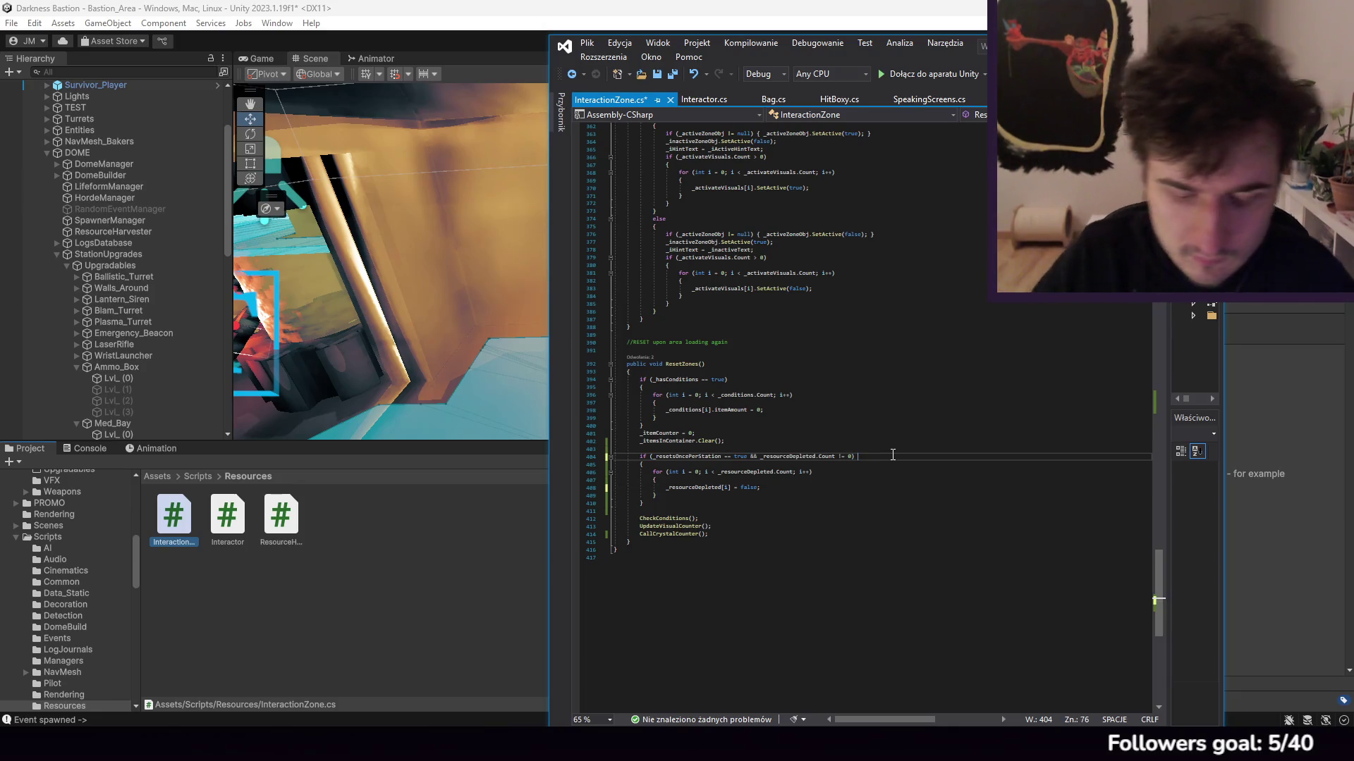
{"action": "type", "text": "//reset re"}
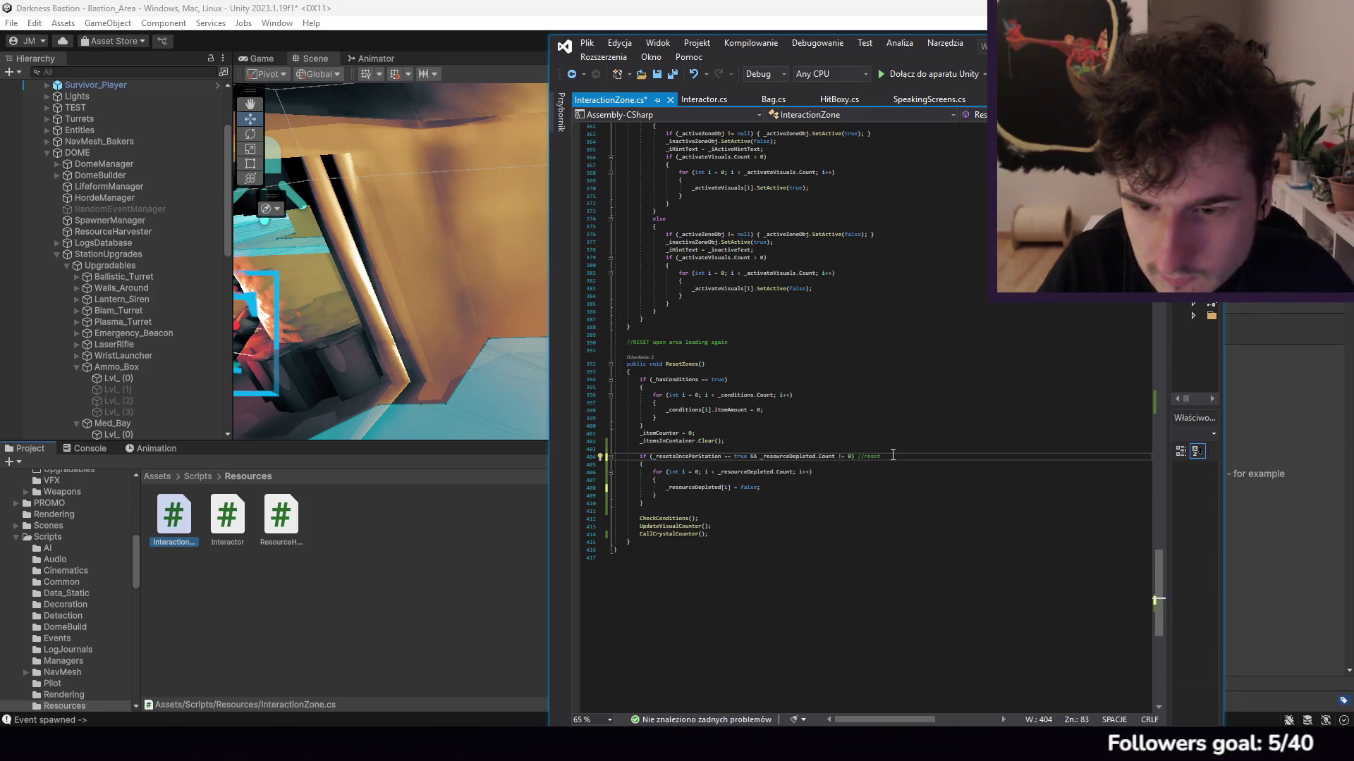
{"action": "type", "text": "sources"}
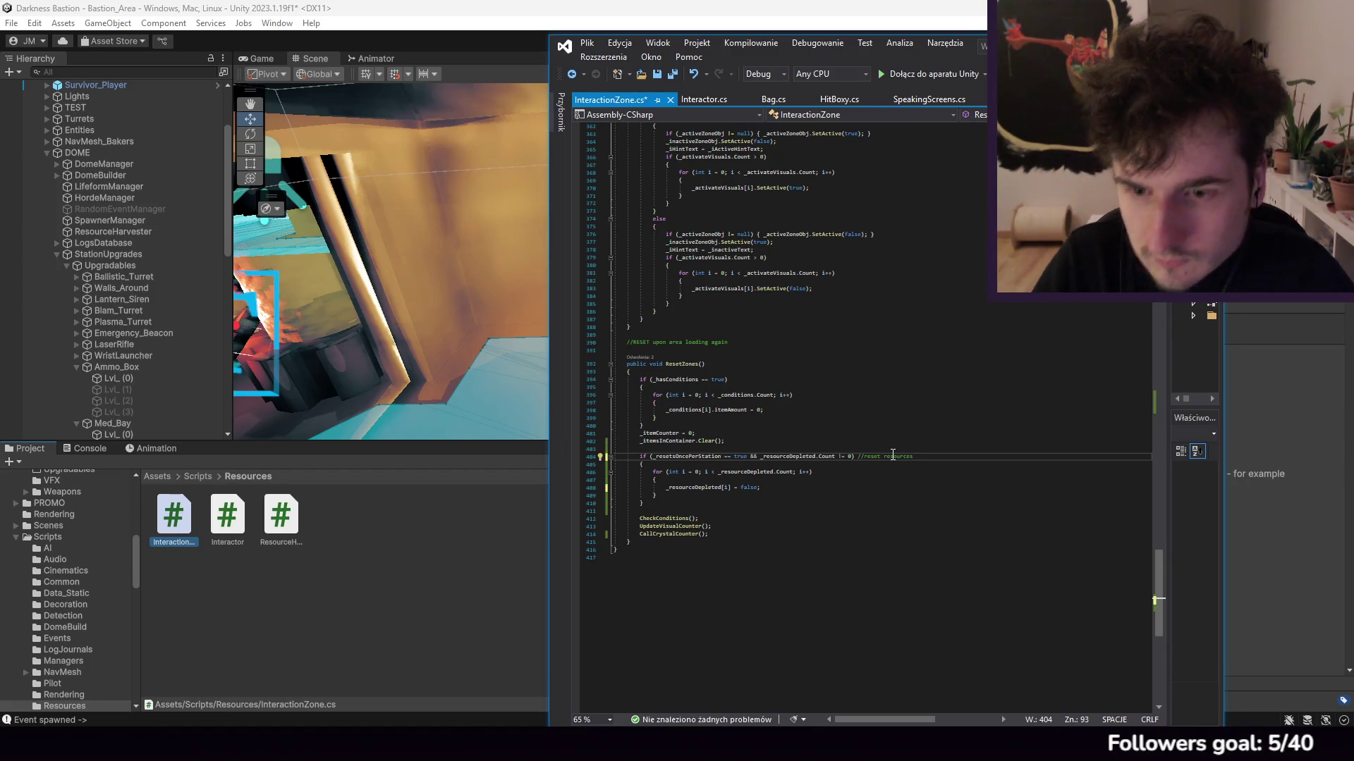
{"action": "left_click", "coordinate": [586, 43]}
{"action": "left_click", "coordinate": [670, 216]}
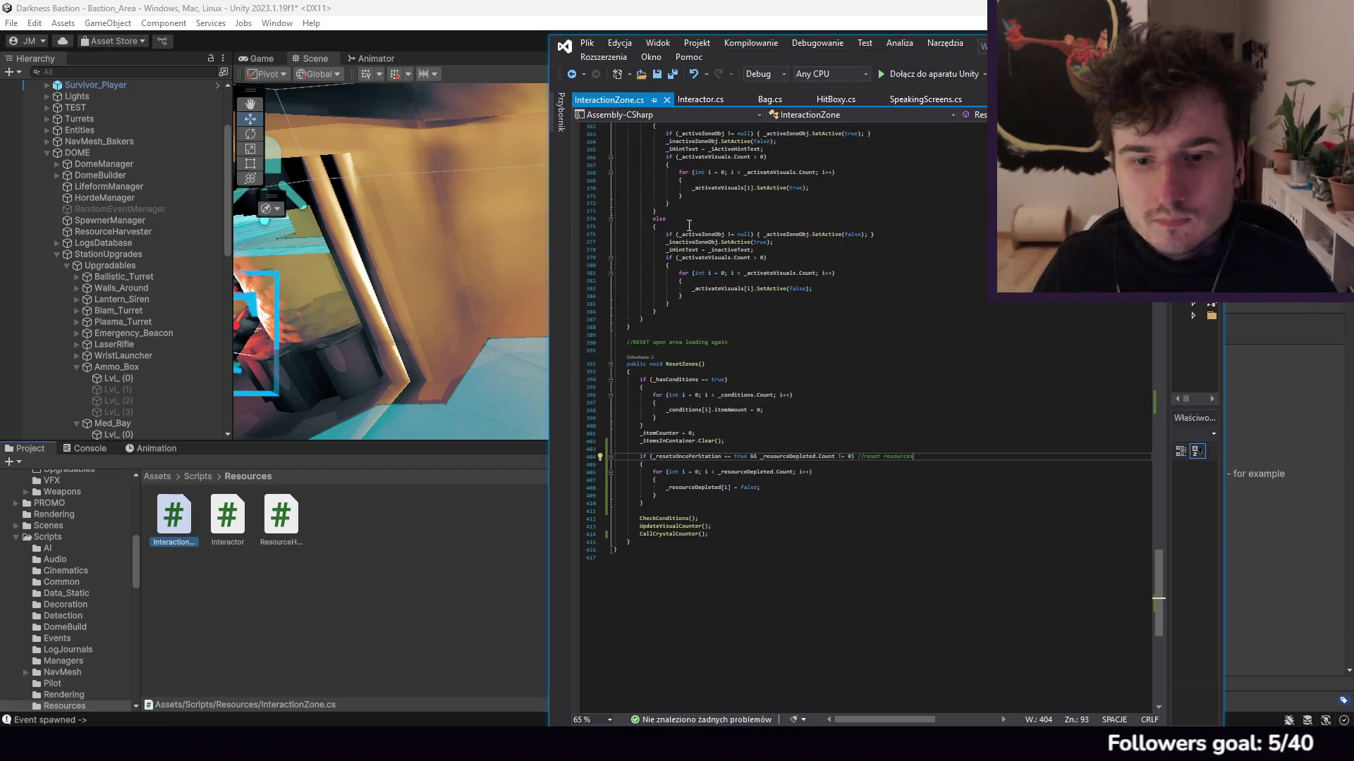
{"action": "type", "text": " if re"}
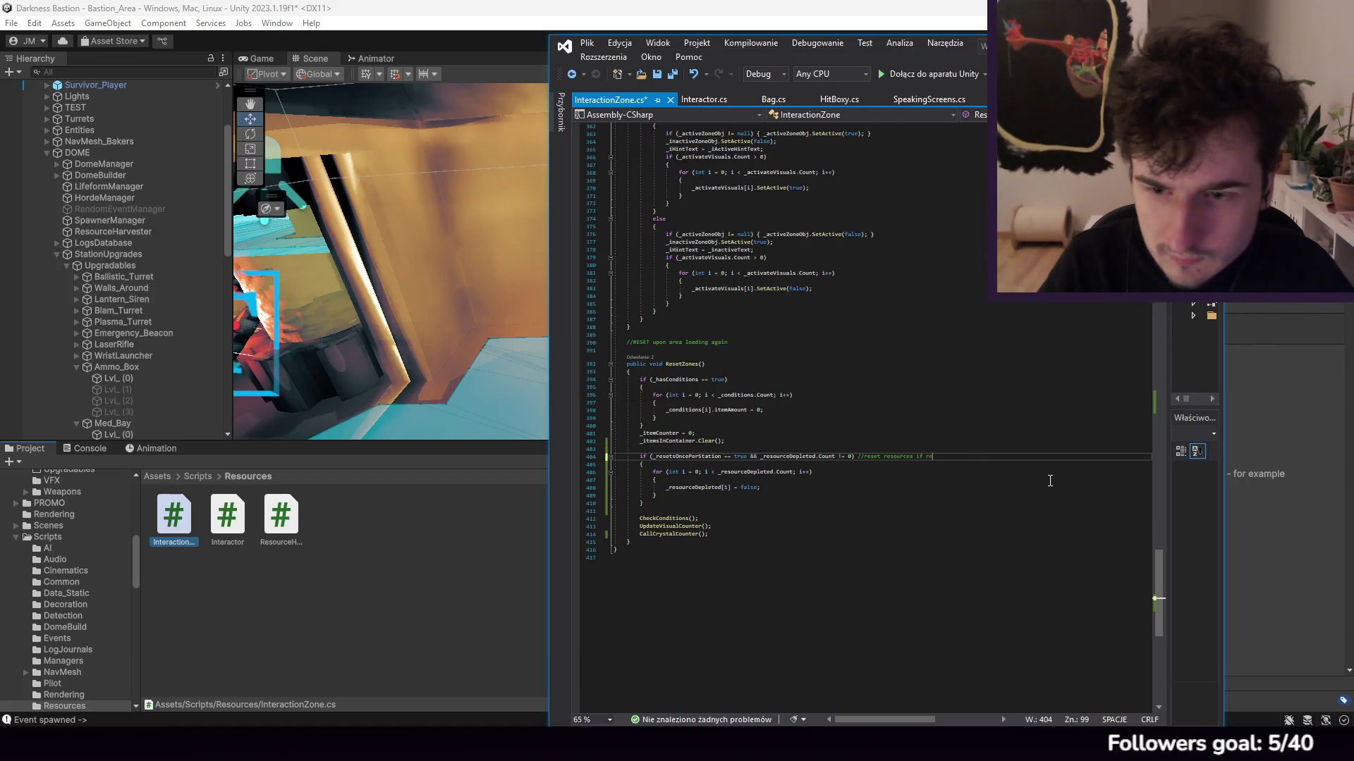
{"action": "type", "text": "so"}
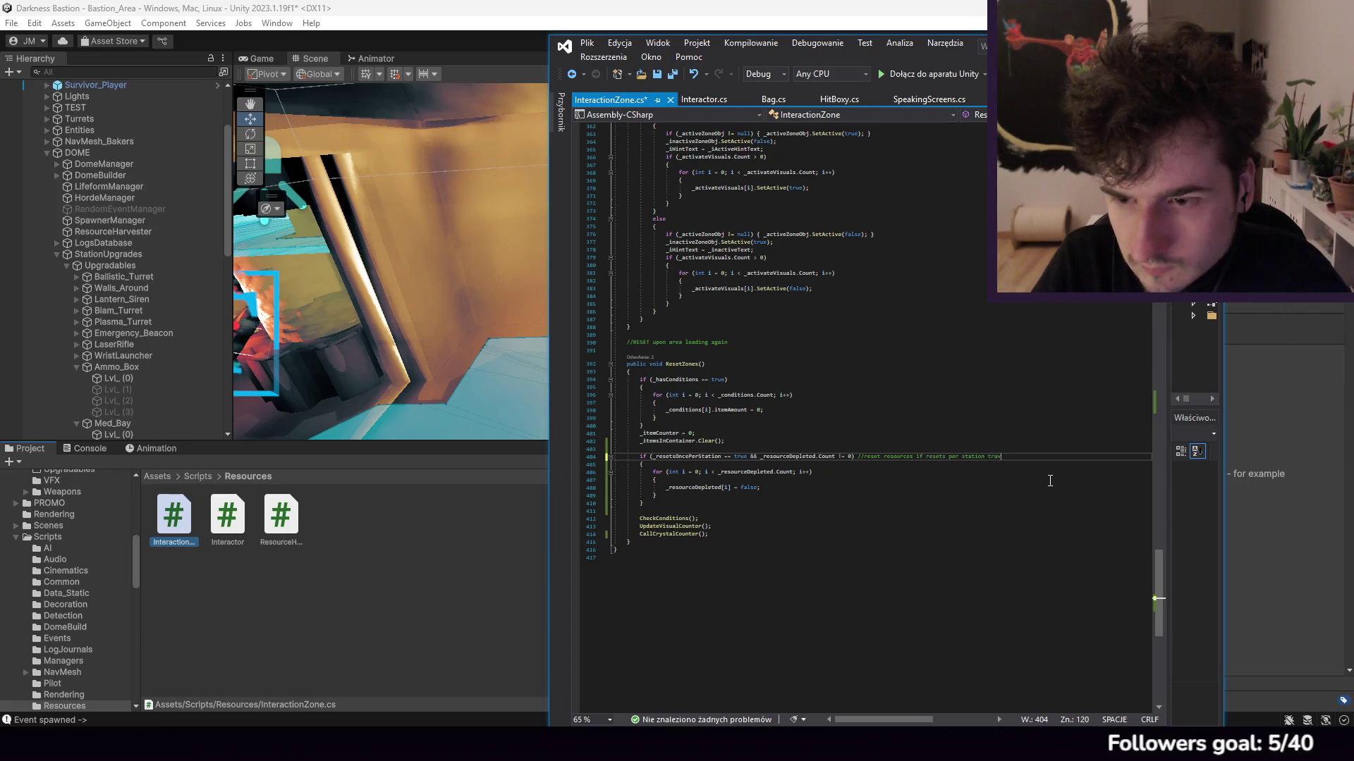
{"action": "left_click", "coordinate": [586, 43]}
{"action": "left_click", "coordinate": [669, 220]}
{"action": "scroll", "coordinate": [857, 312], "scroll_direction": "up", "scroll_amount": 8}
Step: Add an interactor.SearchMyBag(); call on a new line inside the ammo branch
{"action": "scroll", "coordinate": [857, 312], "scroll_direction": "up", "scroll_amount": 20}
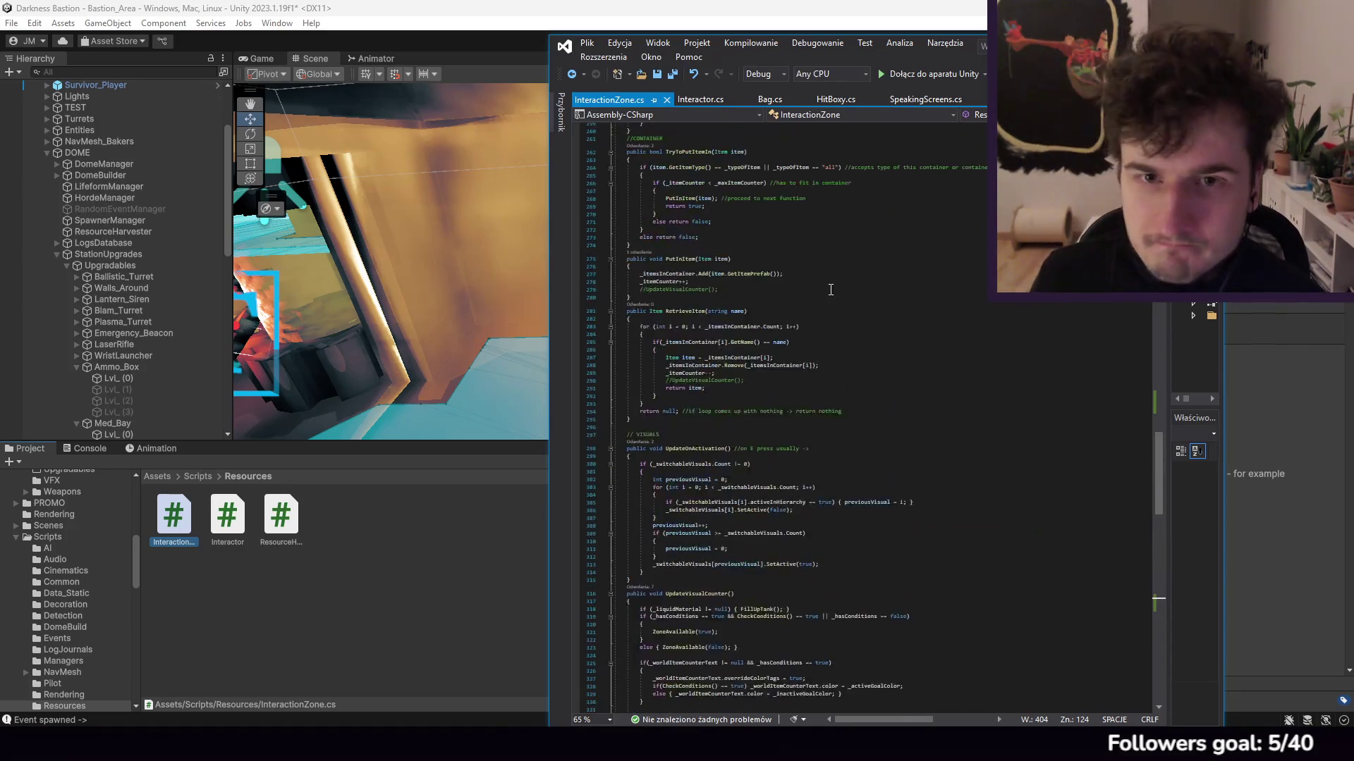
{"action": "scroll", "coordinate": [960, 360], "scroll_direction": "up", "scroll_amount": 13}
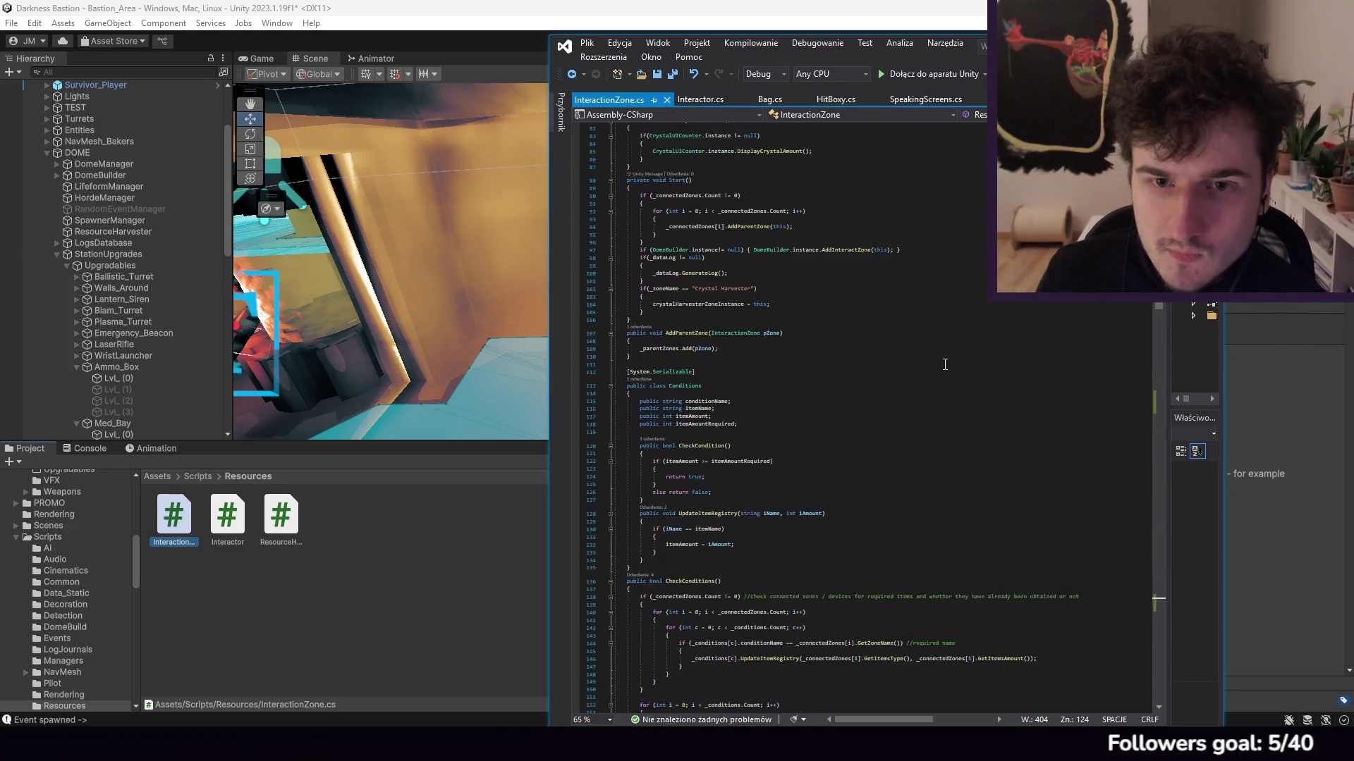
{"action": "scroll", "coordinate": [934, 331], "scroll_direction": "down", "scroll_amount": 20}
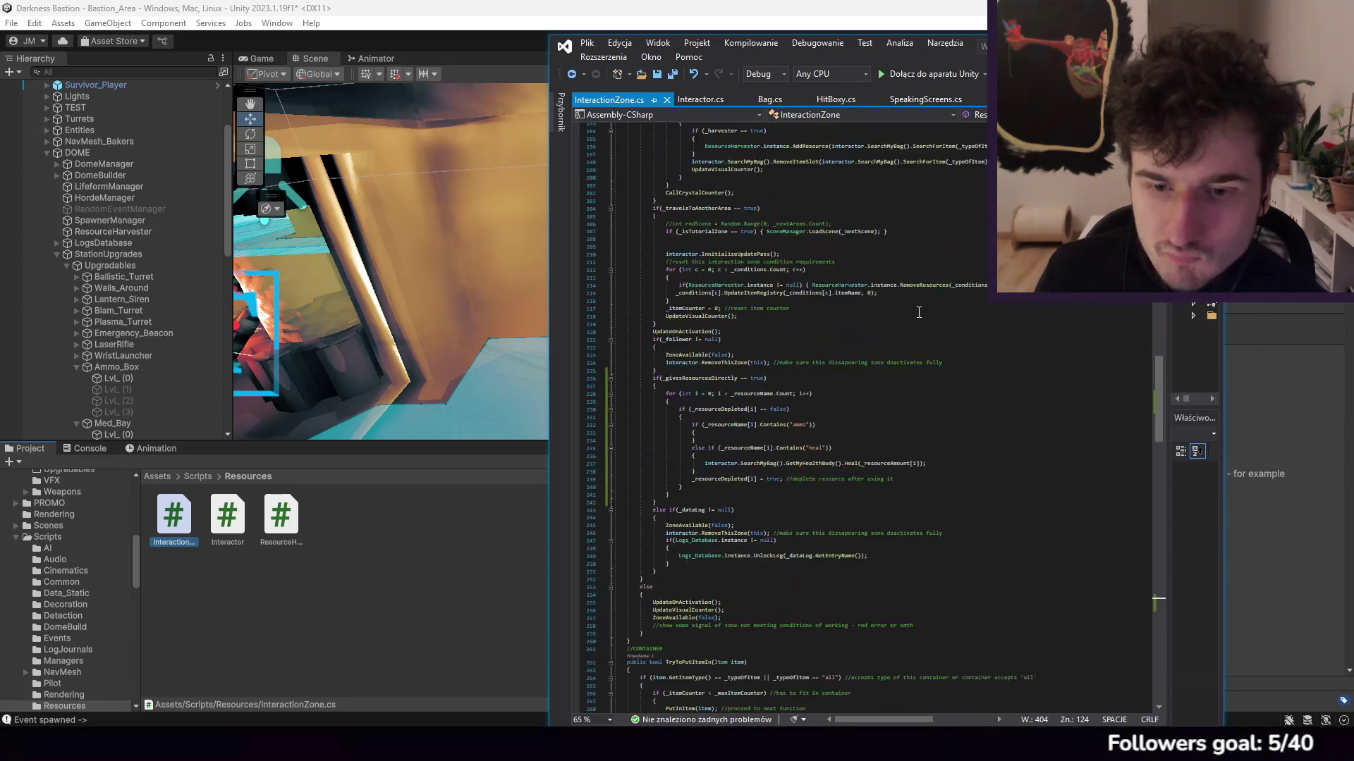
{"action": "left_click", "coordinate": [794, 250]}
{"action": "key", "text": "Return"}
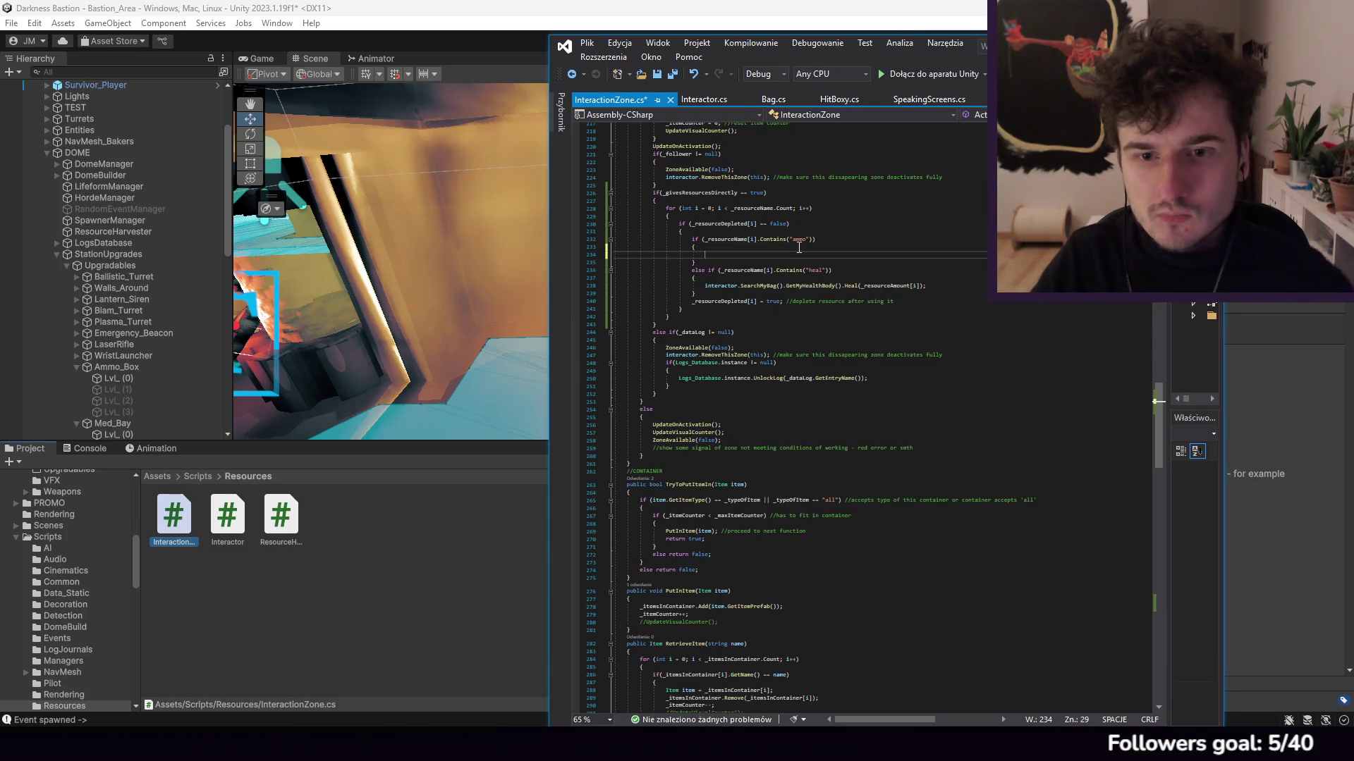
{"action": "type", "text": "interacto"}
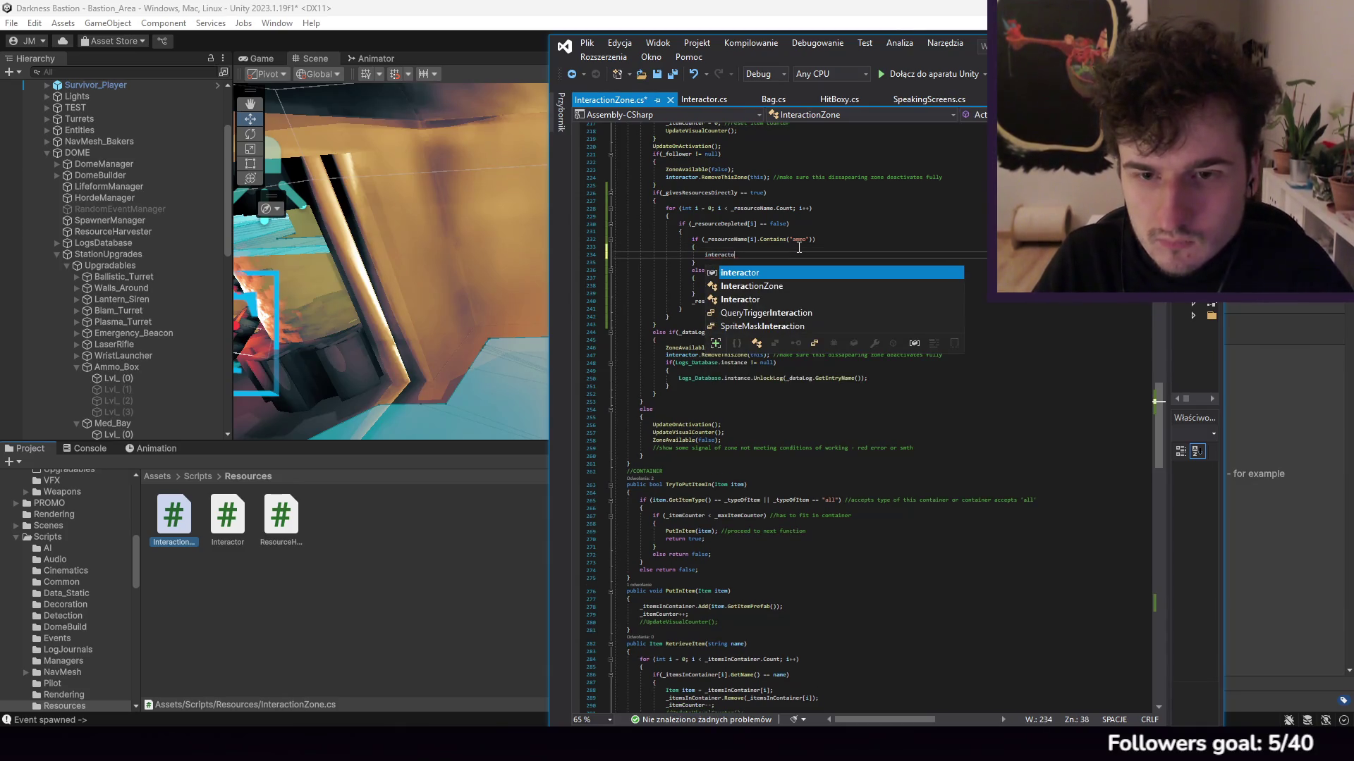
{"action": "type", "text": "r.SearchMy"}
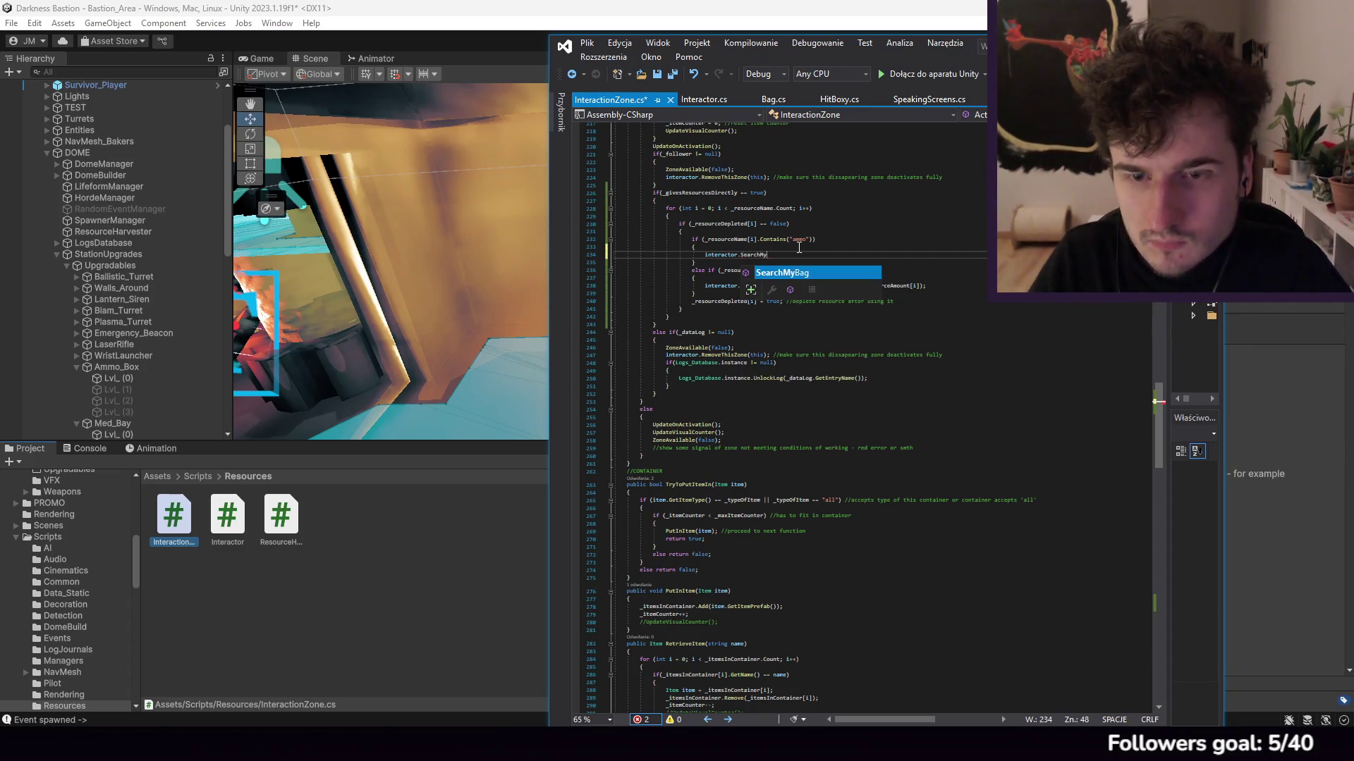
{"action": "type", "text": "Bag()."}
{"action": "key", "text": "BackSpace"}
{"action": "type", "text": ";"}
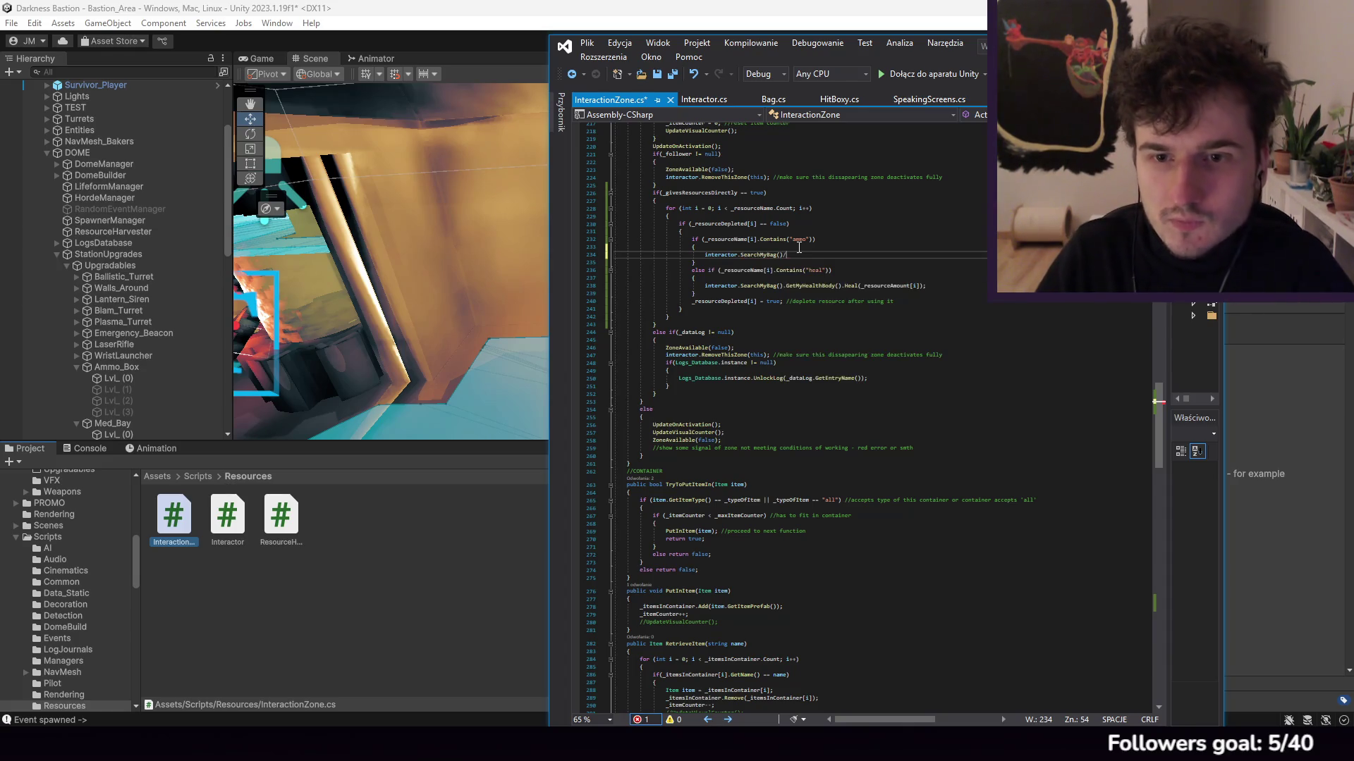
{"action": "left_click", "coordinate": [773, 100]}
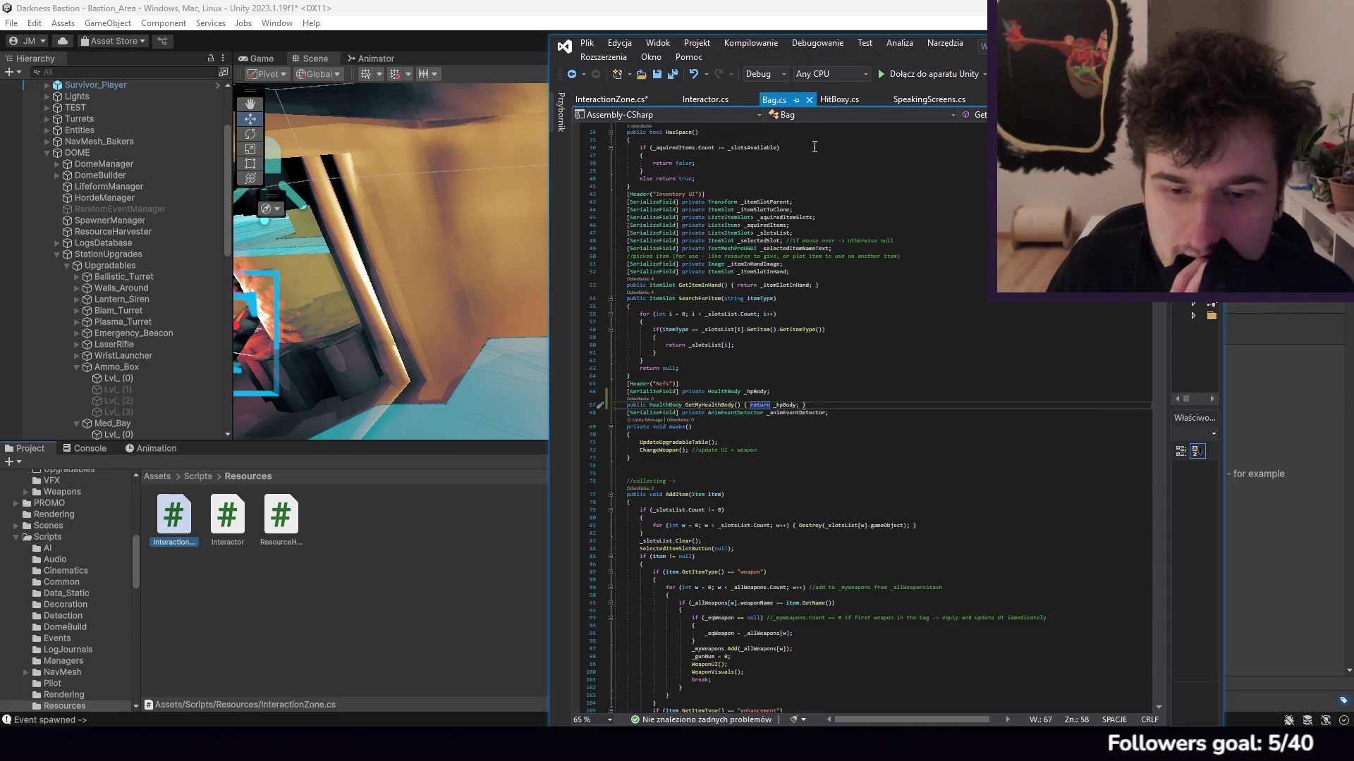
{"action": "scroll", "coordinate": [811, 173], "scroll_direction": "down", "scroll_amount": 2}
{"action": "scroll", "coordinate": [811, 173], "scroll_direction": "down", "scroll_amount": 13}
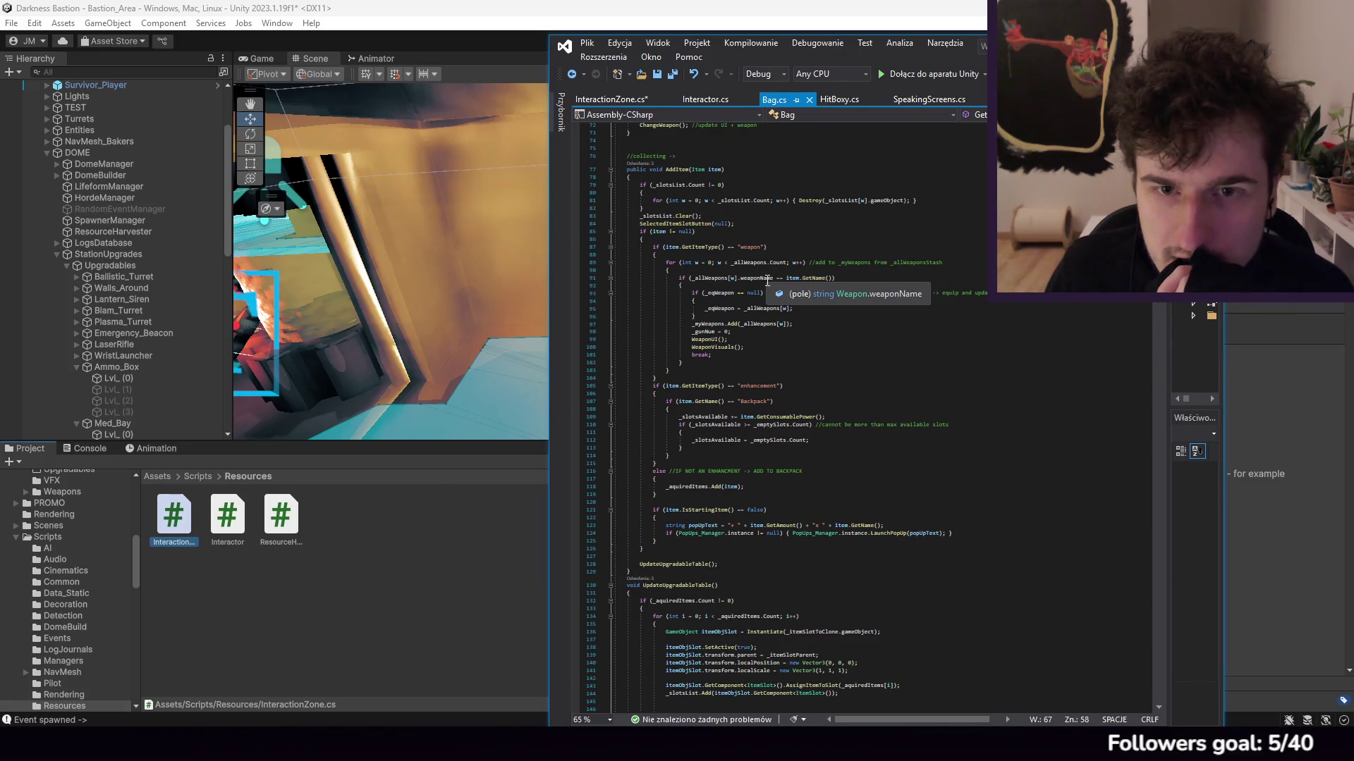
{"action": "scroll", "coordinate": [775, 296], "scroll_direction": "up", "scroll_amount": 8}
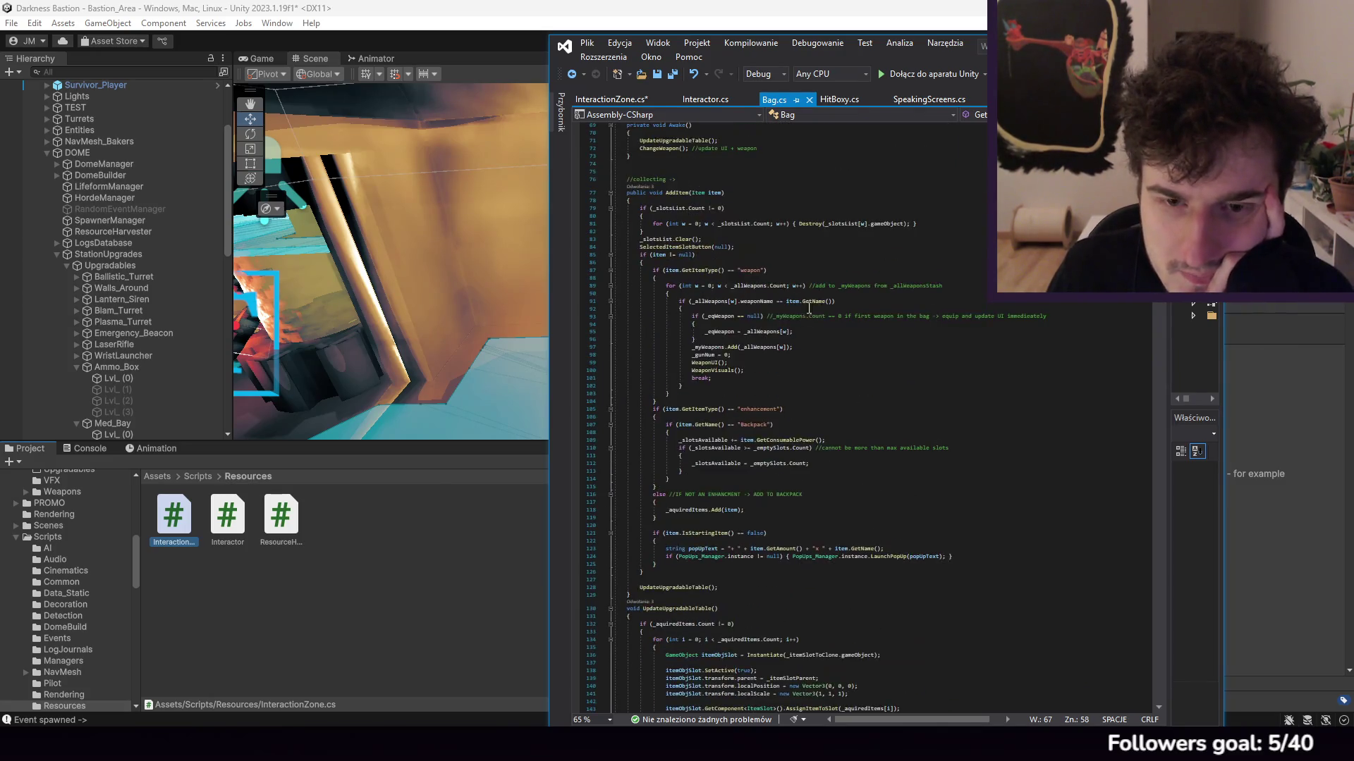
{"action": "scroll", "coordinate": [812, 327], "scroll_direction": "down", "scroll_amount": 20}
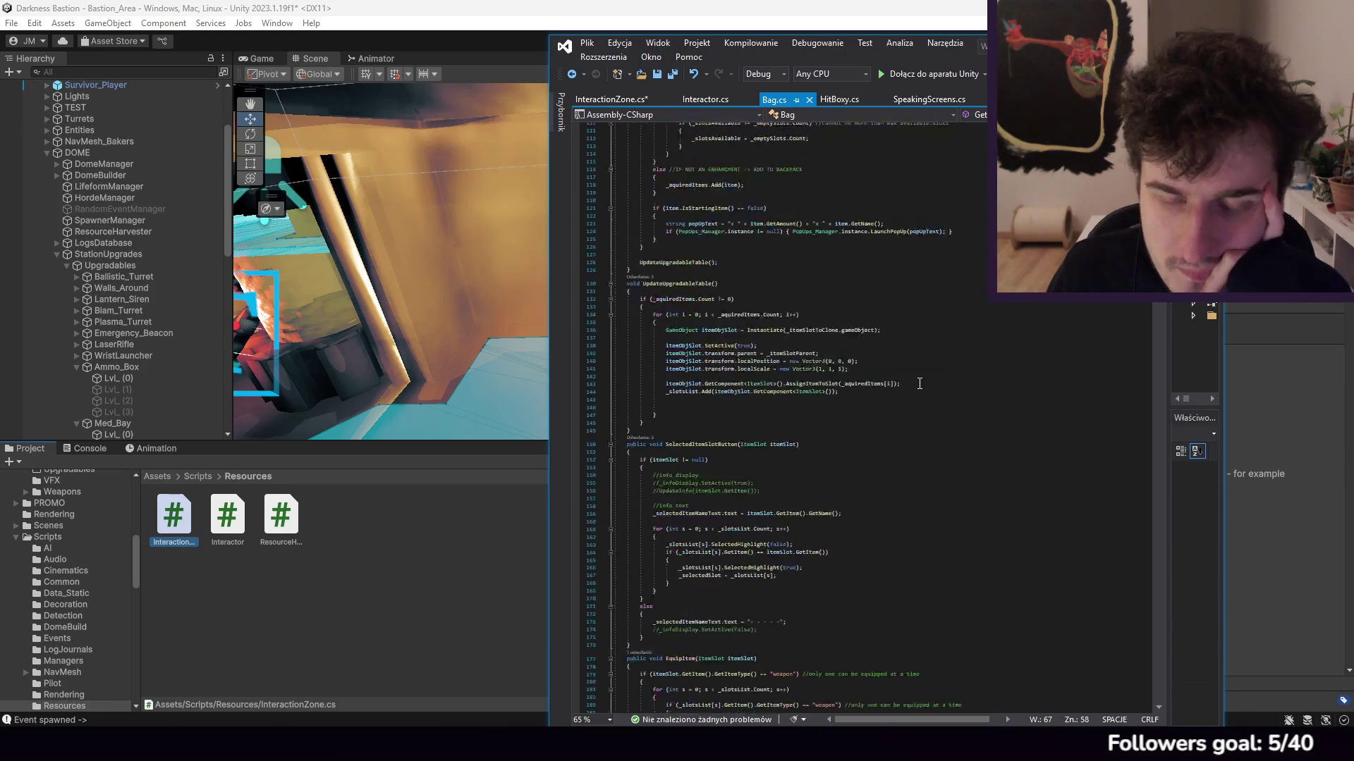
{"action": "scroll", "coordinate": [907, 378], "scroll_direction": "down", "scroll_amount": 20}
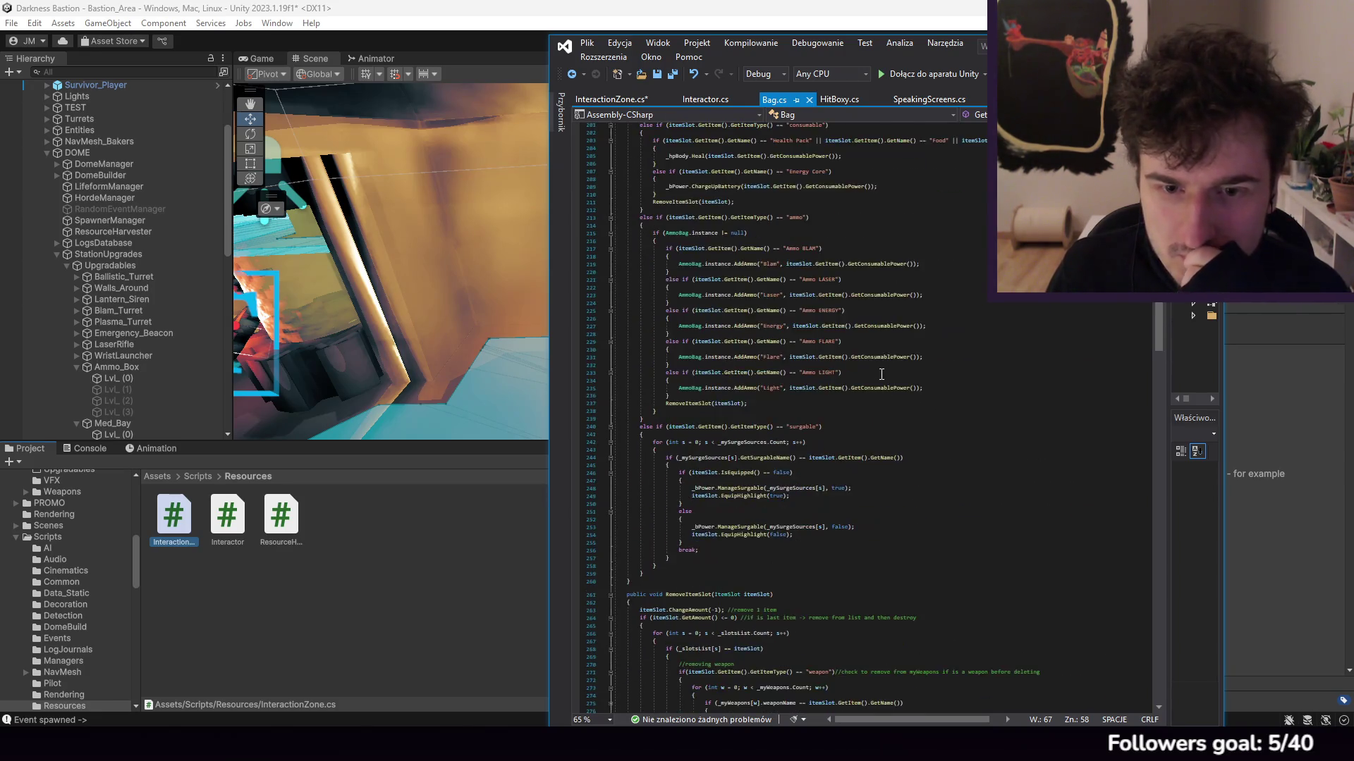
{"action": "scroll", "coordinate": [873, 353], "scroll_direction": "up", "scroll_amount": 18}
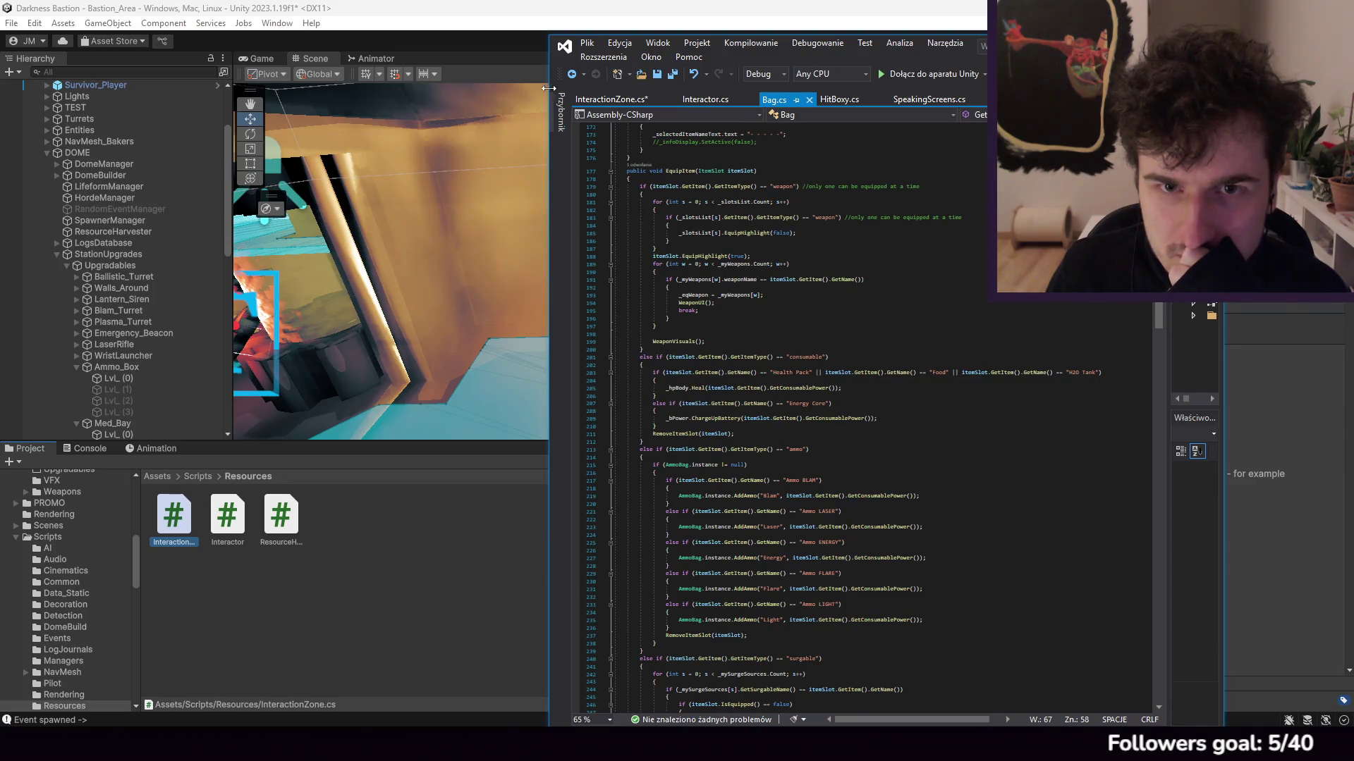
{"action": "left_click", "coordinate": [604, 103]}
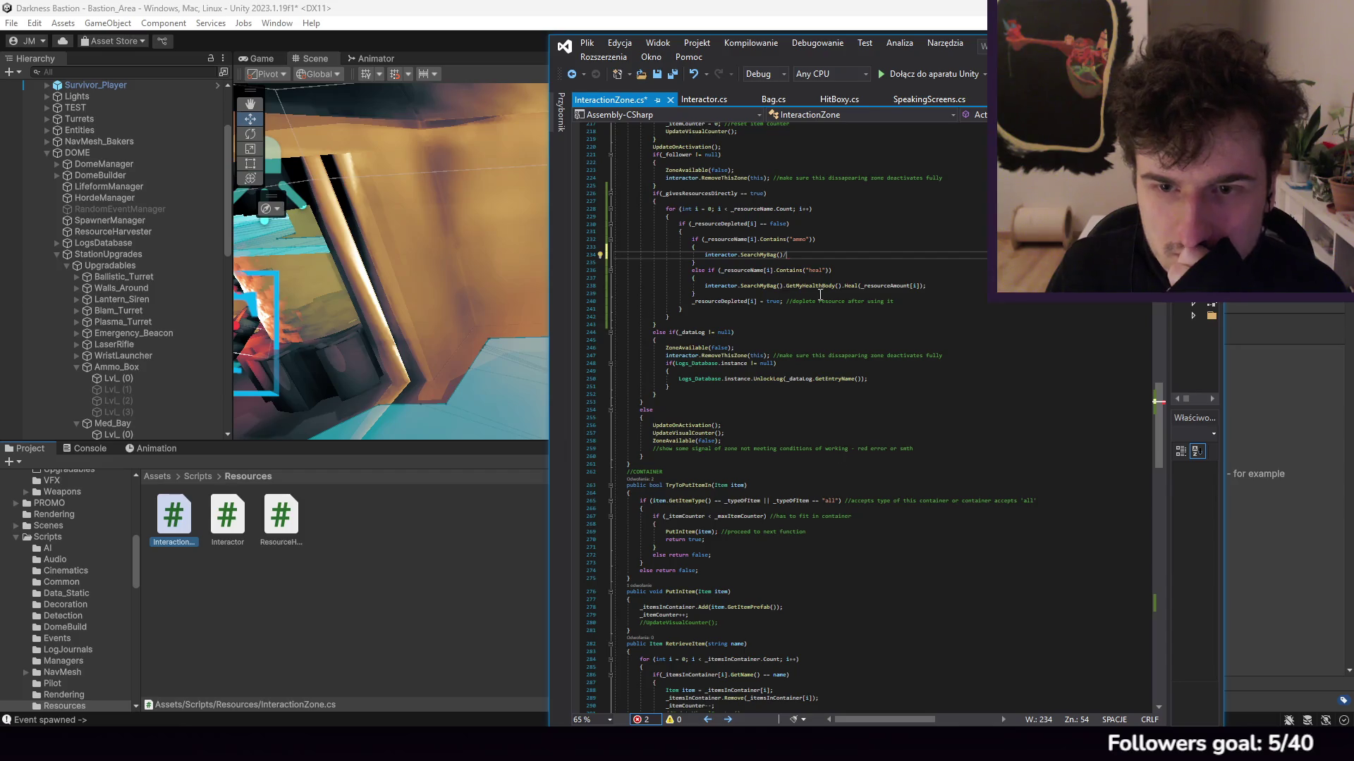
{"action": "left_click", "coordinate": [803, 240]}
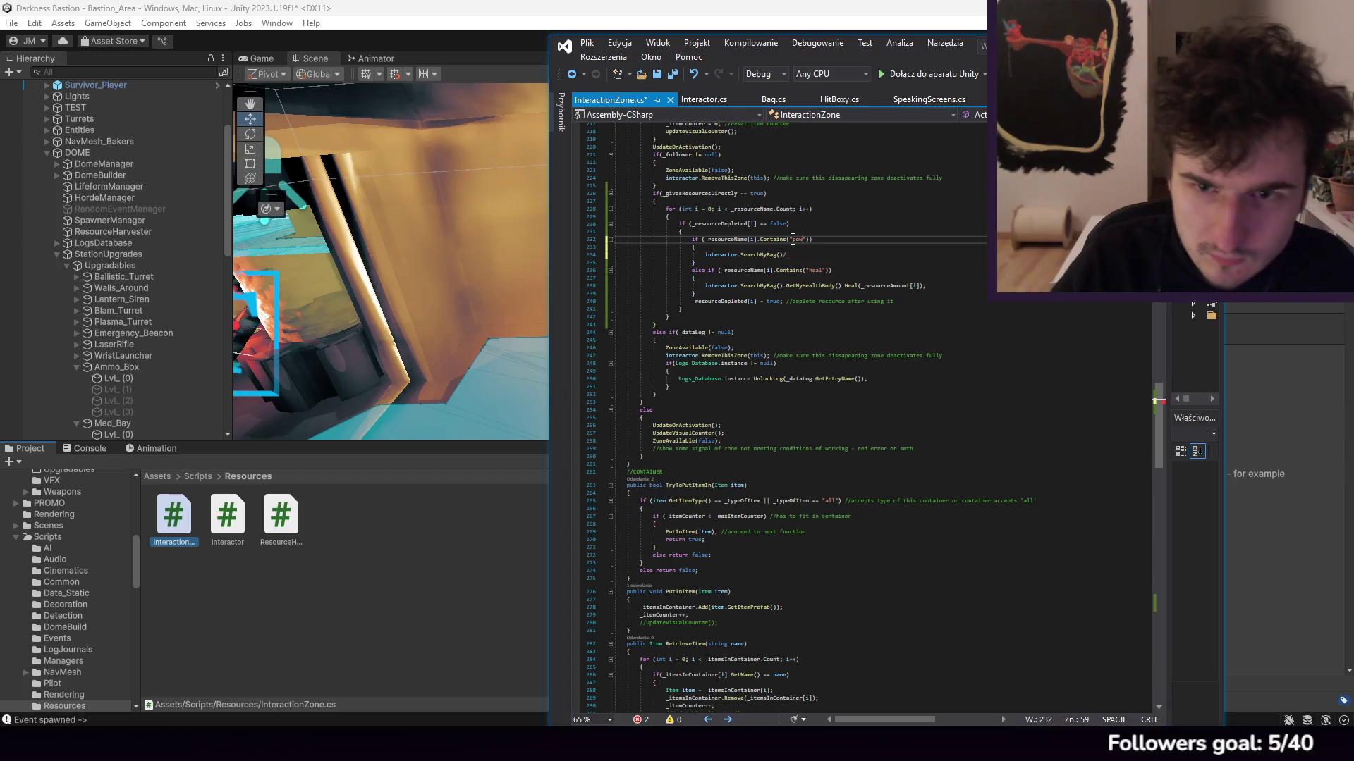
{"action": "type", "text": "power"}
{"action": "left_click", "coordinate": [708, 100]}
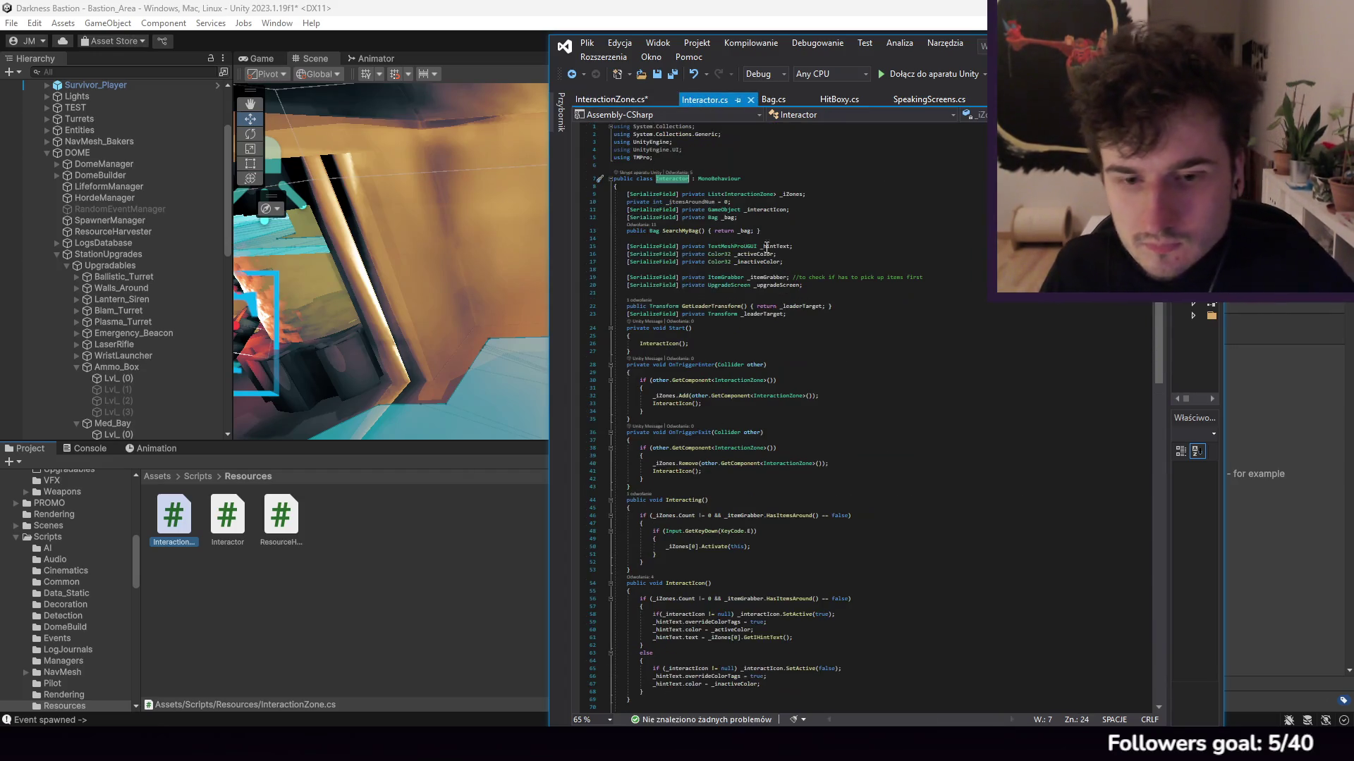
{"action": "left_click", "coordinate": [774, 100]}
{"action": "scroll", "coordinate": [800, 275], "scroll_direction": "up", "scroll_amount": 20}
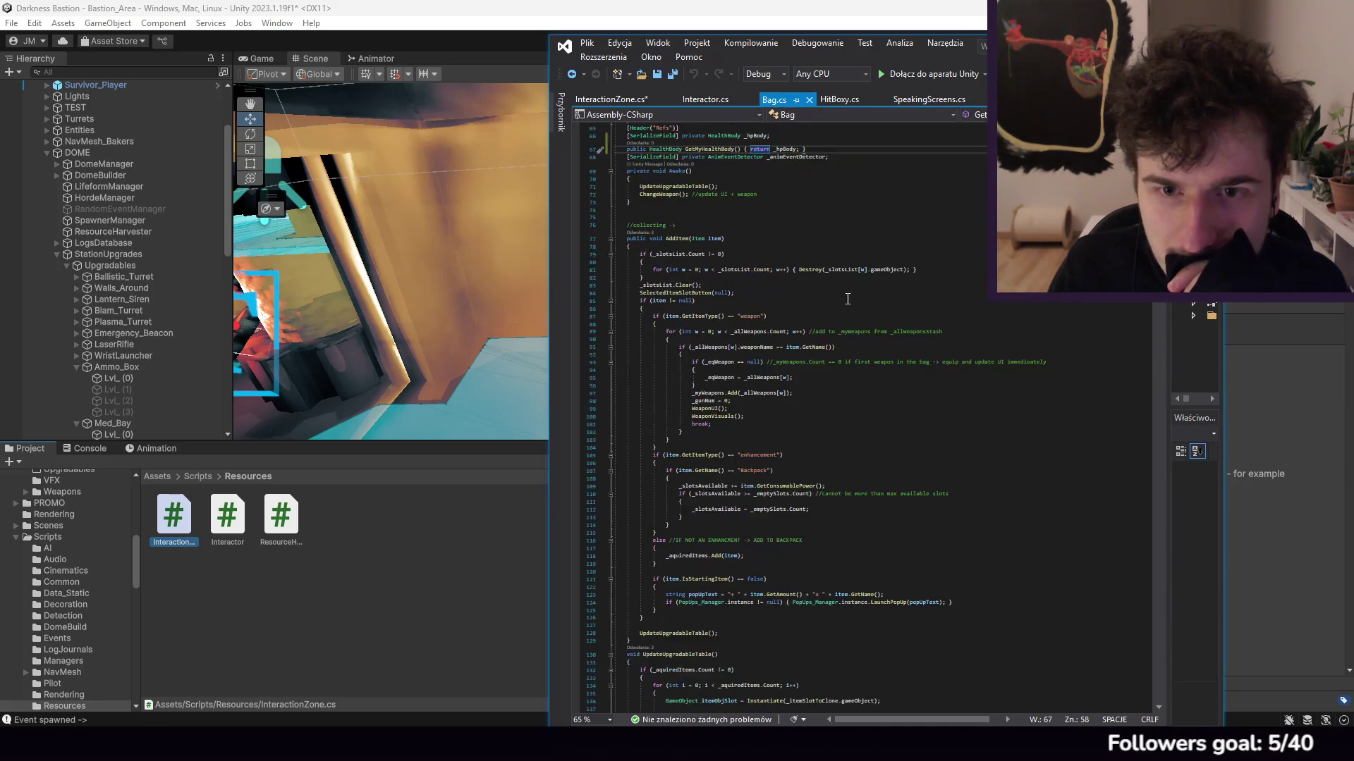
{"action": "scroll", "coordinate": [846, 356], "scroll_direction": "up", "scroll_amount": 11}
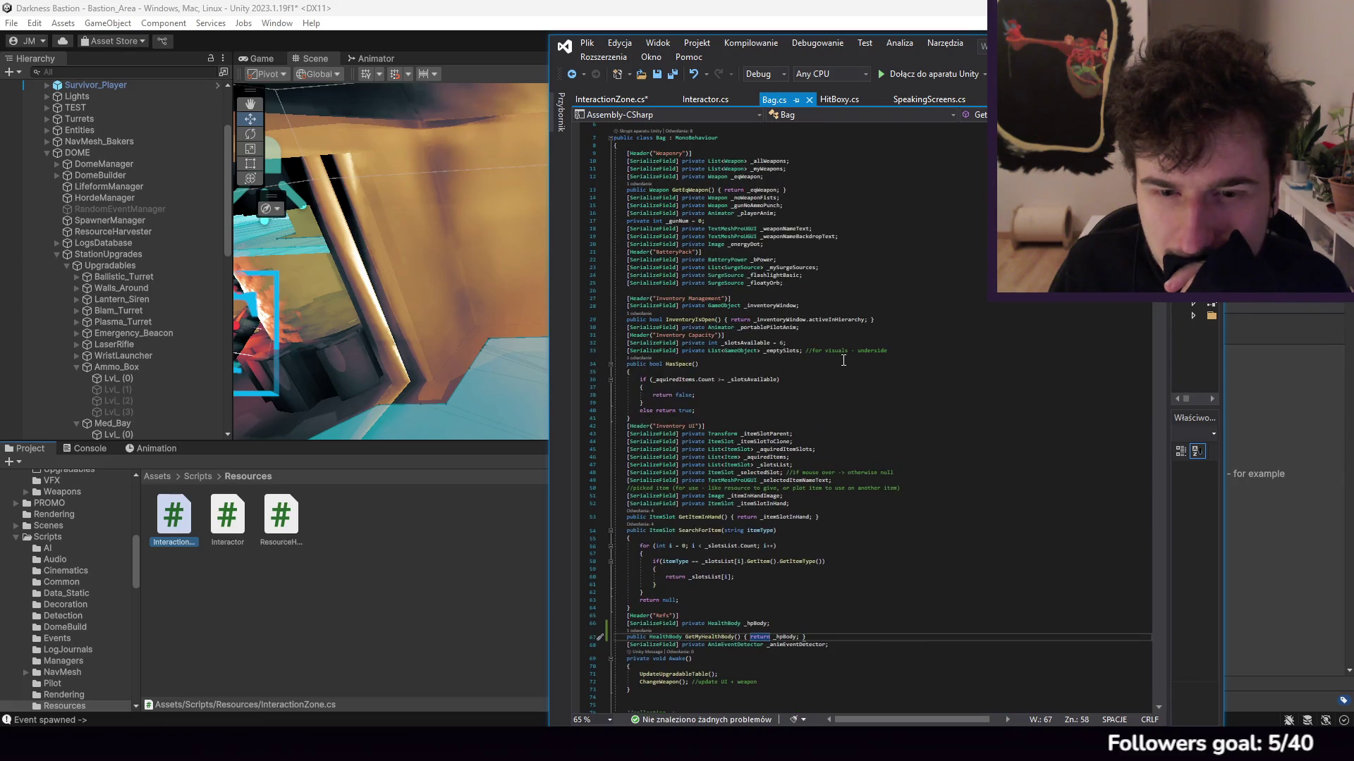
{"action": "scroll", "coordinate": [843, 360], "scroll_direction": "up", "scroll_amount": 2}
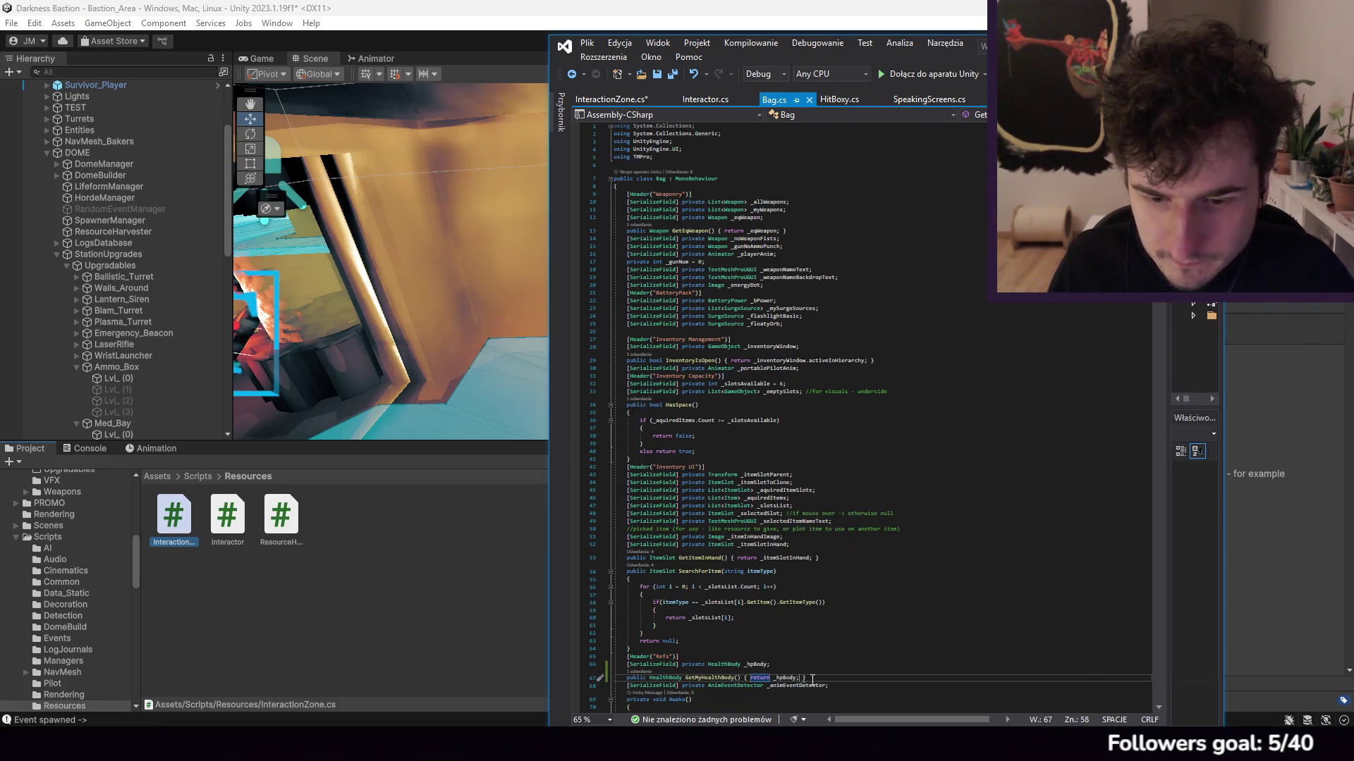
{"action": "left_click_drag", "start_coordinate": [814, 673], "coordinate": [816, 669]}
Step: Duplicate the GetMyHealthBody() accessor under BatteryPack as a BatteryPower GetMyBattery() returning _bPower
{"action": "key", "text": "ctrl+c"}
{"action": "left_click", "coordinate": [733, 294]}
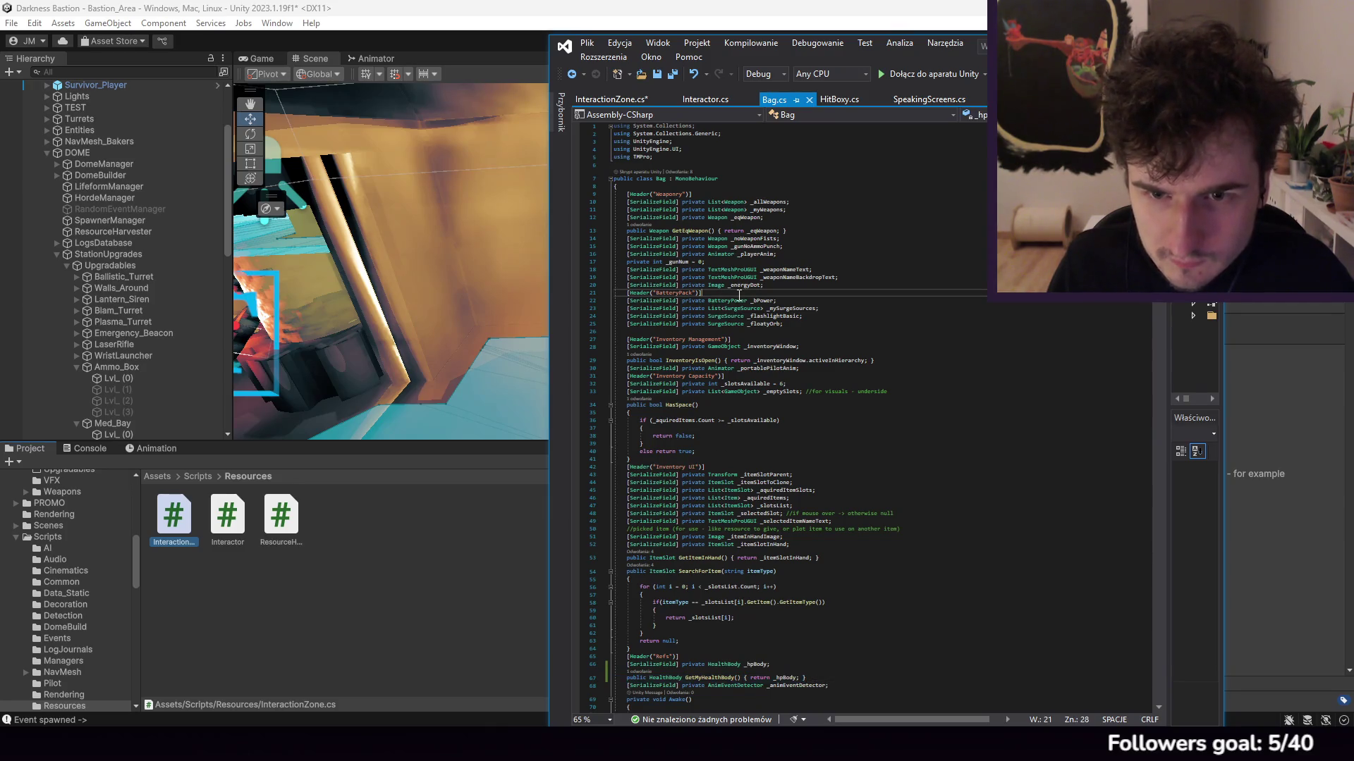
{"action": "key", "text": "ctrl+v"}
{"action": "left_click", "coordinate": [776, 314]}
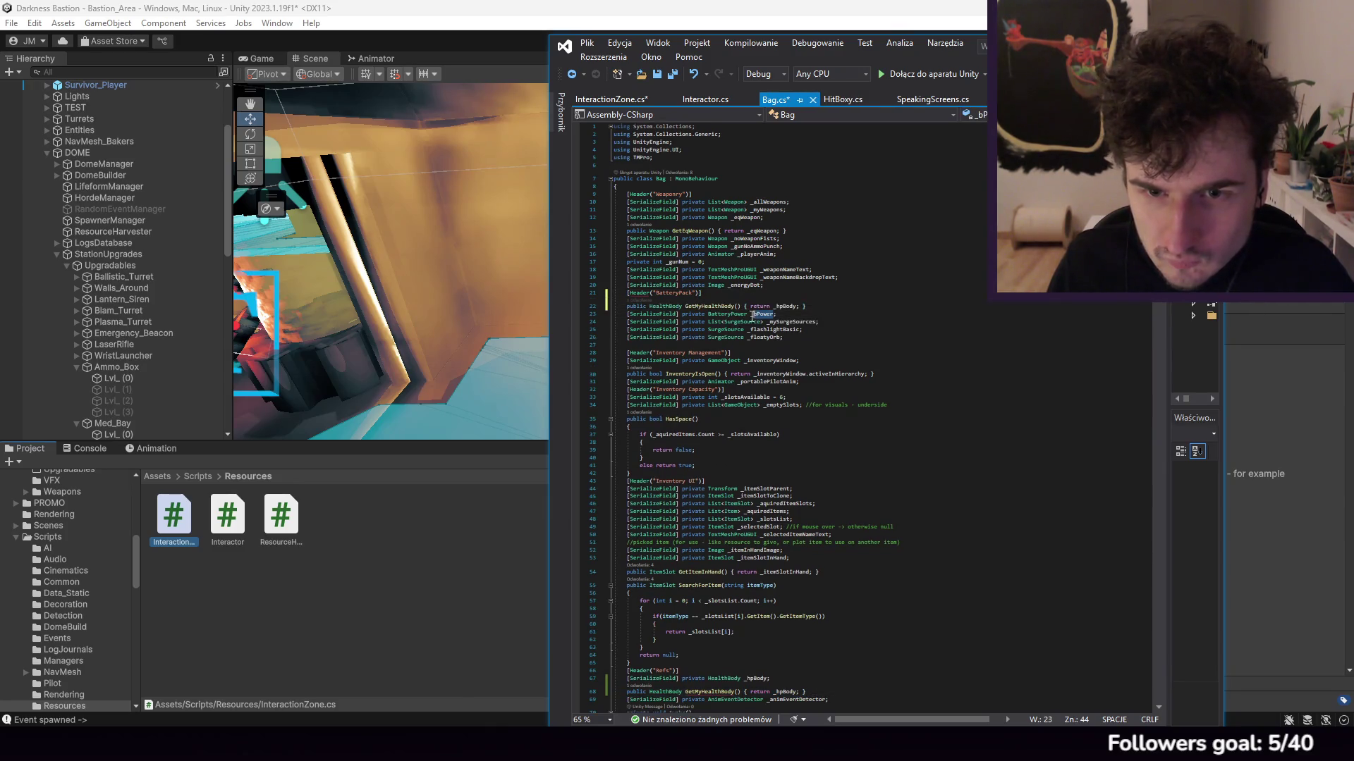
{"action": "left_click_drag", "start_coordinate": [747, 315], "coordinate": [708, 317]}
{"action": "key", "text": "ctrl+c"}
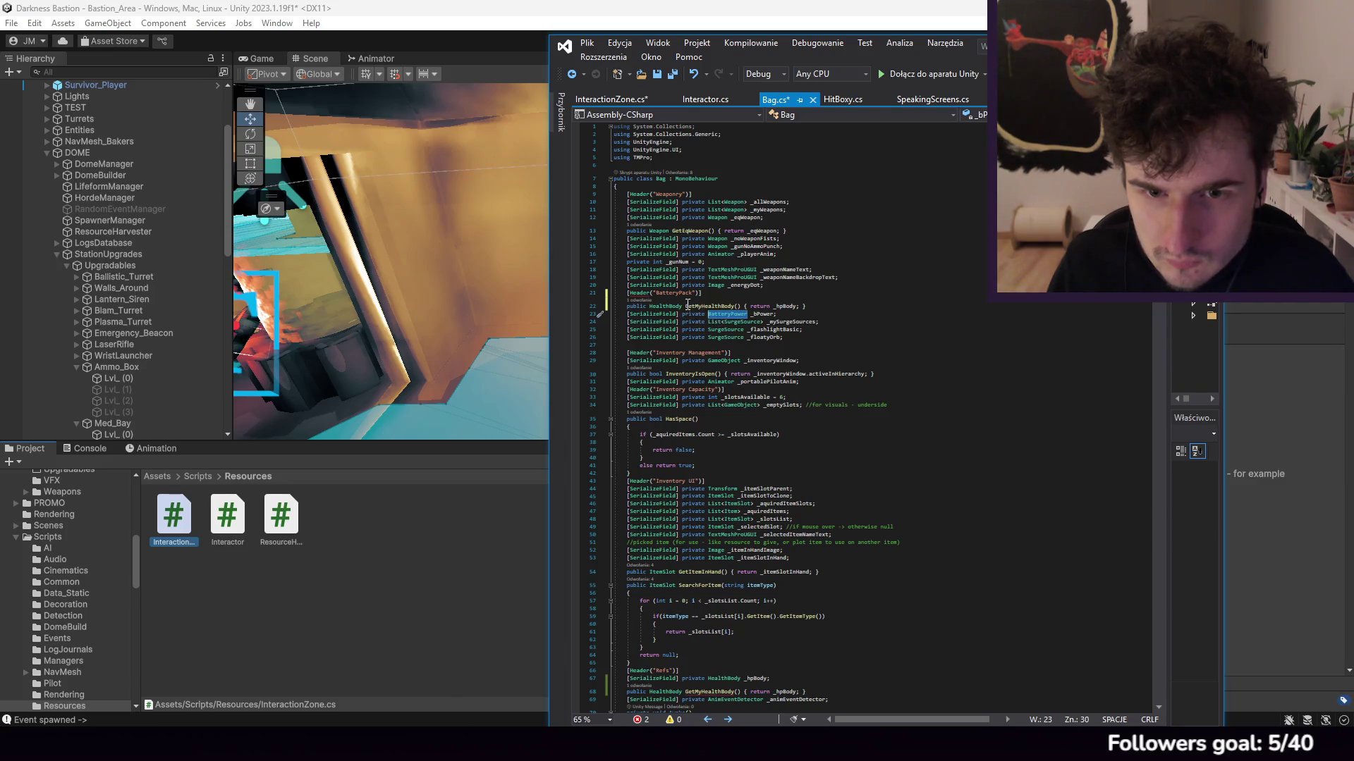
{"action": "double_click", "coordinate": [663, 306]}
{"action": "key", "text": "ctrl+v"}
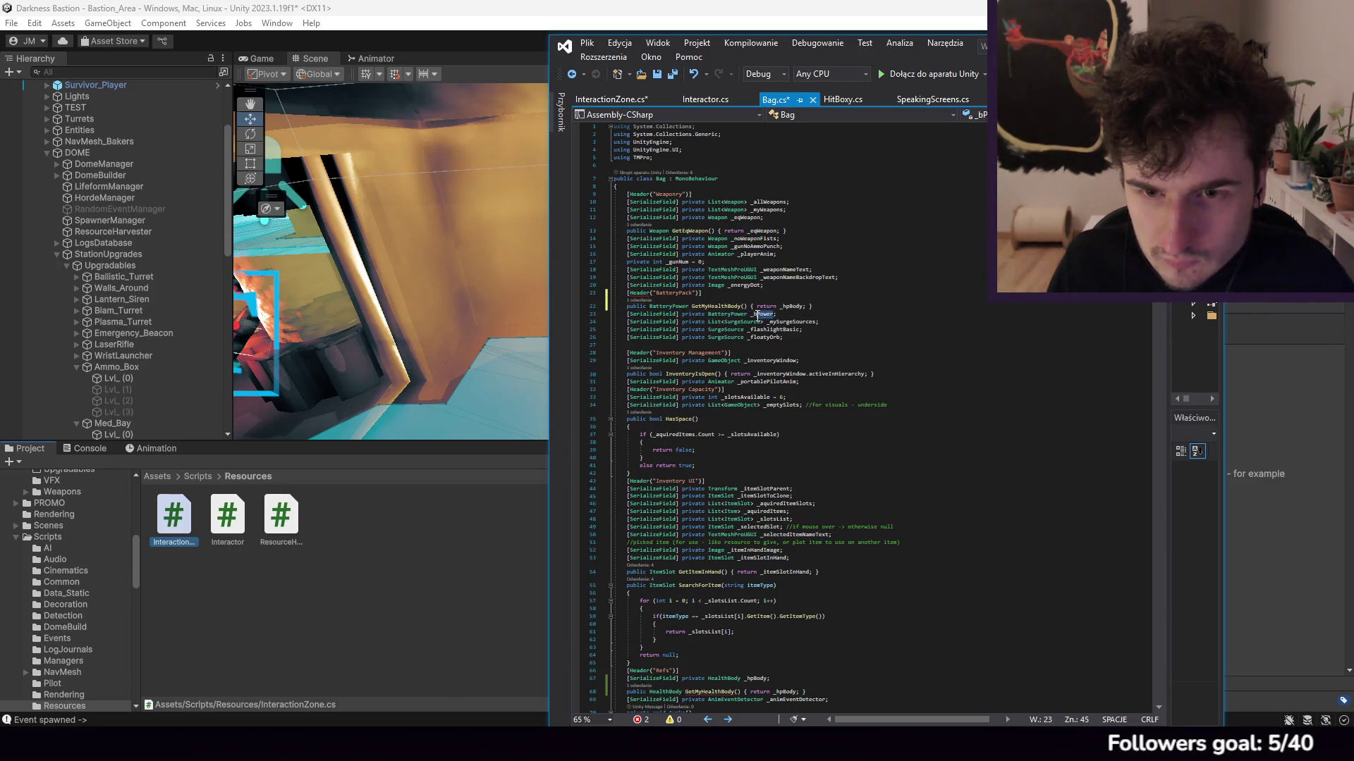
{"action": "left_click_drag", "start_coordinate": [804, 306], "coordinate": [741, 306]}
{"action": "type", "text": "bPowerBattery"}
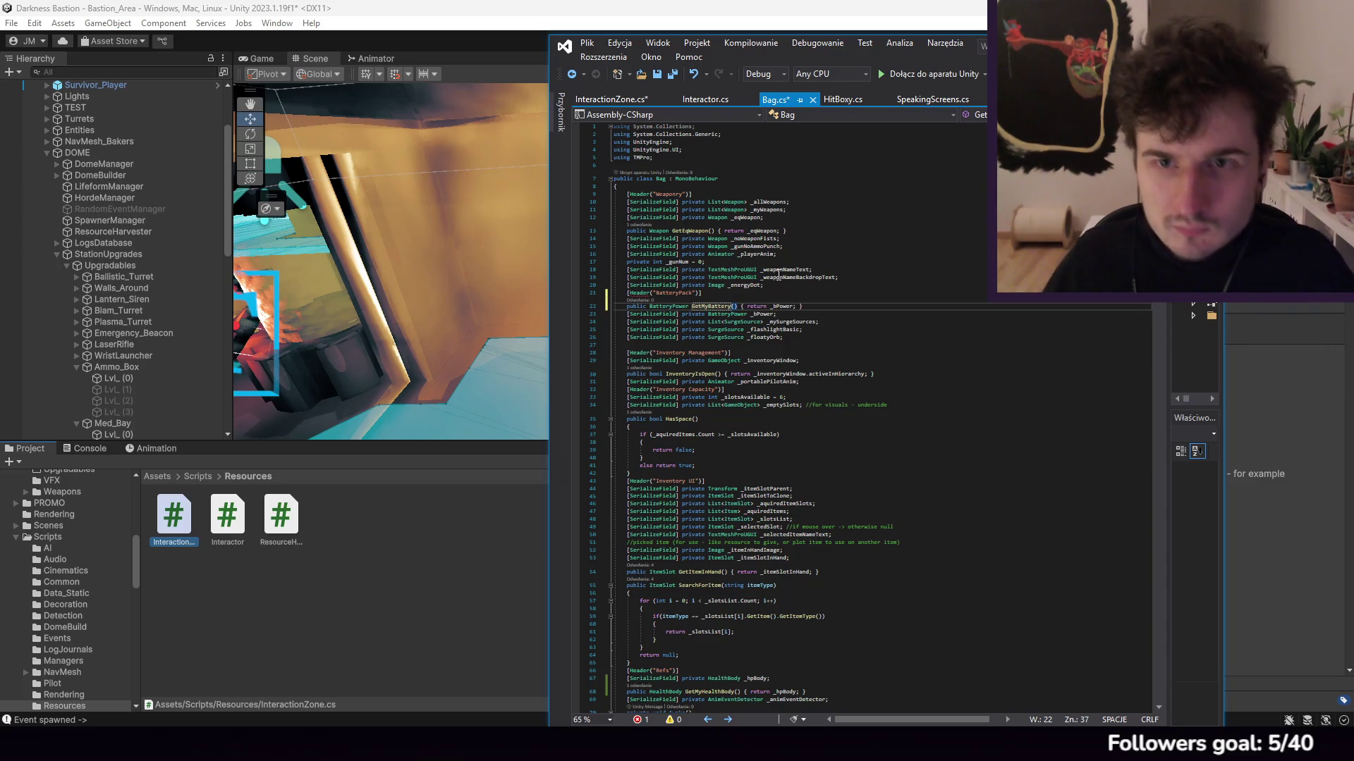
{"action": "left_click", "coordinate": [620, 43]}
{"action": "left_click", "coordinate": [620, 211]}
{"action": "left_click", "coordinate": [612, 101]}
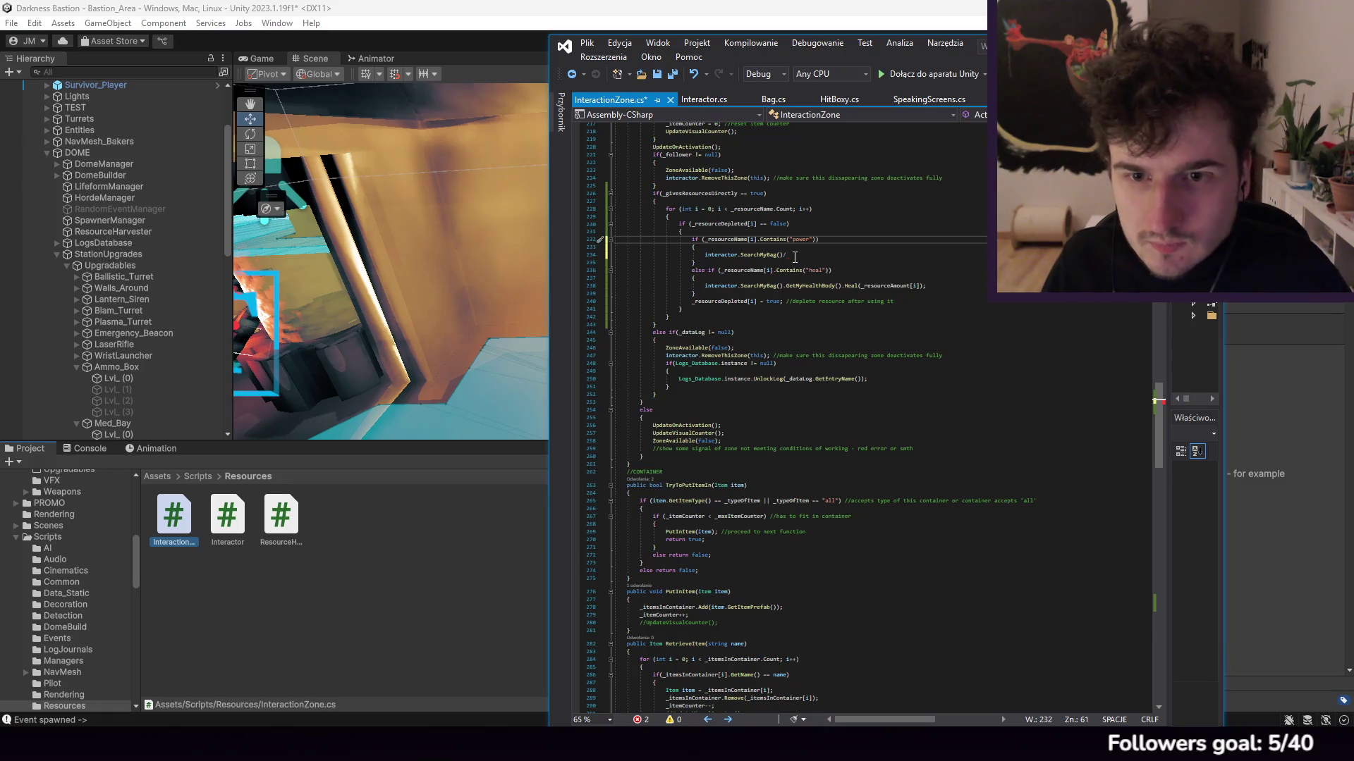
Step: Make the power branch call GetMyBattery().ChargeUpBattery(_resourceAmount[i]) and save the script
{"action": "left_click", "coordinate": [794, 258]}
{"action": "type", "text": ".GetM"}
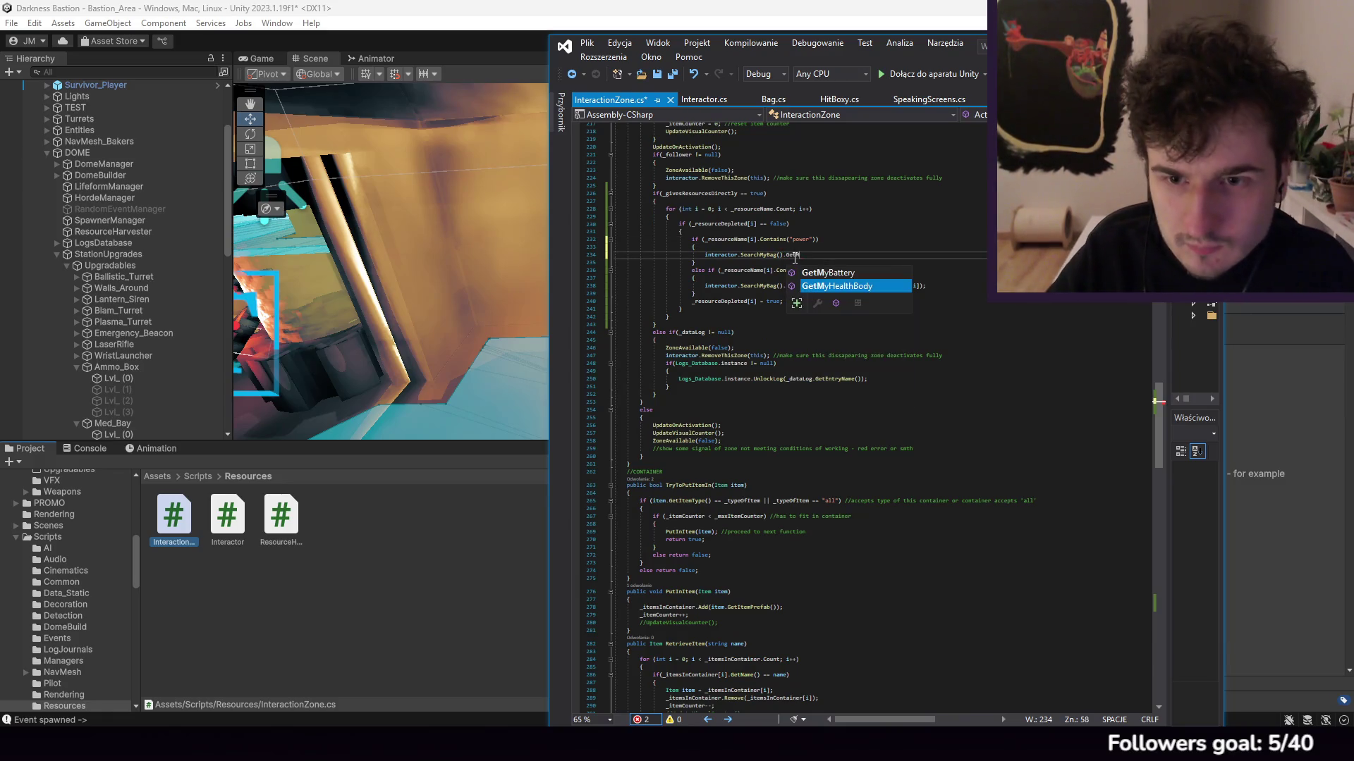
{"action": "key", "text": "Tab"}
{"action": "type", "text": "()."}
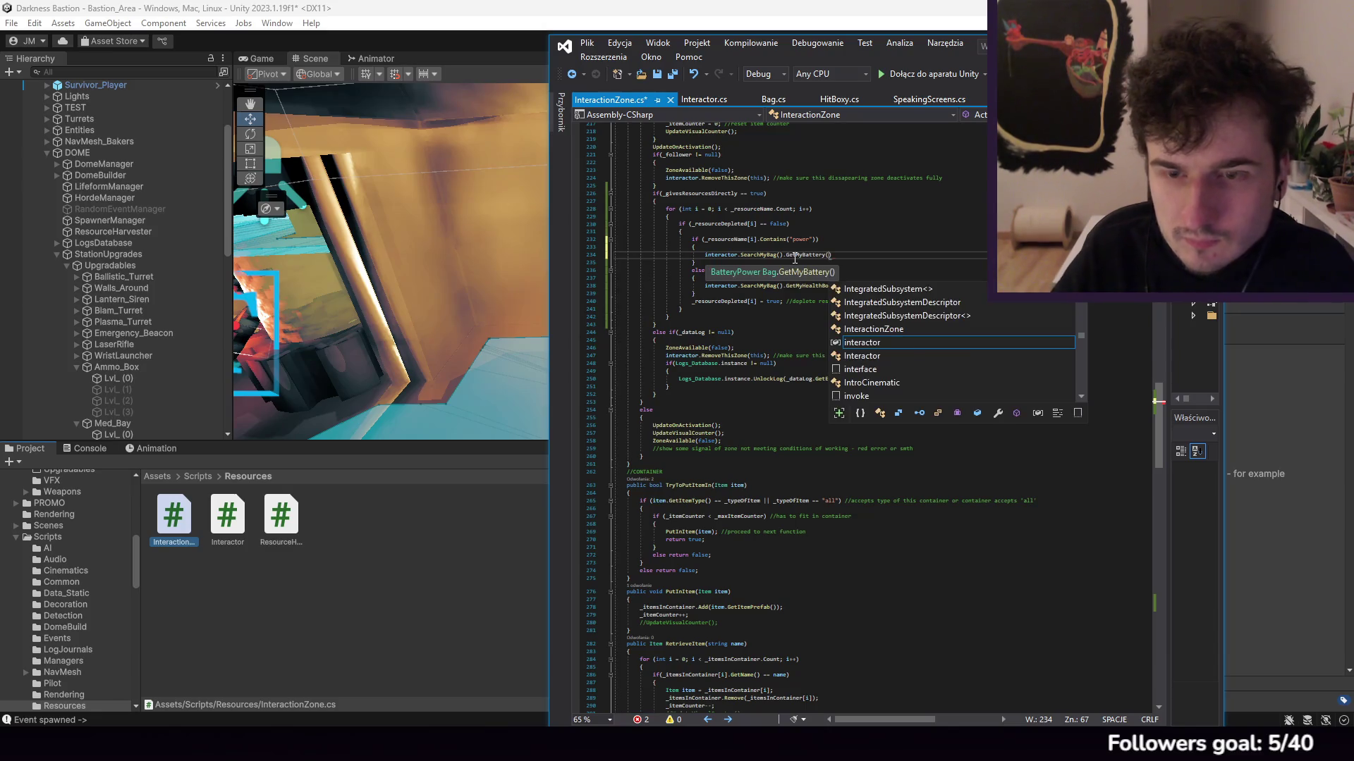
{"action": "type", "text": ".c"}
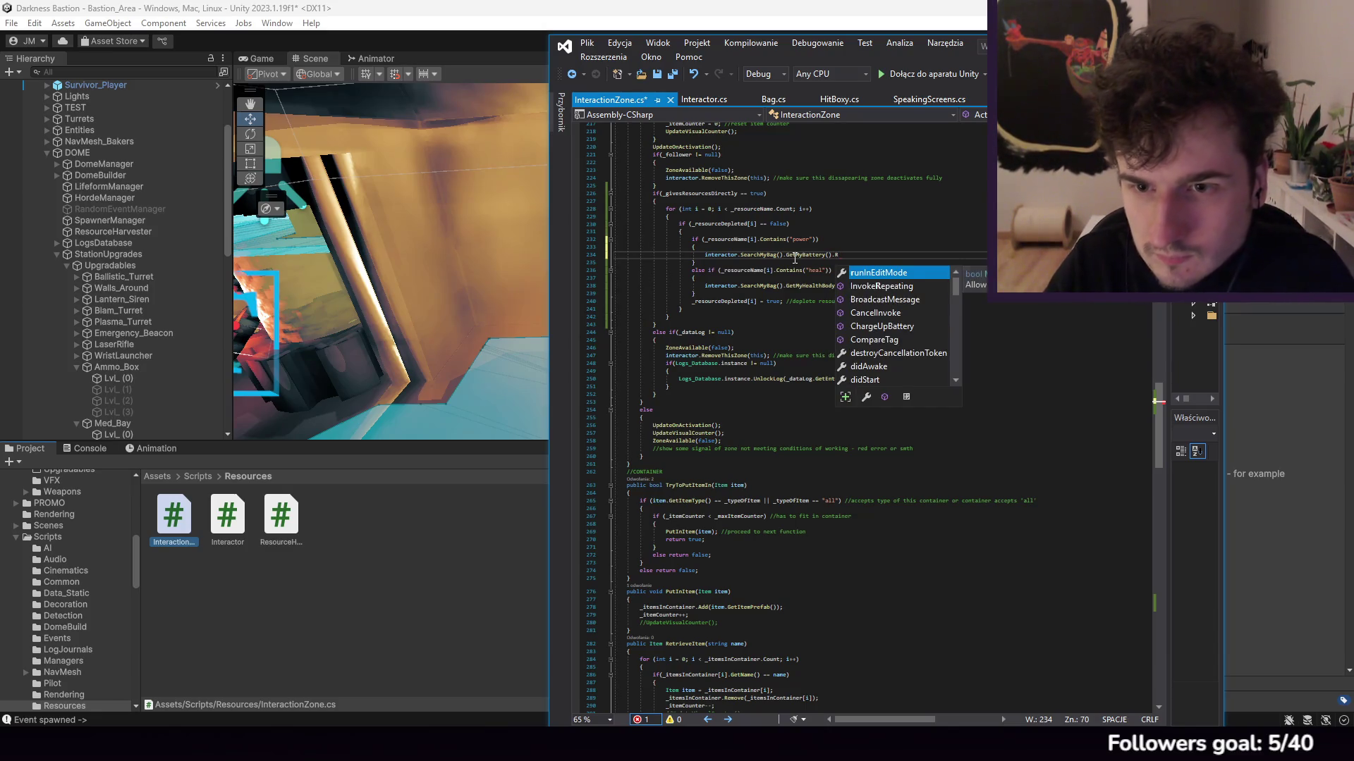
{"action": "type", "text": "ha"}
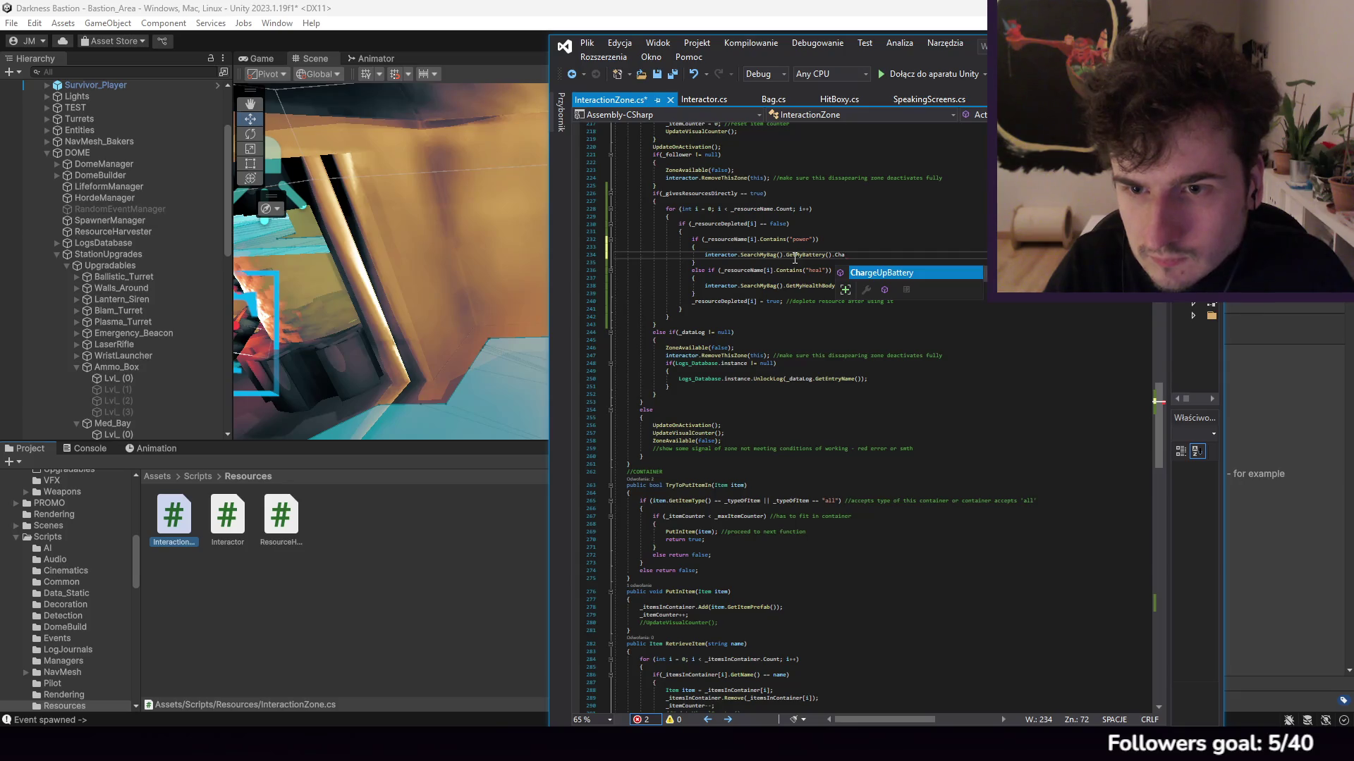
{"action": "key", "text": "Tab"}
{"action": "type", "text": "("}
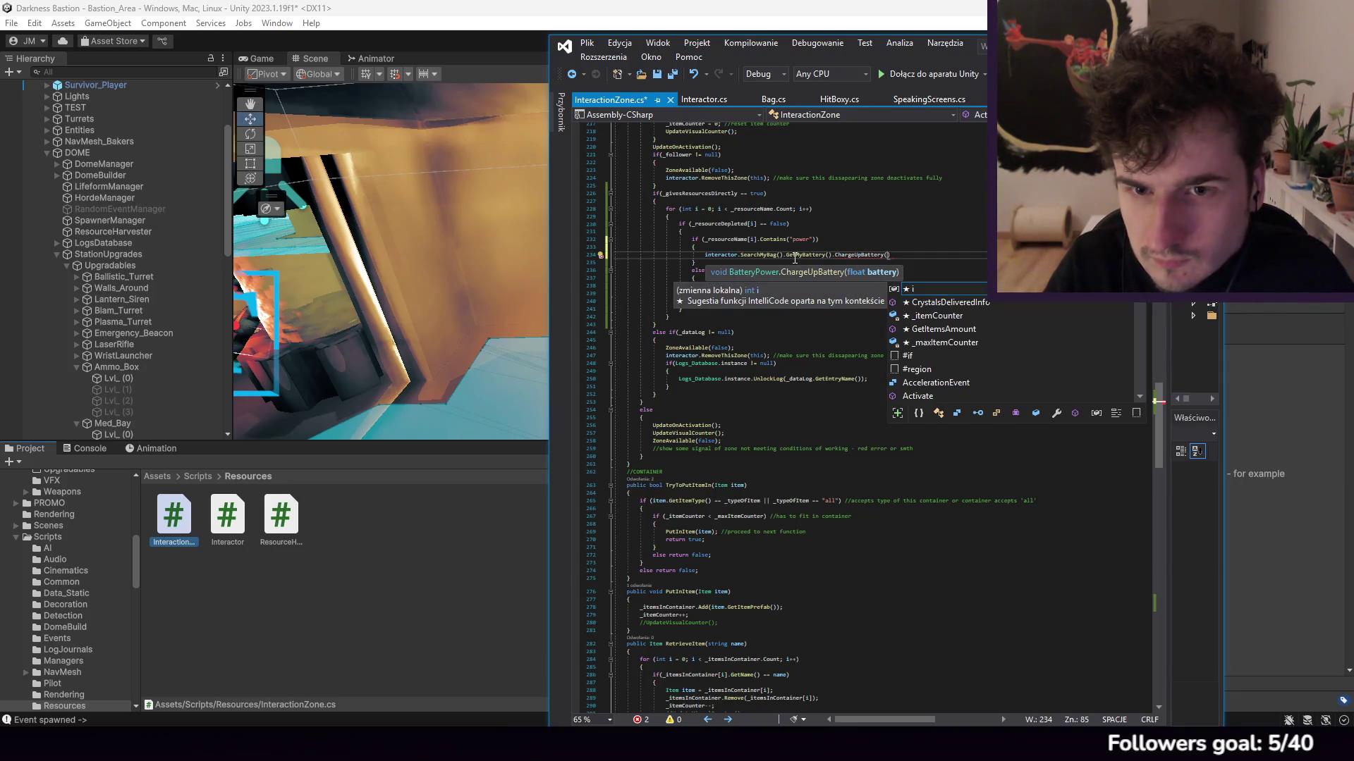
{"action": "type", "text": "_resourc"}
{"action": "key", "text": "Up"}
{"action": "key", "text": "Tab"}
{"action": "type", "text": "[o"}
{"action": "key", "text": "BackSpace"}
{"action": "type", "text": "i"}
{"action": "key", "text": "Escape"}
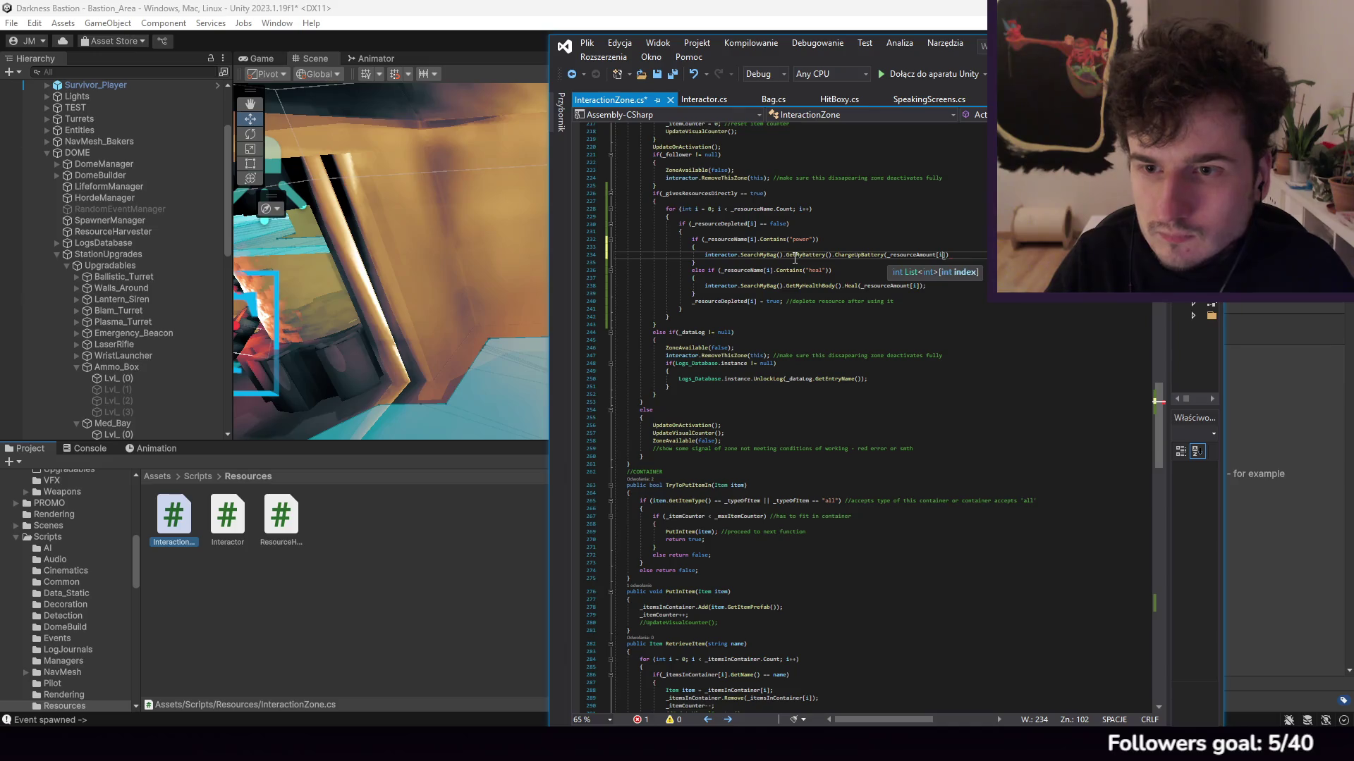
{"action": "type", "text": "]);"}
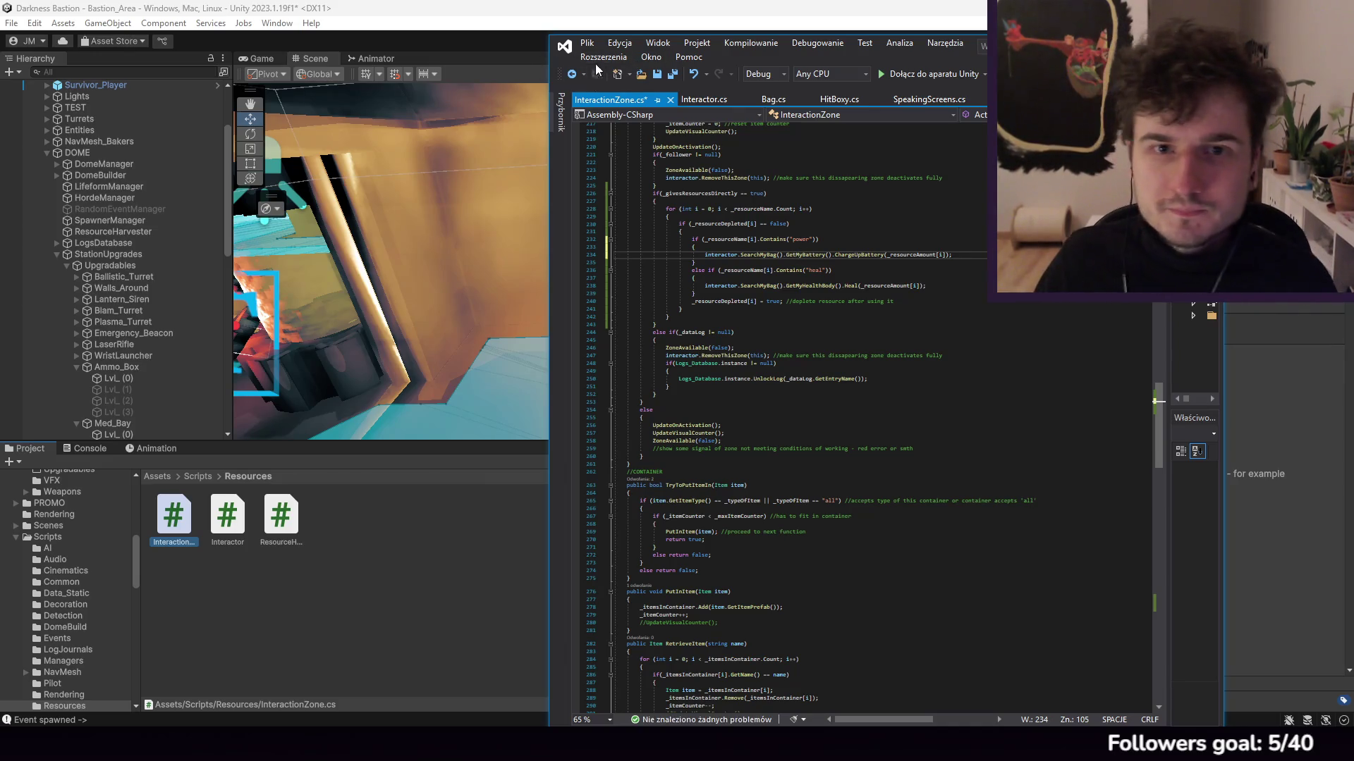
{"action": "left_click", "coordinate": [587, 43]}
{"action": "left_click", "coordinate": [796, 213]}
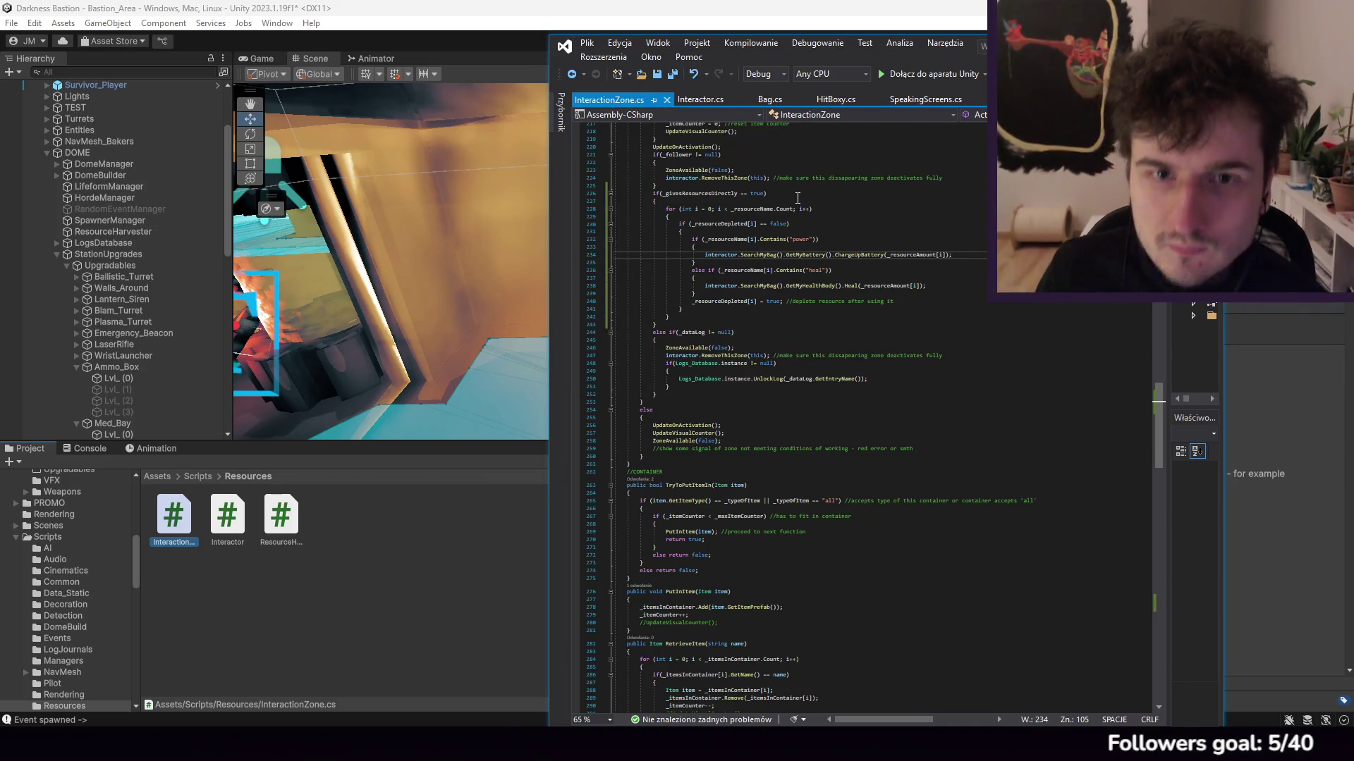
Step: Duplicate the else-if heal branch and change its condition string to "ammo"
{"action": "left_click_drag", "start_coordinate": [722, 296], "coordinate": [726, 262]}
{"action": "key", "text": "ctrl+c"}
{"action": "left_click", "coordinate": [720, 293]}
{"action": "key", "text": "ctrl+v"}
{"action": "left_click", "coordinate": [822, 301]}
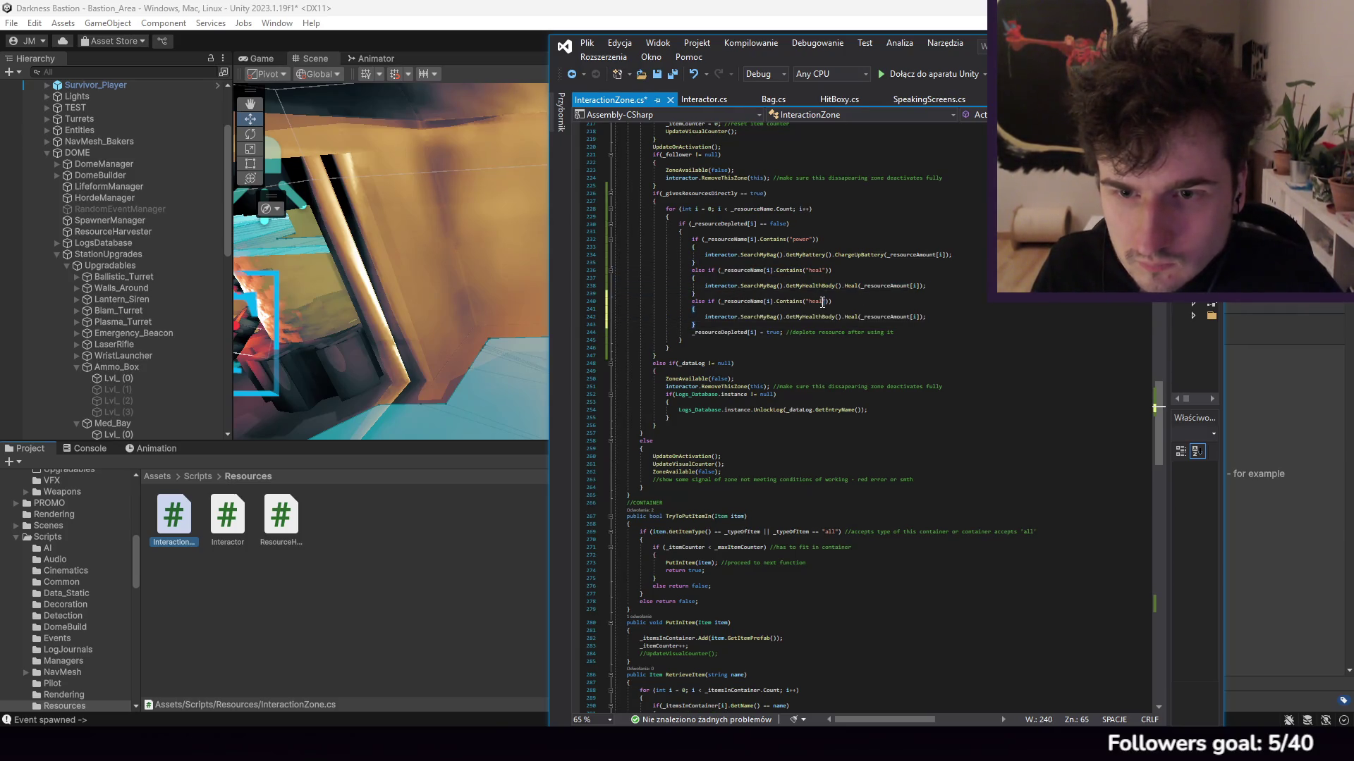
{"action": "type", "text": "ammo"}
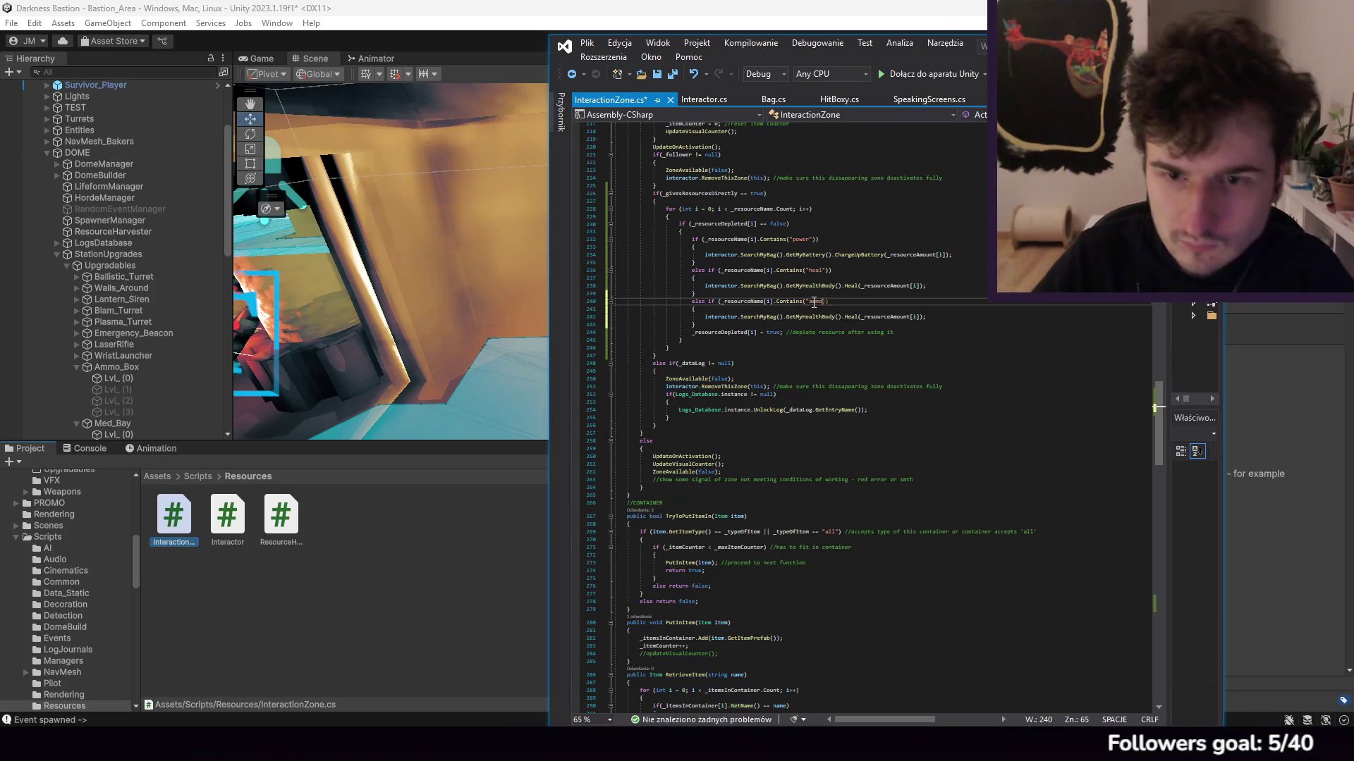
{"action": "left_click", "coordinate": [776, 99]}
{"action": "scroll", "coordinate": [764, 149], "scroll_direction": "down", "scroll_amount": 20}
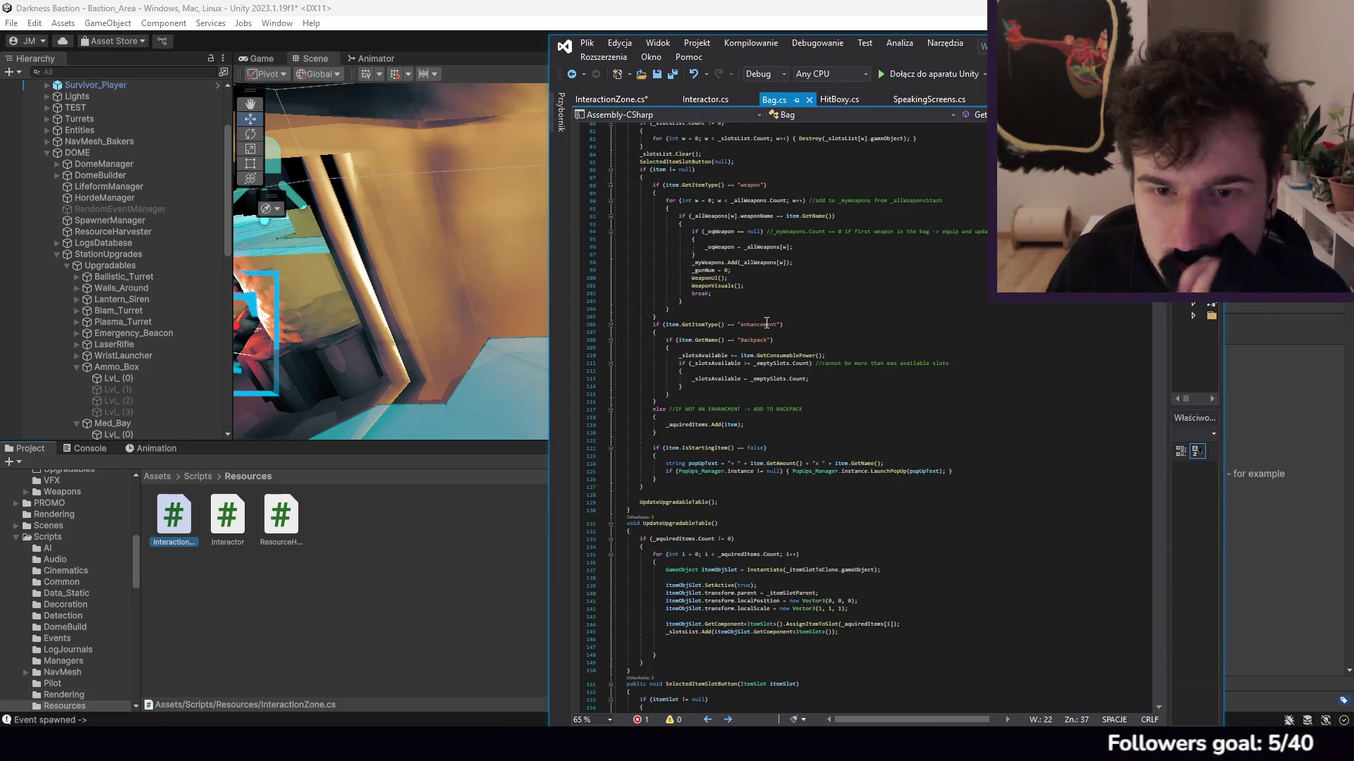
{"action": "scroll", "coordinate": [767, 328], "scroll_direction": "up", "scroll_amount": 16}
{"action": "scroll", "coordinate": [765, 332], "scroll_direction": "up", "scroll_amount": 4}
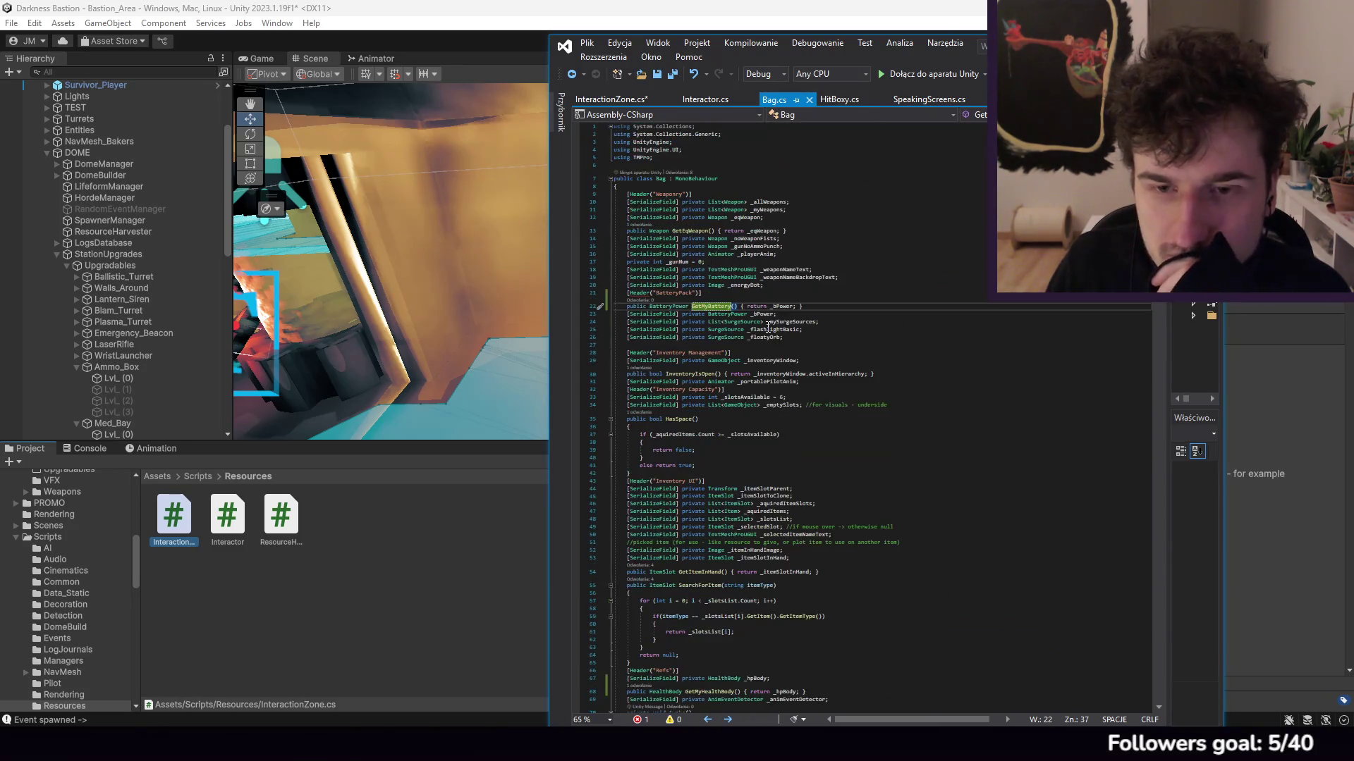
{"action": "left_click", "coordinate": [781, 246]}
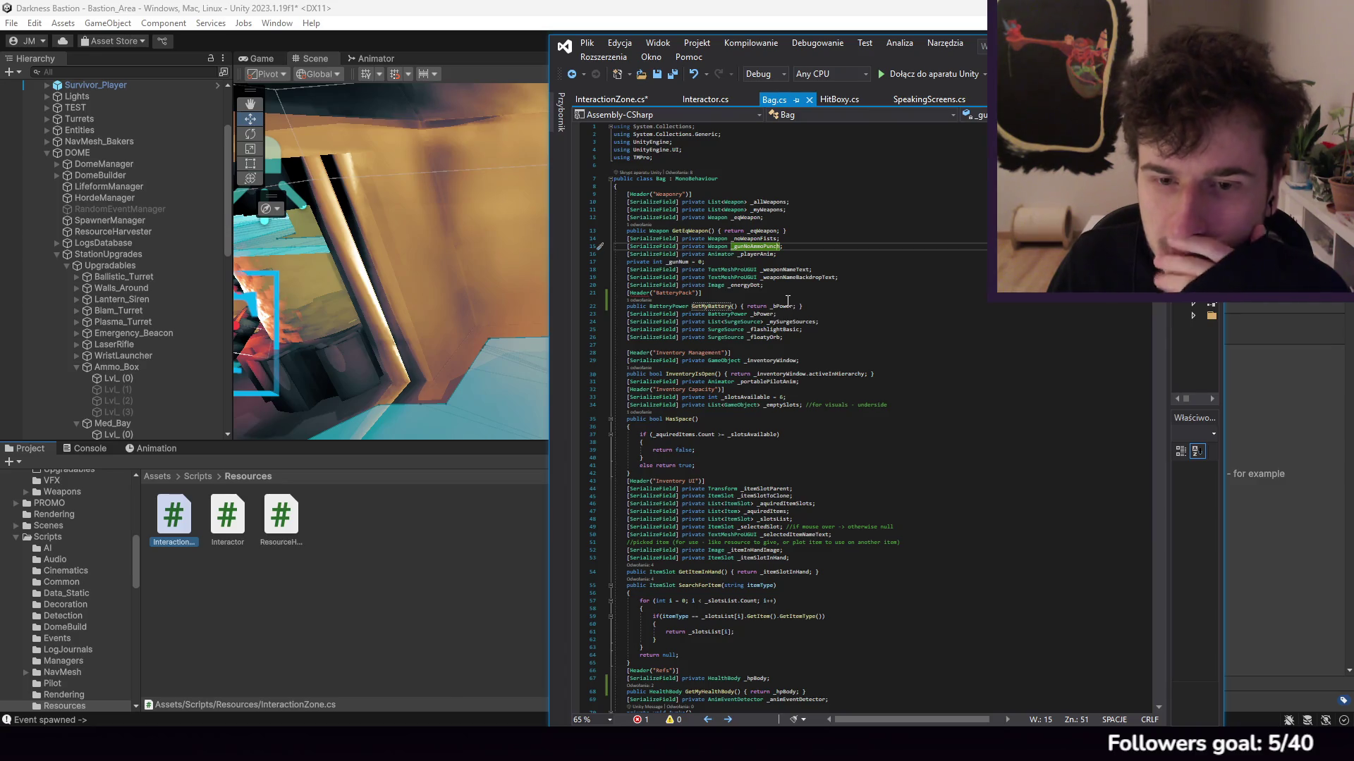
{"action": "scroll", "coordinate": [788, 302], "scroll_direction": "down", "scroll_amount": 3}
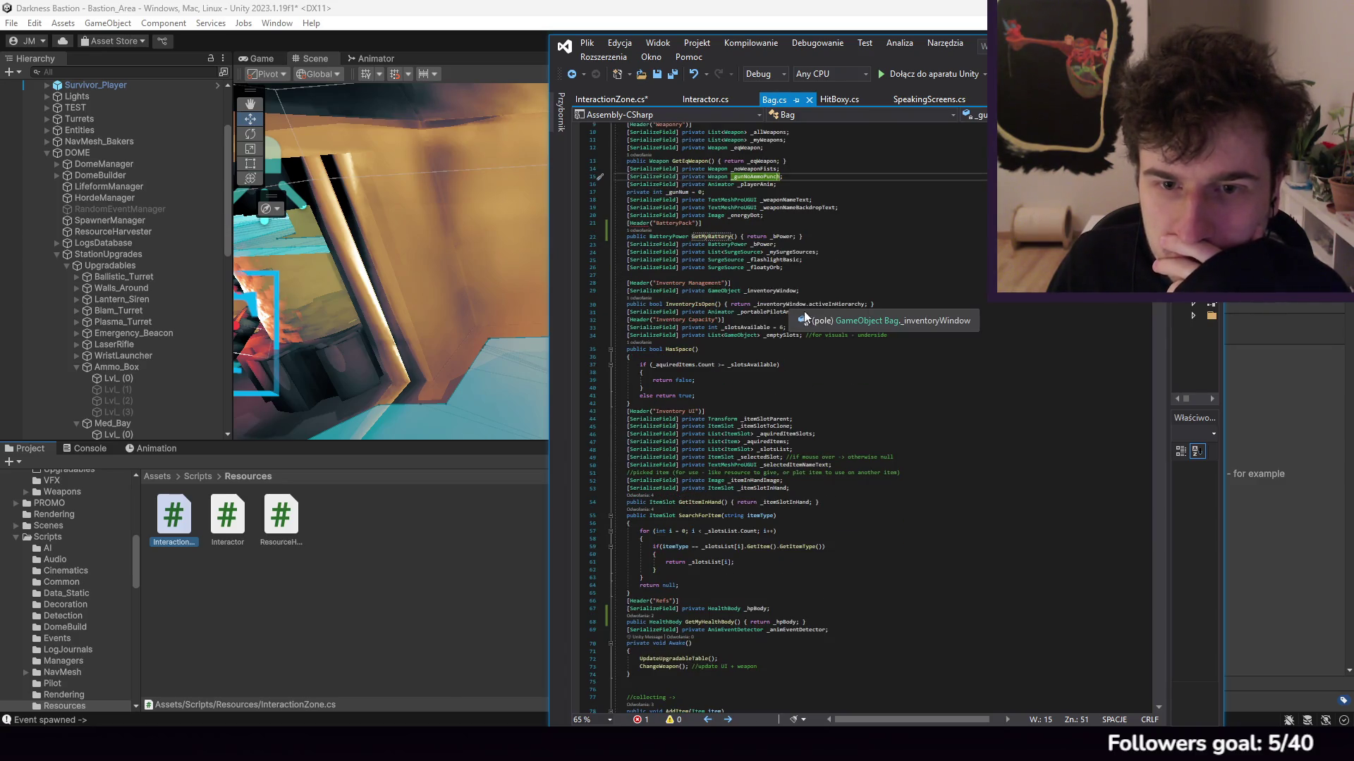
{"action": "scroll", "coordinate": [899, 356], "scroll_direction": "down", "scroll_amount": 6}
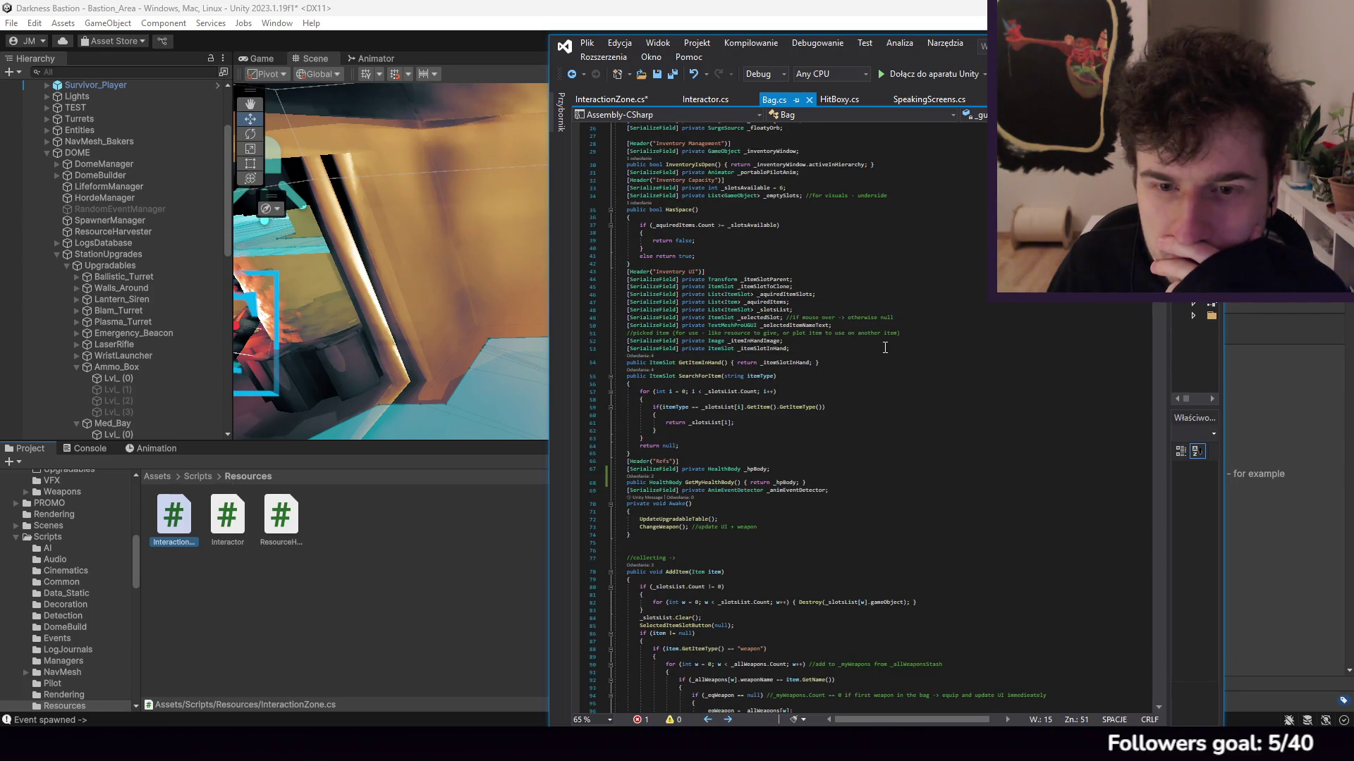
{"action": "scroll", "coordinate": [885, 347], "scroll_direction": "down", "scroll_amount": 5}
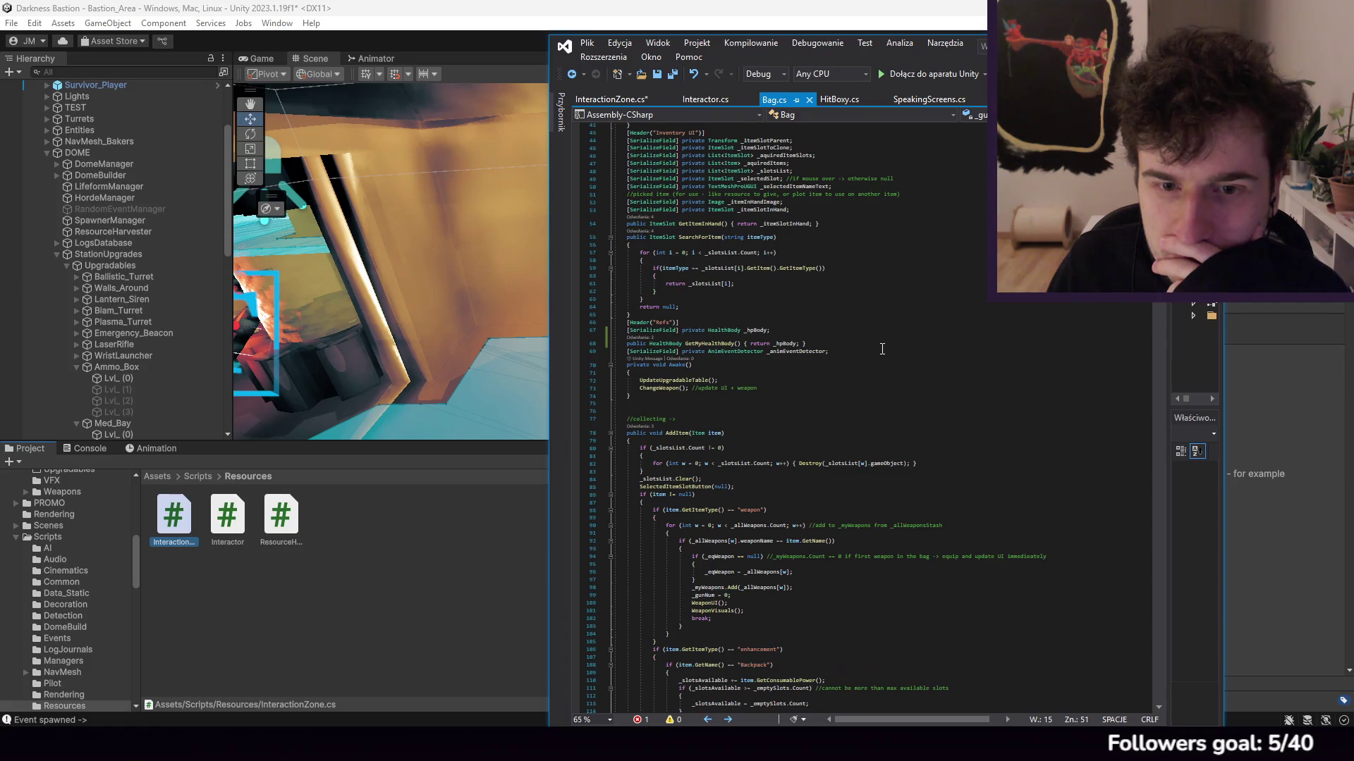
{"action": "scroll", "coordinate": [881, 349], "scroll_direction": "down", "scroll_amount": 10}
{"action": "scroll", "coordinate": [867, 296], "scroll_direction": "down", "scroll_amount": 20}
{"action": "scroll", "coordinate": [867, 261], "scroll_direction": "down", "scroll_amount": 20}
{"action": "scroll", "coordinate": [879, 275], "scroll_direction": "down", "scroll_amount": 20}
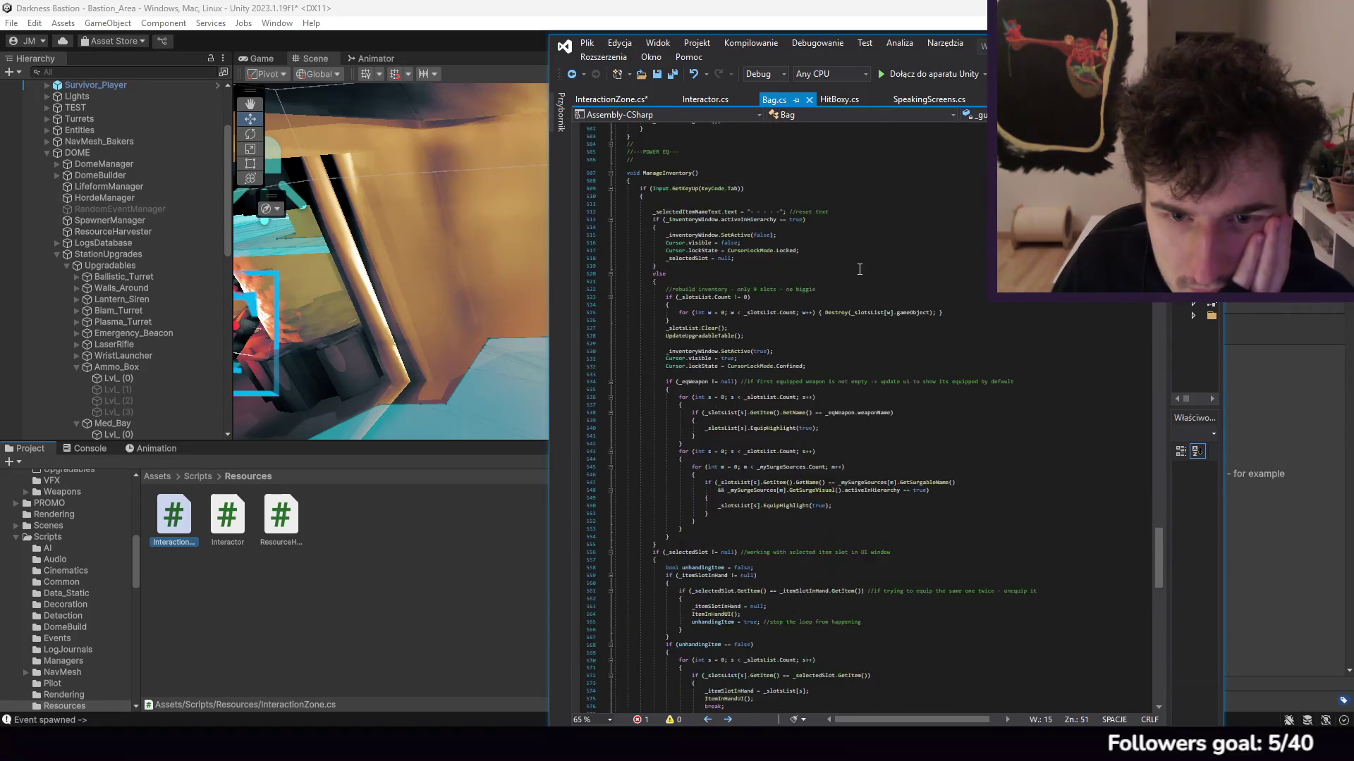
{"action": "scroll", "coordinate": [860, 270], "scroll_direction": "down", "scroll_amount": 14}
{"action": "scroll", "coordinate": [856, 266], "scroll_direction": "down", "scroll_amount": 18}
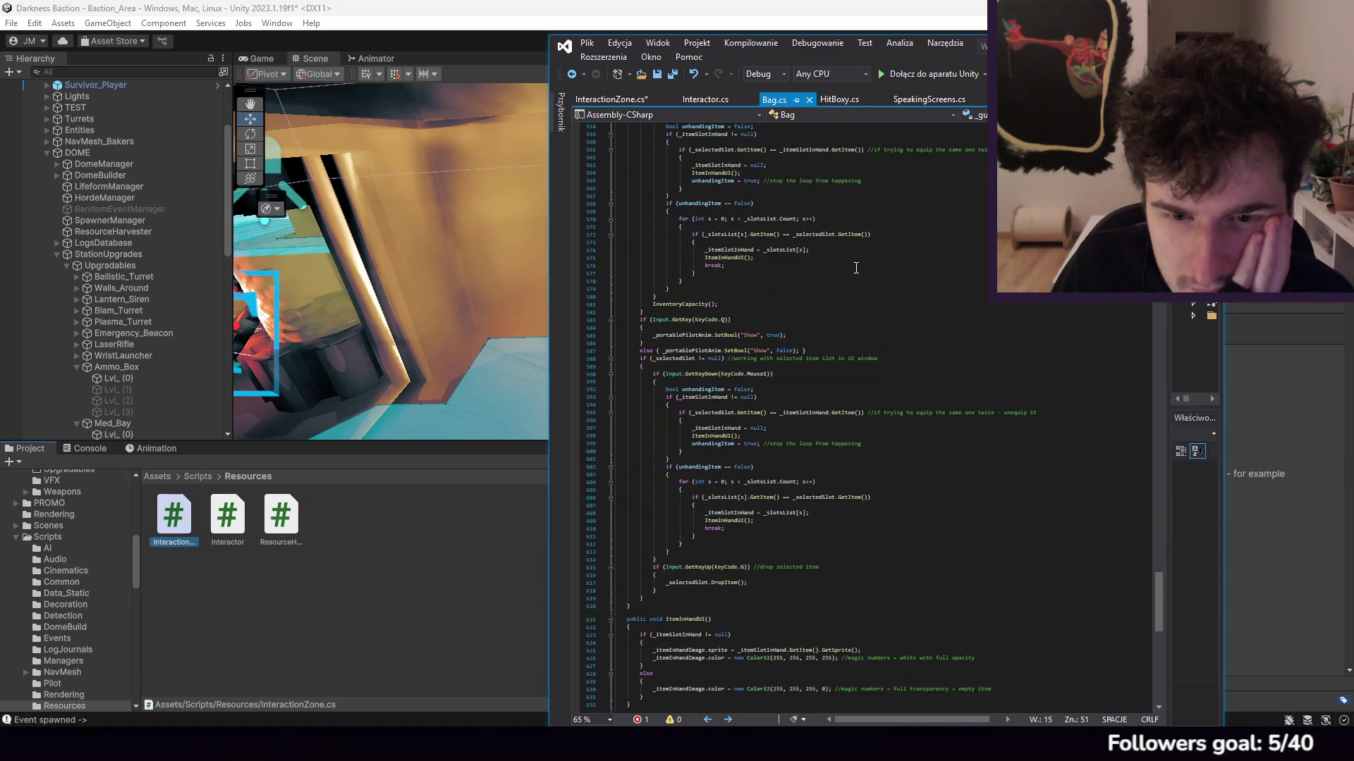
Step: In InteractionZone.cs, correct the ammo branch's condition string to "ammo"
{"action": "left_click", "coordinate": [622, 106]}
{"action": "left_click", "coordinate": [587, 43]}
{"action": "left_click", "coordinate": [633, 209]}
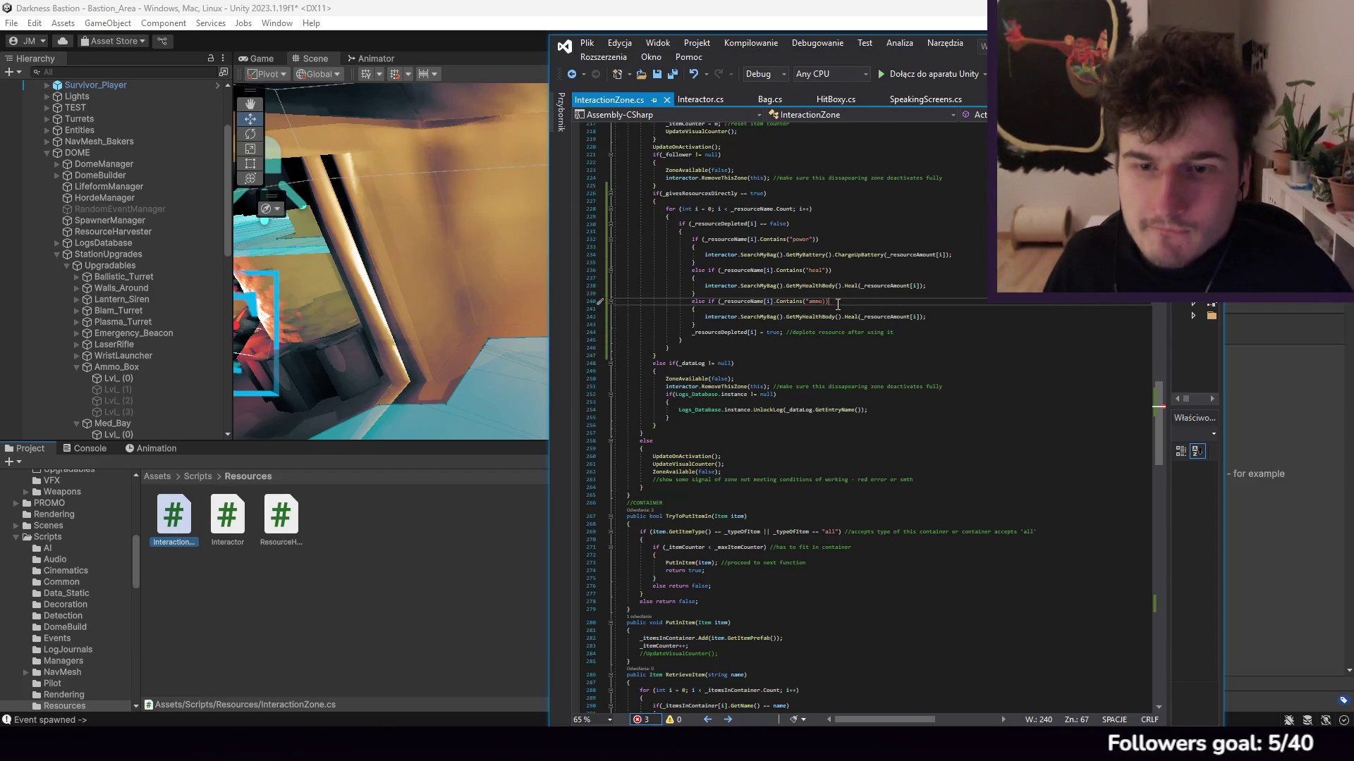
{"action": "type", "text": "o"}
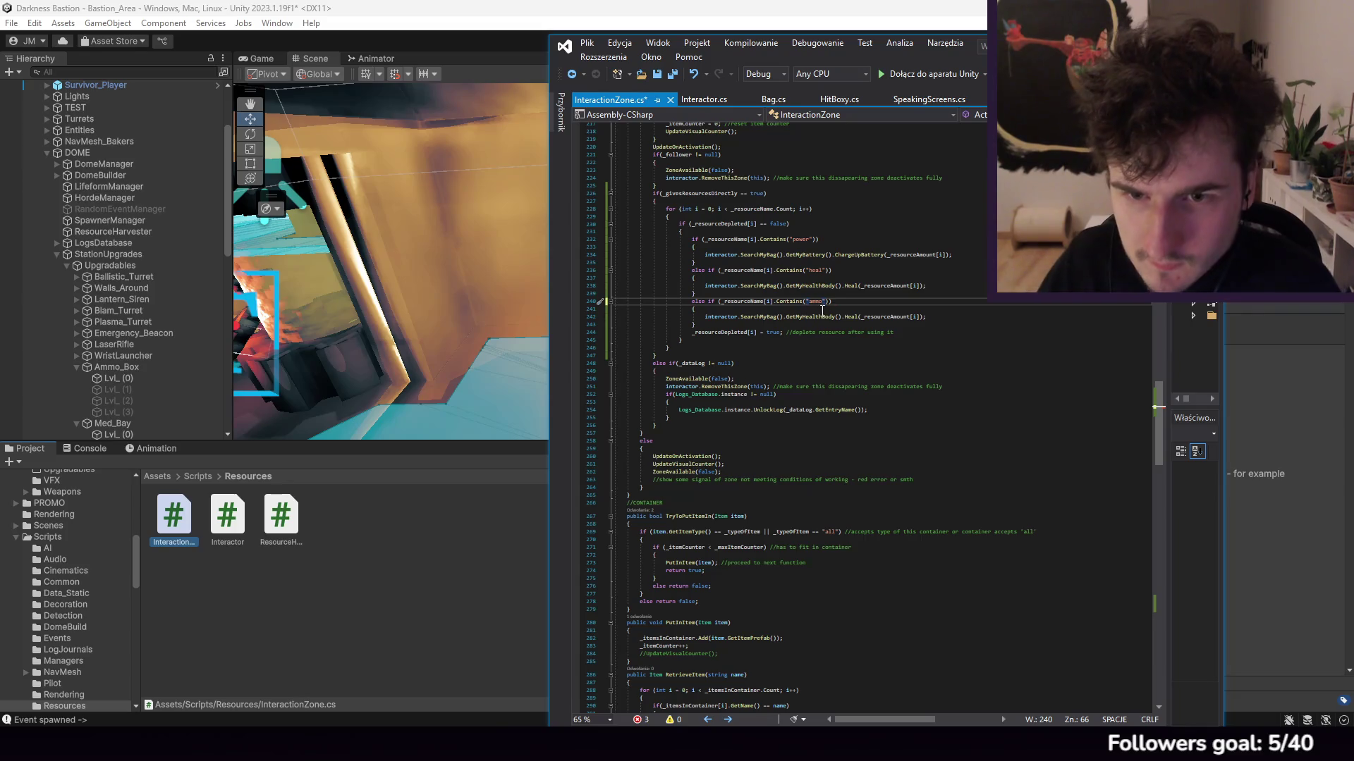
Step: Comment out the heal call in the ammo branch and save InteractionZone.cs
{"action": "left_click", "coordinate": [708, 316]}
{"action": "key", "text": "ctrl+k"}
{"action": "key", "text": "ctrl+c"}
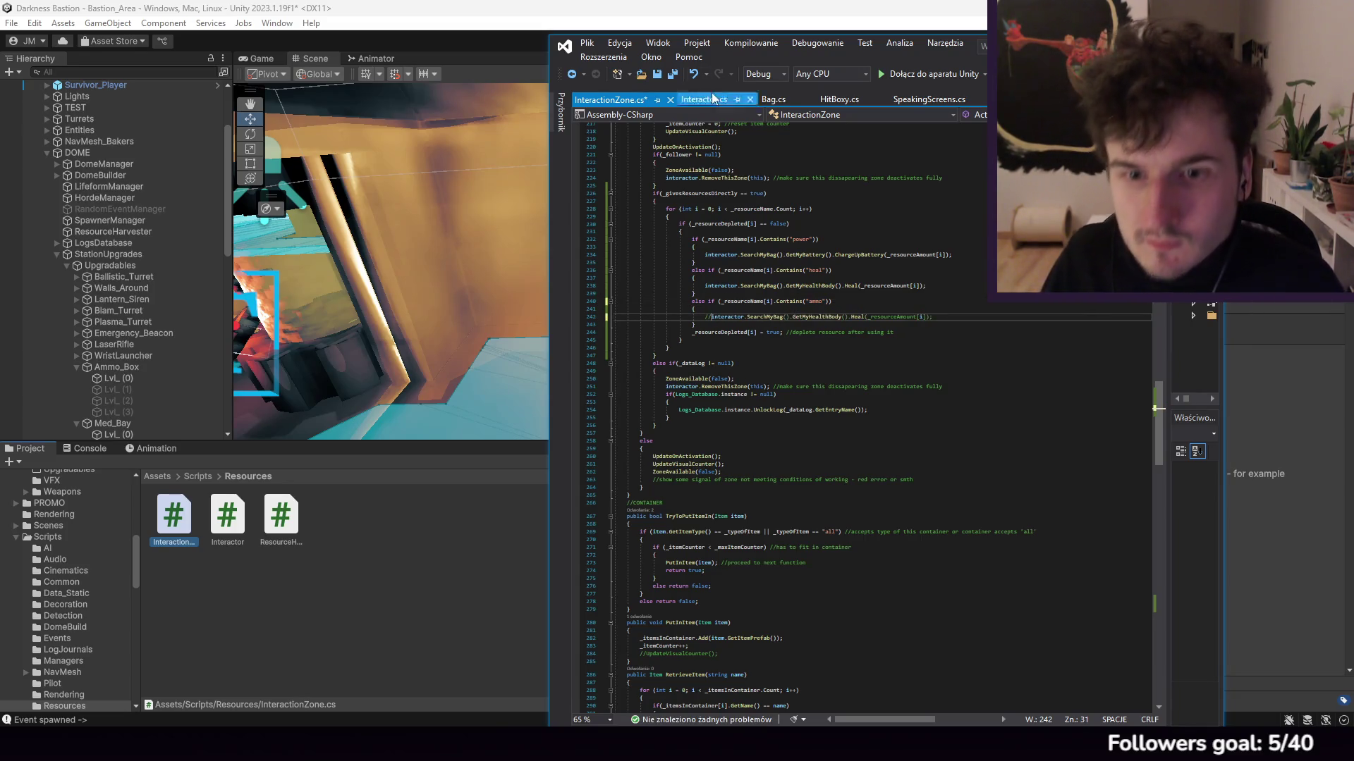
{"action": "left_click", "coordinate": [587, 44]}
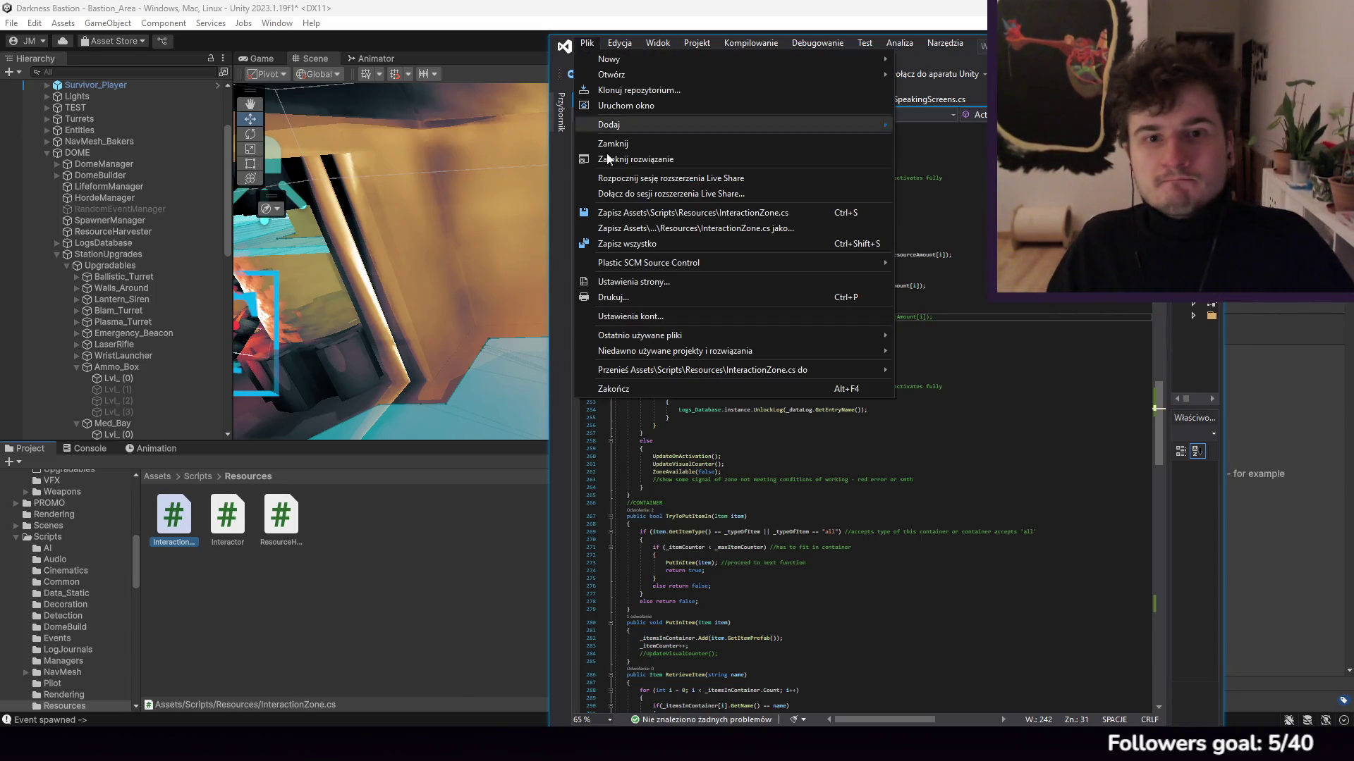
{"action": "left_click", "coordinate": [630, 213]}
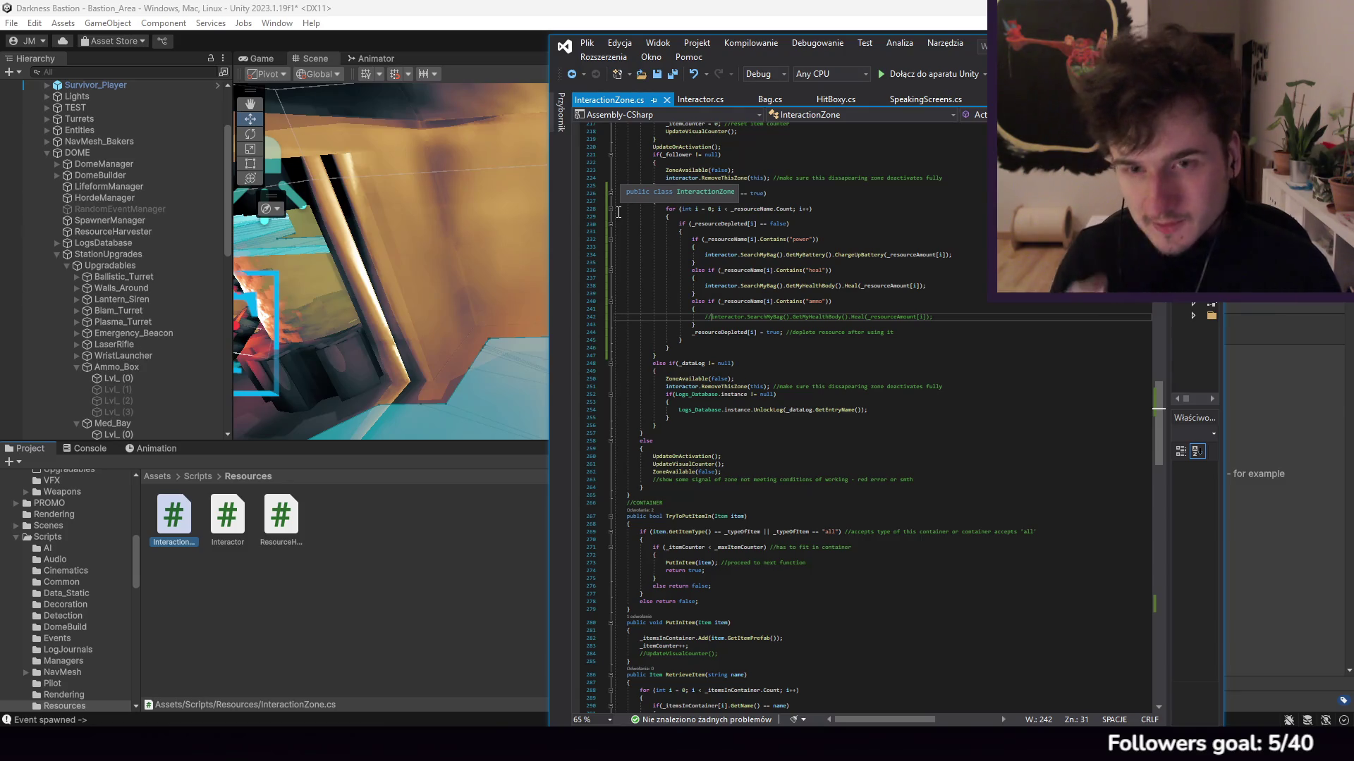
{"action": "left_click", "coordinate": [544, 278]}
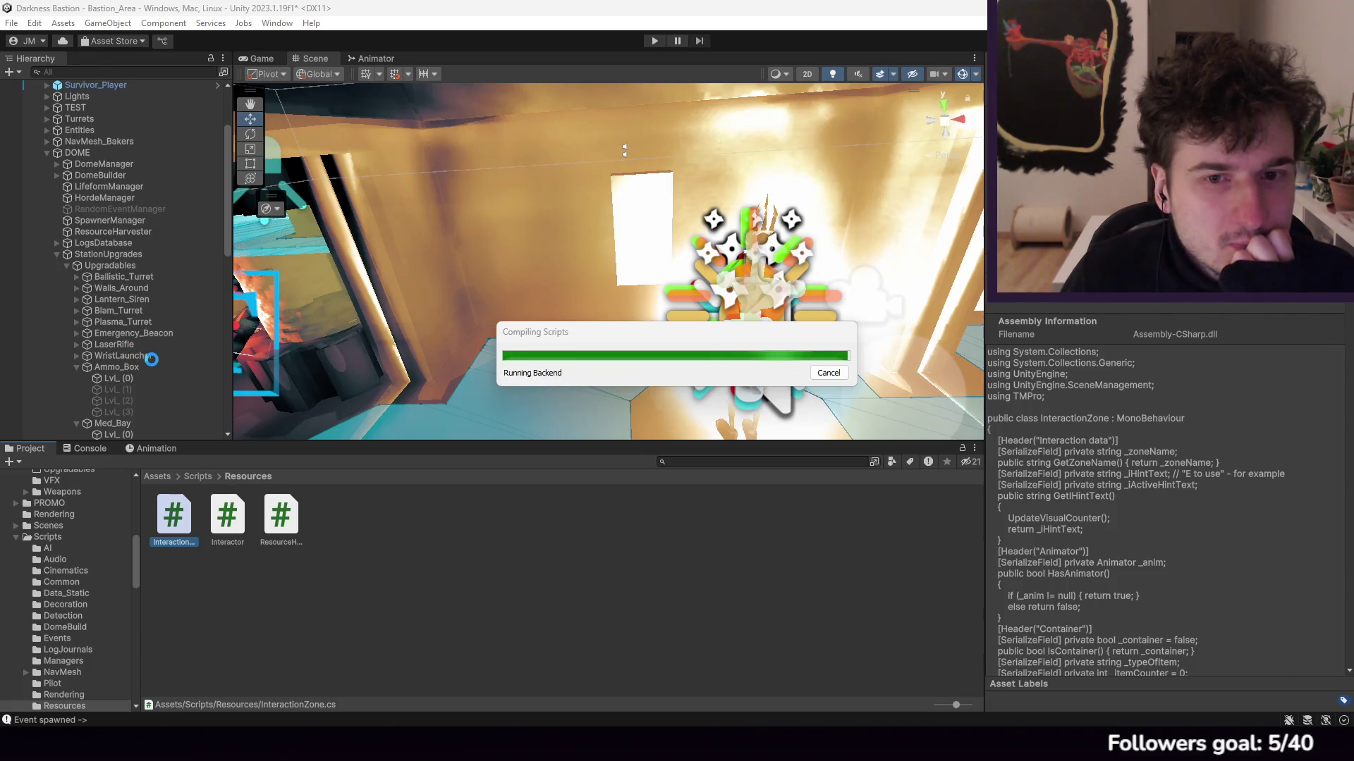
Step: Open the Console and jump to the Bag.cs CS0592 invalid Header attribute error
{"action": "scroll", "coordinate": [151, 359], "scroll_direction": "down", "scroll_amount": 6}
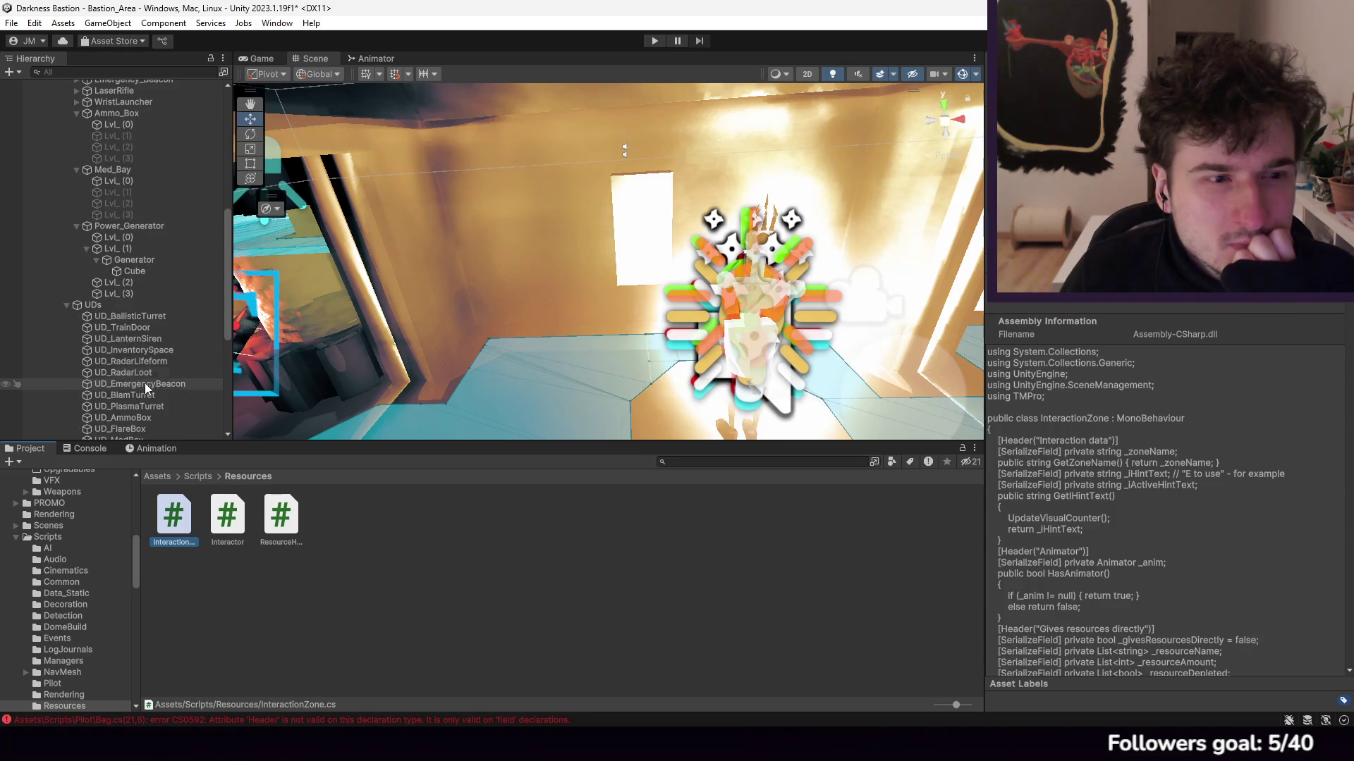
{"action": "left_click", "coordinate": [81, 449]}
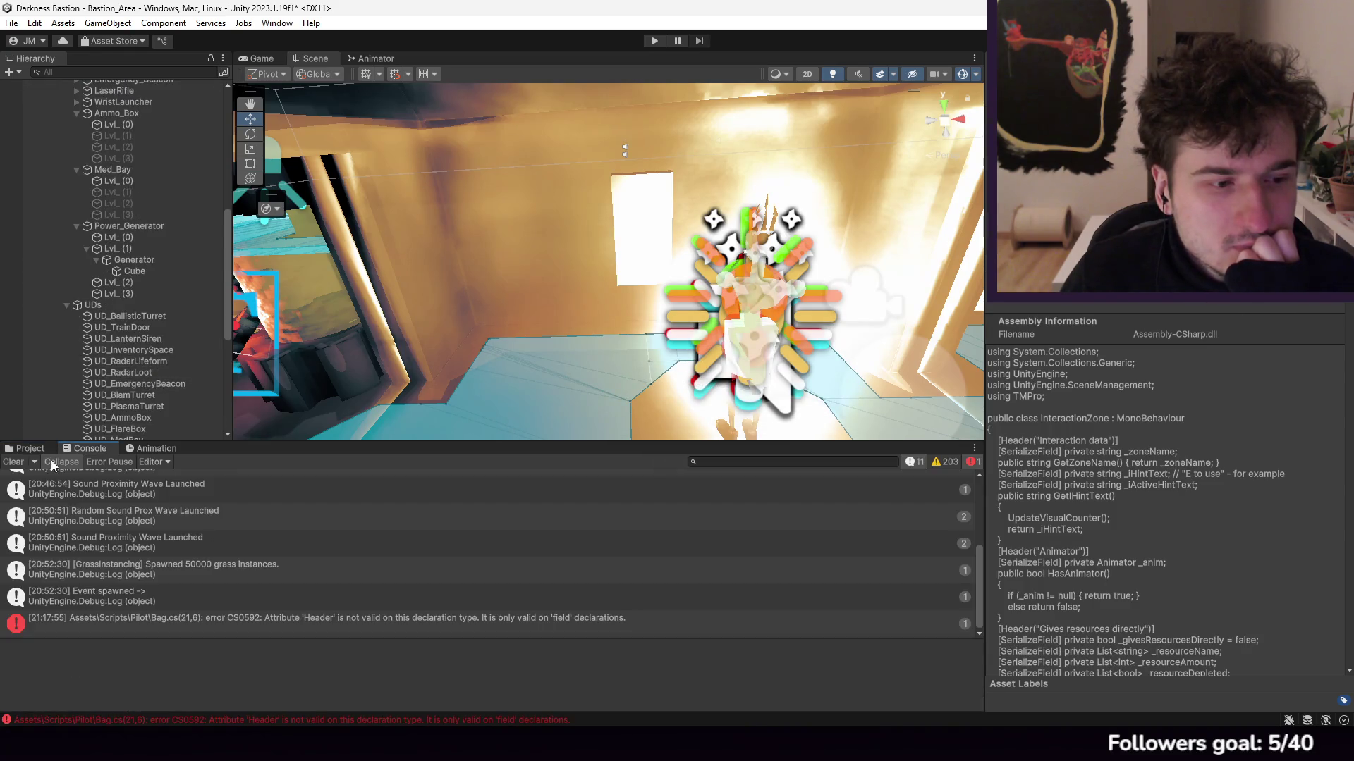
{"action": "double_click", "coordinate": [176, 620]}
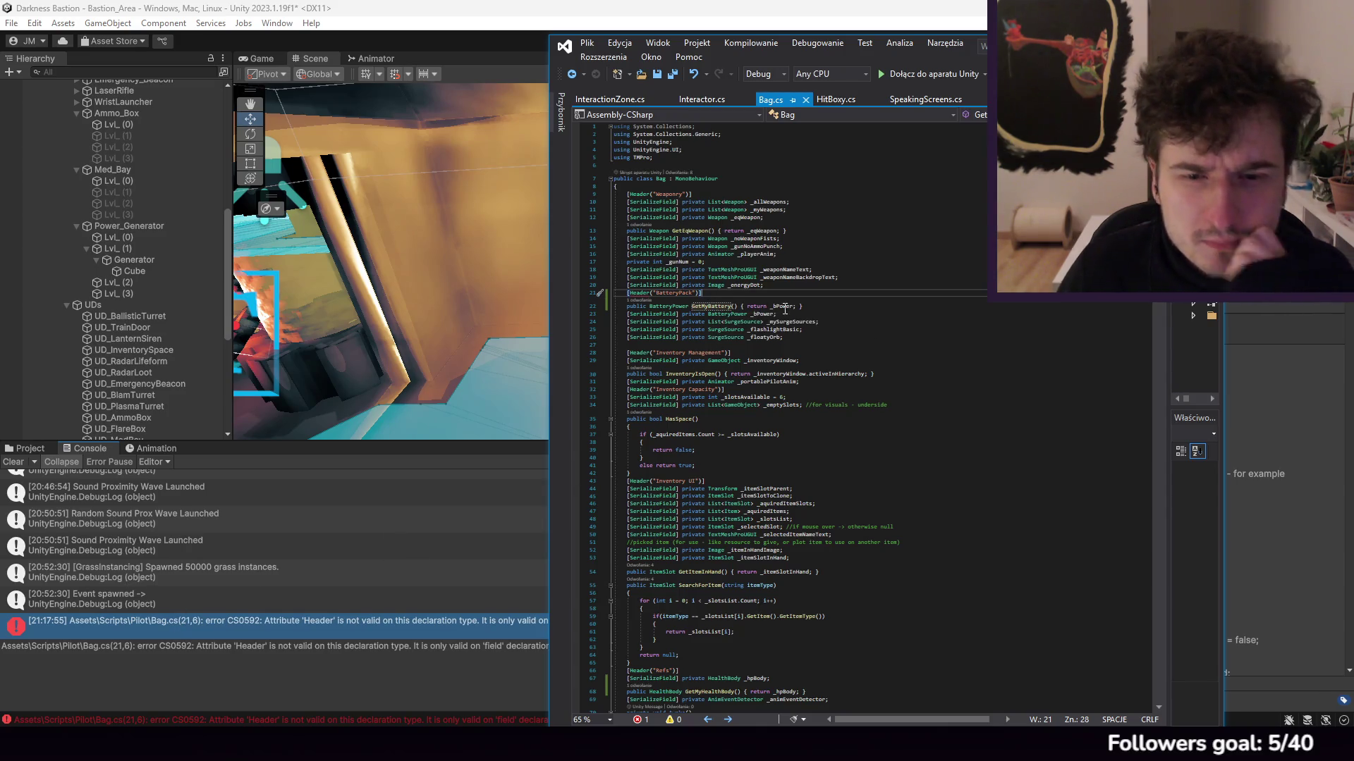
Step: Move the GetMyBattery() line below the _bPower field and save Bag.cs
{"action": "left_click_drag", "start_coordinate": [812, 308], "coordinate": [815, 298]}
{"action": "key", "text": "alt+Down"}
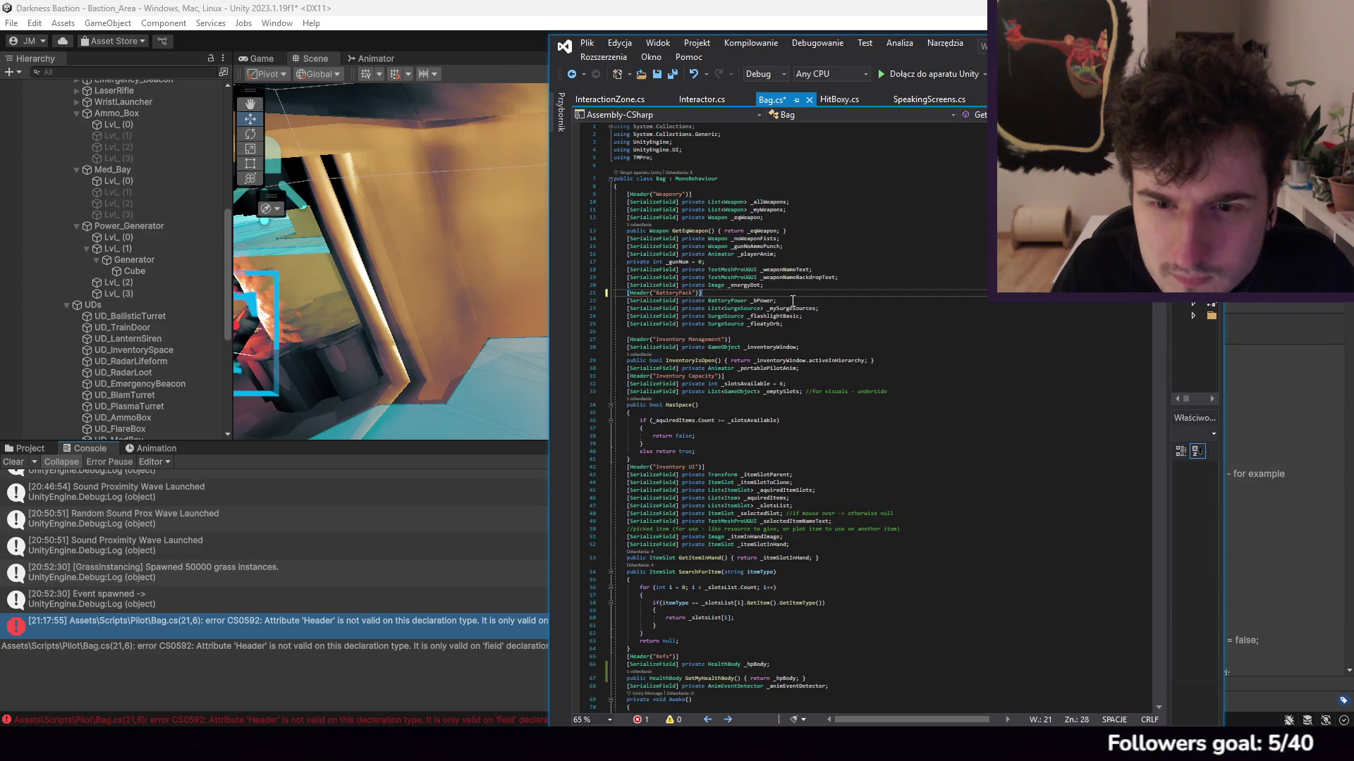
{"action": "left_click", "coordinate": [587, 44]}
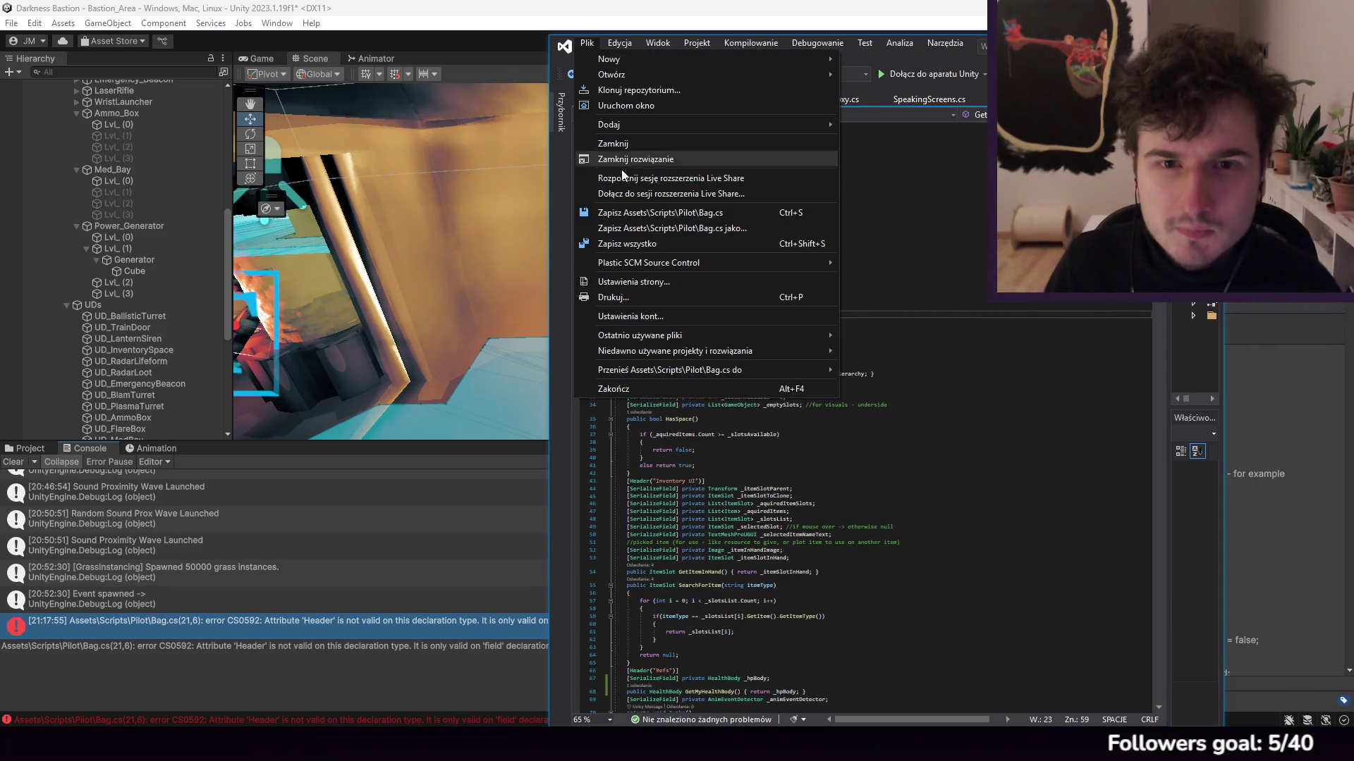
{"action": "left_click", "coordinate": [635, 214]}
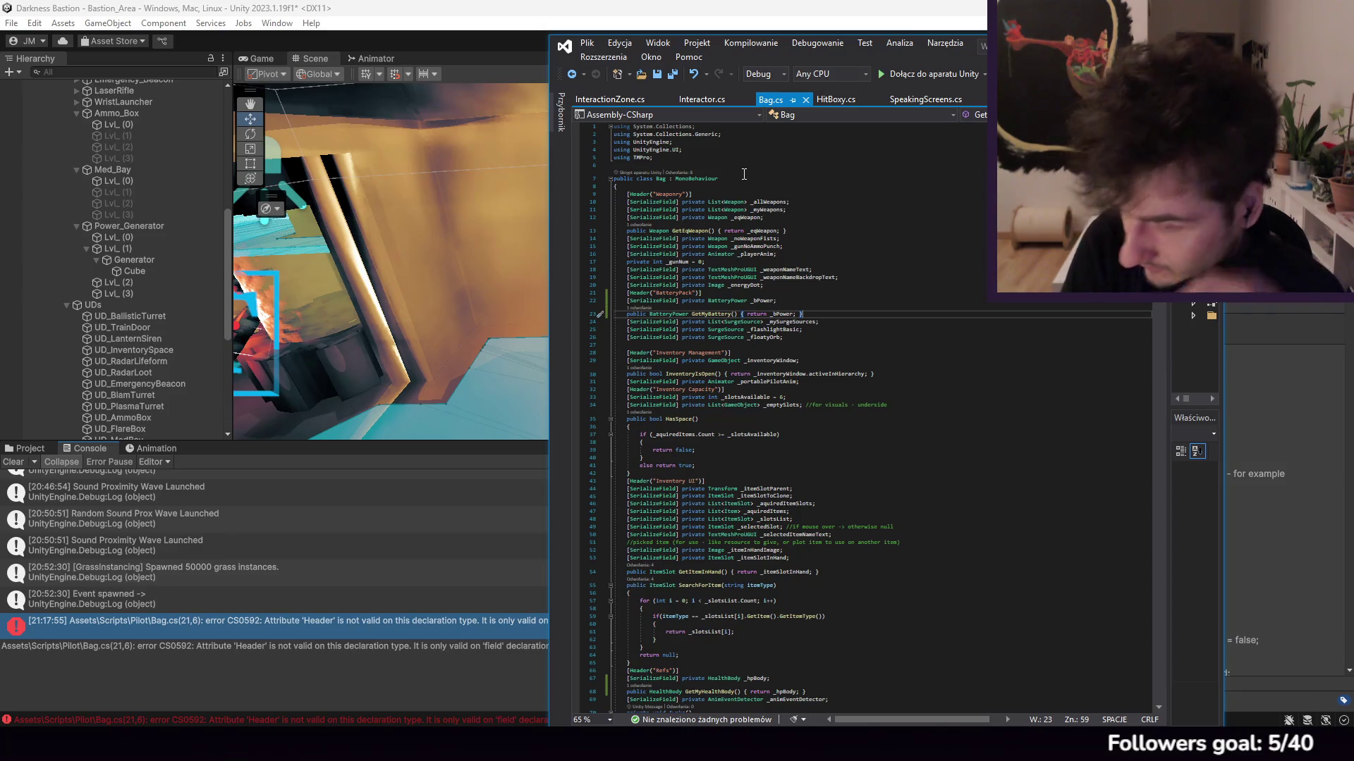
{"action": "key", "text": "alt+Tab"}
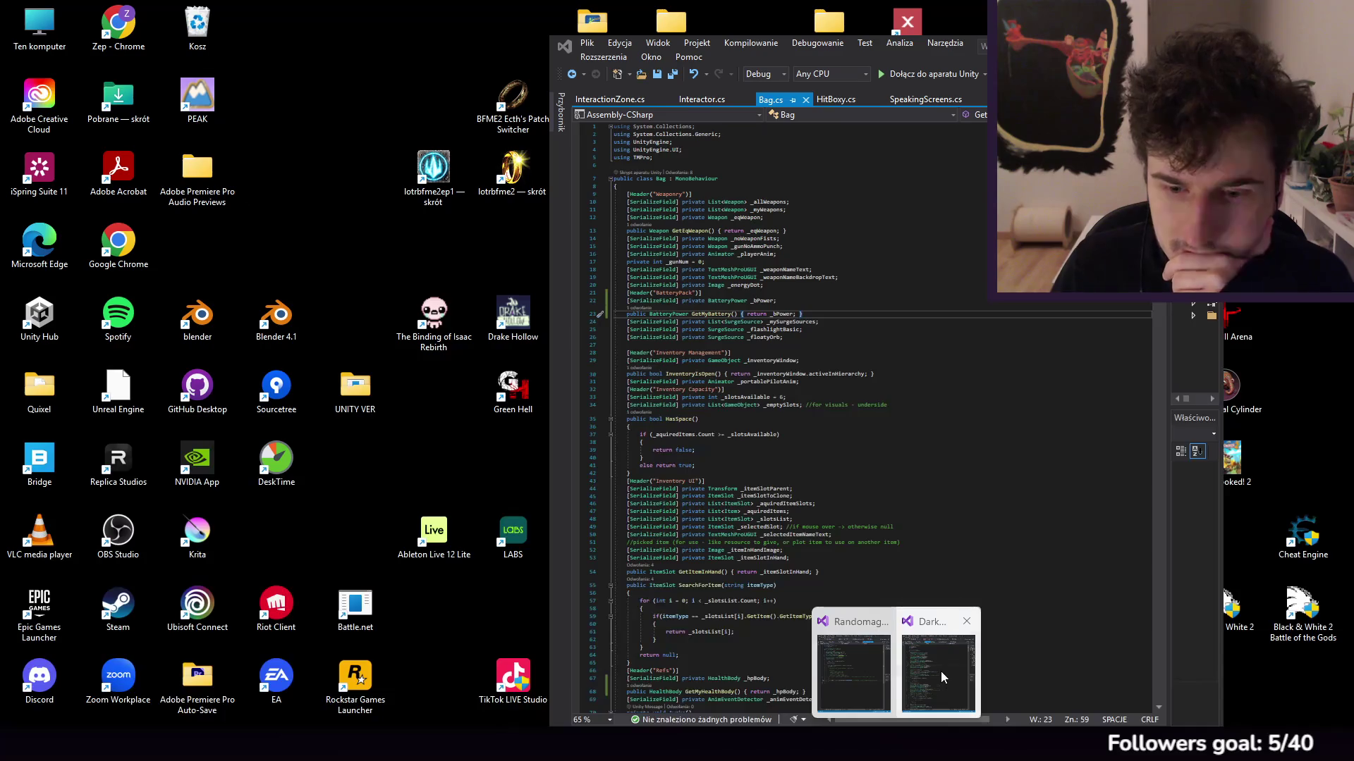
Step: Drag the Scene/Console splitter down for a taller Scene view and browse the Hierarchy
{"action": "left_click", "coordinate": [945, 679]}
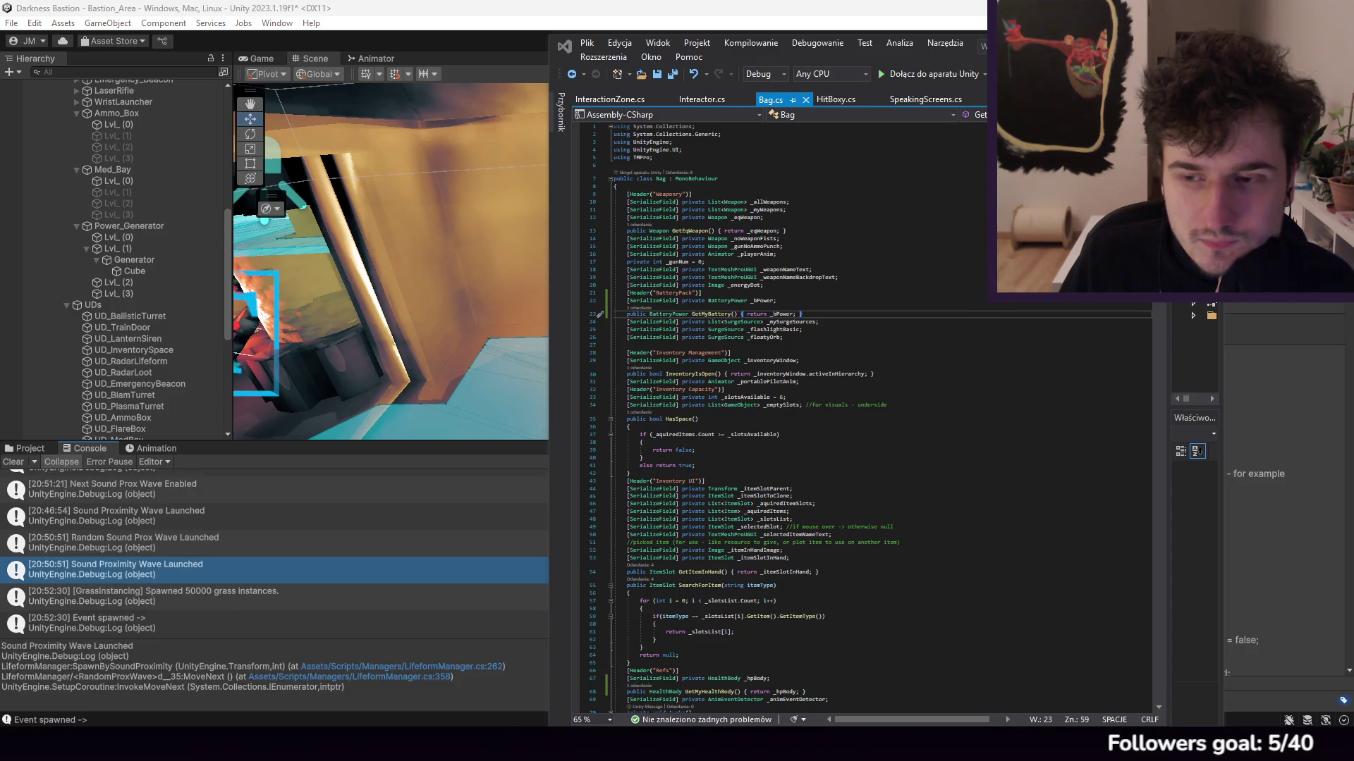
{"action": "left_click", "coordinate": [727, 17]}
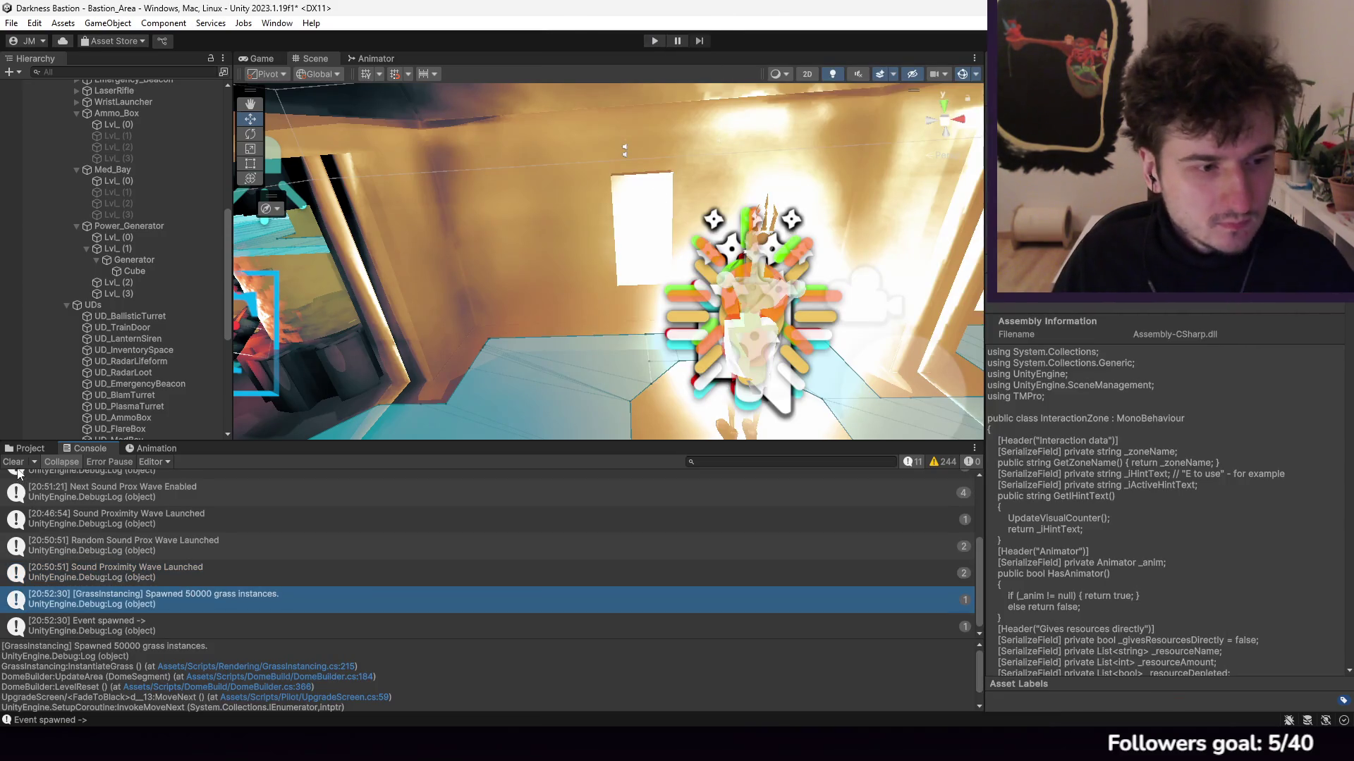
{"action": "left_click_drag", "start_coordinate": [207, 443], "coordinate": [207, 517]}
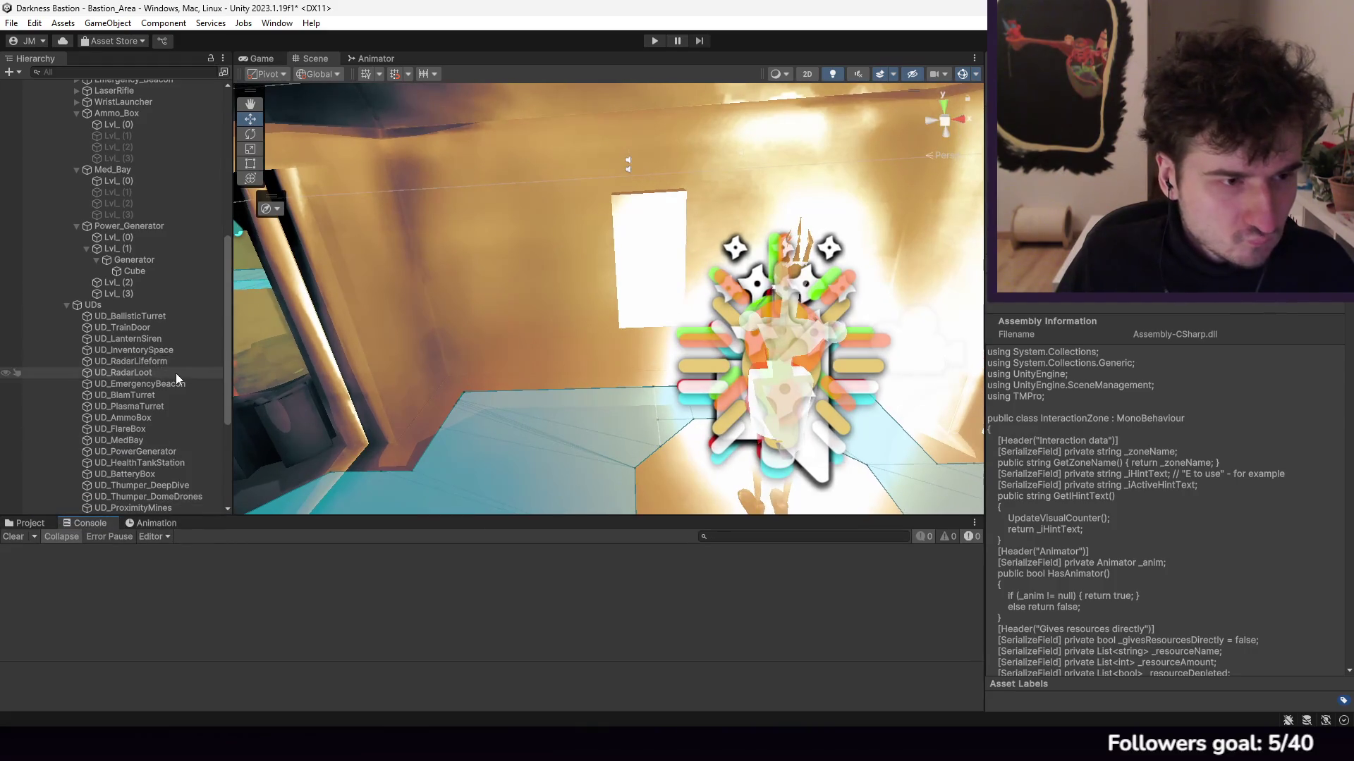
{"action": "scroll", "coordinate": [145, 362], "scroll_direction": "up", "scroll_amount": 5}
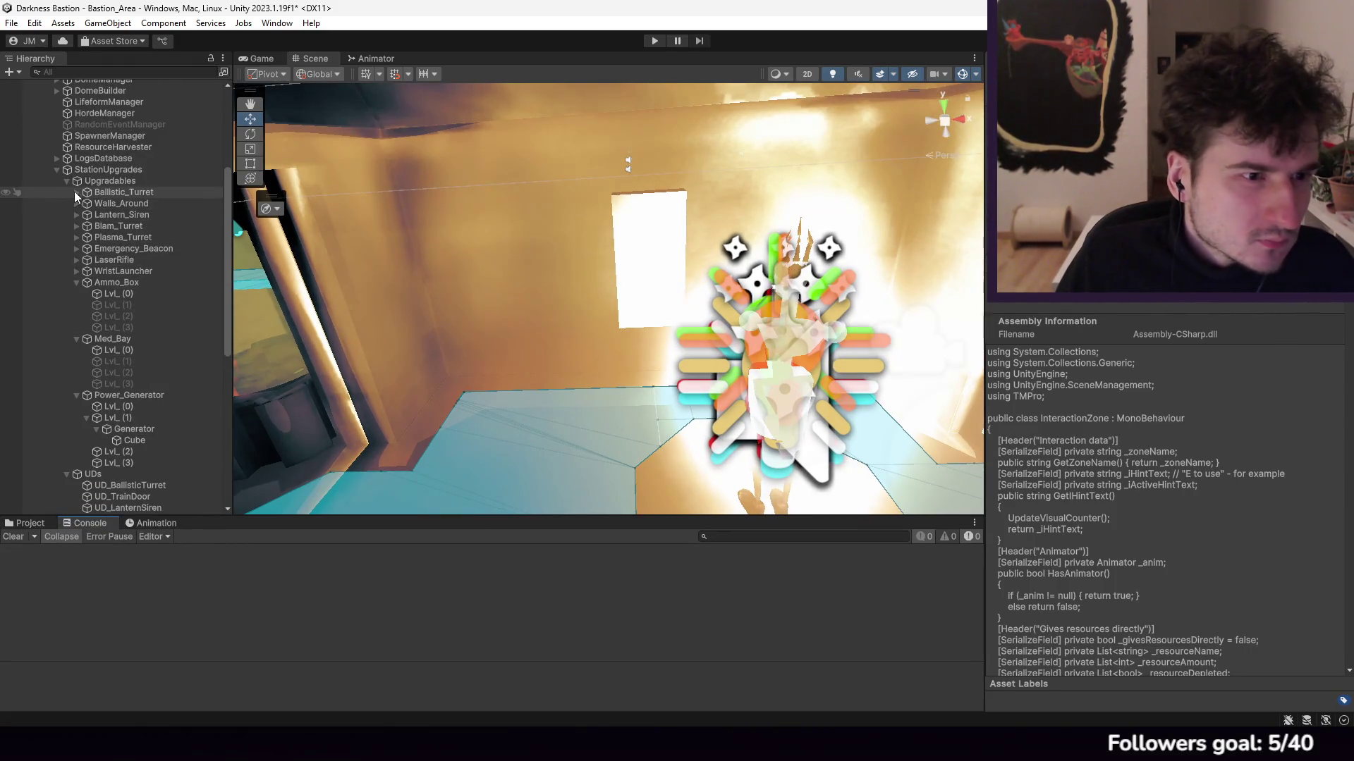
{"action": "scroll", "coordinate": [75, 251], "scroll_direction": "up", "scroll_amount": 6}
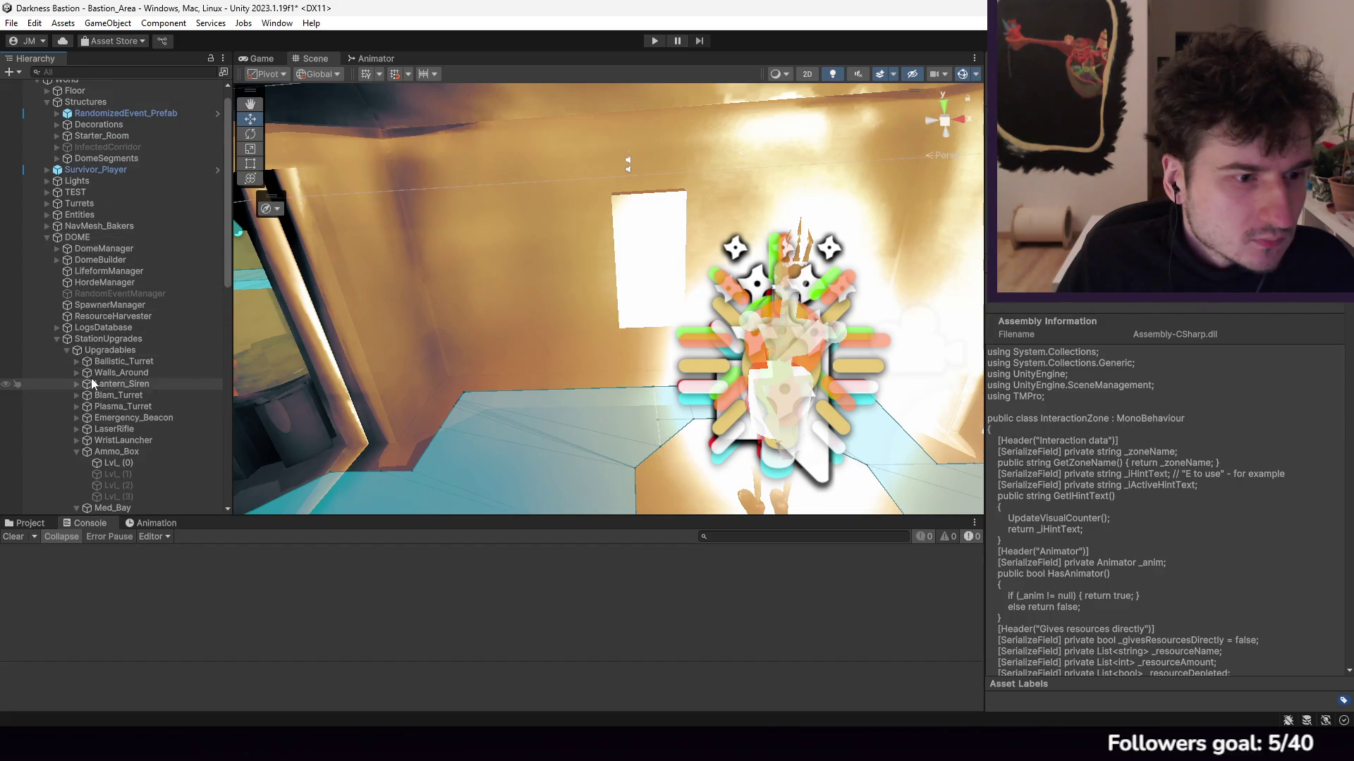
{"action": "left_click", "coordinate": [74, 375]}
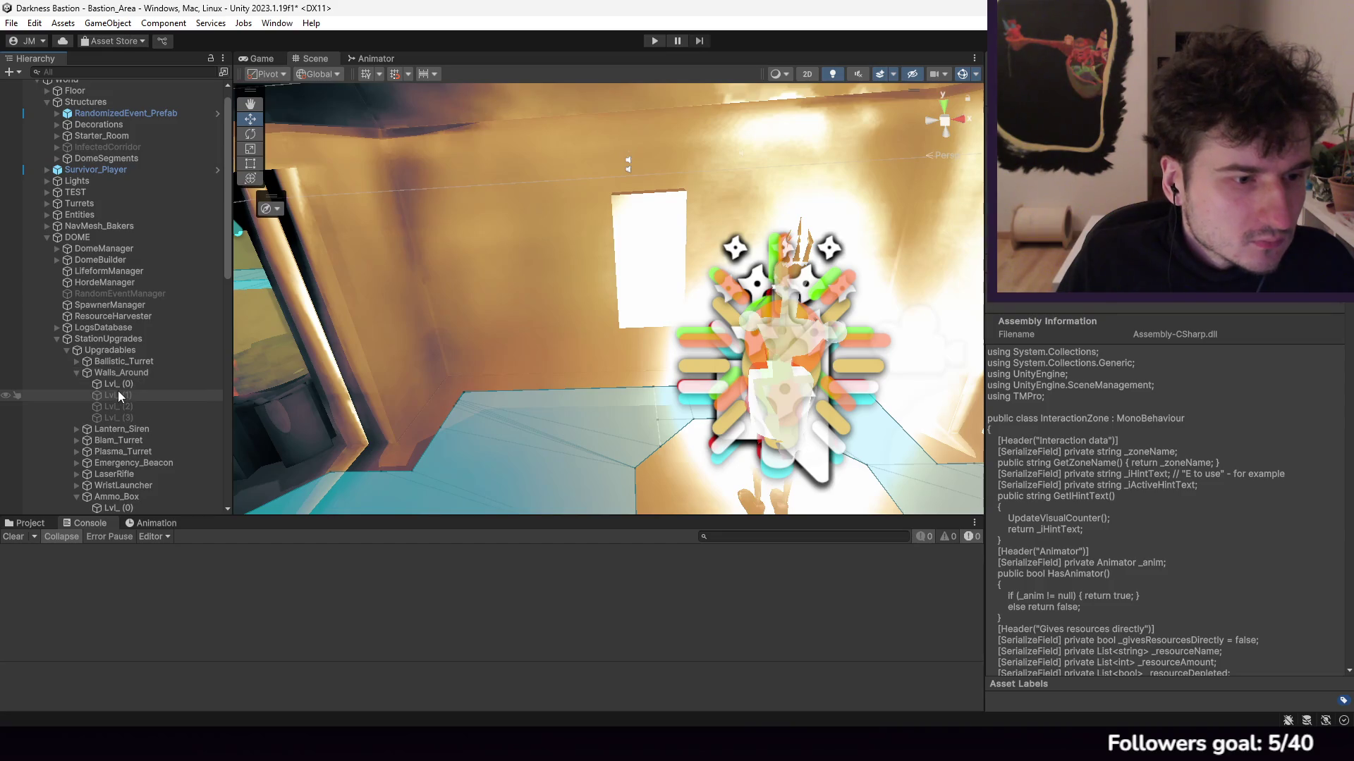
{"action": "left_click", "coordinate": [79, 368]}
{"action": "left_click", "coordinate": [55, 261]}
{"action": "left_click", "coordinate": [55, 261]}
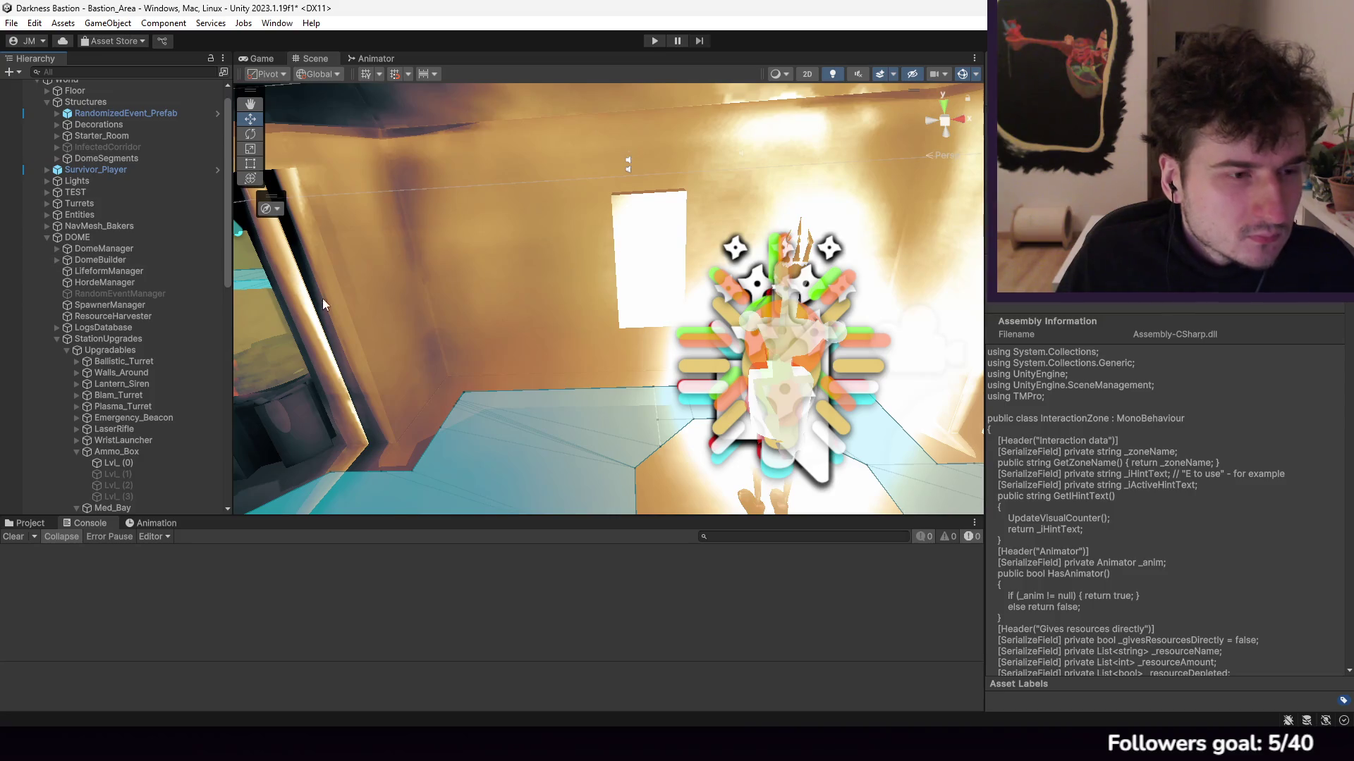
{"action": "scroll", "coordinate": [576, 299], "scroll_direction": "down", "scroll_amount": 10}
{"action": "scroll", "coordinate": [639, 365], "scroll_direction": "up", "scroll_amount": 10}
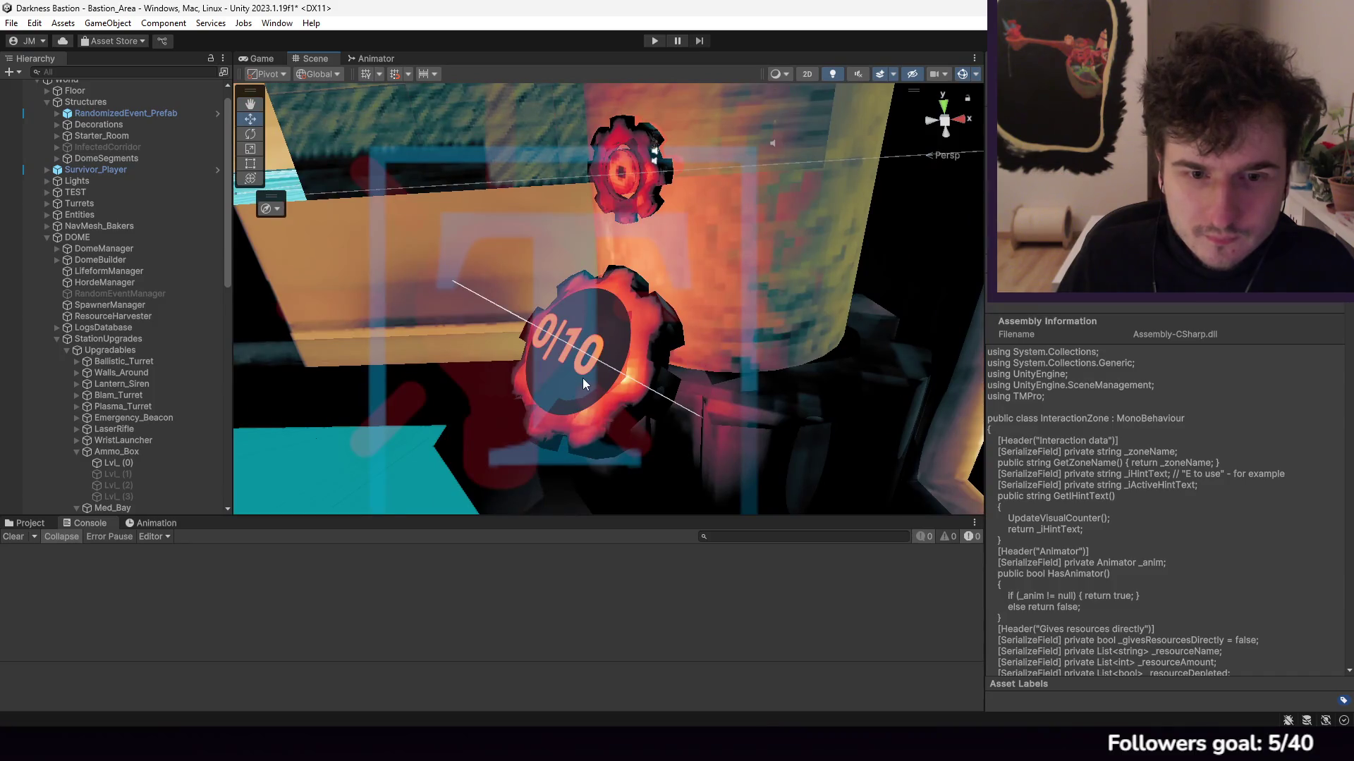
Step: Expand Container_Fluid and Interaction_Zone in the Hierarchy and inspect Trigger_Zone's settings
{"action": "left_click", "coordinate": [583, 378]}
{"action": "left_click", "coordinate": [75, 350]}
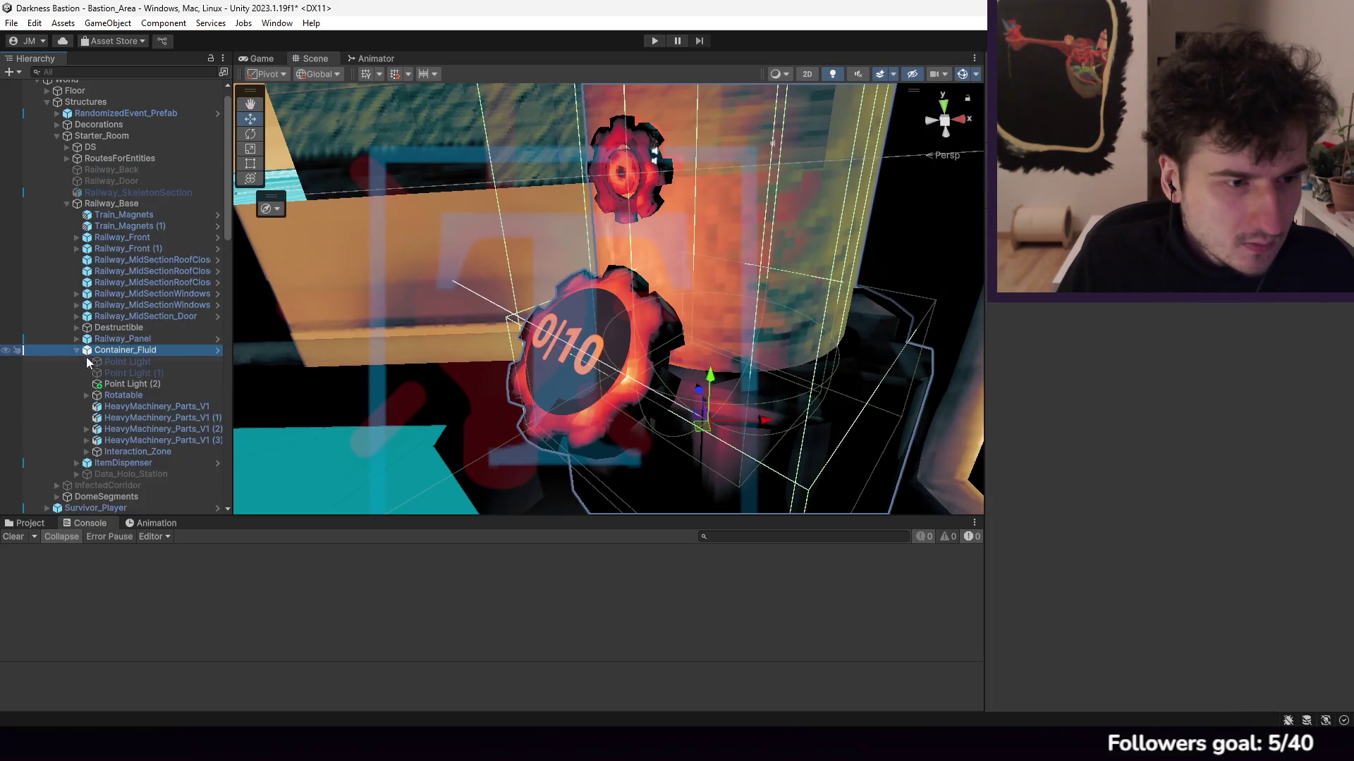
{"action": "left_click", "coordinate": [87, 452]}
{"action": "left_click", "coordinate": [95, 453]}
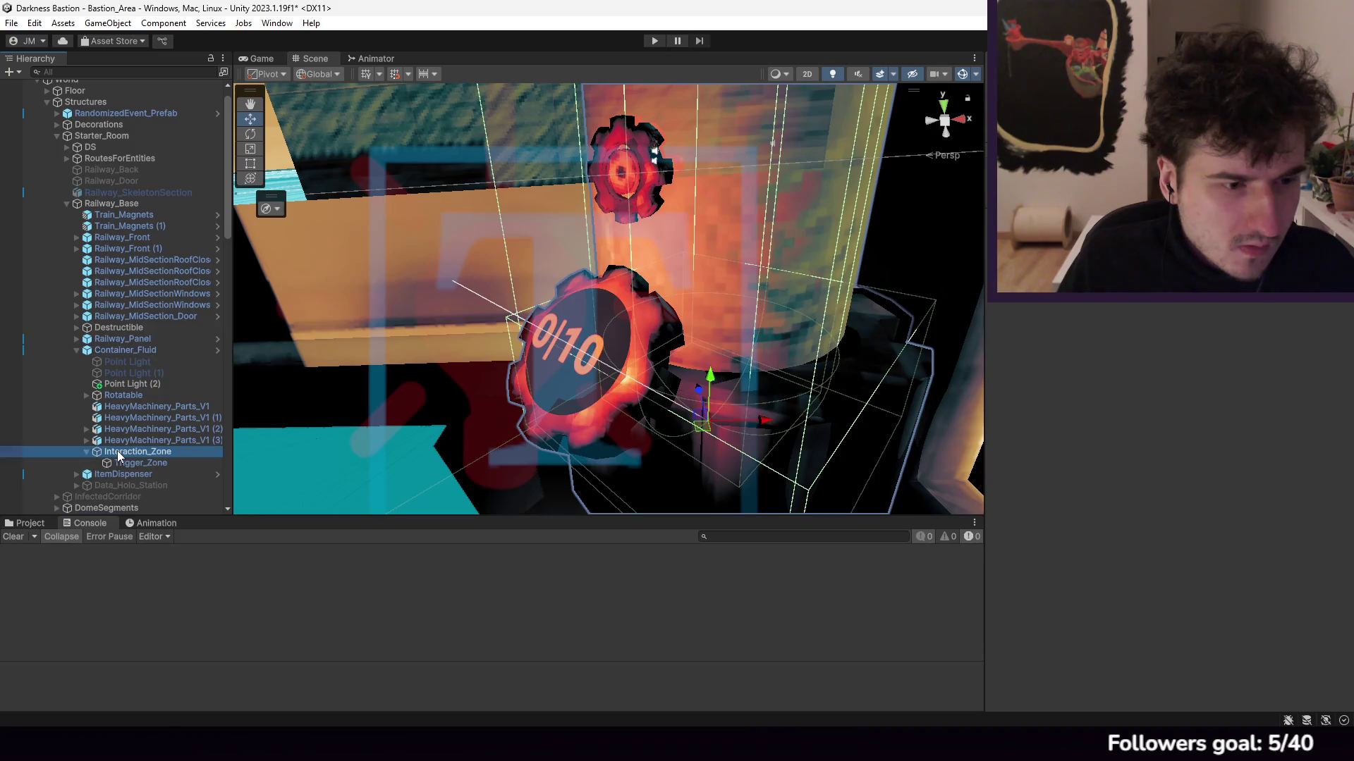
{"action": "left_click", "coordinate": [138, 459]}
{"action": "left_click", "coordinate": [141, 452]}
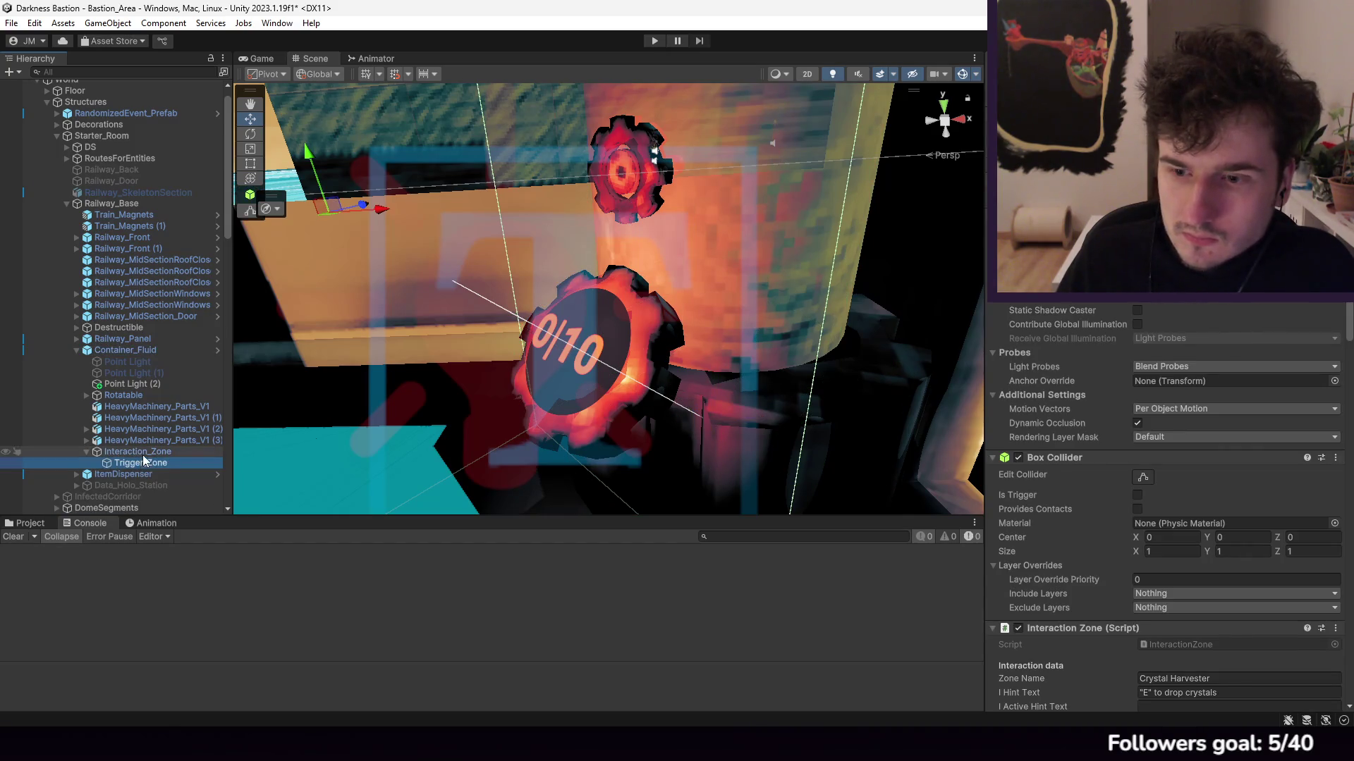
{"action": "left_click", "coordinate": [150, 464]}
{"action": "left_click", "coordinate": [149, 455]}
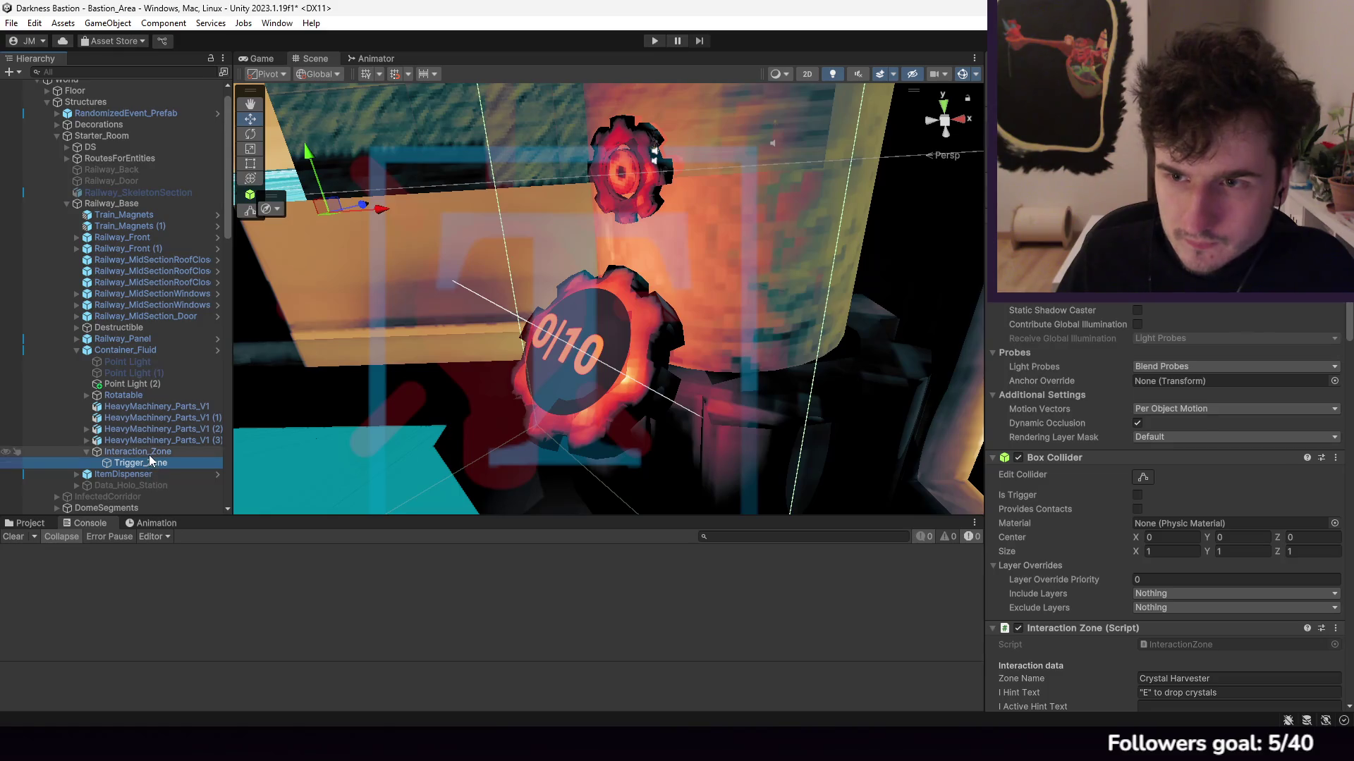
{"action": "scroll", "coordinate": [155, 423], "scroll_direction": "down", "scroll_amount": 15}
{"action": "scroll", "coordinate": [148, 396], "scroll_direction": "up", "scroll_amount": 3}
{"action": "left_click_drag", "start_coordinate": [148, 397], "coordinate": [135, 273]}
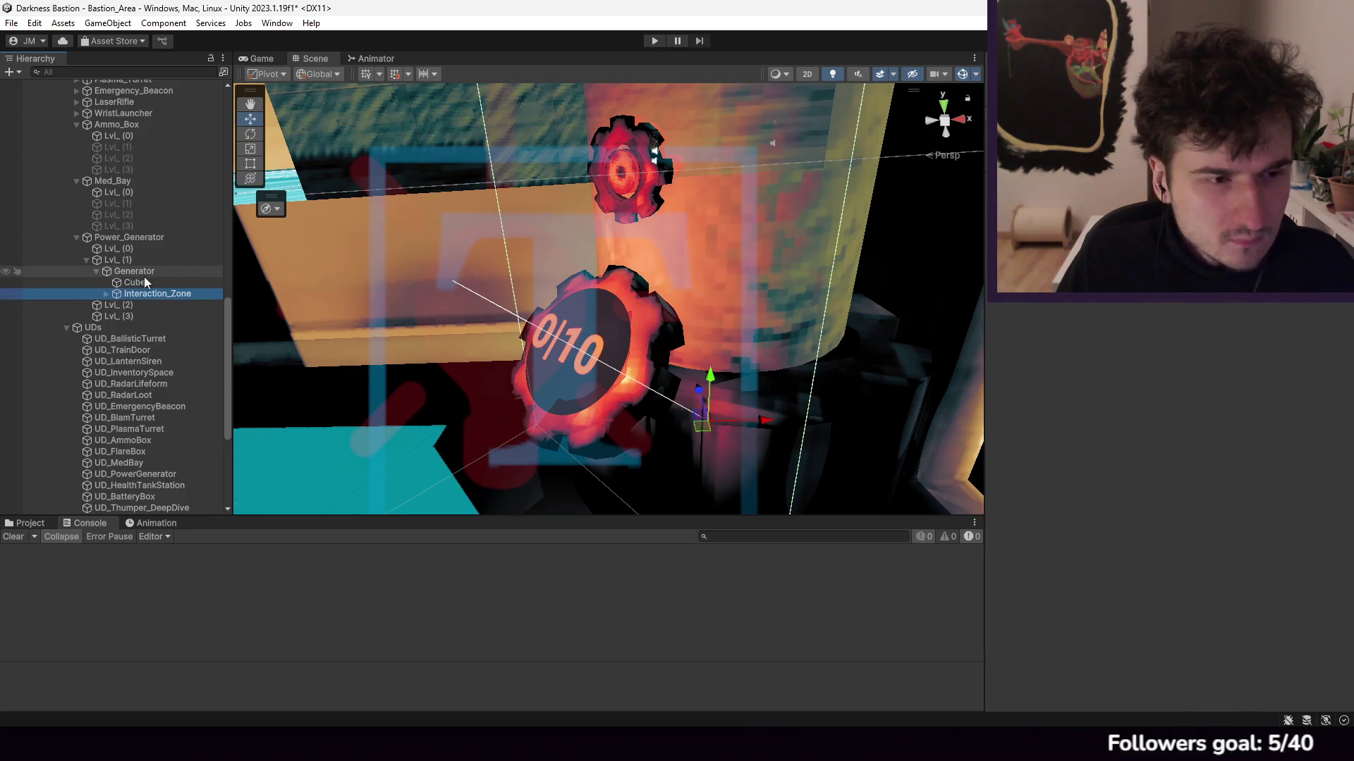
Step: Select the generator's Trigger_Zone and frame it in the Scene view with F
{"action": "key", "text": "alt+Tab"}
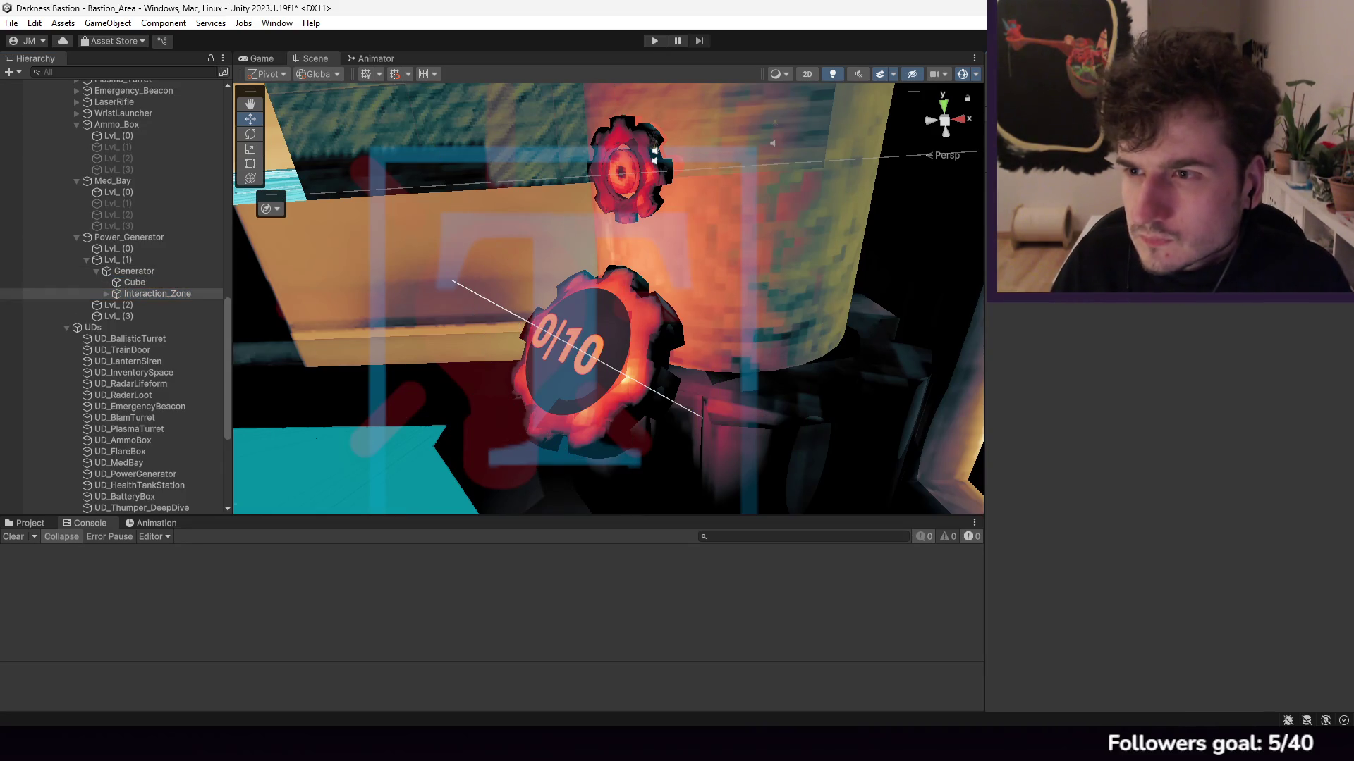
{"action": "scroll", "coordinate": [713, 261], "scroll_direction": "up", "scroll_amount": 10}
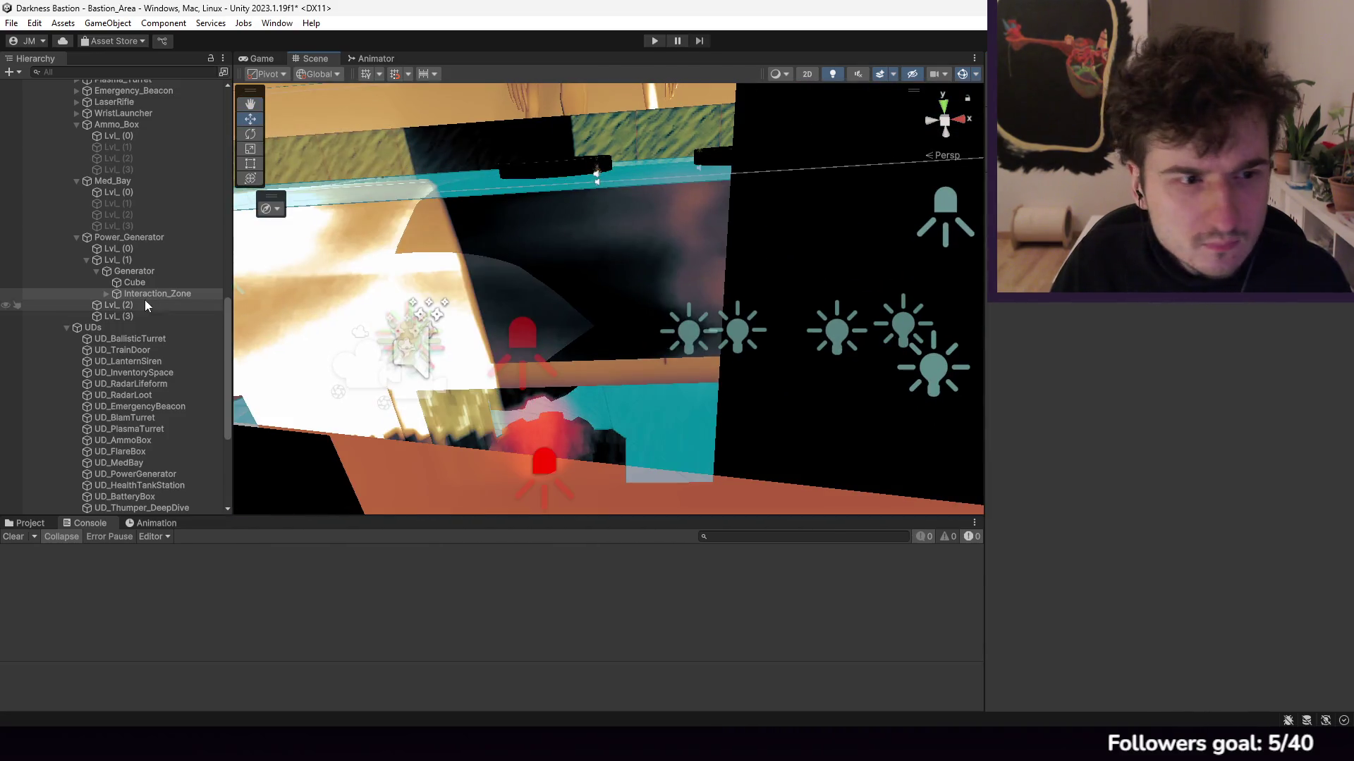
{"action": "double_click", "coordinate": [156, 293]}
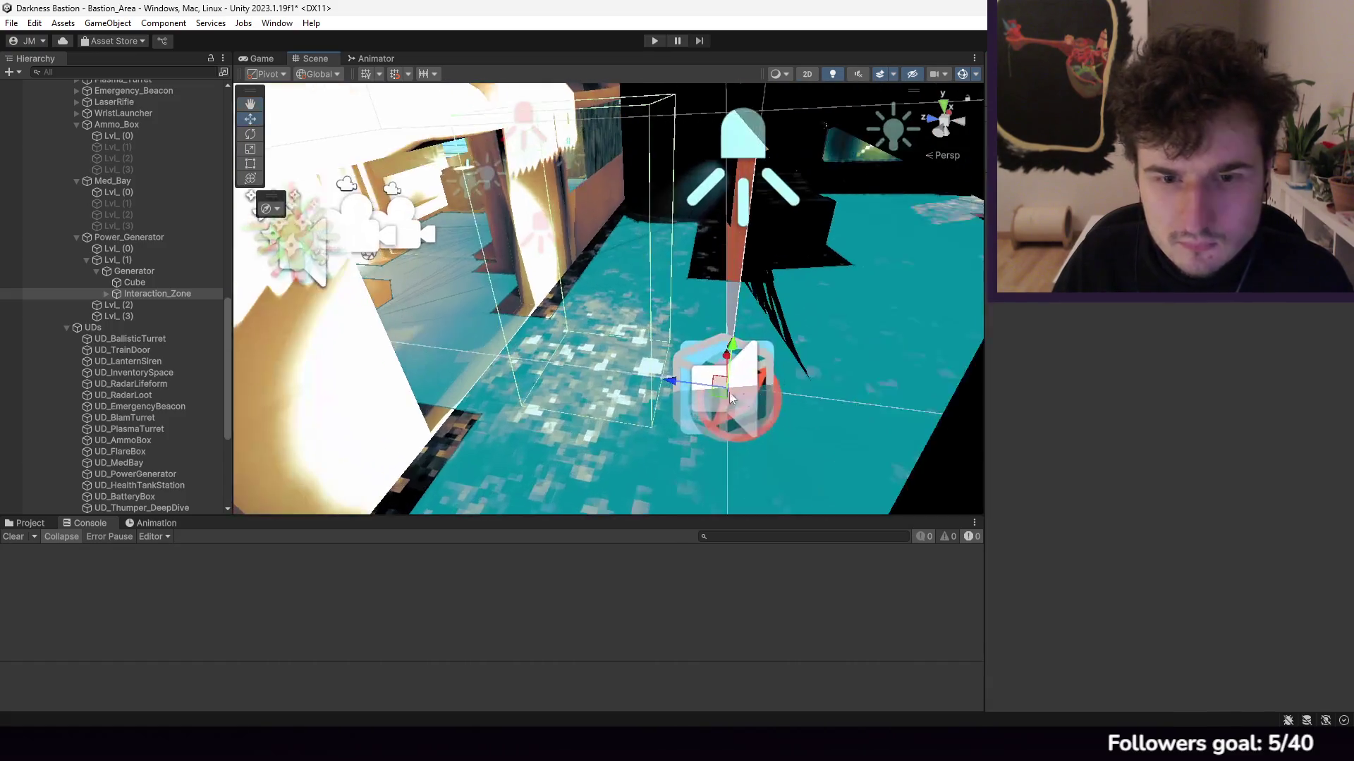
{"action": "left_click", "coordinate": [106, 294]}
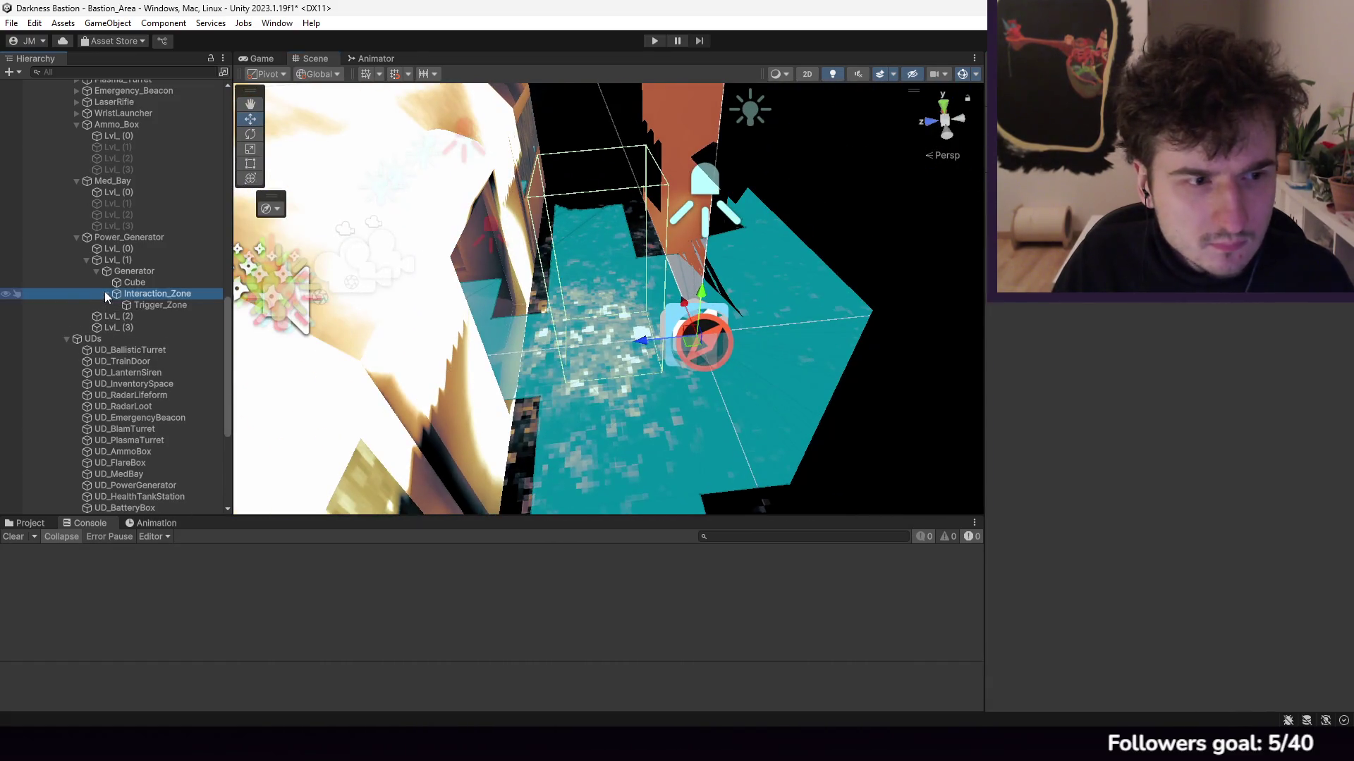
{"action": "left_click", "coordinate": [155, 306]}
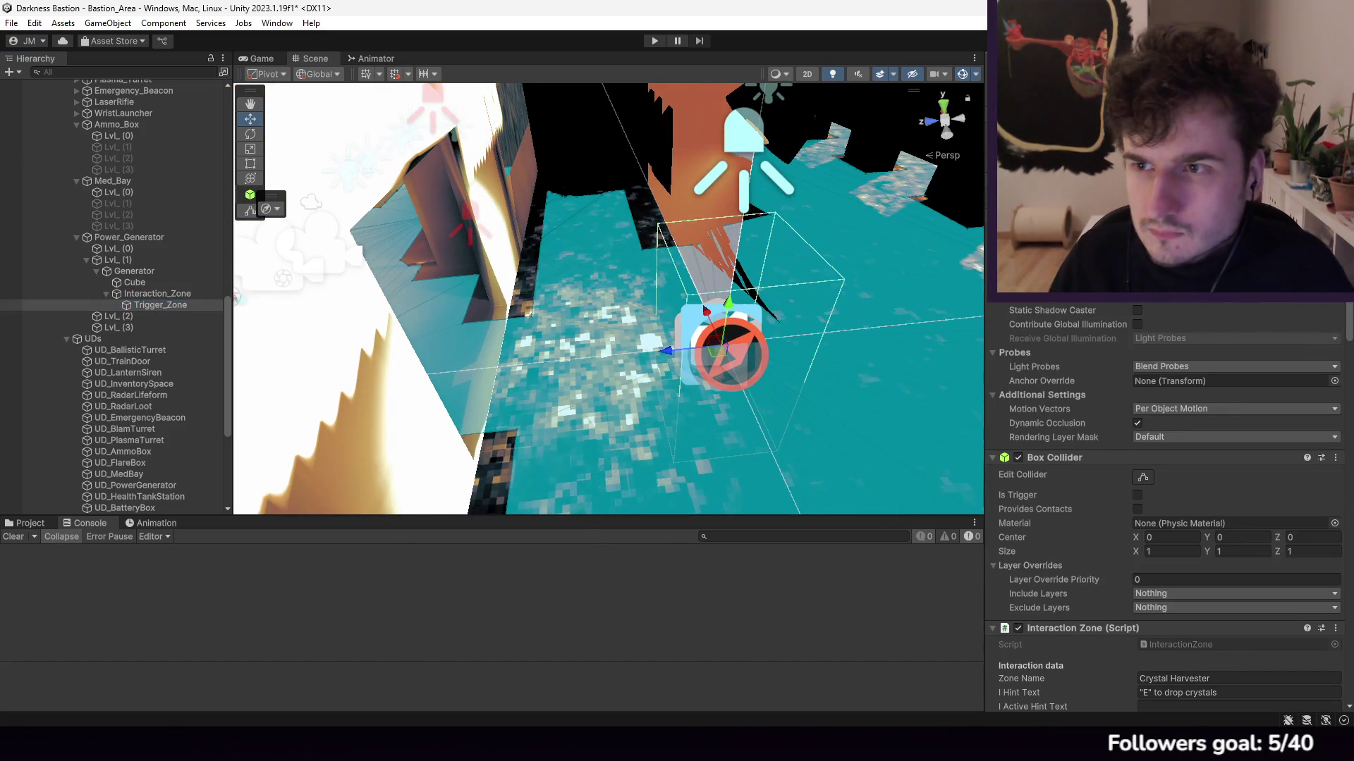
{"action": "left_click", "coordinate": [144, 295]}
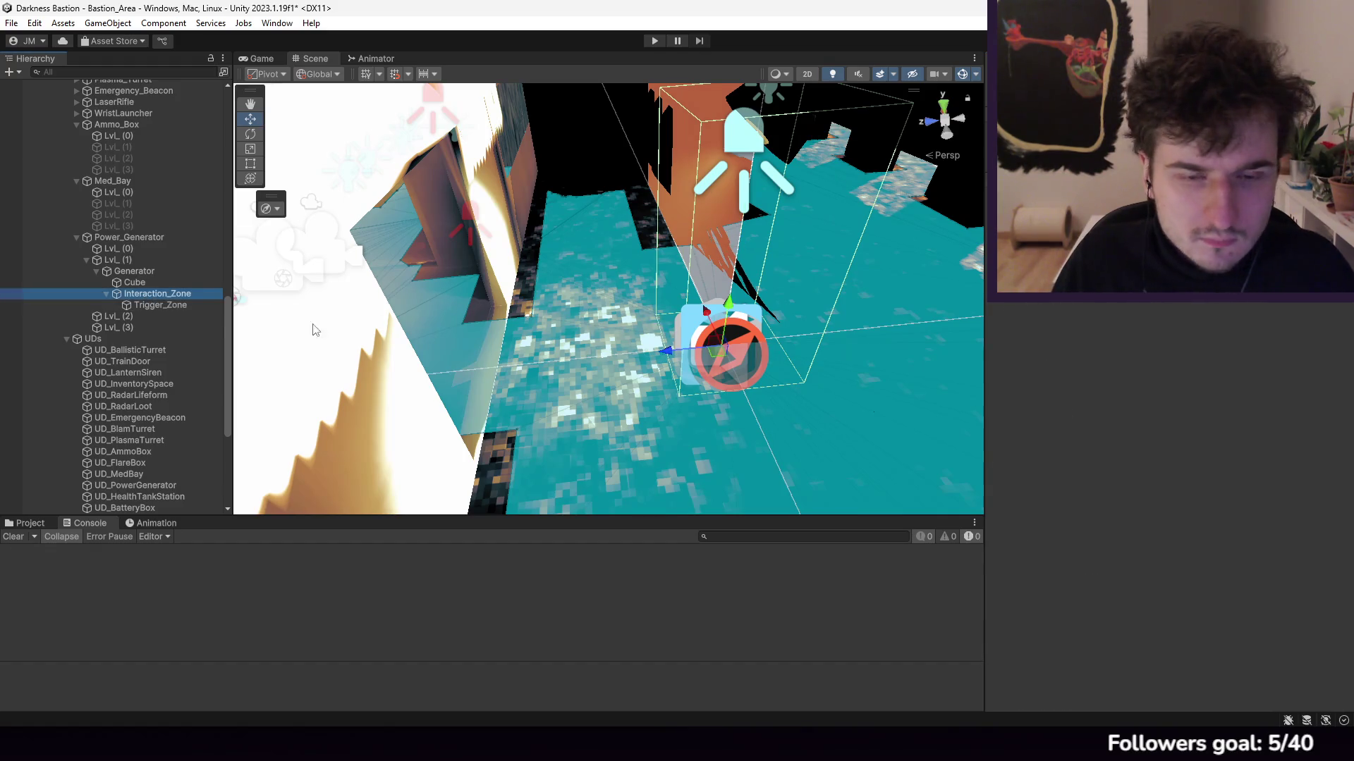
{"action": "double_click", "coordinate": [155, 305]}
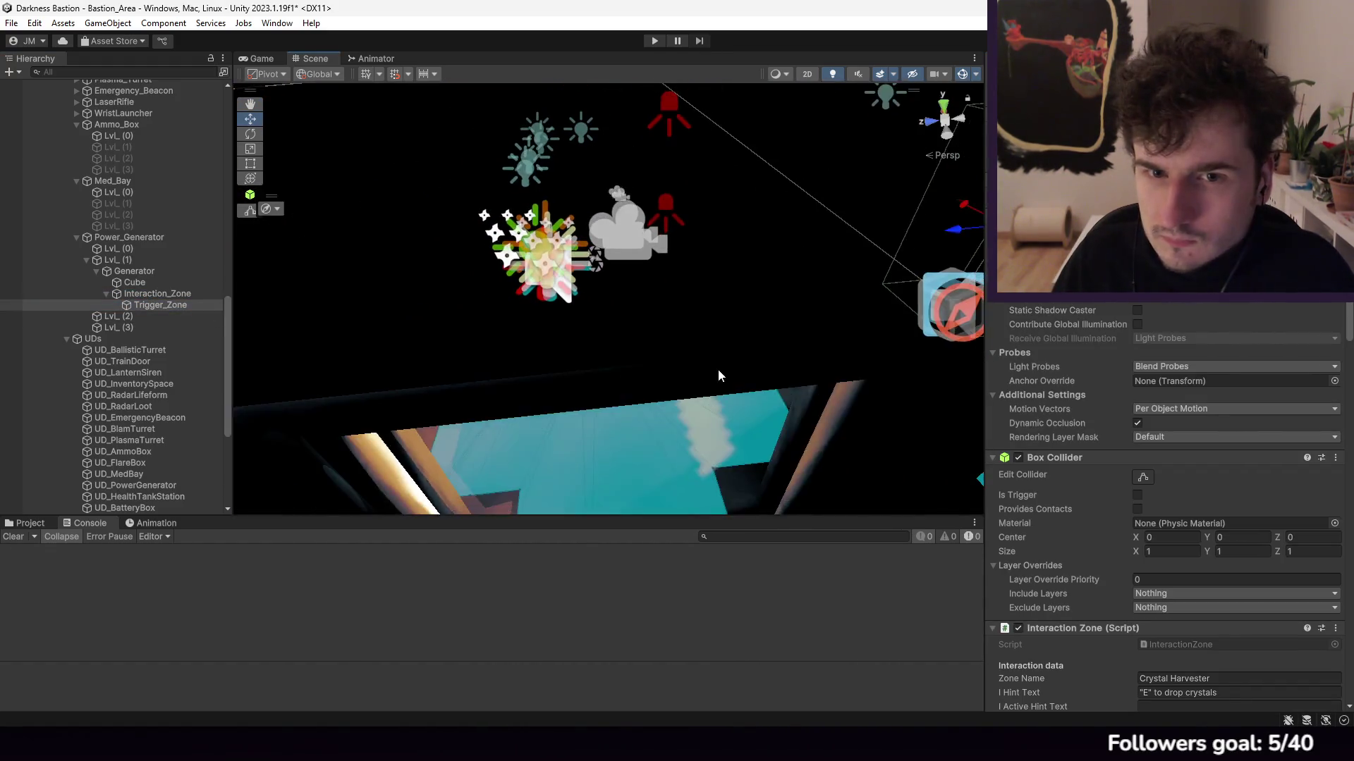
{"action": "mouse_move", "coordinate": [779, 192]}
{"action": "left_mouse_down"}
{"action": "mouse_move", "coordinate": [495, 447]}
{"action": "mouse_move", "coordinate": [697, 365]}
{"action": "mouse_move", "coordinate": [543, 236]}
{"action": "mouse_move", "coordinate": [781, 244]}
{"action": "left_mouse_up"}
{"action": "key", "text": "f"}
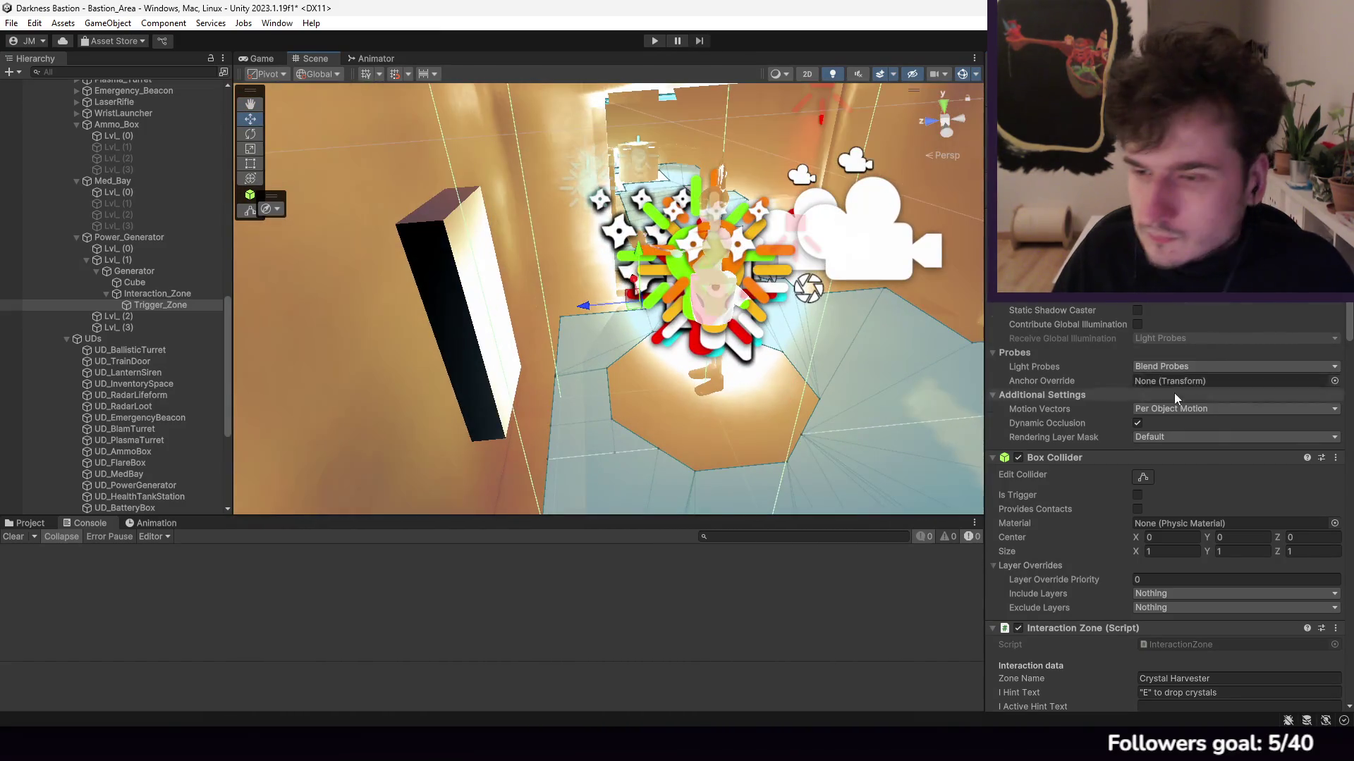
{"action": "scroll", "coordinate": [1191, 387], "scroll_direction": "down", "scroll_amount": 5}
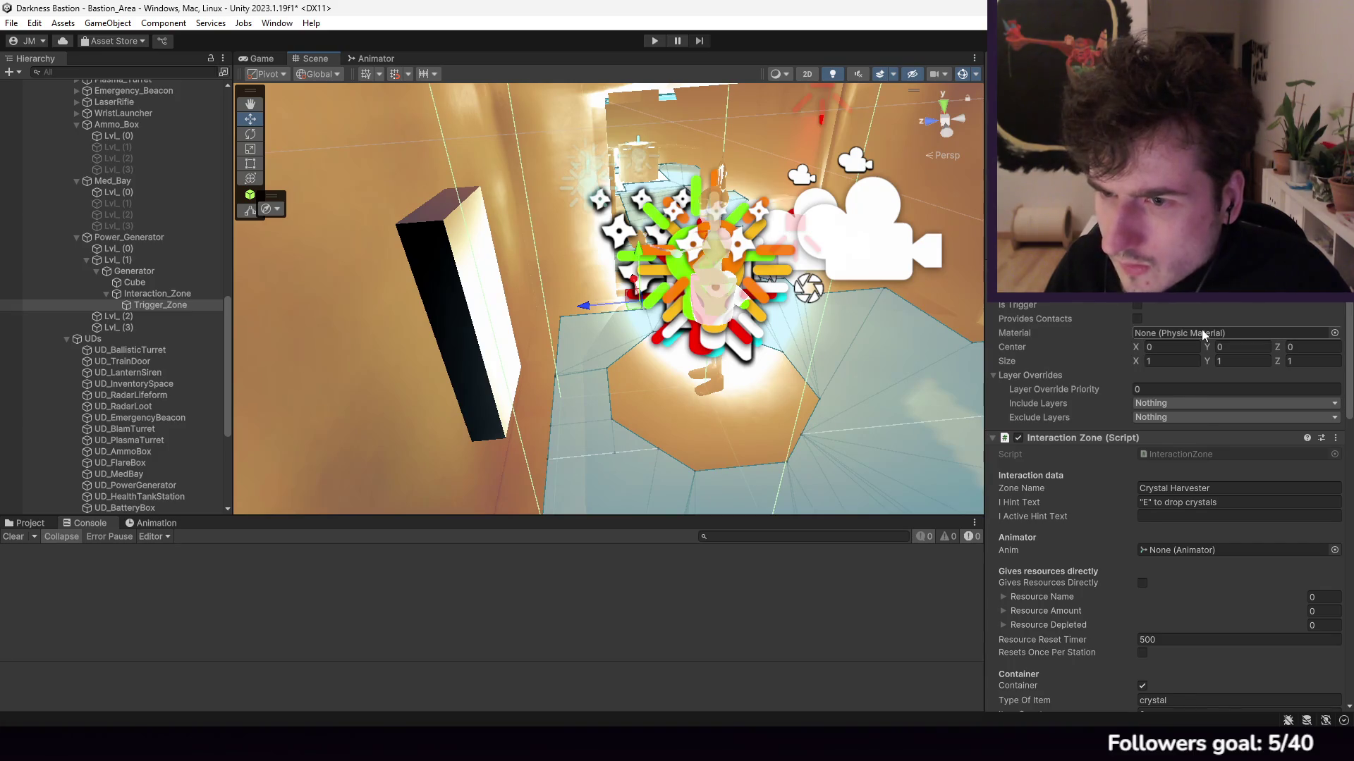
{"action": "scroll", "coordinate": [1201, 329], "scroll_direction": "up", "scroll_amount": 5}
{"action": "scroll", "coordinate": [1206, 332], "scroll_direction": "down", "scroll_amount": 10}
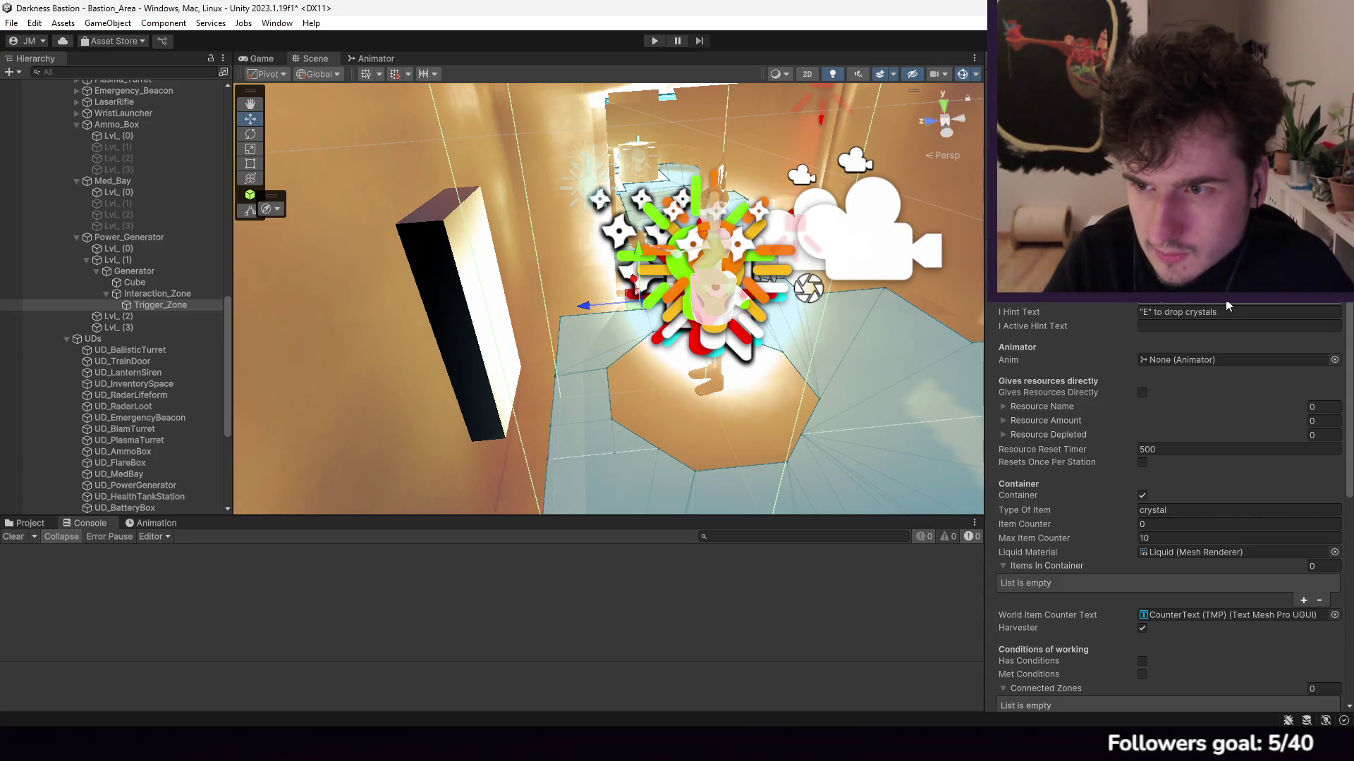
Step: Change the hint text from 'drop crystals' to '"E" to charge your battery'
{"action": "left_click", "coordinate": [1169, 312]}
{"action": "left_click_drag", "start_coordinate": [1164, 312], "coordinate": [1242, 311]}
{"action": "type", "text": "recharge you"}
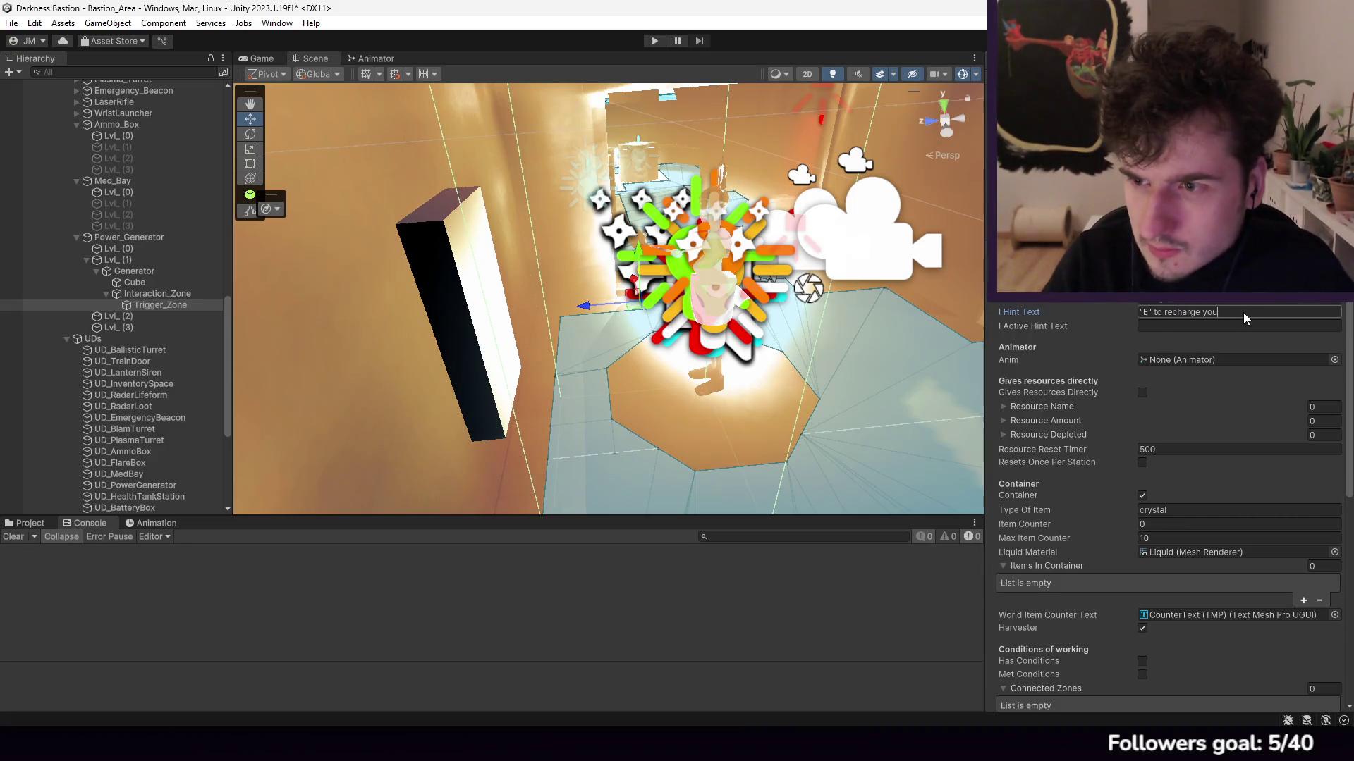
{"action": "key", "text": "BackSpace"}
{"action": "key", "text": "BackSpace"}
{"action": "key", "text": "BackSpace"}
{"action": "type", "text": "charge your battery"}
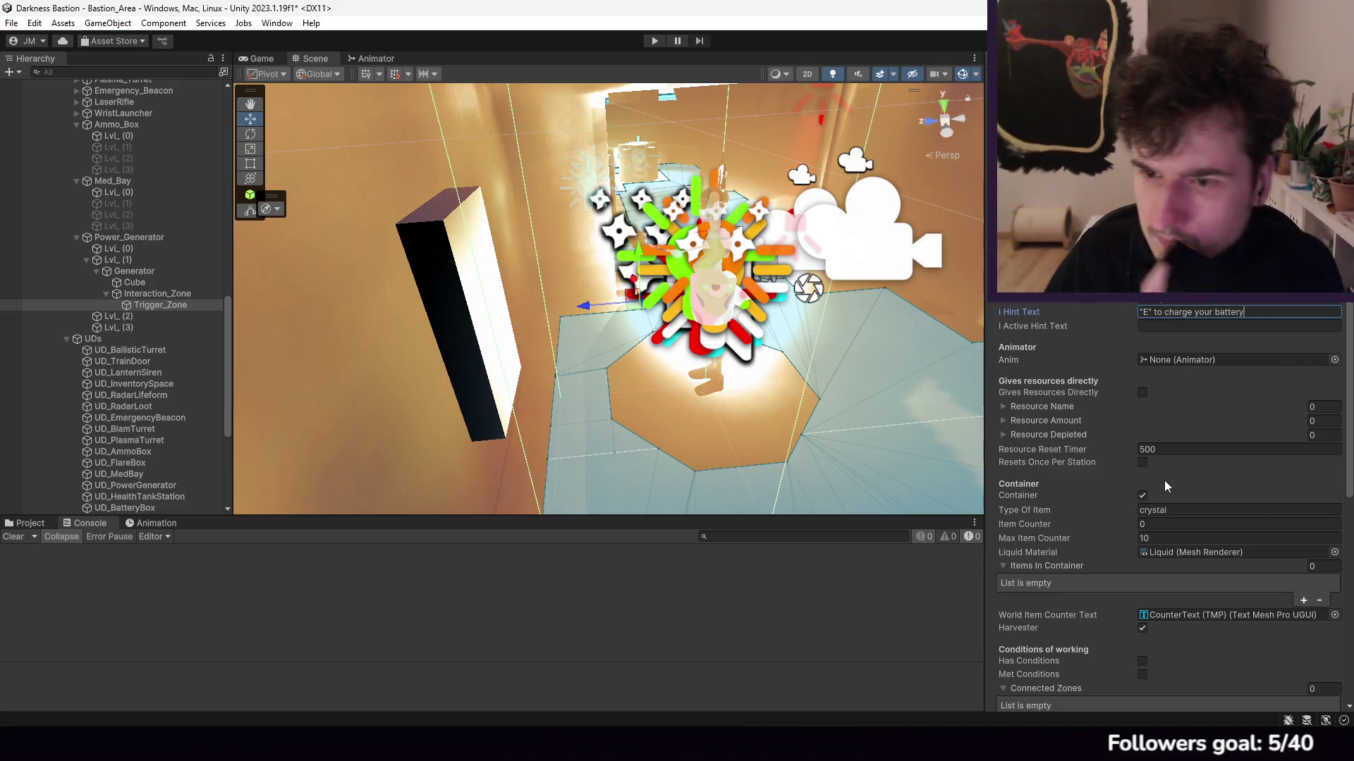
Step: Tick Resets Once Per Station, turn off Container, and clear the Max Item Counter
{"action": "left_click", "coordinate": [1142, 464]}
{"action": "left_click", "coordinate": [1185, 511]}
{"action": "left_click", "coordinate": [1142, 497]}
{"action": "left_click", "coordinate": [1160, 538]}
{"action": "key", "text": "BackSpace"}
{"action": "scroll", "coordinate": [1198, 544], "scroll_direction": "down", "scroll_amount": 3}
{"action": "left_click", "coordinate": [1170, 504]}
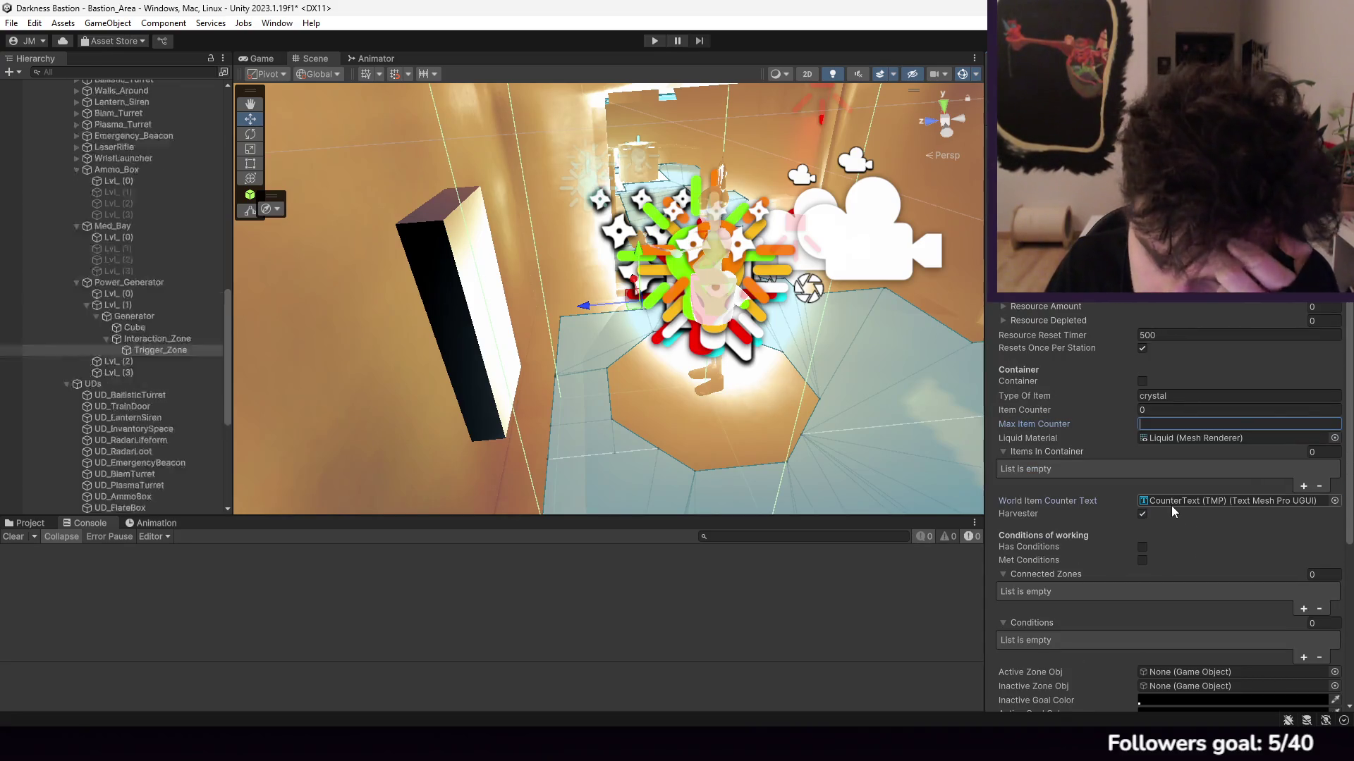
Step: Look through the Parent Zones and Switchable Visuals lists, then turn off Harvester
{"action": "scroll", "coordinate": [1156, 536], "scroll_direction": "down", "scroll_amount": 3}
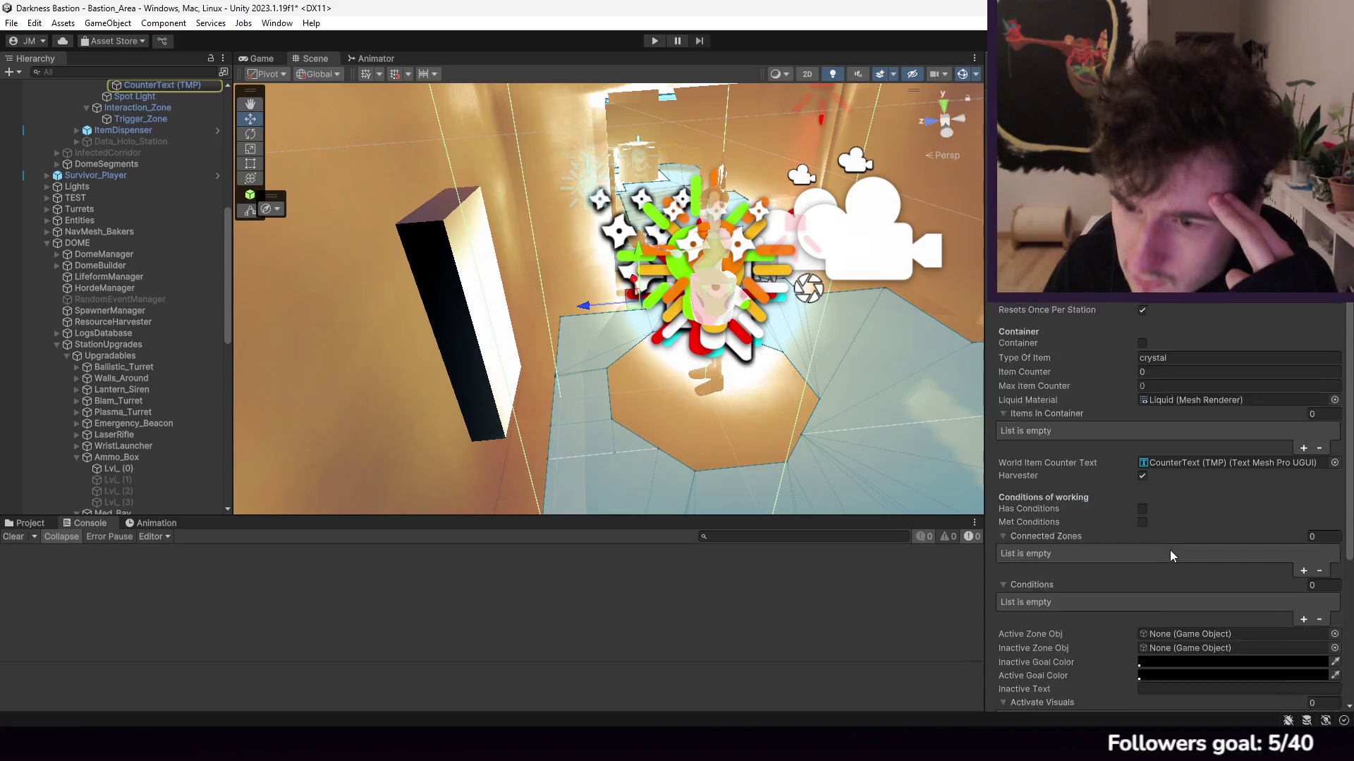
{"action": "scroll", "coordinate": [1169, 499], "scroll_direction": "down", "scroll_amount": 6}
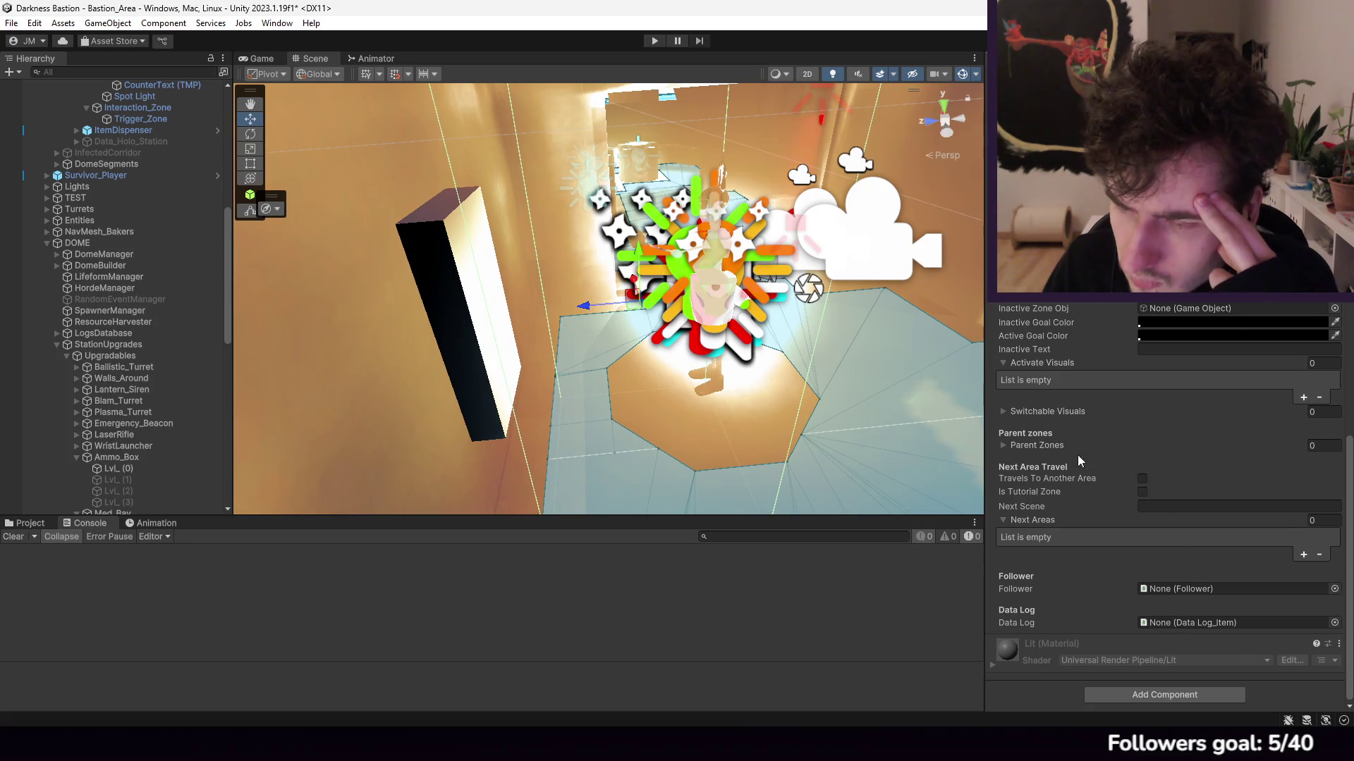
{"action": "left_click", "coordinate": [1046, 446]}
{"action": "left_click", "coordinate": [1046, 447]}
{"action": "left_click", "coordinate": [1037, 412]}
{"action": "left_click", "coordinate": [1037, 412]}
{"action": "scroll", "coordinate": [1058, 416], "scroll_direction": "up", "scroll_amount": 4}
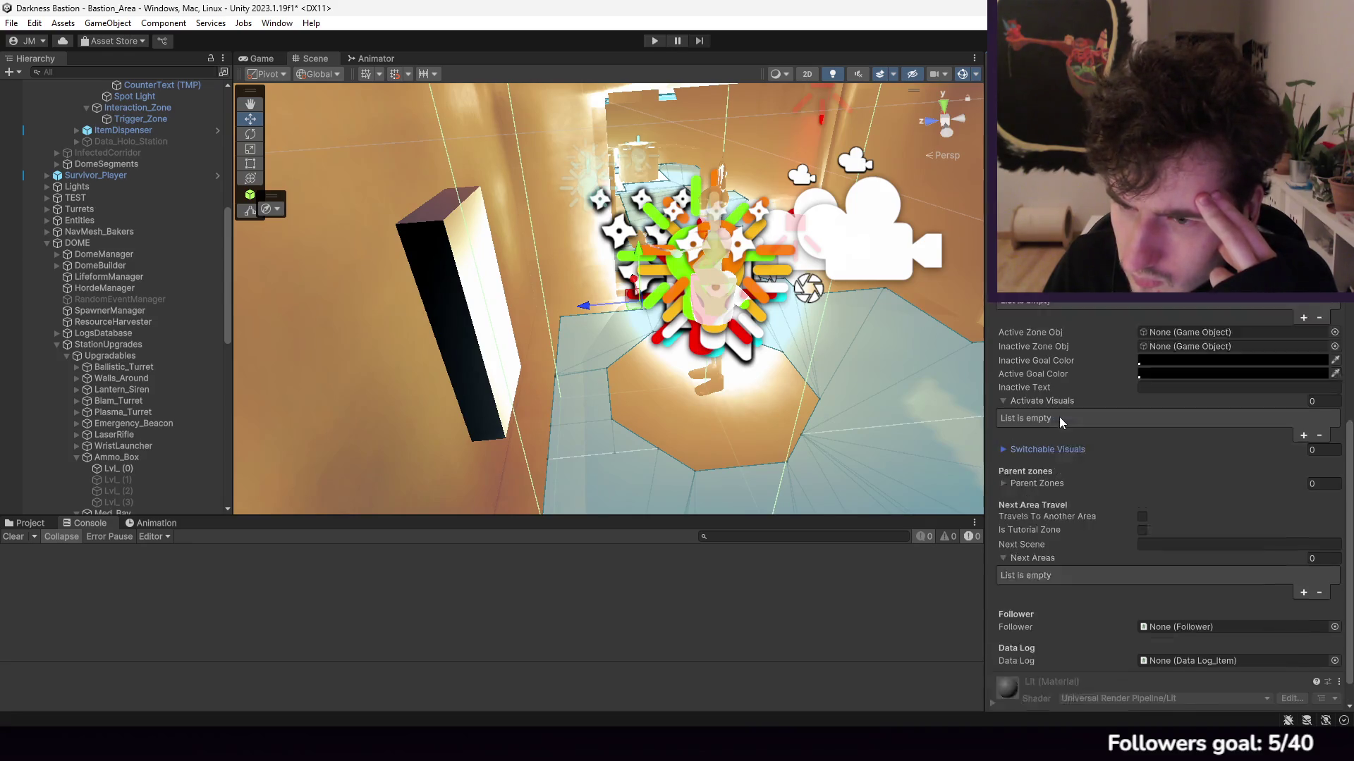
{"action": "scroll", "coordinate": [1176, 479], "scroll_direction": "up", "scroll_amount": 4}
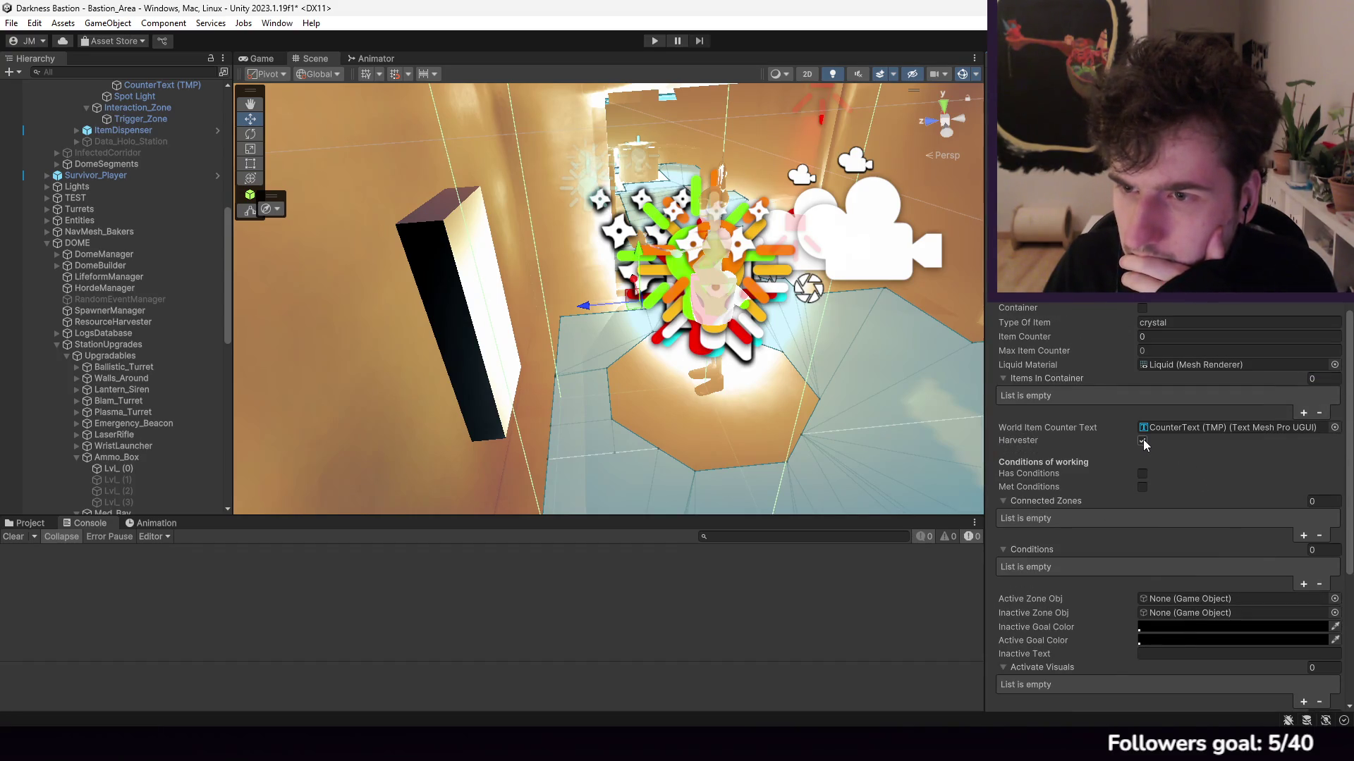
{"action": "scroll", "coordinate": [176, 386], "scroll_direction": "down", "scroll_amount": 3}
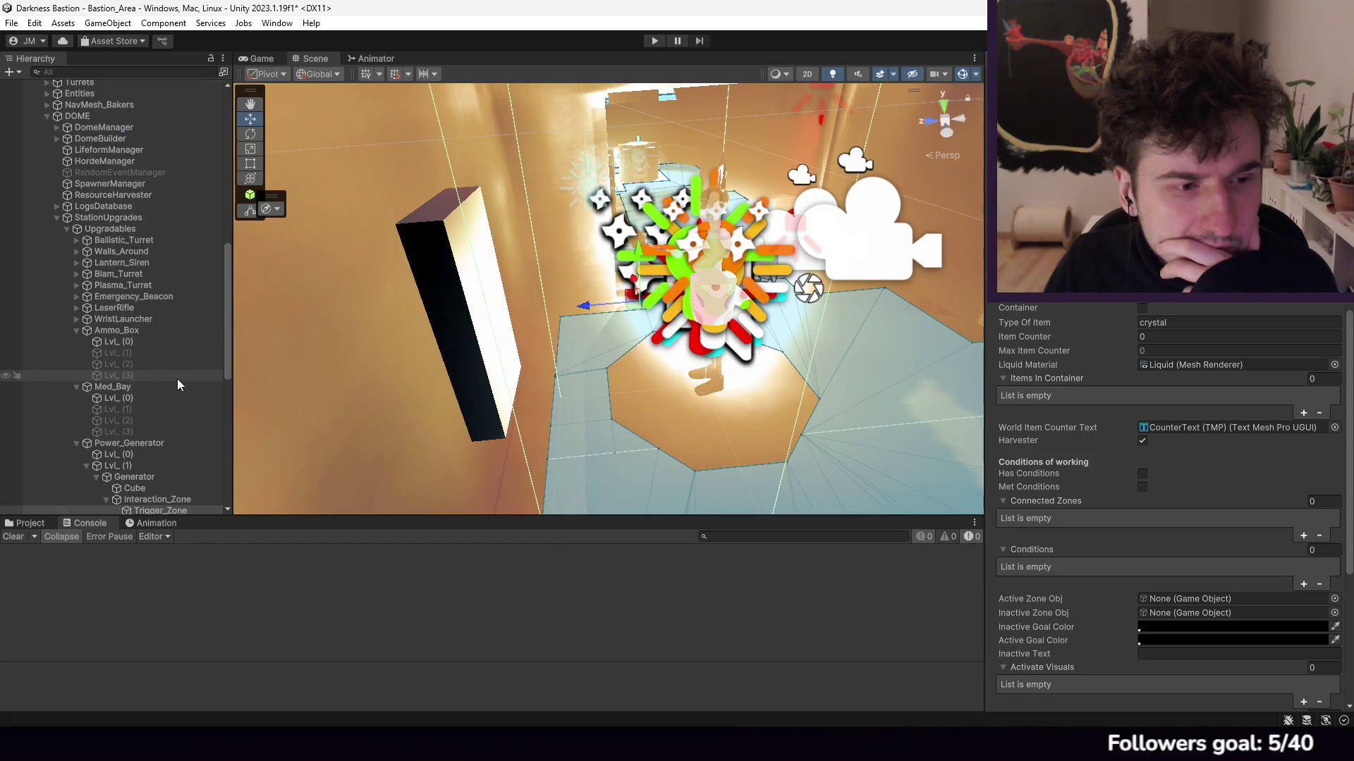
{"action": "scroll", "coordinate": [177, 386], "scroll_direction": "down", "scroll_amount": 3}
{"action": "left_click", "coordinate": [1141, 442]}
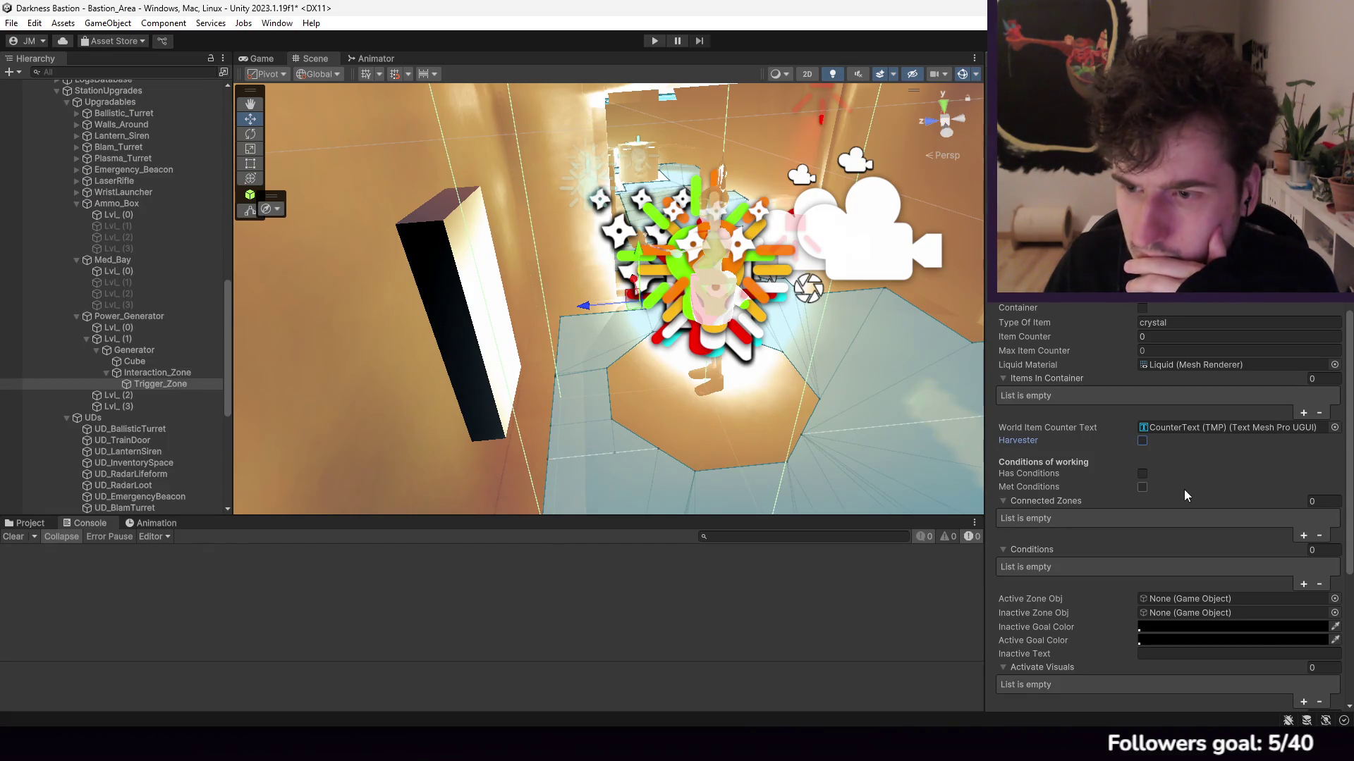
{"action": "scroll", "coordinate": [1183, 489], "scroll_direction": "up", "scroll_amount": 3}
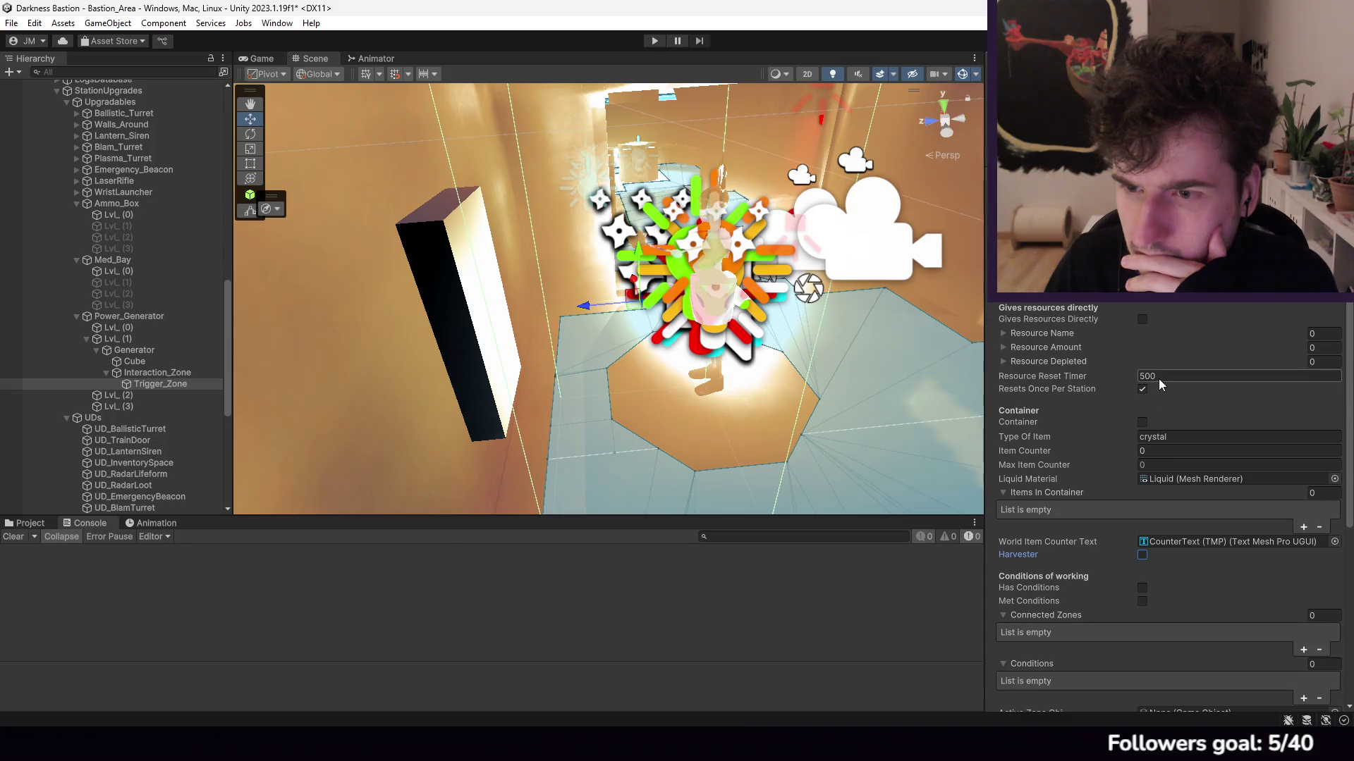
Step: Expand the Resource Name, Resource Amount and Resource Depleted lists and give each one entry
{"action": "left_click", "coordinate": [1071, 365]}
{"action": "left_click", "coordinate": [1071, 362]}
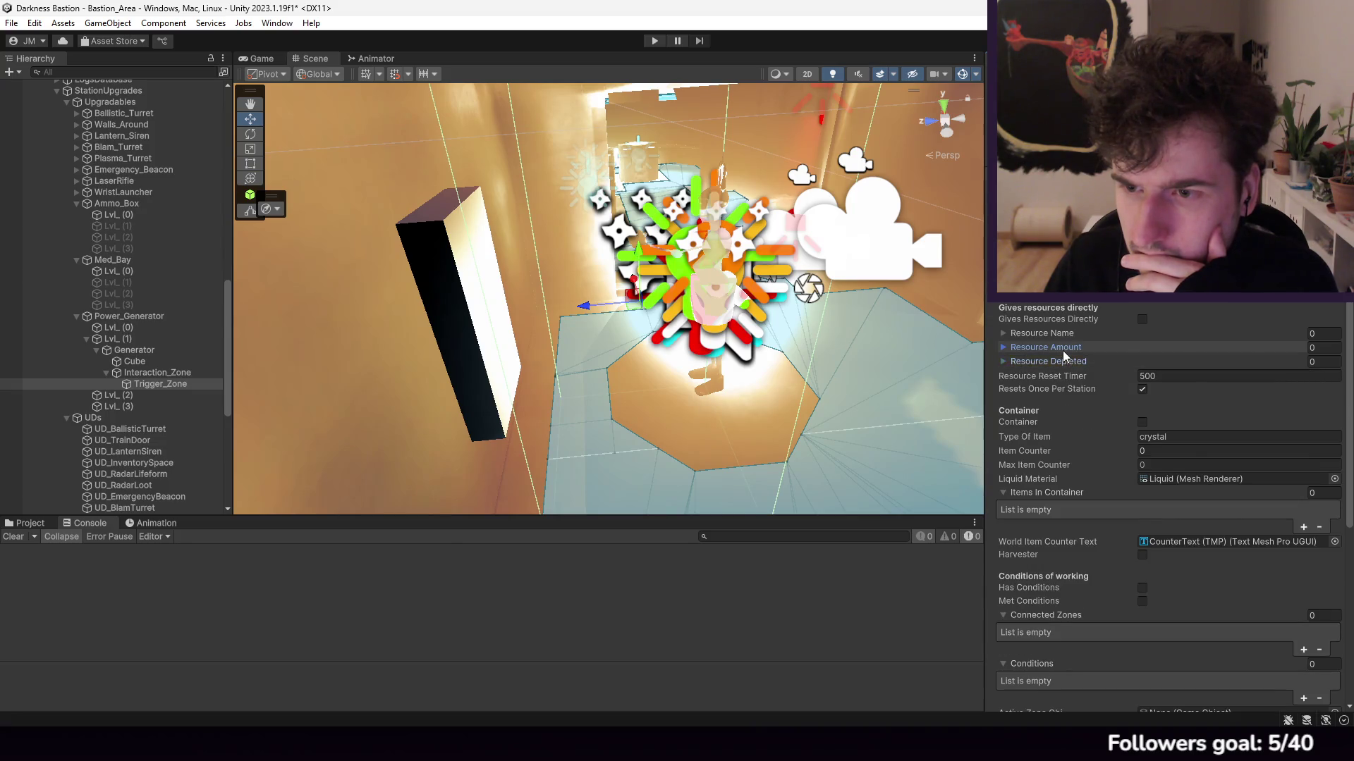
{"action": "left_click", "coordinate": [1063, 348]}
{"action": "left_click", "coordinate": [1051, 335]}
{"action": "left_click", "coordinate": [1056, 430]}
{"action": "left_click", "coordinate": [1303, 416]}
{"action": "left_click", "coordinate": [1303, 464]}
{"action": "left_click", "coordinate": [1320, 334]}
{"action": "key", "text": "Return"}
{"action": "left_click", "coordinate": [1169, 349]}
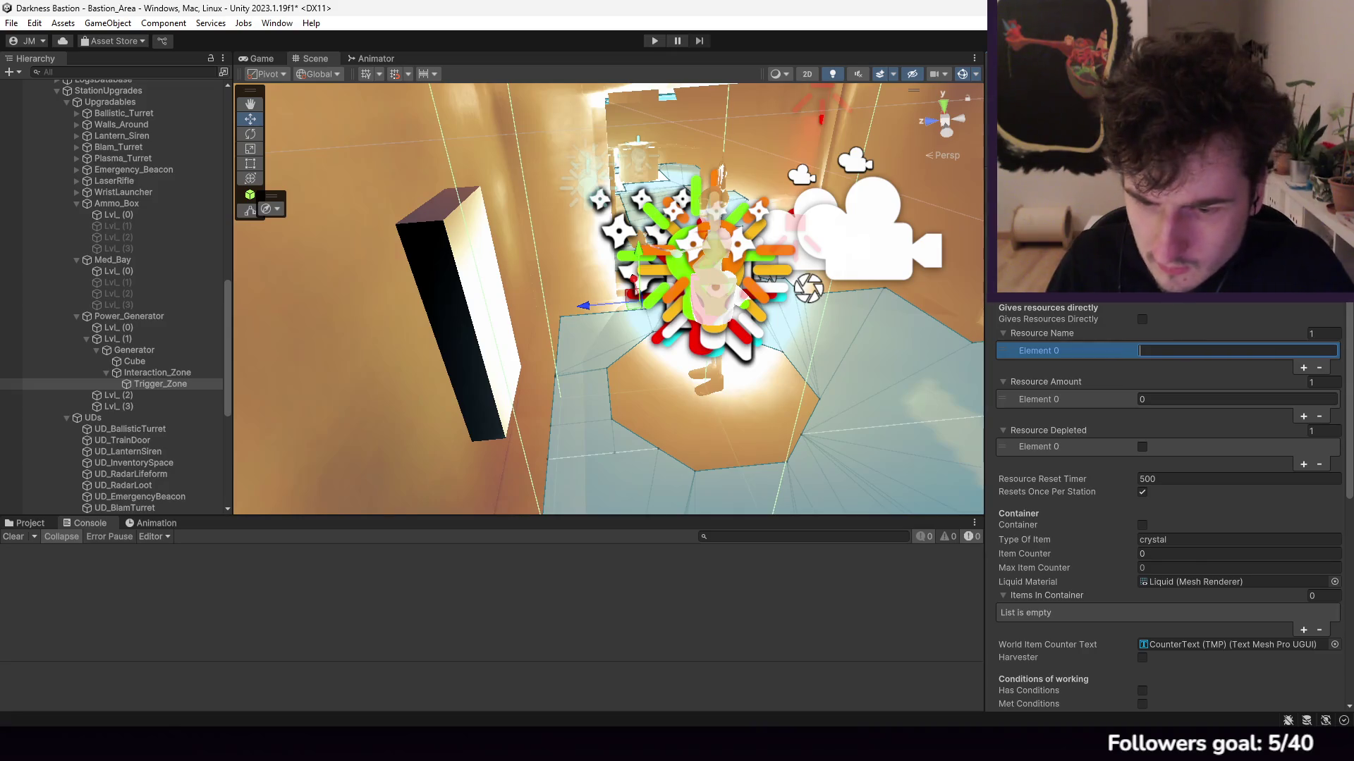
Step: Check the InteractionZone.cs script in Visual Studio, then begin editing the first resource name
{"action": "mouse_move", "coordinate": [895, 741]}
{"action": "left_click", "coordinate": [870, 666]}
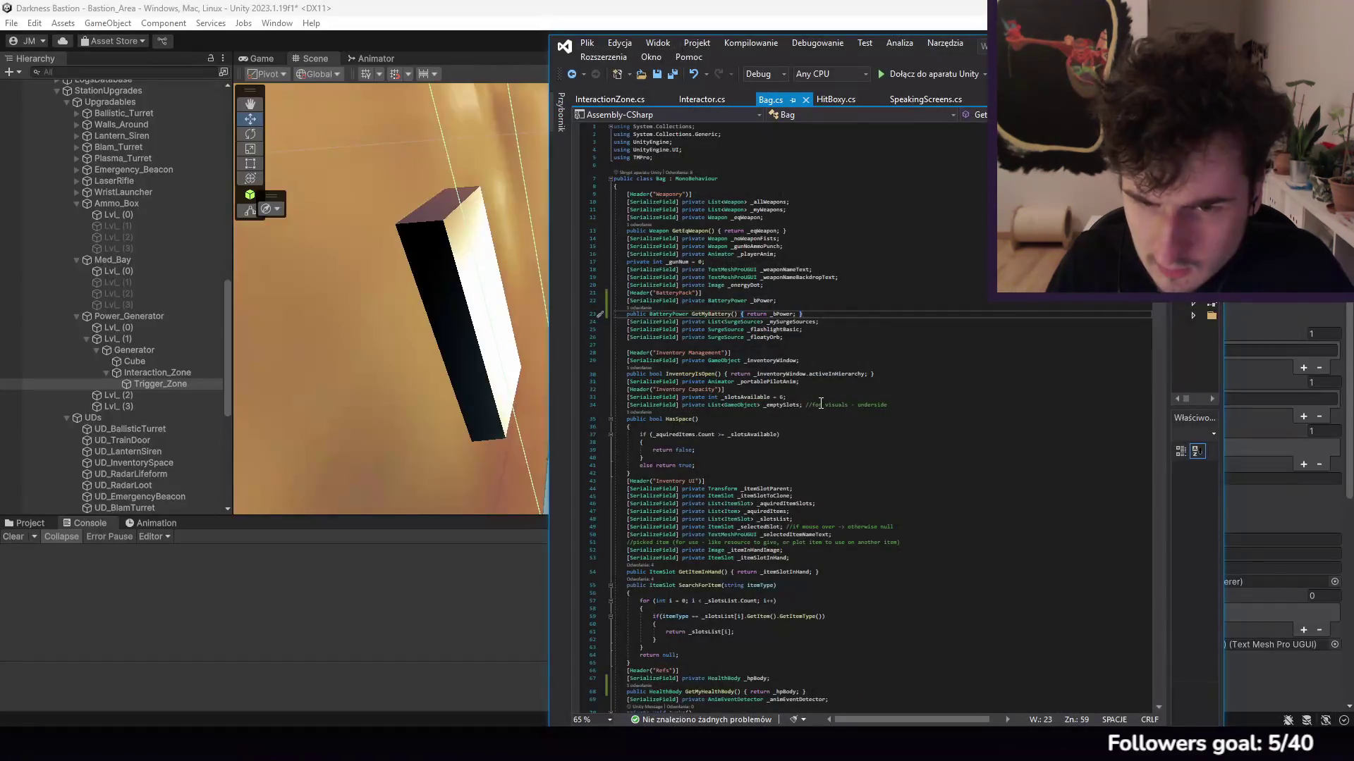
{"action": "scroll", "coordinate": [900, 515], "scroll_direction": "down", "scroll_amount": 20}
{"action": "left_click", "coordinate": [607, 99]}
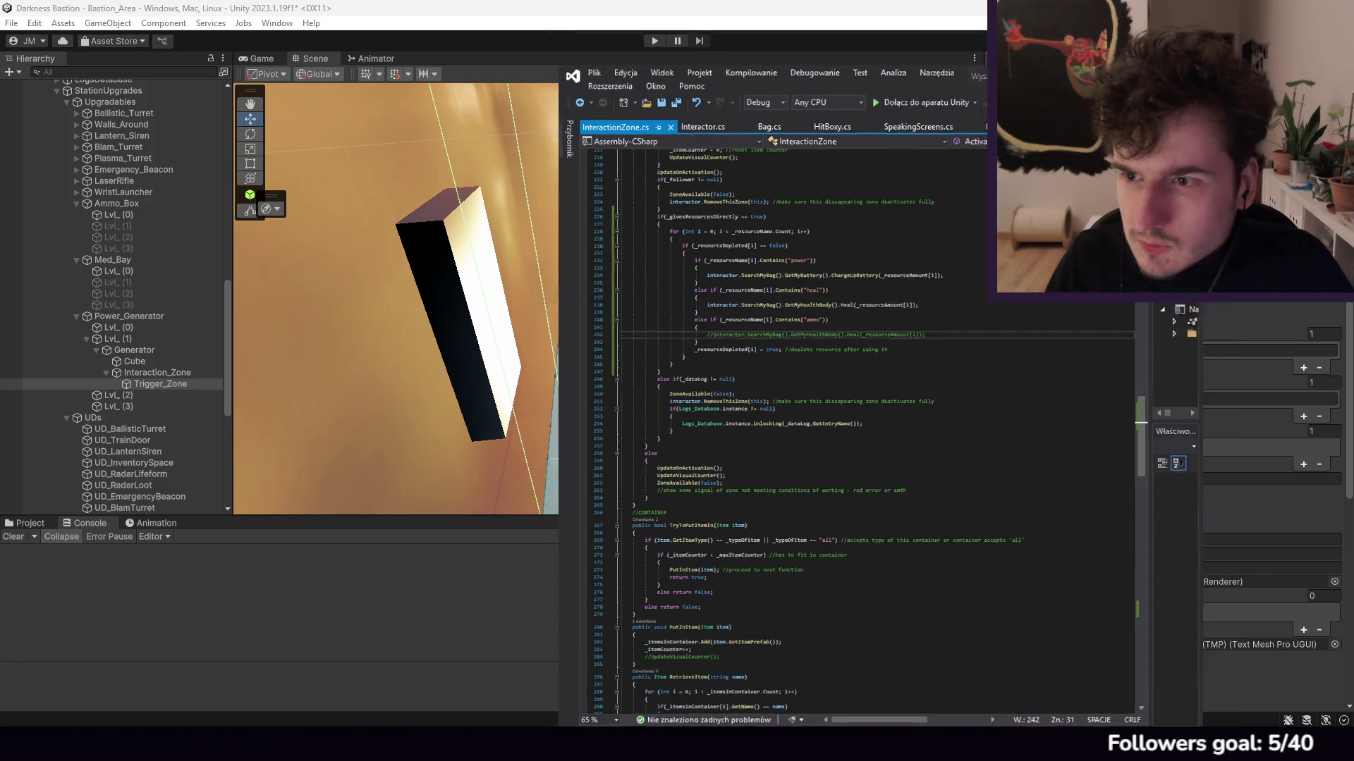
{"action": "left_click", "coordinate": [1188, 336]}
{"action": "left_click", "coordinate": [1190, 350]}
Step: Enter 'power' as the resource name and 120 as its resource amount
{"action": "type", "text": "power"}
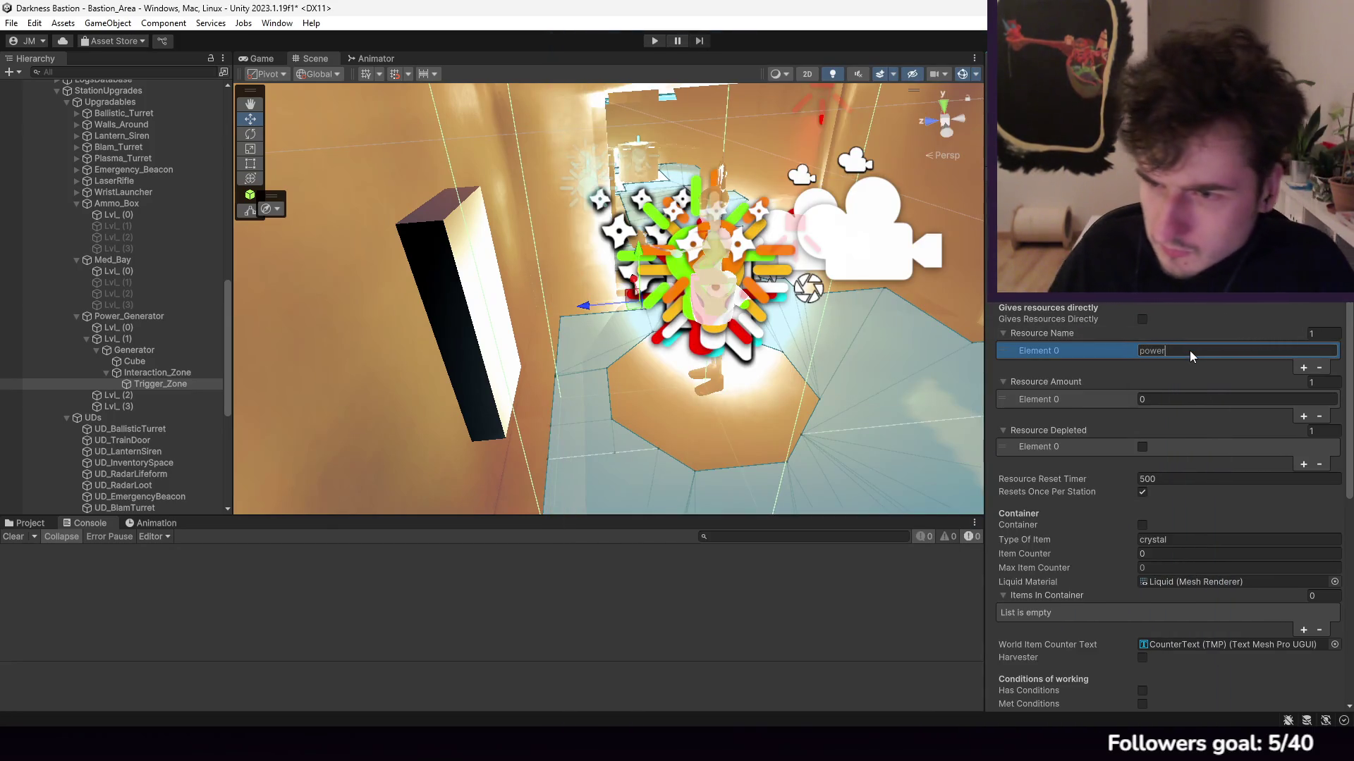
{"action": "left_click", "coordinate": [1158, 396]}
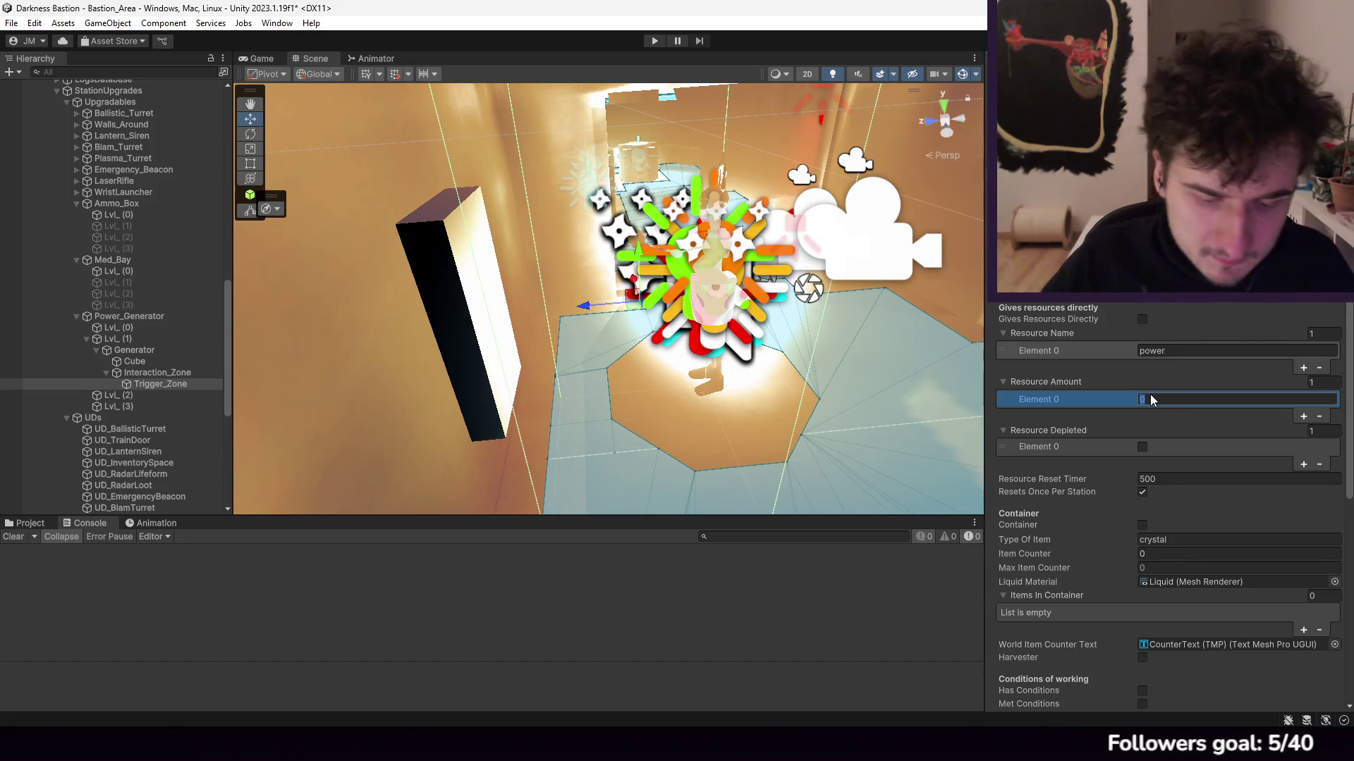
{"action": "type", "text": "12"}
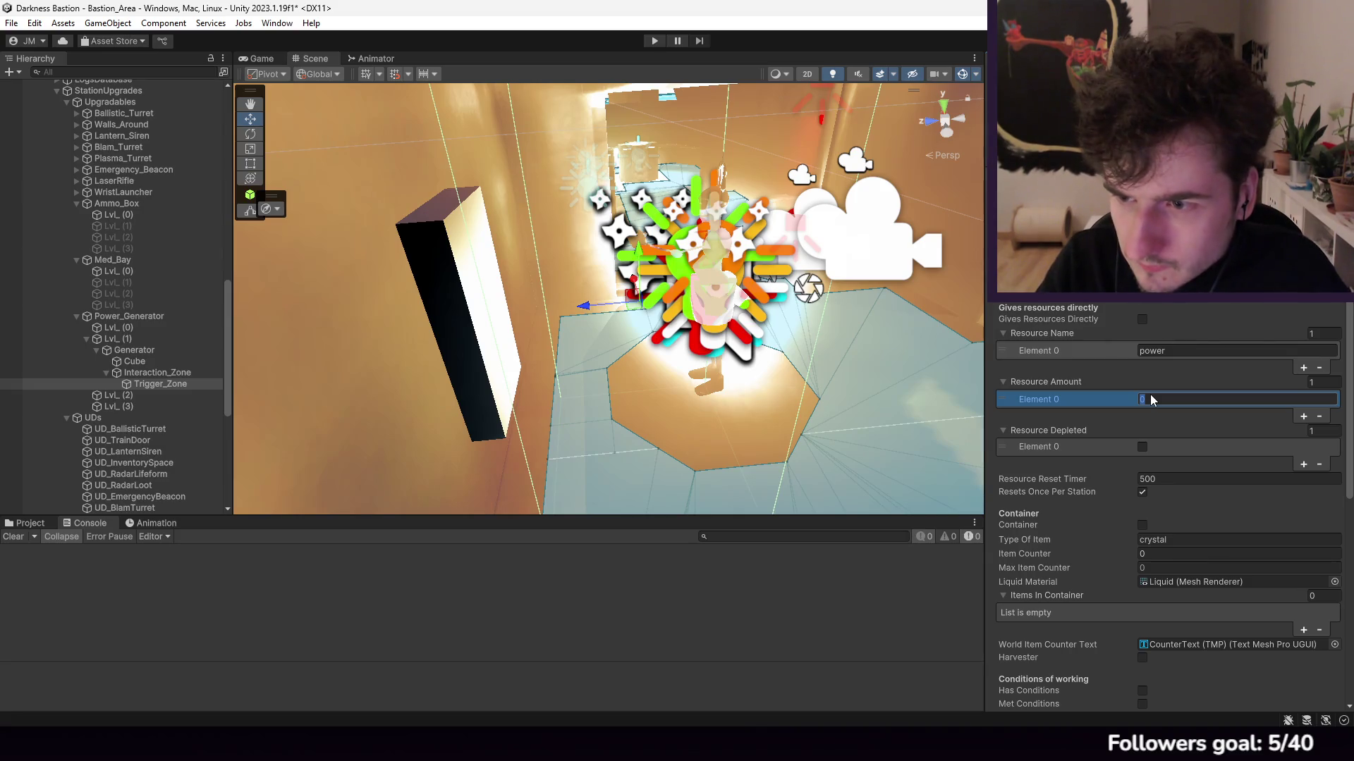
{"action": "type", "text": "0"}
{"action": "scroll", "coordinate": [1238, 437], "scroll_direction": "down", "scroll_amount": 3}
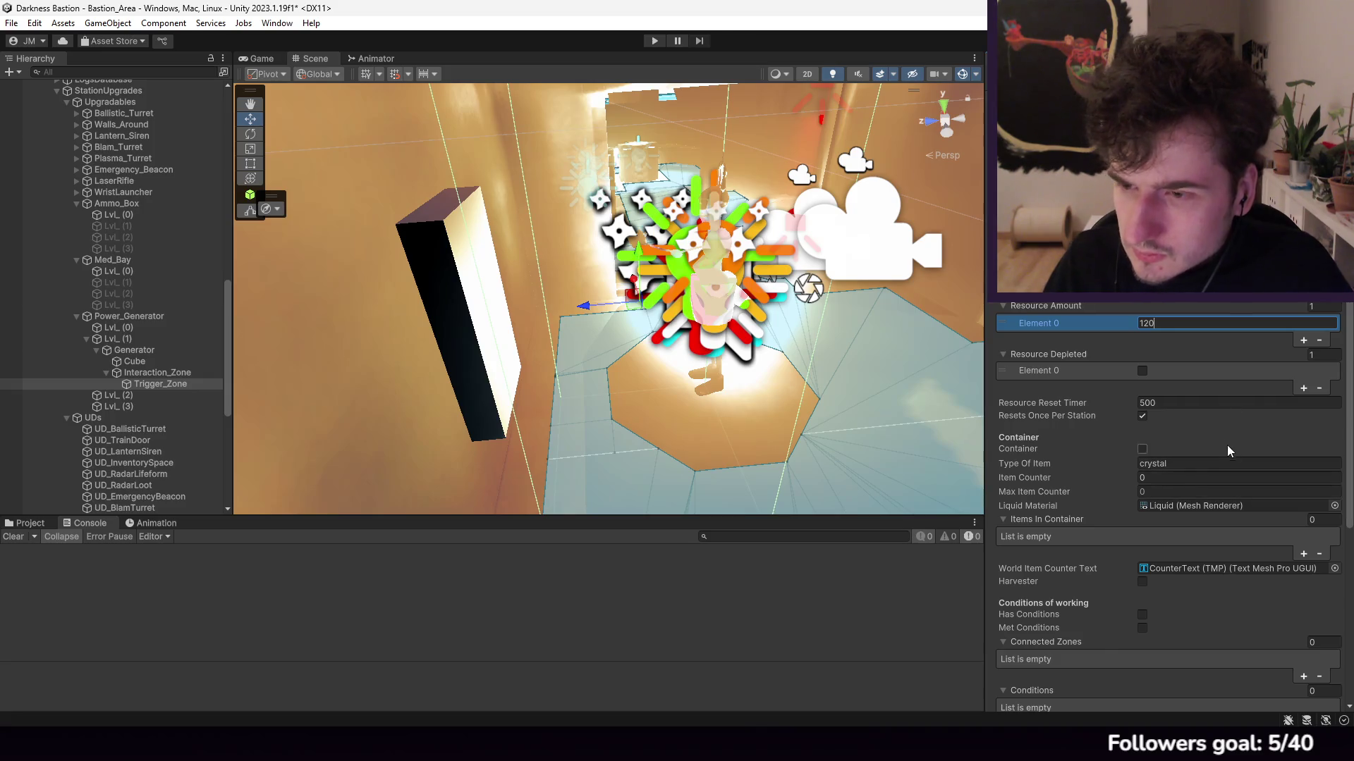
{"action": "left_click", "coordinate": [1023, 406]}
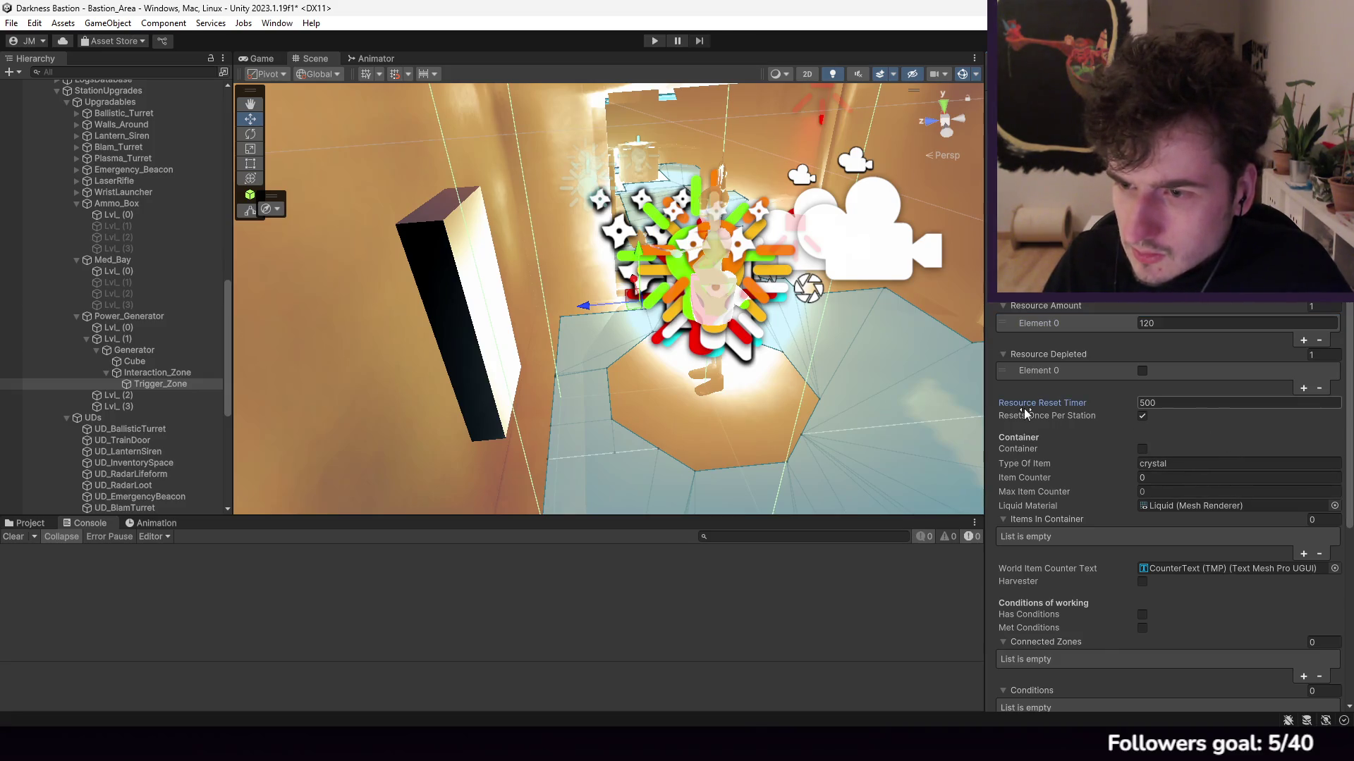
{"action": "scroll", "coordinate": [1145, 420], "scroll_direction": "up", "scroll_amount": 3}
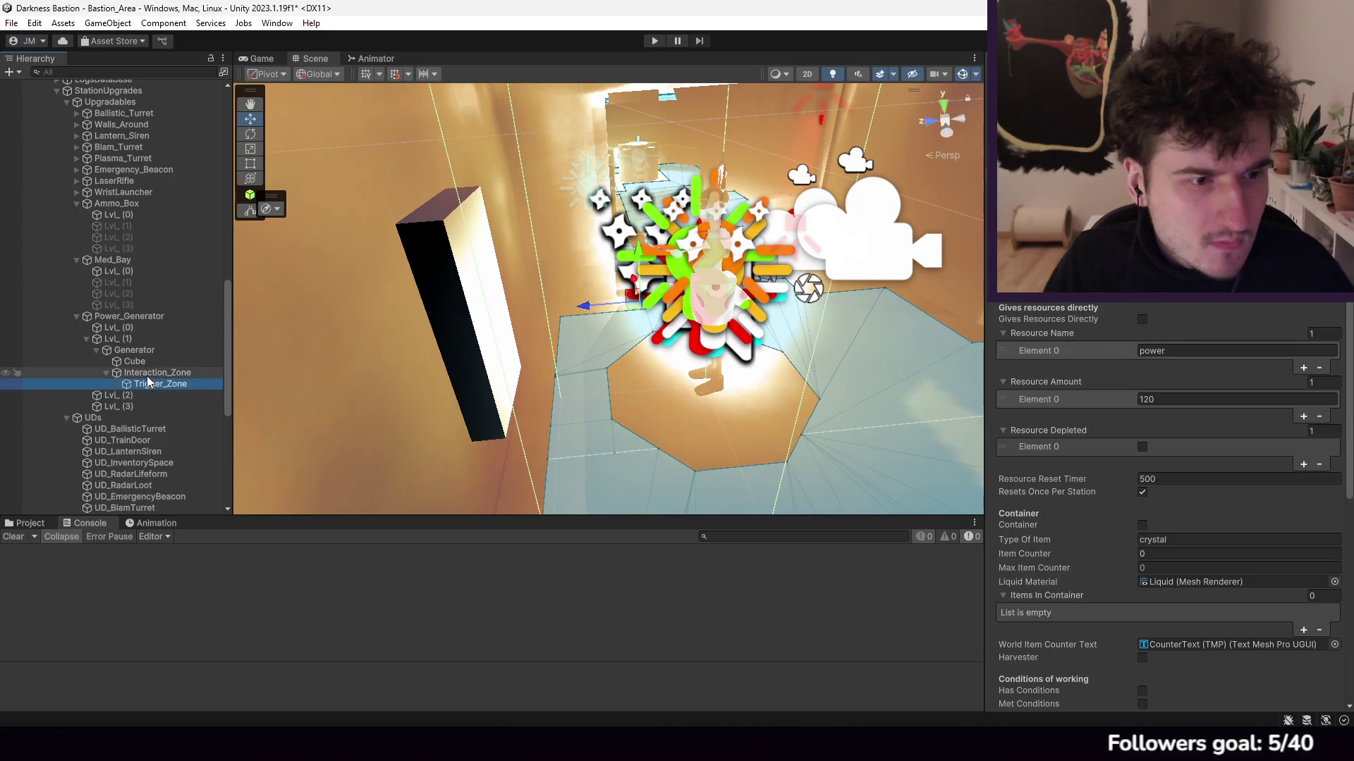
Step: Duplicate the Generator into Lvl_(2) and Lvl_(3) and expand their Trigger_Zones
{"action": "left_click", "coordinate": [134, 373]}
{"action": "left_click", "coordinate": [124, 351]}
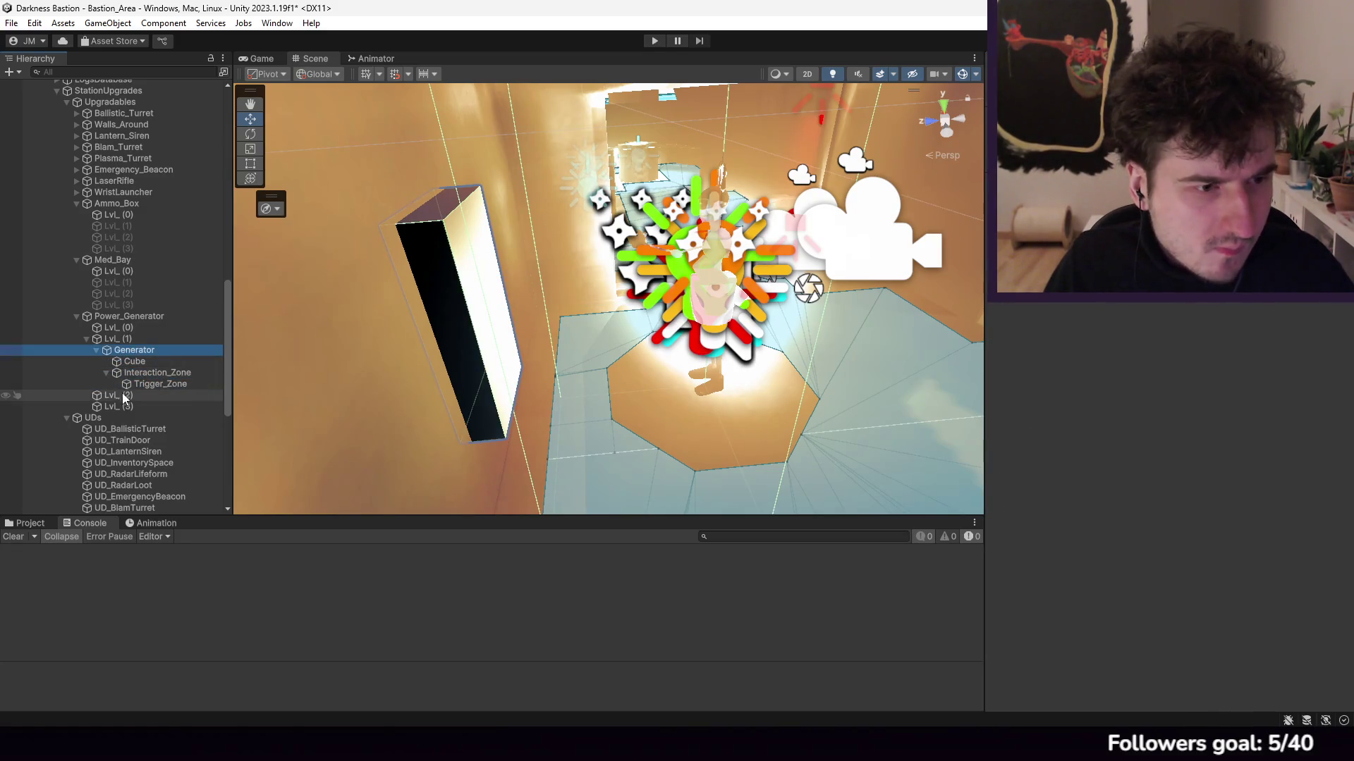
{"action": "key", "text": "ctrl+d"}
{"action": "left_click_drag", "start_coordinate": [120, 395], "coordinate": [132, 430]}
{"action": "key", "text": "ctrl+d"}
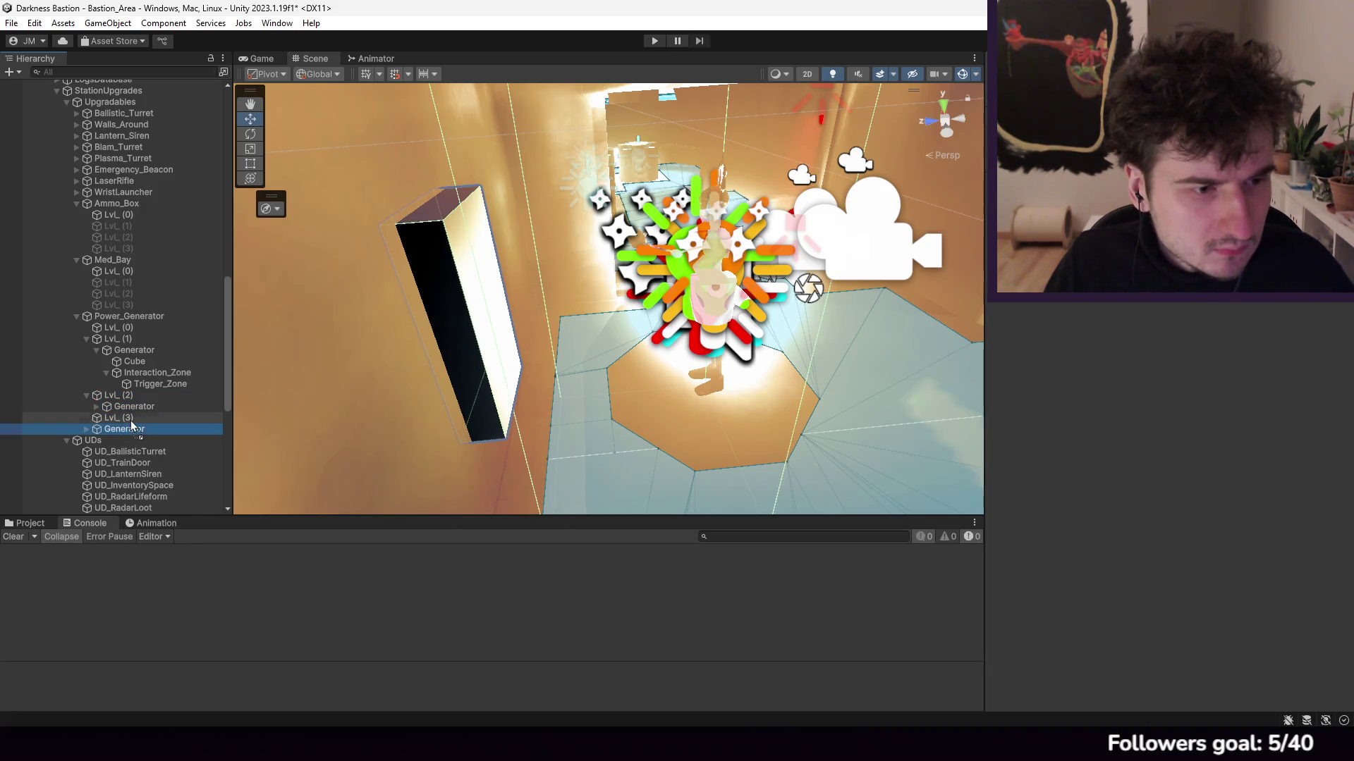
{"action": "left_click", "coordinate": [133, 408]}
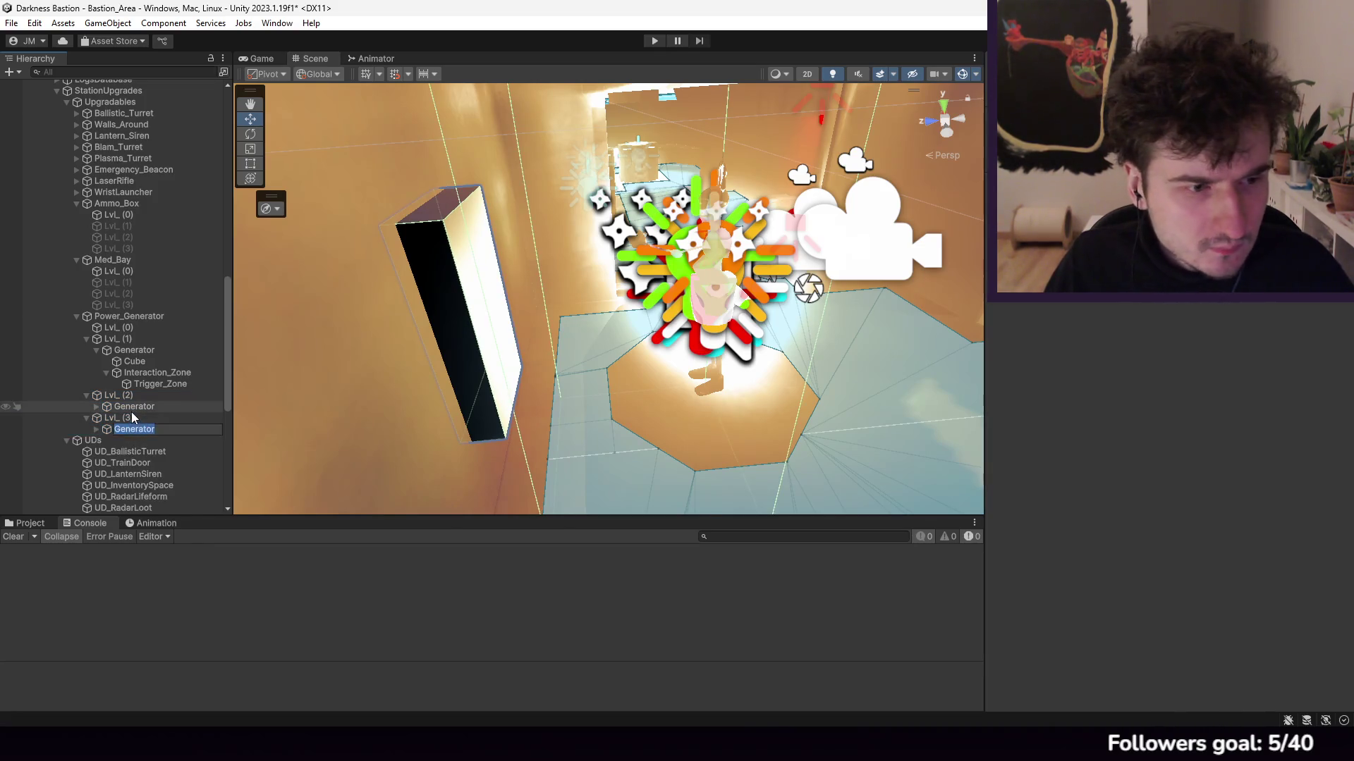
{"action": "left_click", "coordinate": [96, 407]}
{"action": "left_click", "coordinate": [96, 452]}
{"action": "left_click", "coordinate": [126, 431]}
{"action": "left_click", "coordinate": [105, 474]}
{"action": "left_click", "coordinate": [106, 429]}
Step: Review the Lvl_(1) and Lvl_(2) Trigger_Zones, then set Lvl_(3)'s resource amount to 240
{"action": "scroll", "coordinate": [154, 411], "scroll_direction": "down", "scroll_amount": 5}
{"action": "left_click", "coordinate": [161, 215]}
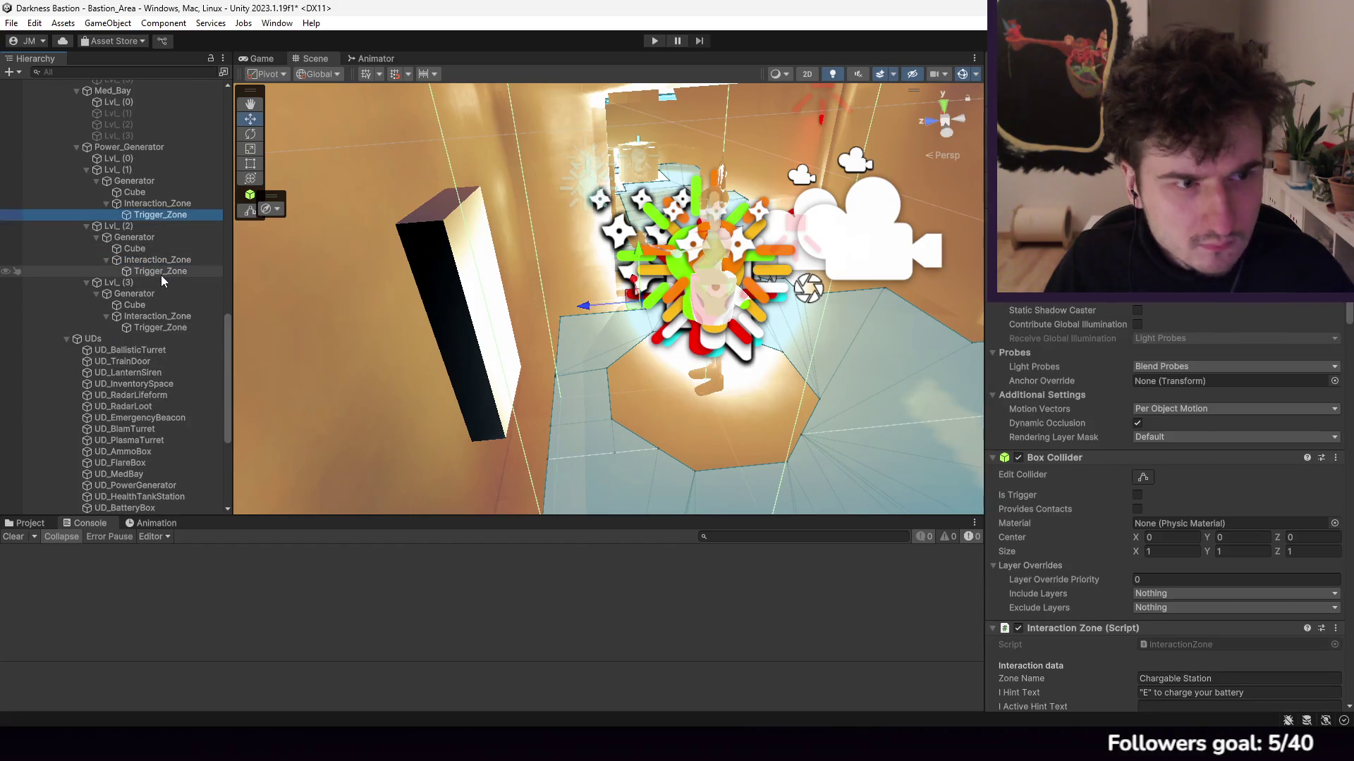
{"action": "scroll", "coordinate": [1140, 399], "scroll_direction": "down", "scroll_amount": 5}
{"action": "scroll", "coordinate": [1140, 400], "scroll_direction": "up", "scroll_amount": 4}
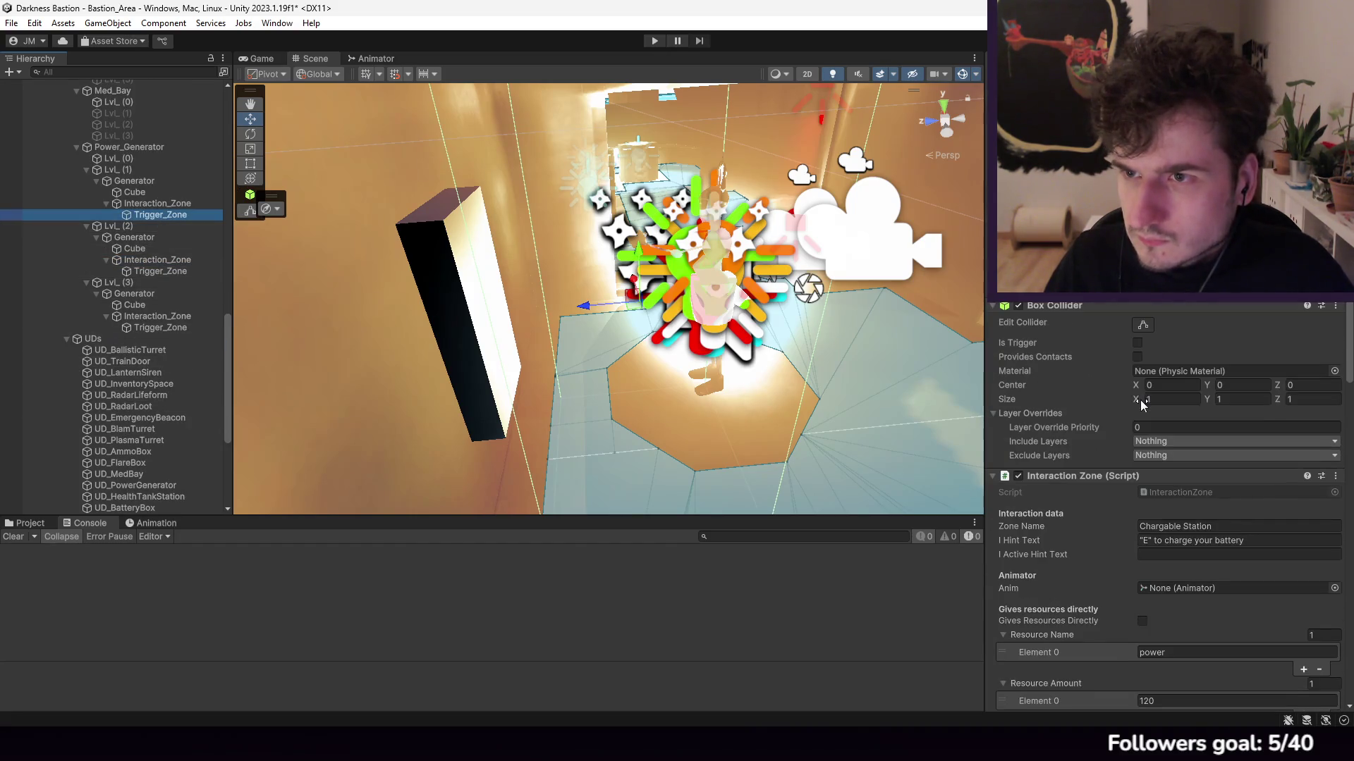
{"action": "scroll", "coordinate": [1182, 397], "scroll_direction": "down", "scroll_amount": 15}
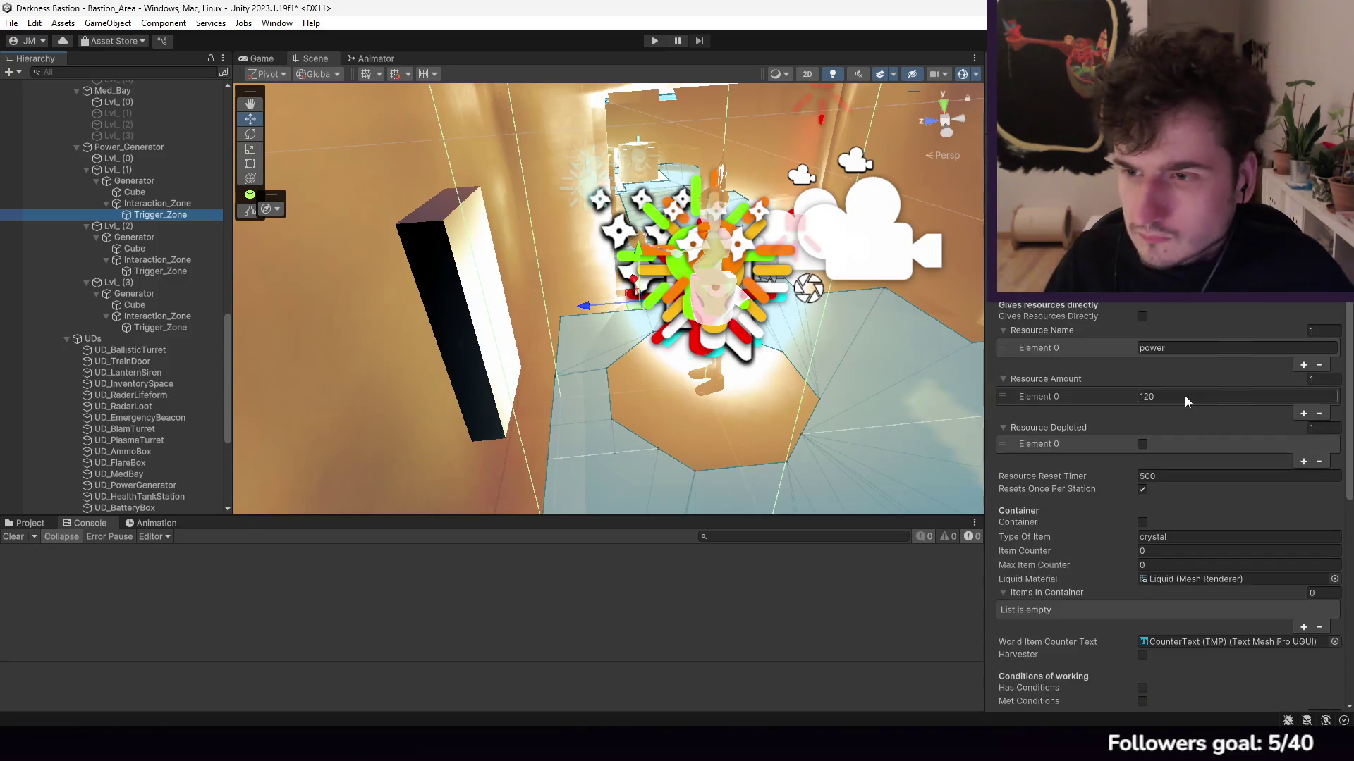
{"action": "left_click", "coordinate": [161, 271]}
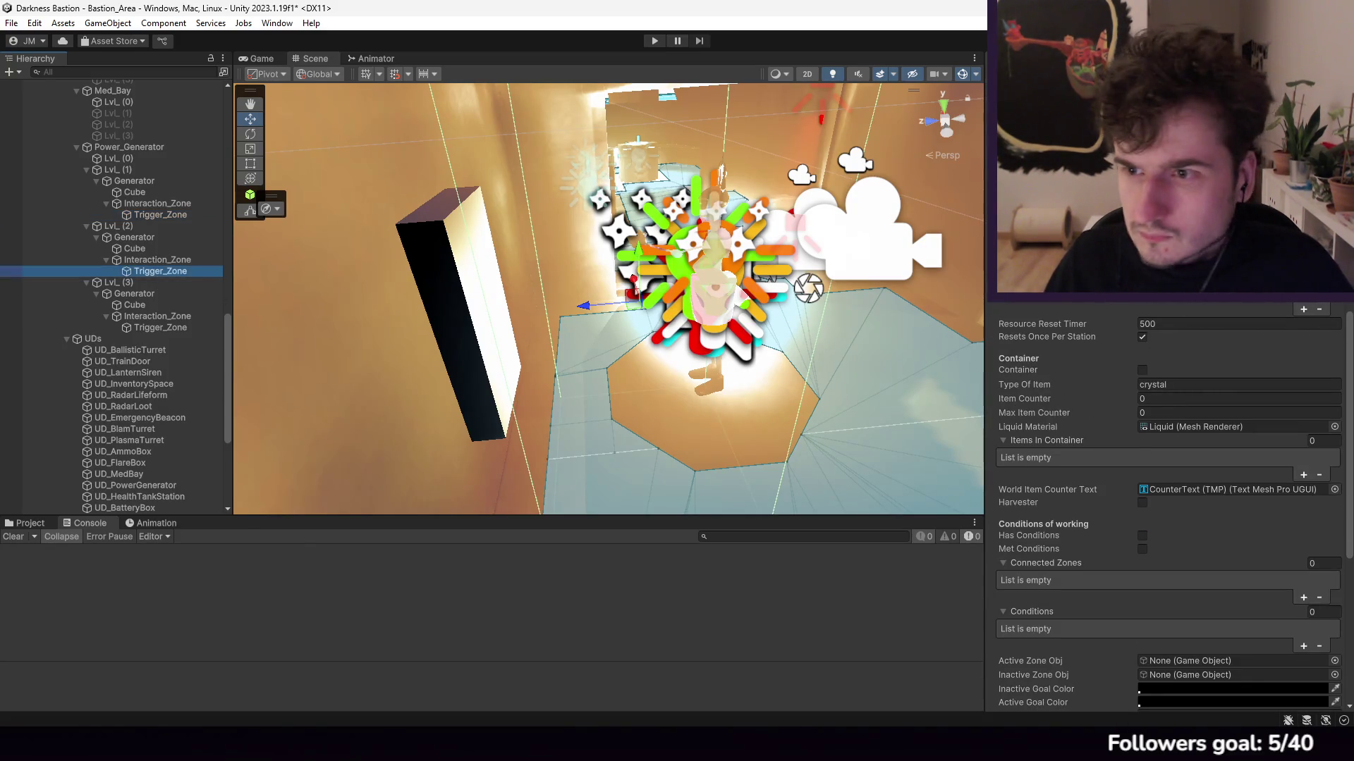
{"action": "left_click", "coordinate": [161, 327]}
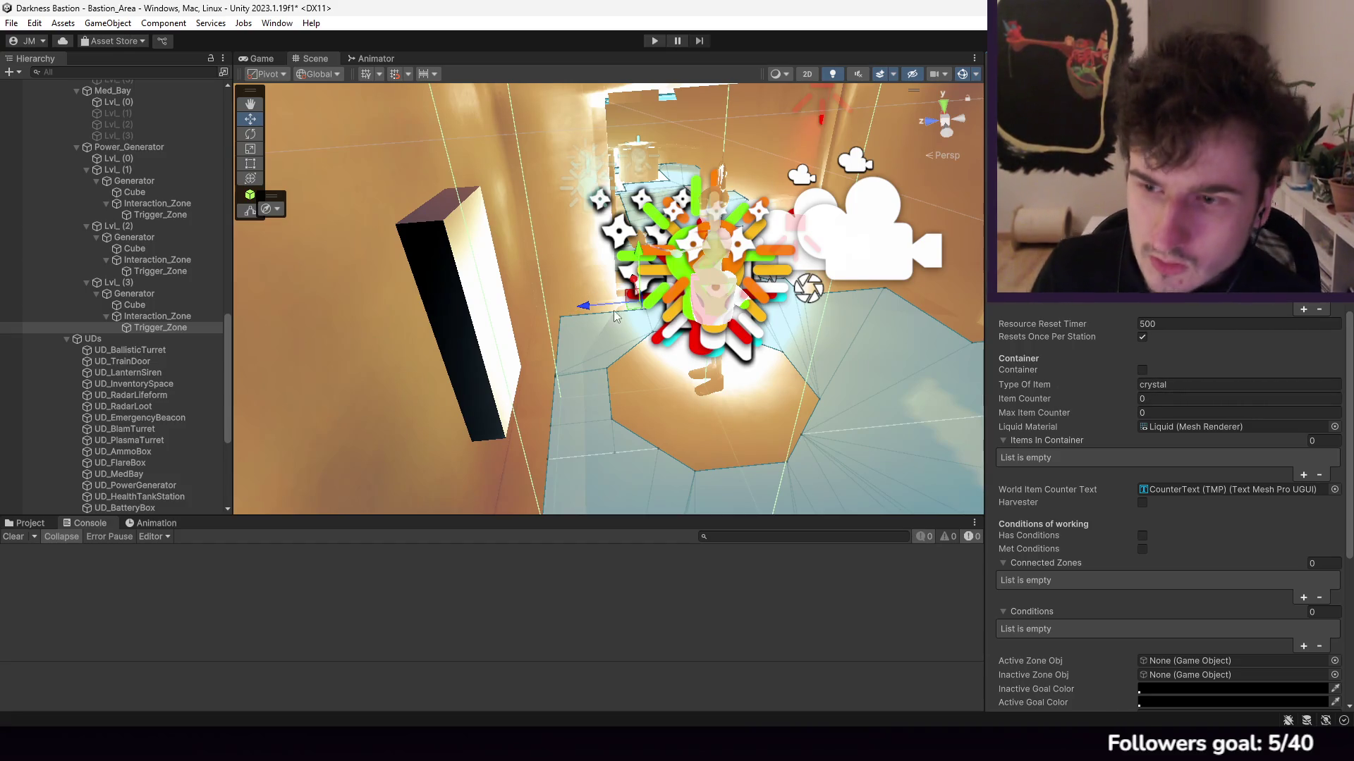
{"action": "type", "text": "240"}
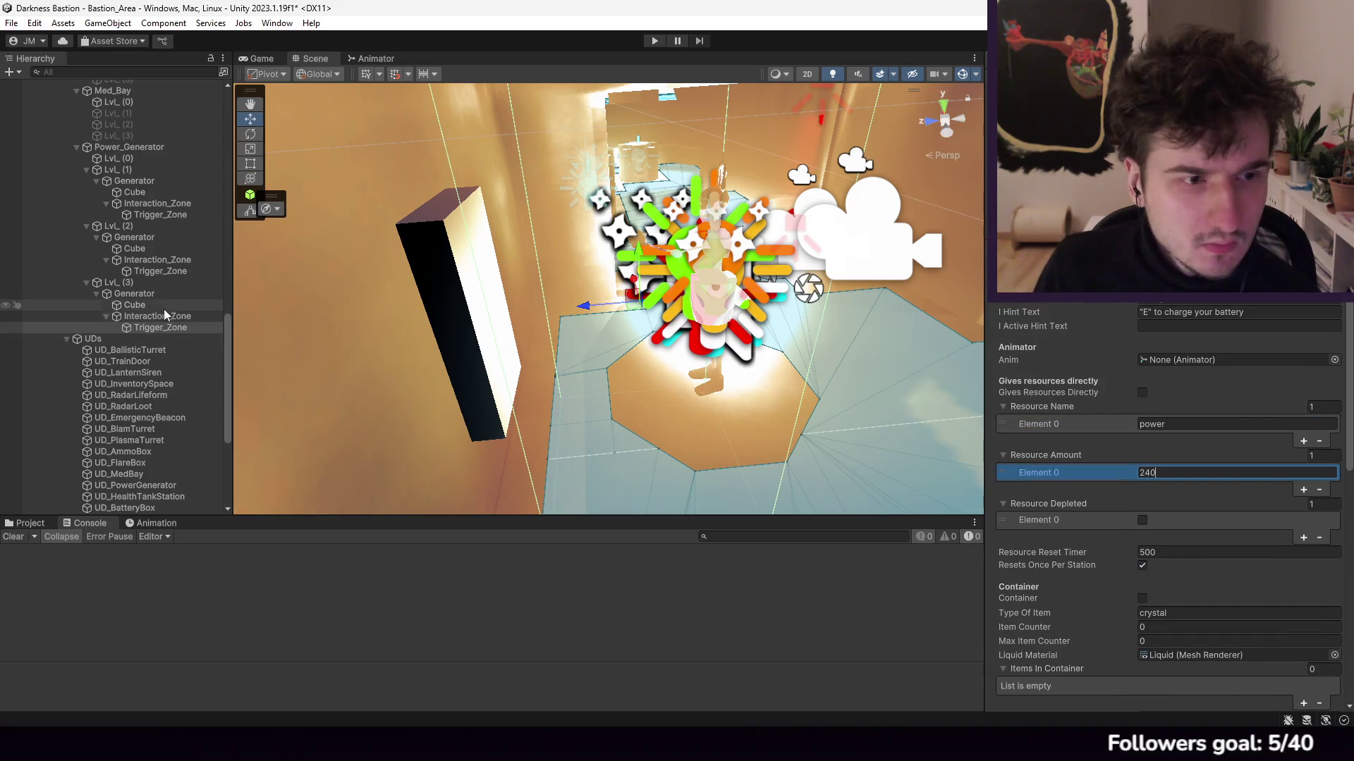
{"action": "left_click", "coordinate": [107, 284]}
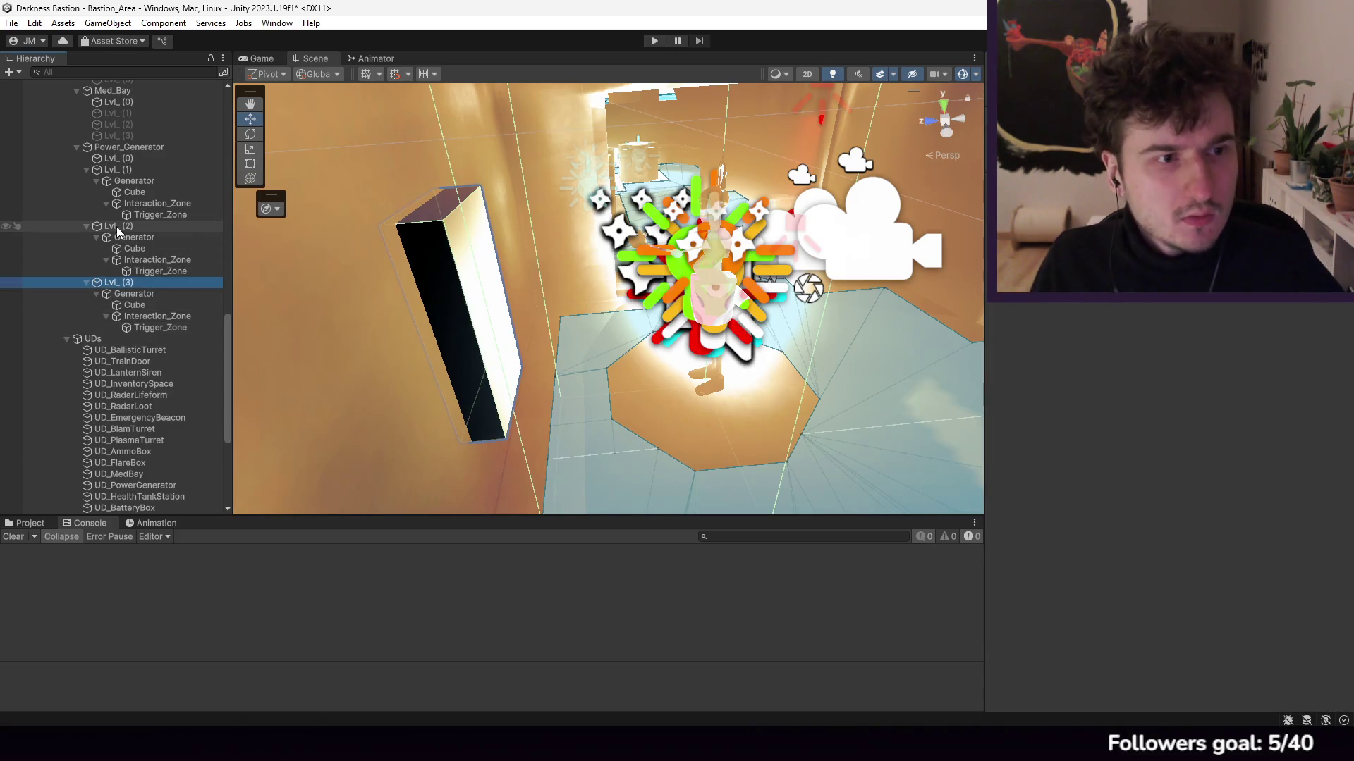
Step: Deactivate the power generator's Lvl_(1) to Lvl_(3) and collapse them
{"action": "left_click", "coordinate": [116, 226], "text": "ctrl"}
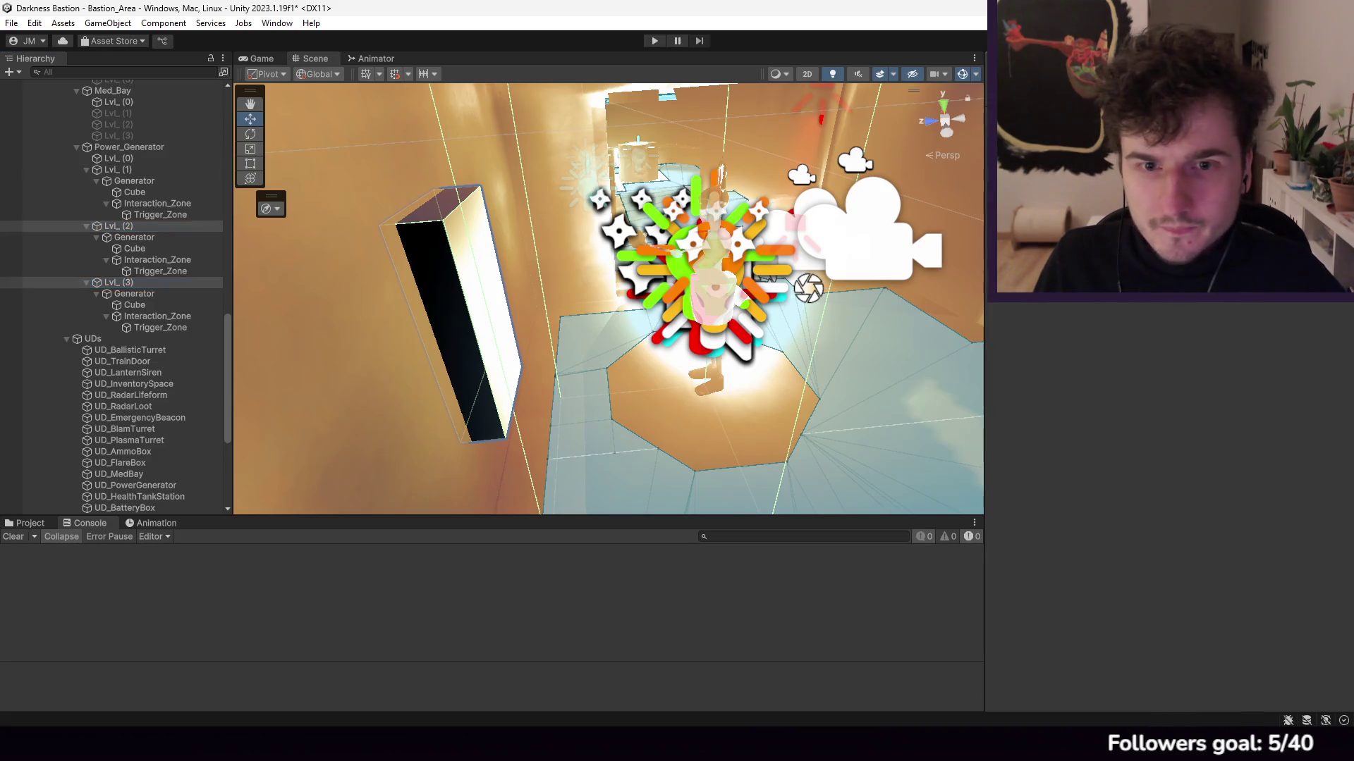
{"action": "left_click", "coordinate": [134, 181]}
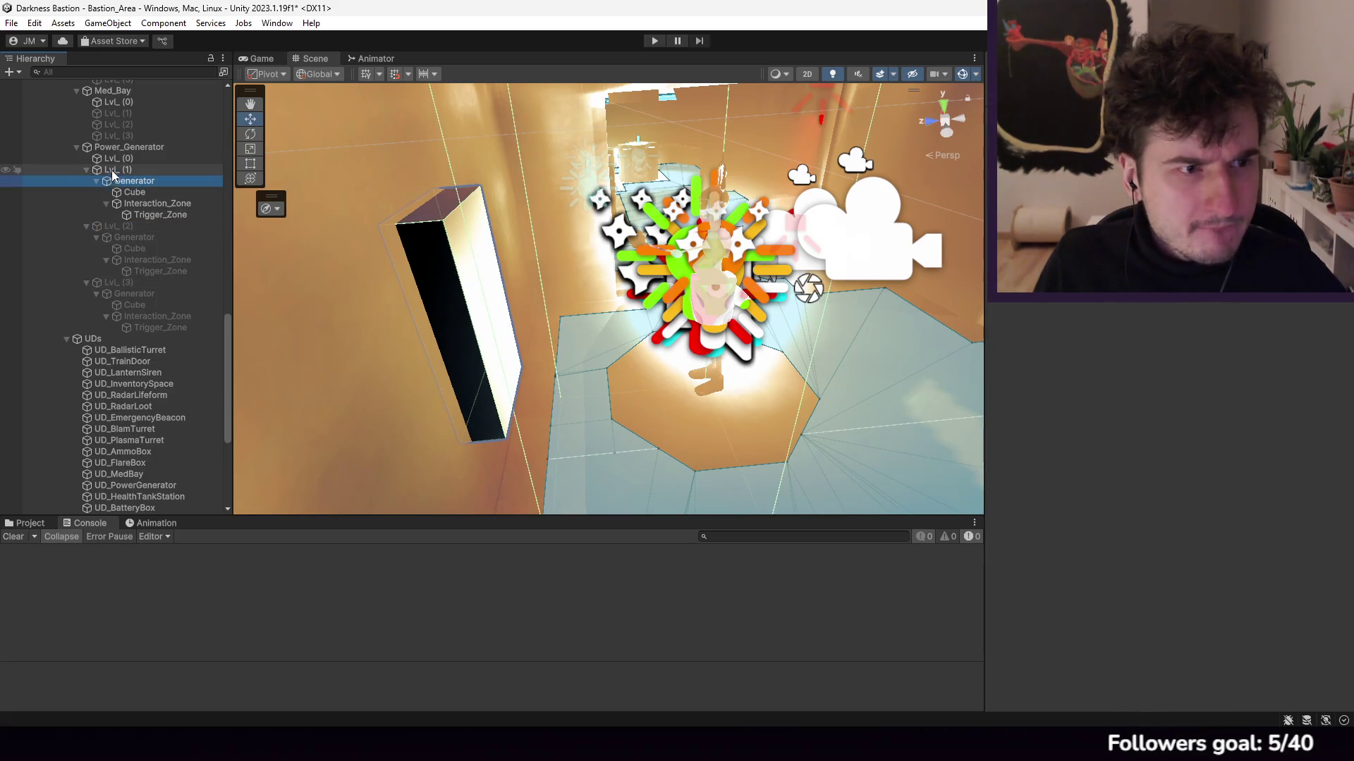
{"action": "left_click", "coordinate": [113, 169]}
{"action": "key", "text": "alt+shift+a"}
{"action": "scroll", "coordinate": [113, 247], "scroll_direction": "up", "scroll_amount": 2}
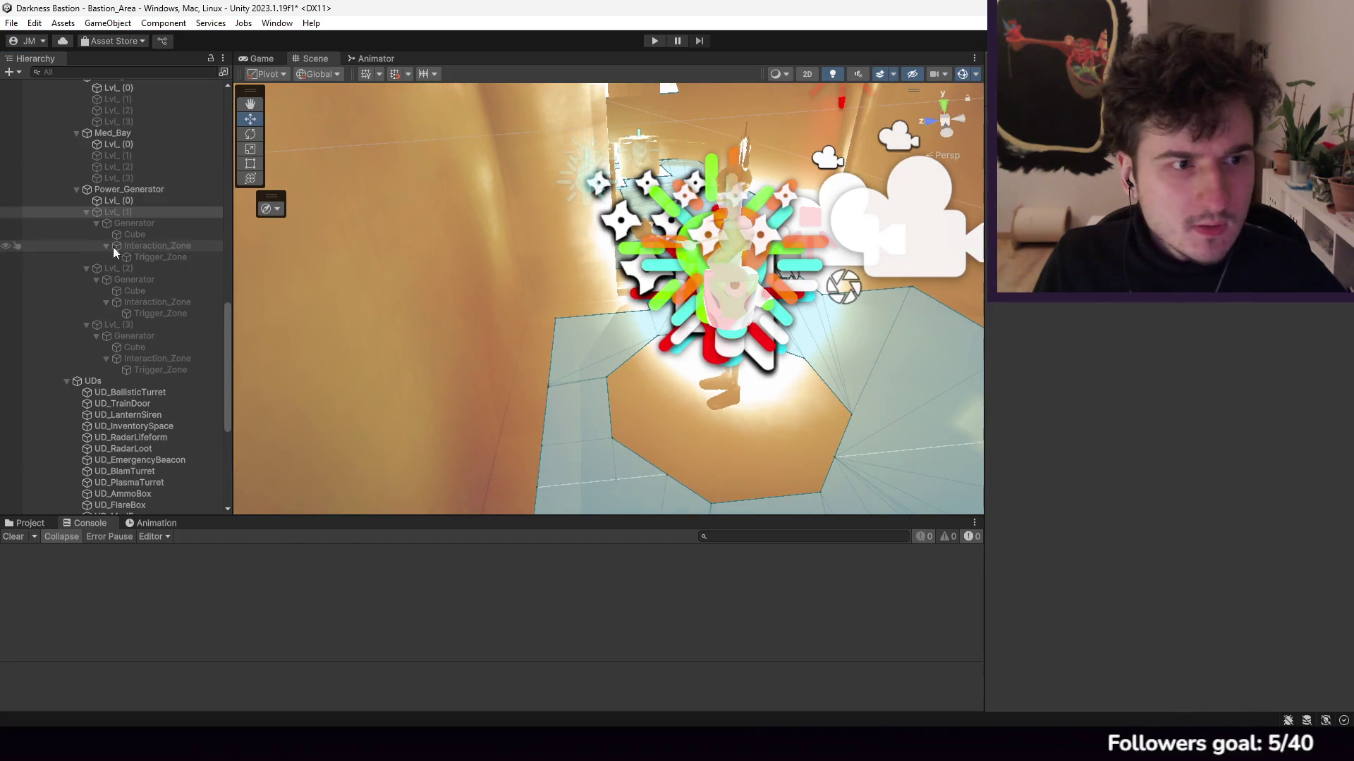
{"action": "left_click", "coordinate": [86, 211]}
{"action": "left_click", "coordinate": [86, 223]}
{"action": "left_click", "coordinate": [86, 234]}
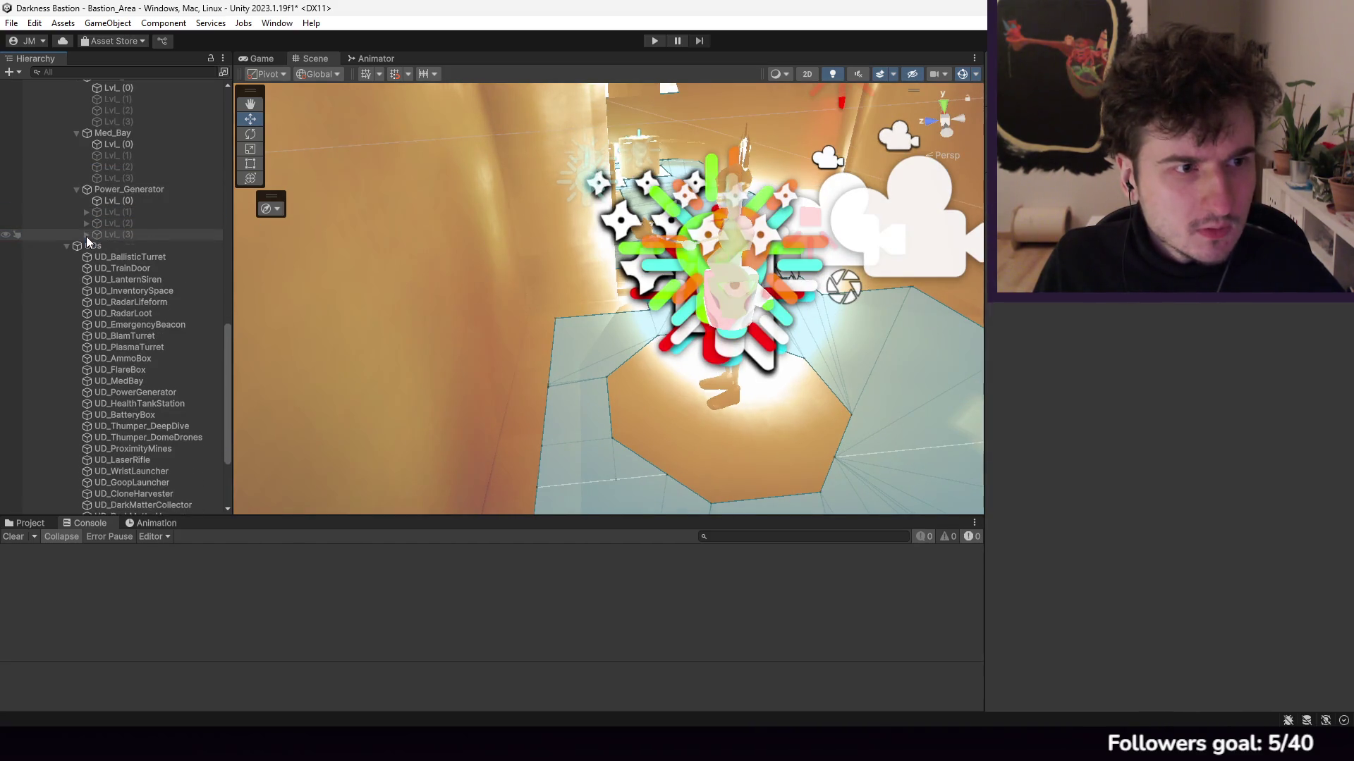
Step: Paste the Generator into Med_Bay's Lvl_(3) and rename it MedStation
{"action": "key", "text": "ctrl+v"}
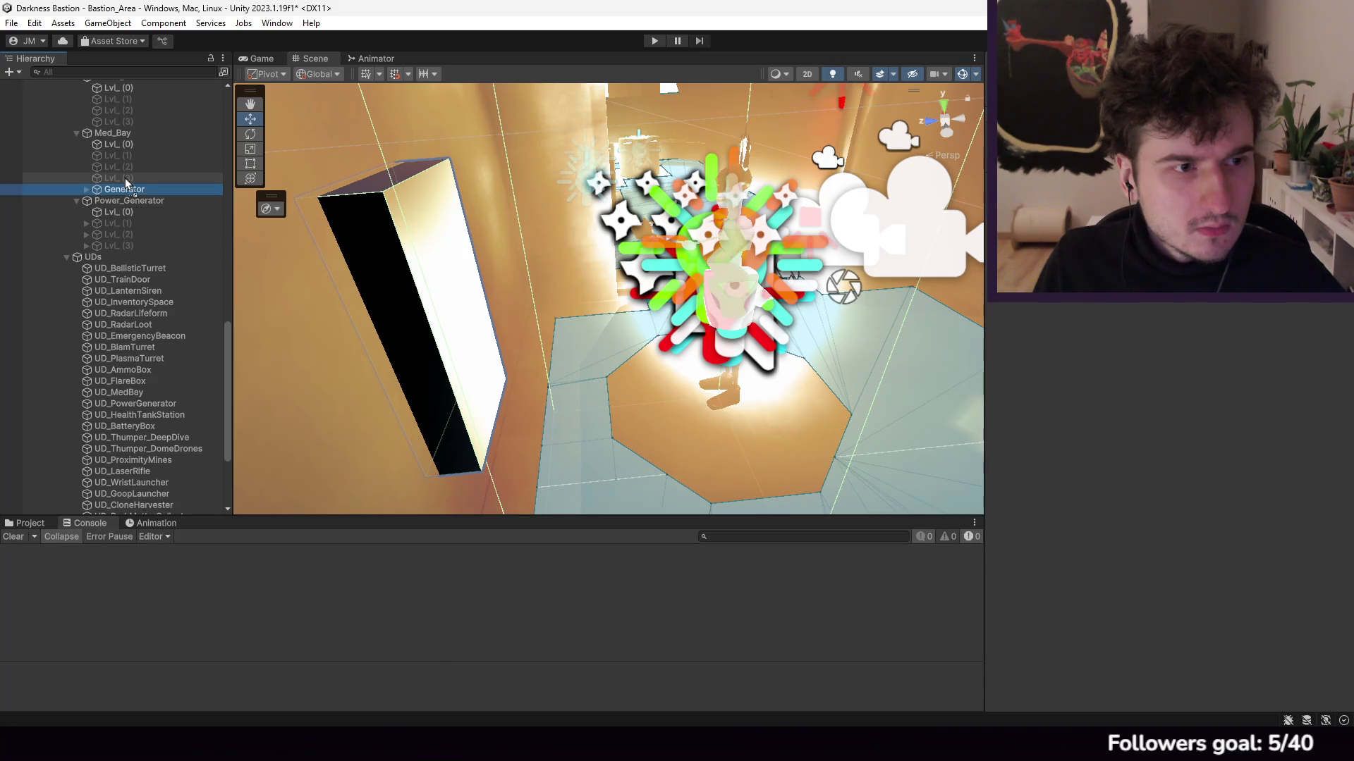
{"action": "left_click_drag", "start_coordinate": [125, 178], "coordinate": [126, 179]}
{"action": "right_click", "coordinate": [127, 189]}
{"action": "left_click", "coordinate": [208, 260]}
{"action": "type", "text": "MedStation"}
{"action": "key", "text": "Return"}
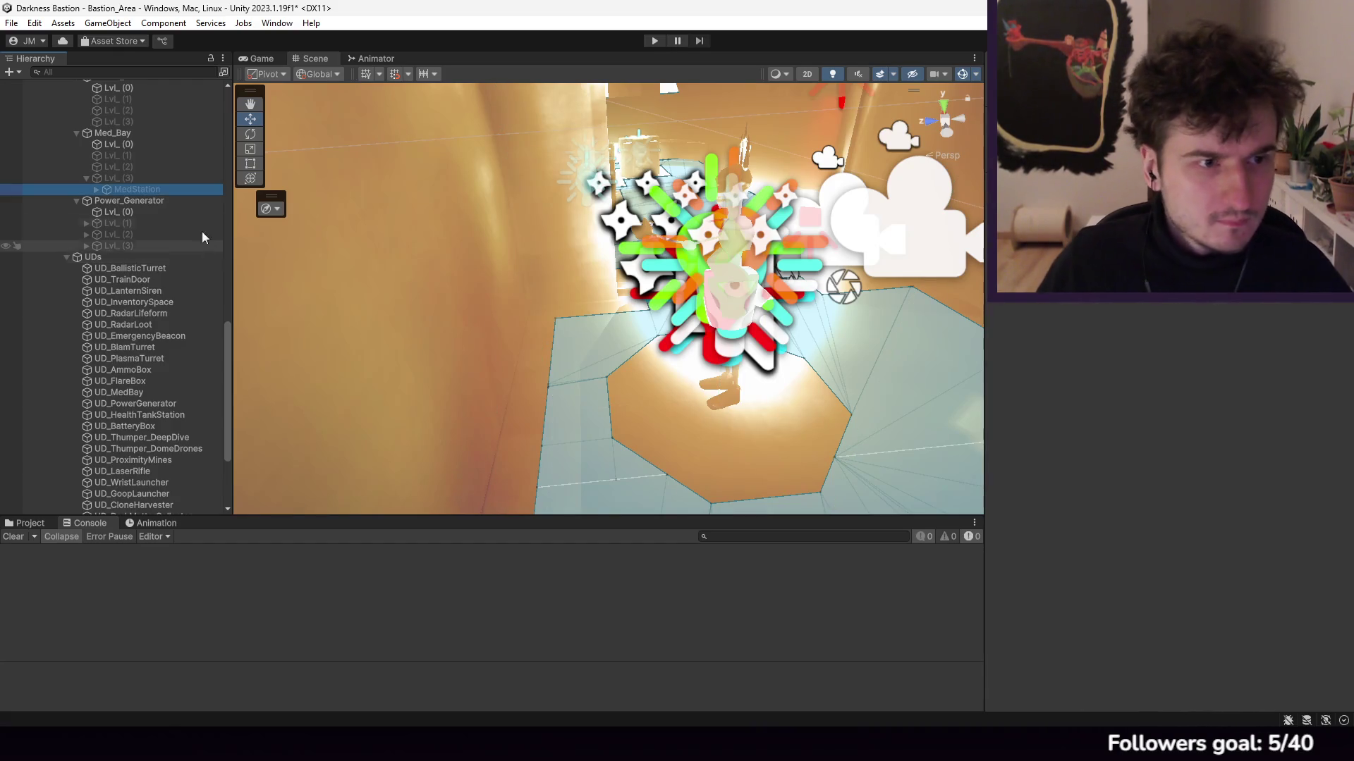
Step: Activate Med_Bay's Lvl_(3) and expand MedStation's Interaction_Zone and Cube
{"action": "left_click", "coordinate": [105, 179]}
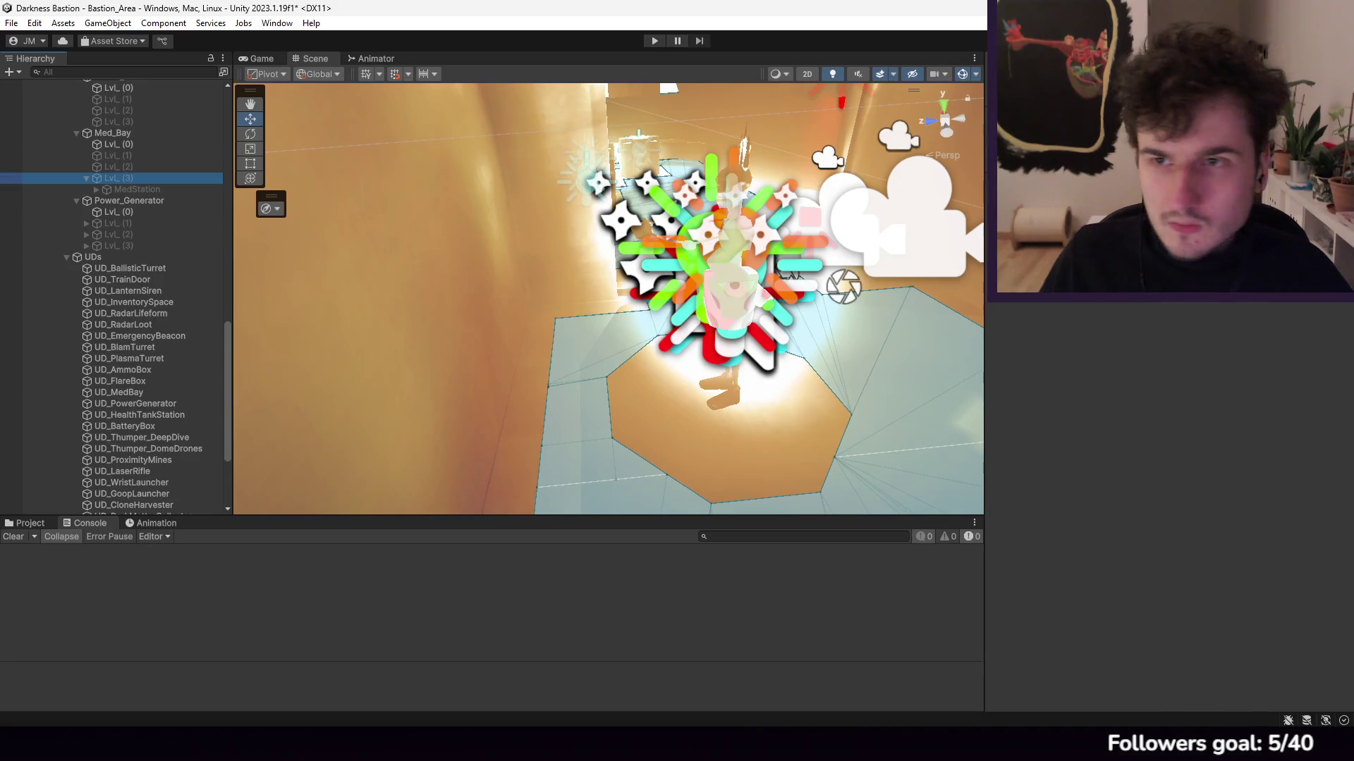
{"action": "key", "text": "alt+shift+a"}
{"action": "left_click", "coordinate": [97, 189]}
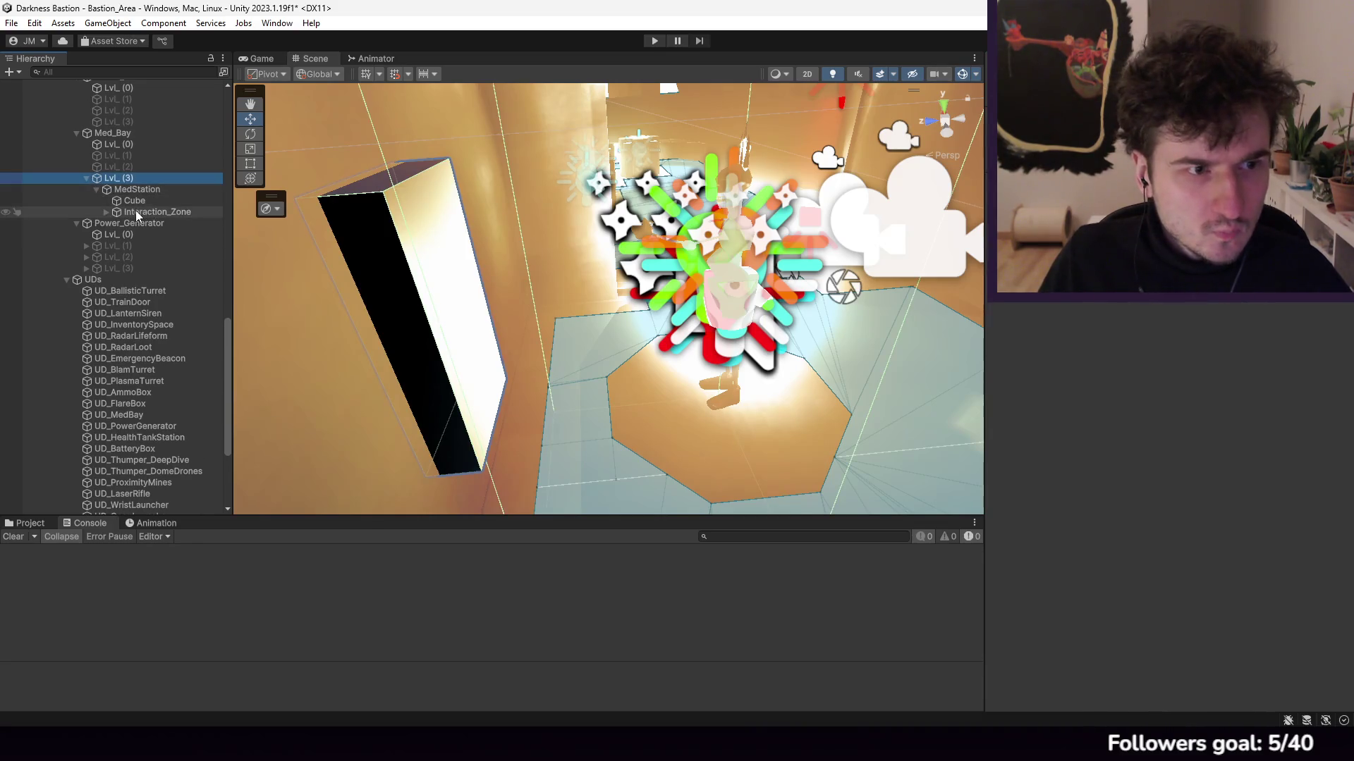
{"action": "left_click", "coordinate": [136, 210]}
{"action": "left_click", "coordinate": [105, 213]}
{"action": "left_click", "coordinate": [136, 202]}
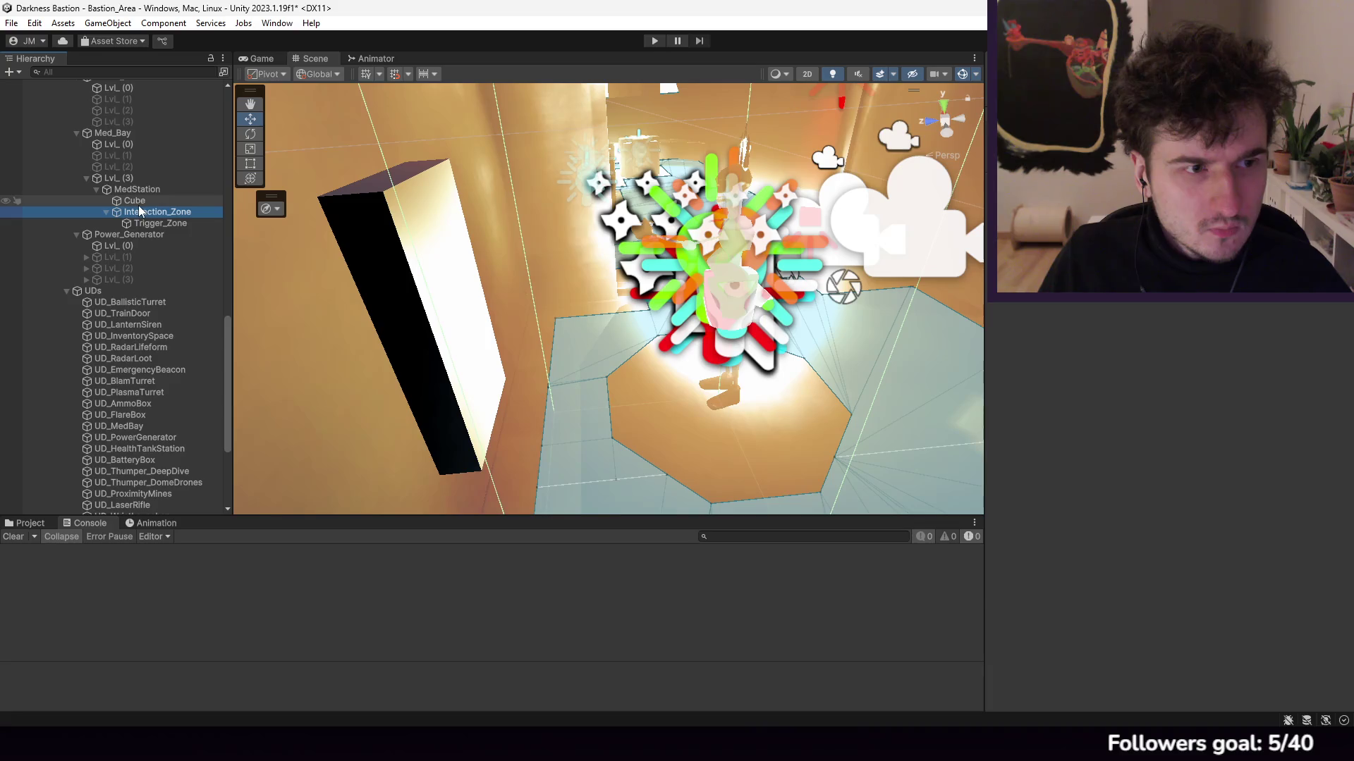
{"action": "mouse_move", "coordinate": [705, 296]}
{"action": "left_mouse_down"}
{"action": "mouse_move", "coordinate": [841, 300]}
{"action": "mouse_move", "coordinate": [653, 283]}
{"action": "mouse_move", "coordinate": [673, 287]}
{"action": "left_mouse_up"}
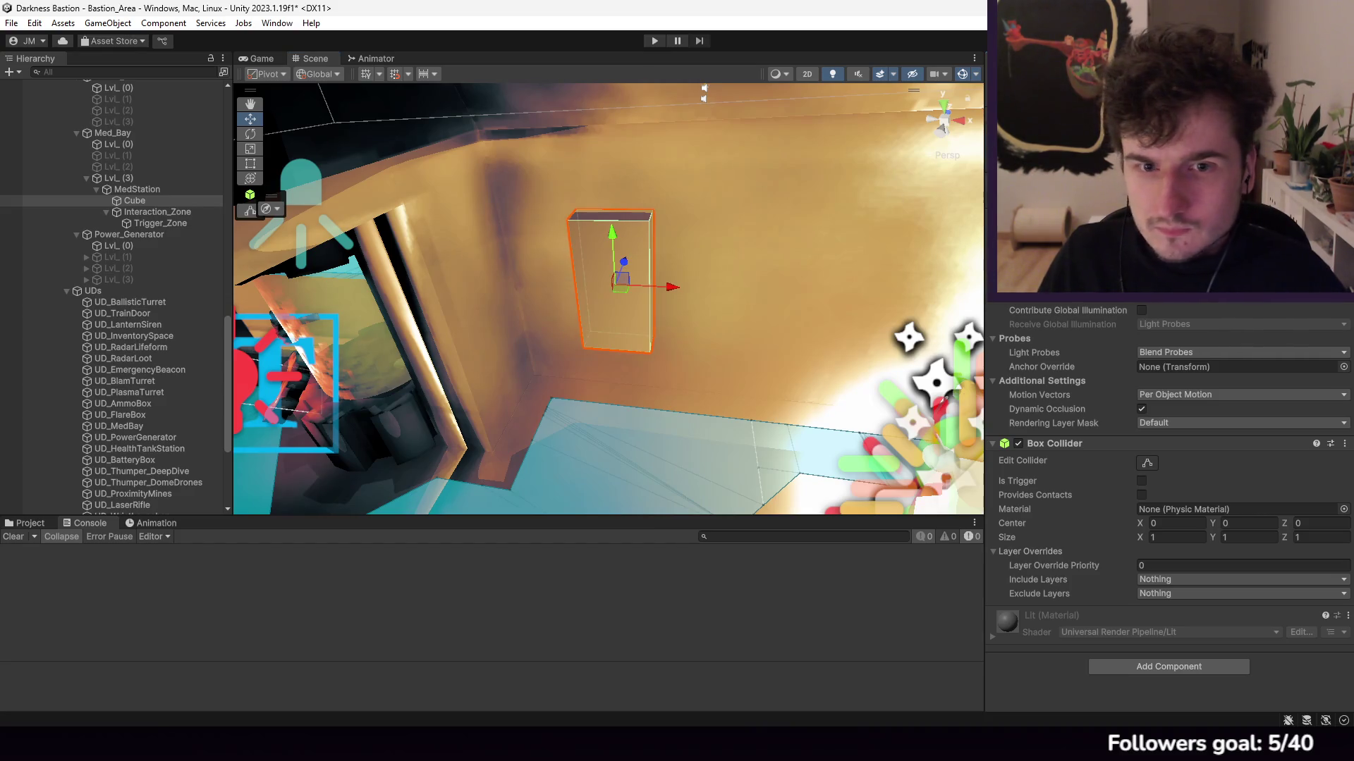
Step: Shift MedStation's Trigger_Zone left along X
{"action": "left_click", "coordinate": [162, 223]}
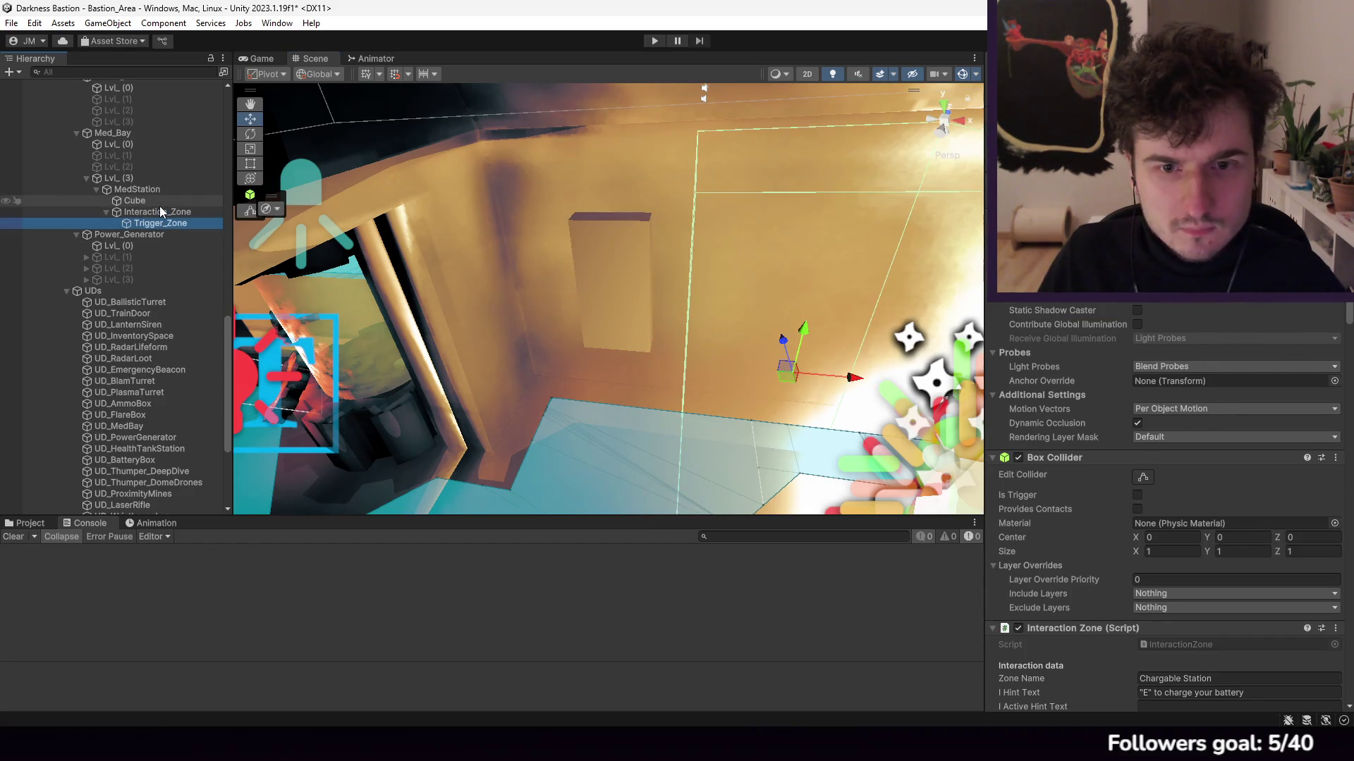
{"action": "left_click_drag", "start_coordinate": [839, 377], "coordinate": [643, 359]}
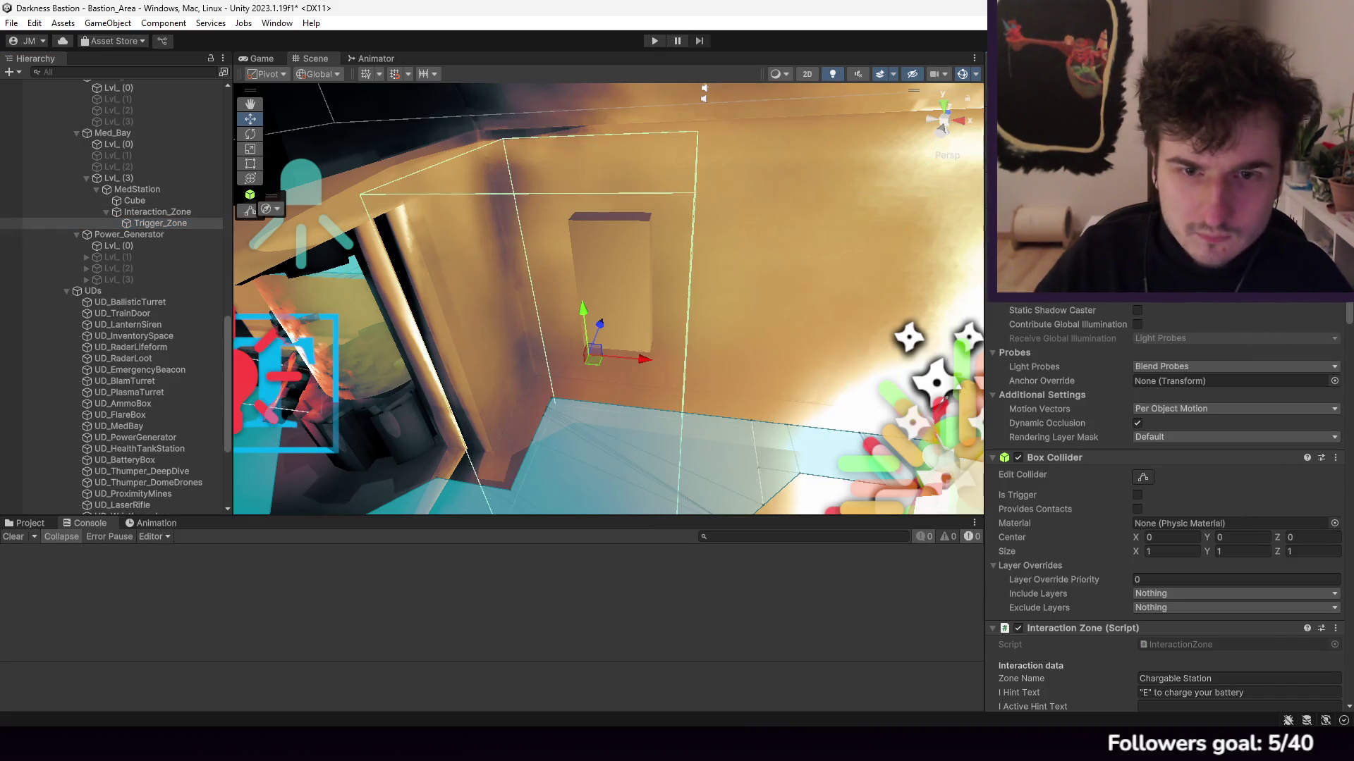
{"action": "mouse_move", "coordinate": [729, 275]}
{"action": "left_mouse_down"}
{"action": "mouse_move", "coordinate": [662, 354]}
{"action": "mouse_move", "coordinate": [620, 344]}
{"action": "left_mouse_up"}
{"action": "scroll", "coordinate": [1162, 438], "scroll_direction": "down", "scroll_amount": 3}
{"action": "scroll", "coordinate": [1177, 441], "scroll_direction": "down", "scroll_amount": 3}
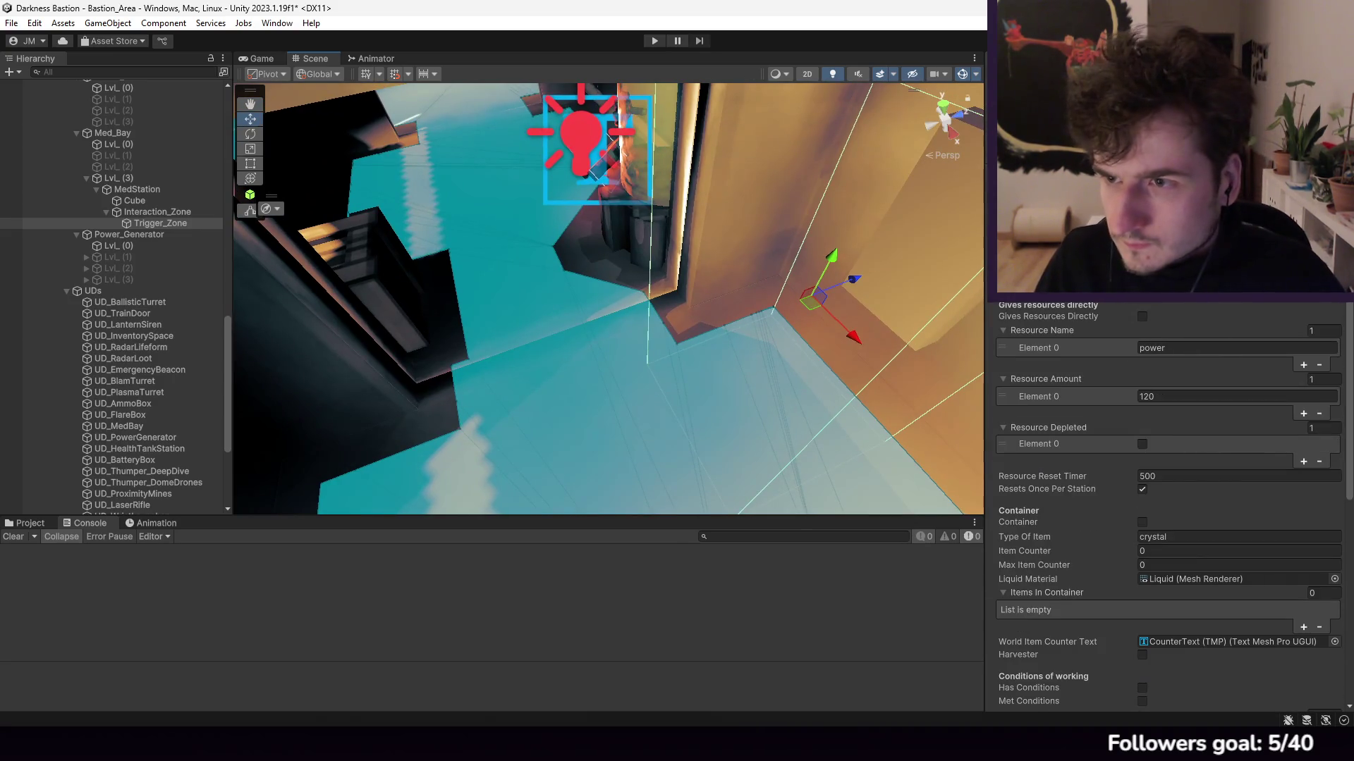
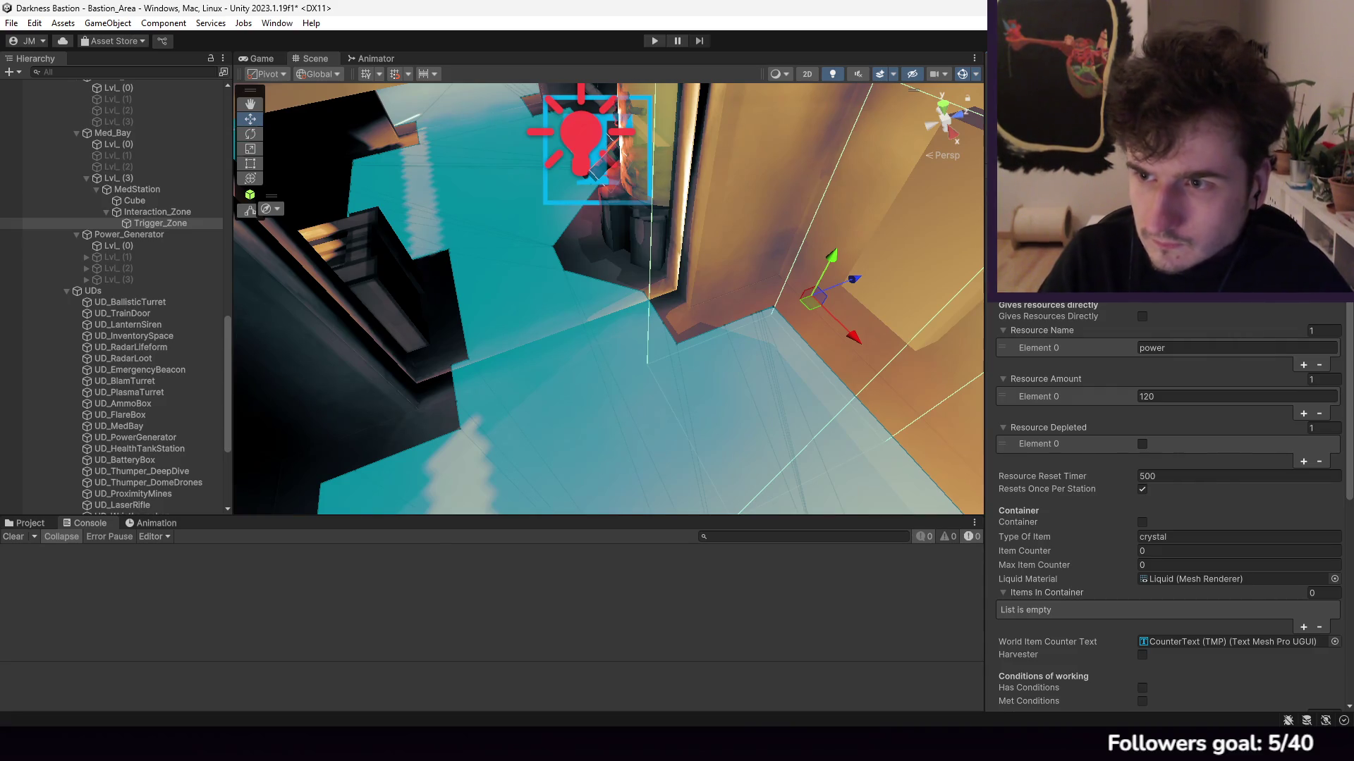
Step: Collapse Interaction_Zone in the Hierarchy and select the Cube under MedStation
{"action": "scroll", "coordinate": [1167, 507], "scroll_direction": "down", "scroll_amount": 4}
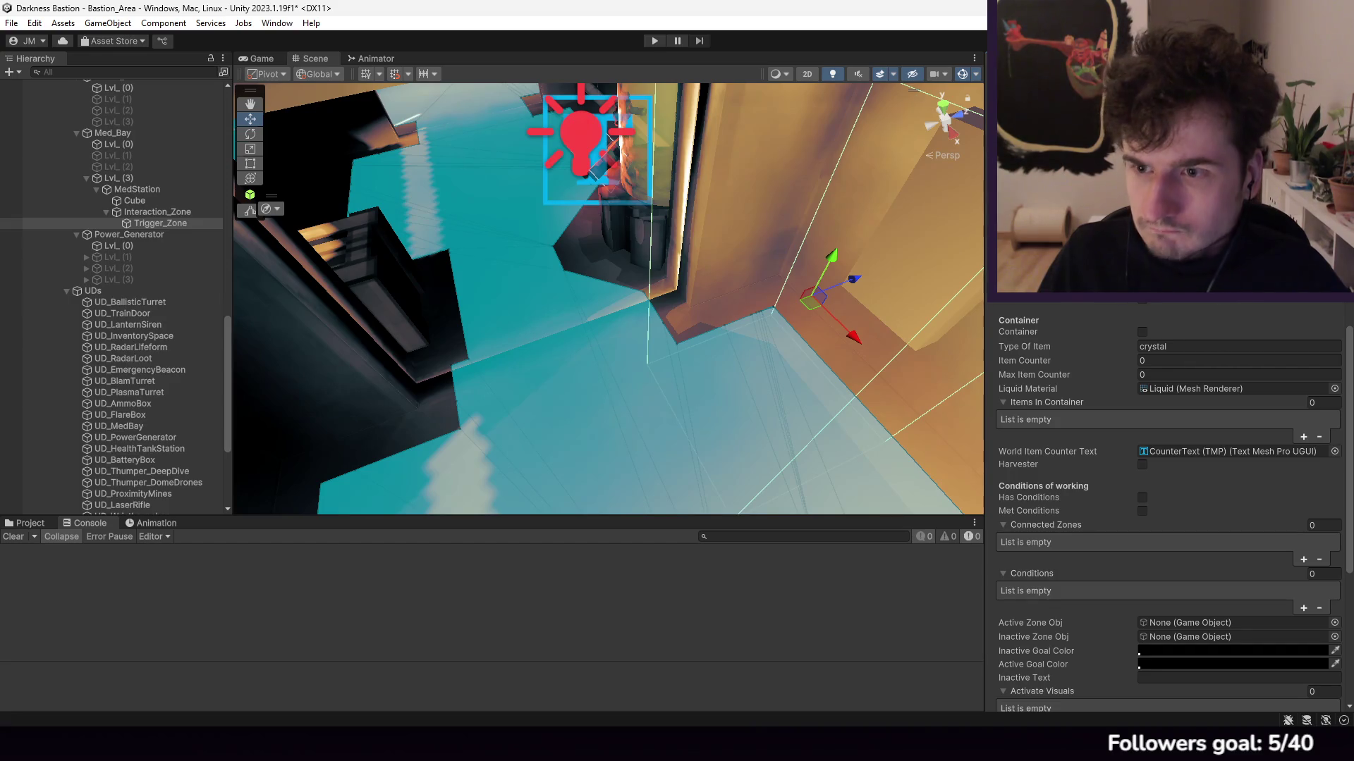
{"action": "scroll", "coordinate": [1185, 349], "scroll_direction": "down", "scroll_amount": 3}
{"action": "scroll", "coordinate": [1190, 340], "scroll_direction": "down", "scroll_amount": 2}
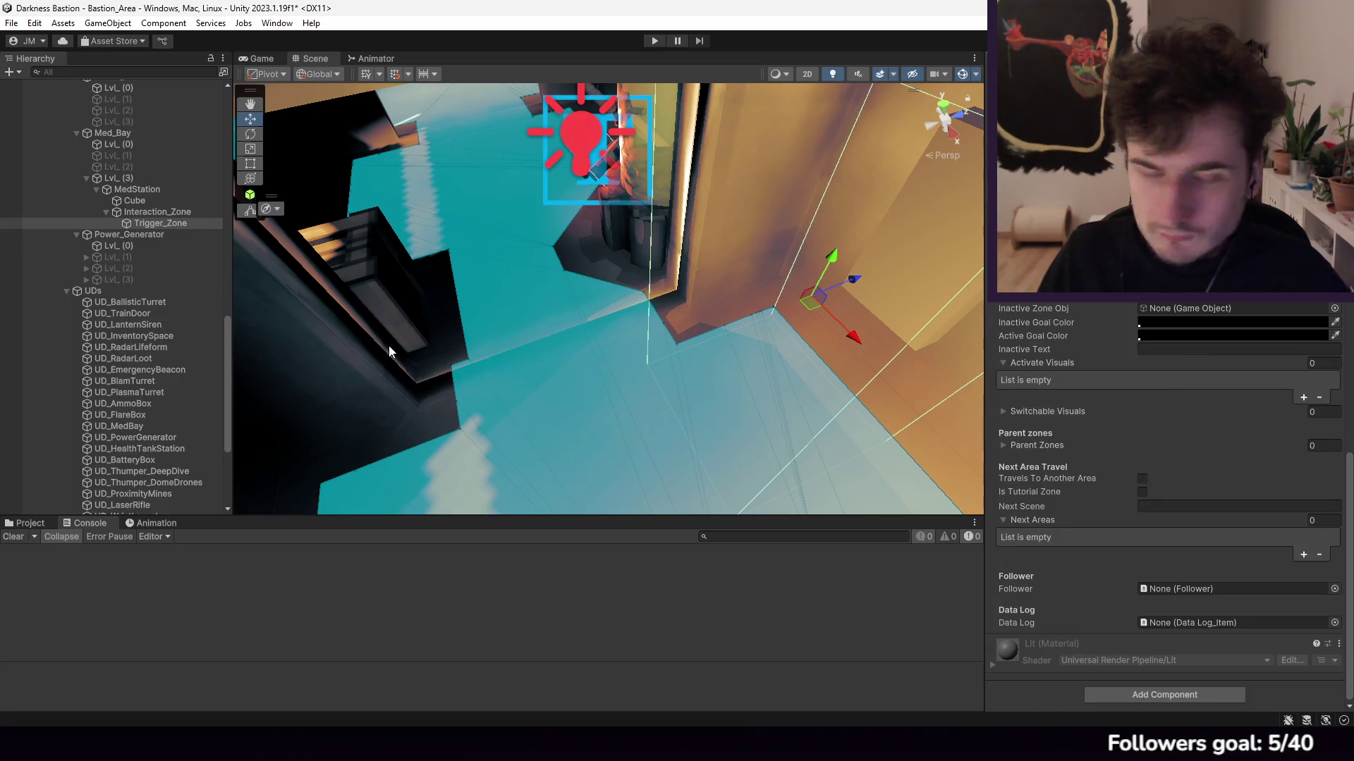
{"action": "left_click", "coordinate": [105, 213]}
{"action": "scroll", "coordinate": [116, 222], "scroll_direction": "up", "scroll_amount": 3}
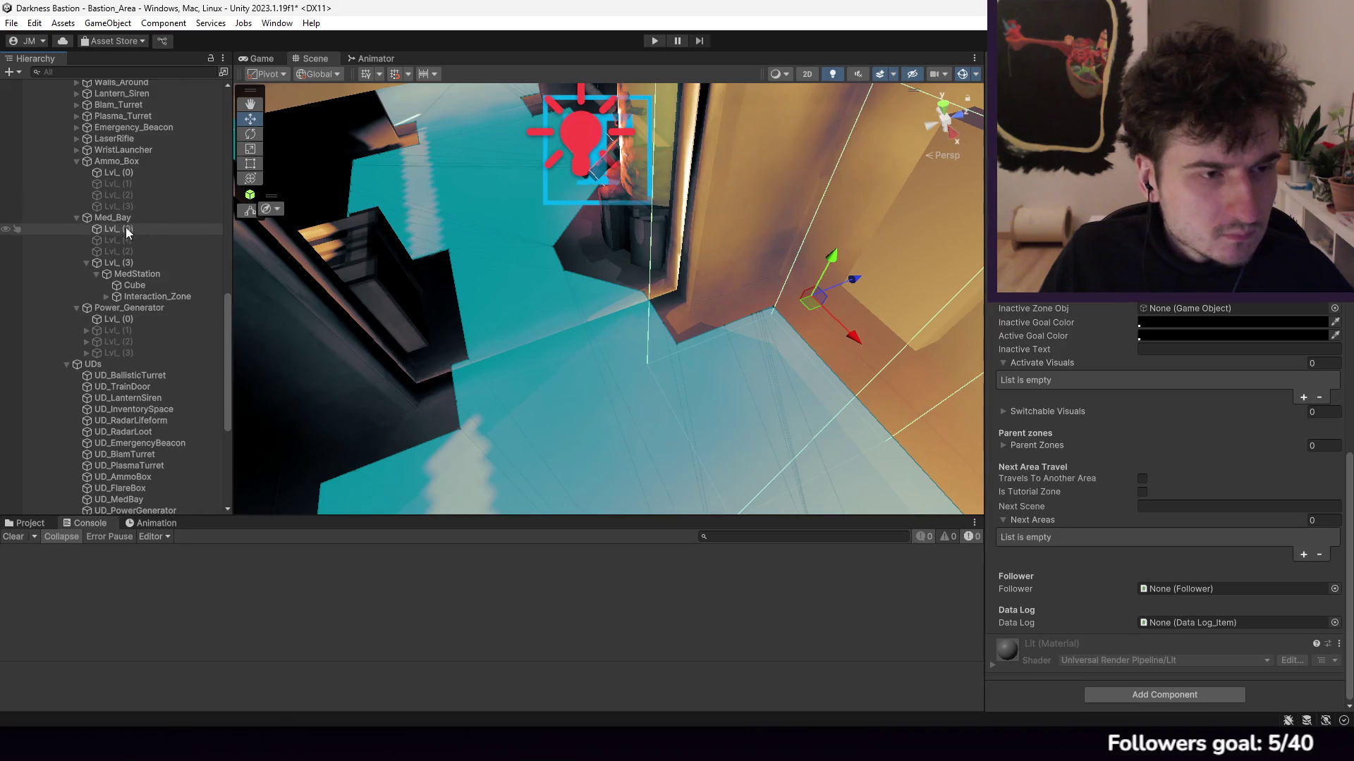
{"action": "left_click", "coordinate": [134, 286]}
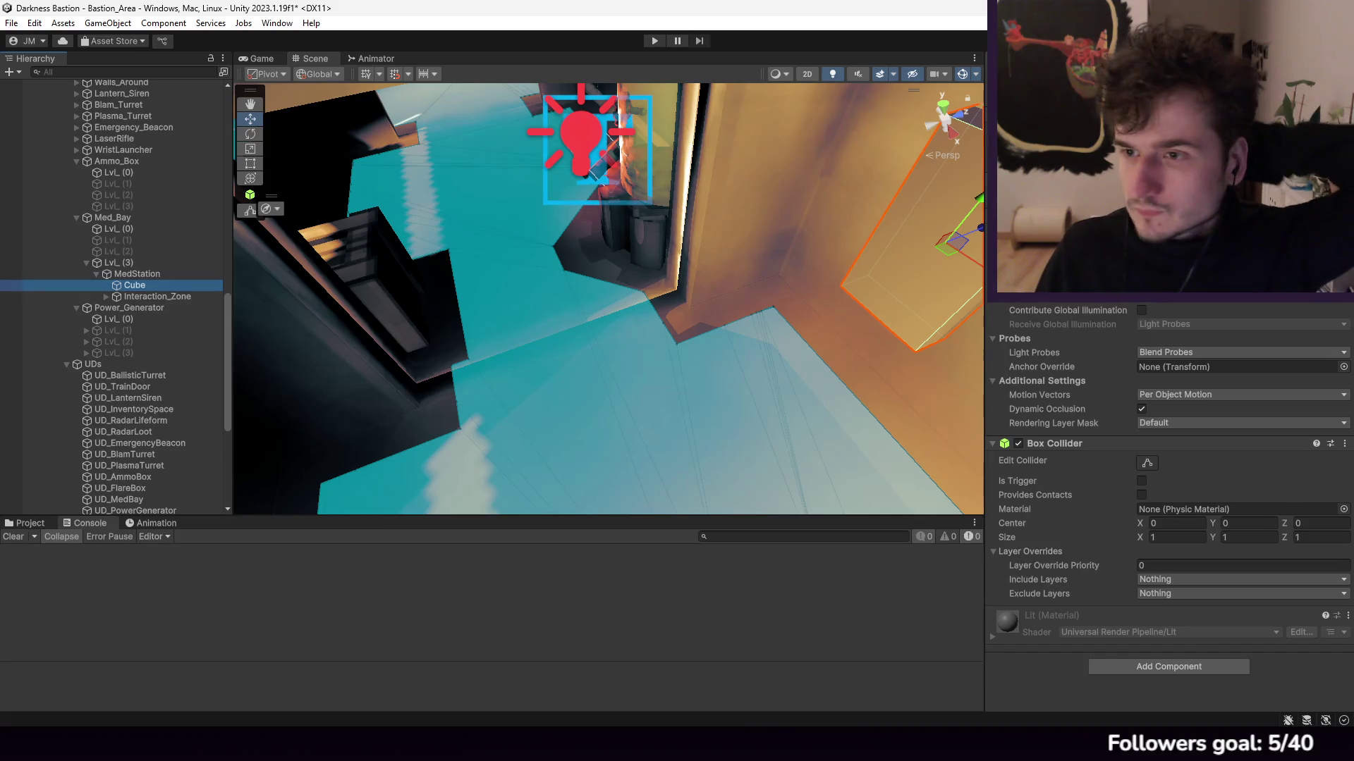
Step: Search the cube's material picker for 'gree' and preview Mat_GreenCyberEmission, Mat_GreenNoise and Metalic Green
{"action": "left_click", "coordinate": [1343, 509]}
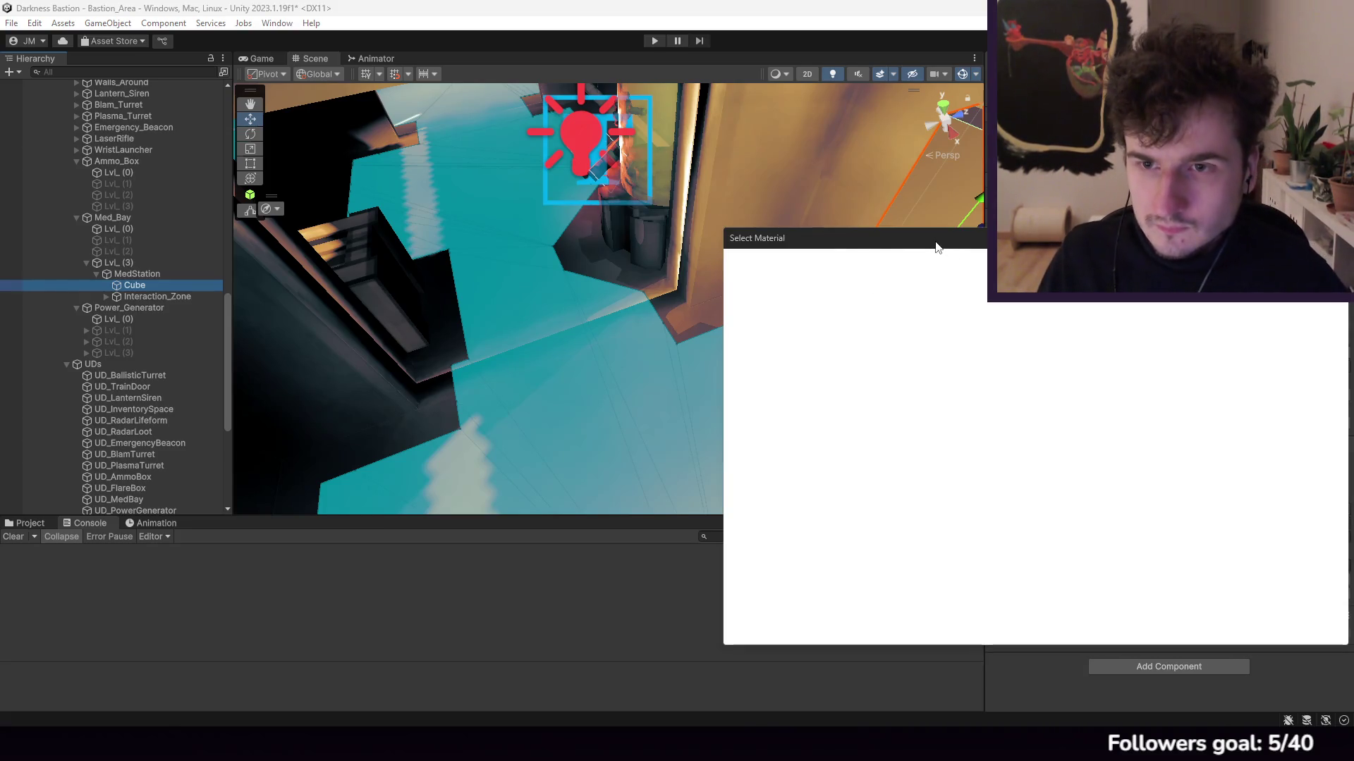
{"action": "type", "text": "gree"}
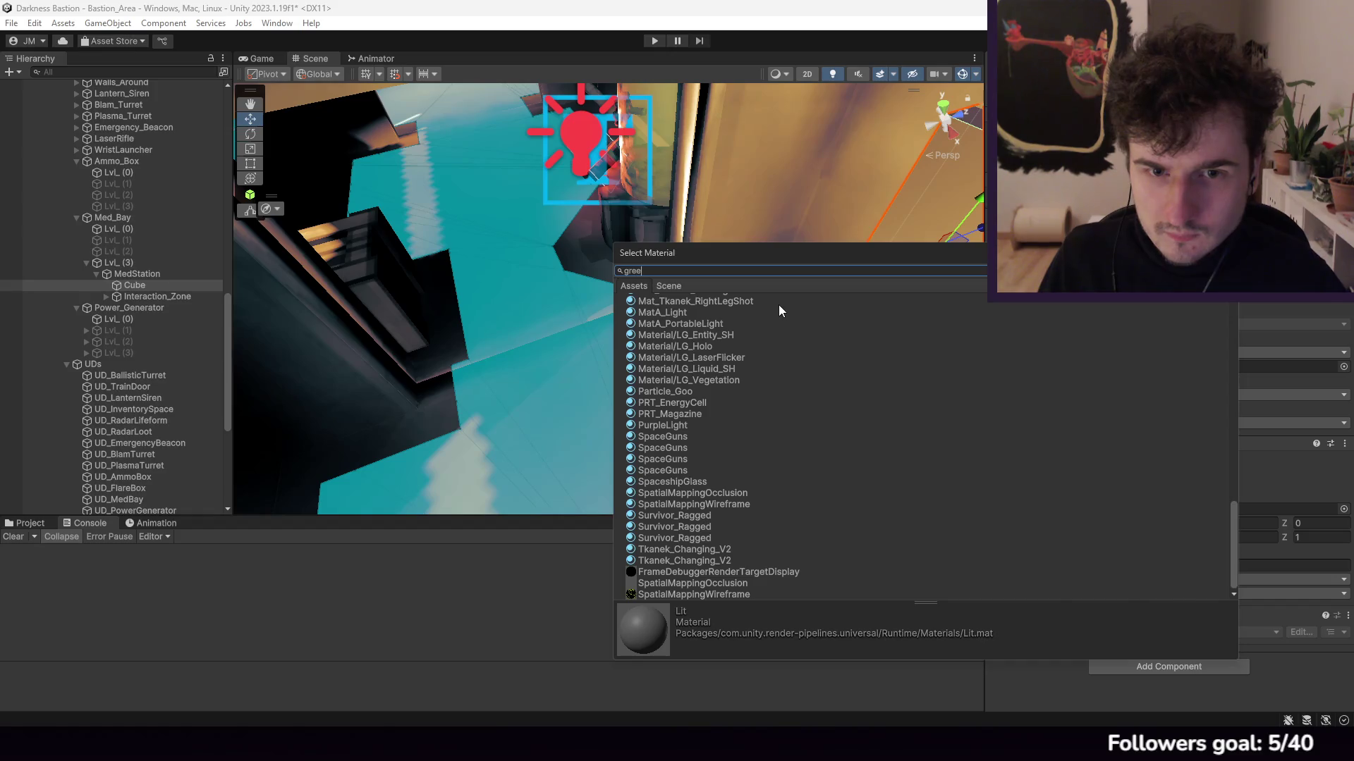
{"action": "left_click", "coordinate": [731, 321]}
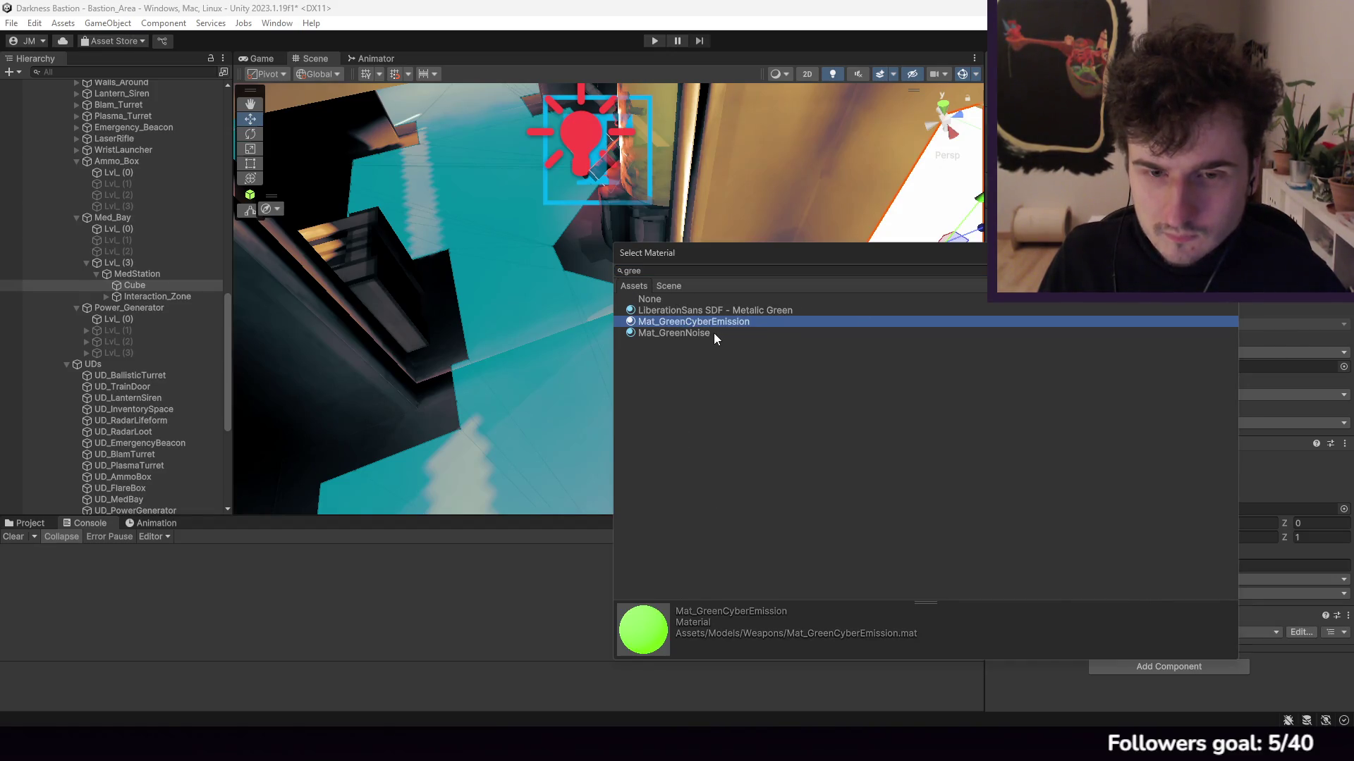
{"action": "left_click", "coordinate": [710, 334]}
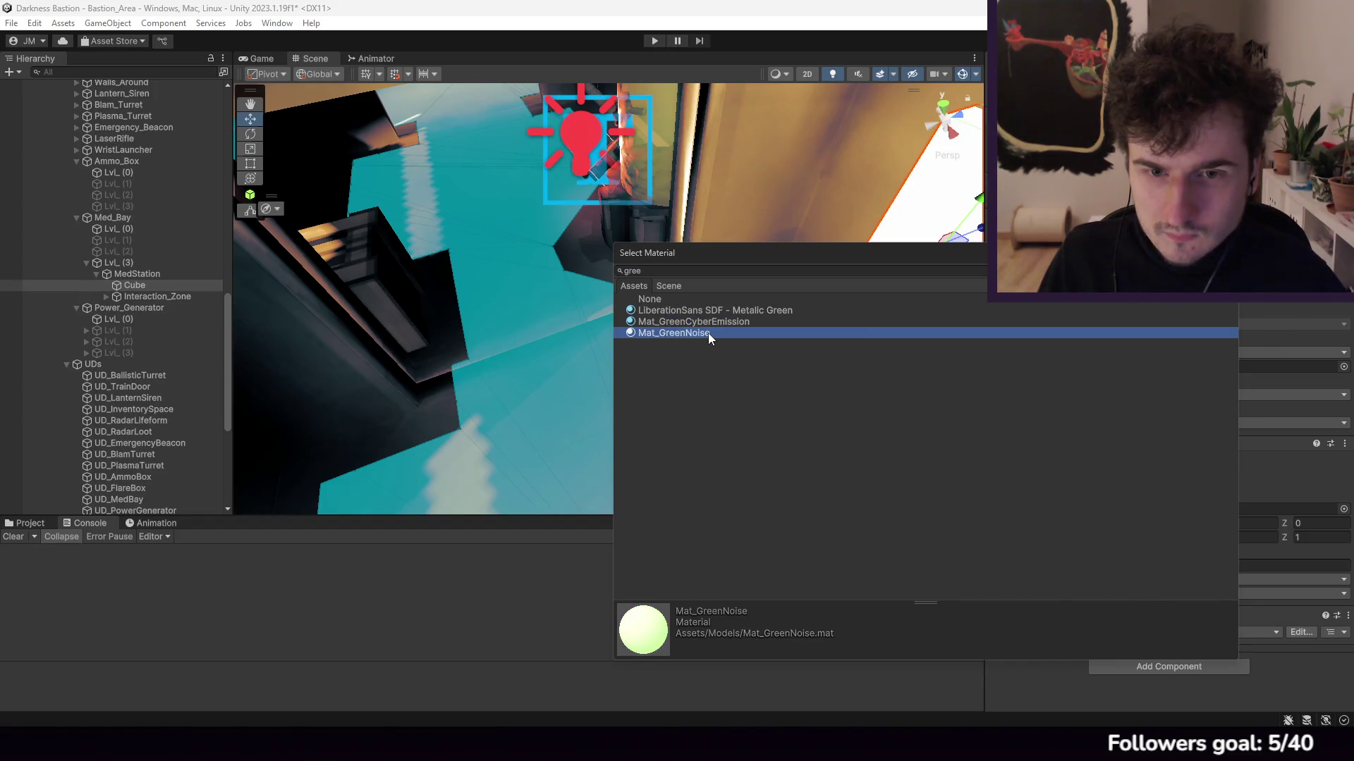
{"action": "left_click", "coordinate": [773, 310]}
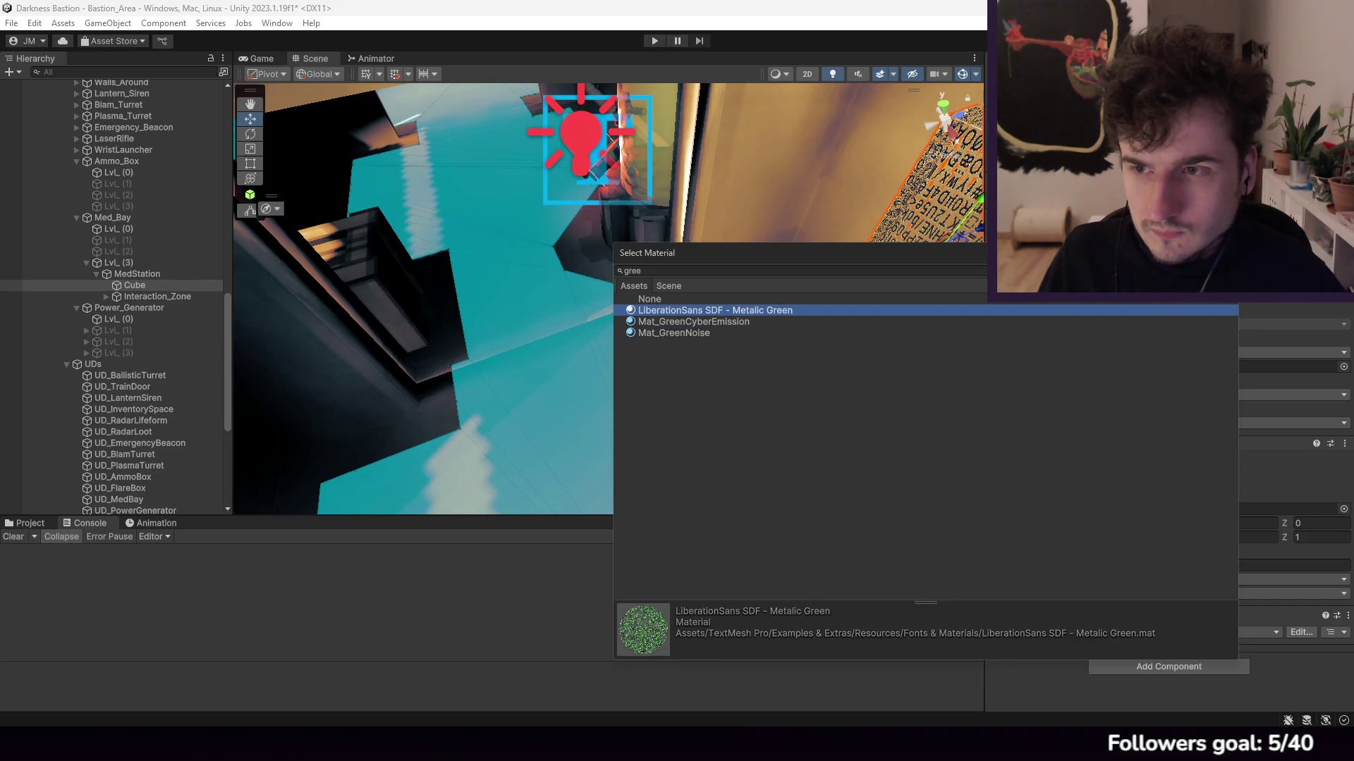
{"action": "mouse_move", "coordinate": [606, 253]}
{"action": "left_mouse_down"}
{"action": "mouse_move", "coordinate": [619, 235]}
{"action": "mouse_move", "coordinate": [680, 284]}
{"action": "mouse_move", "coordinate": [644, 221]}
{"action": "mouse_move", "coordinate": [679, 172]}
{"action": "left_mouse_up"}
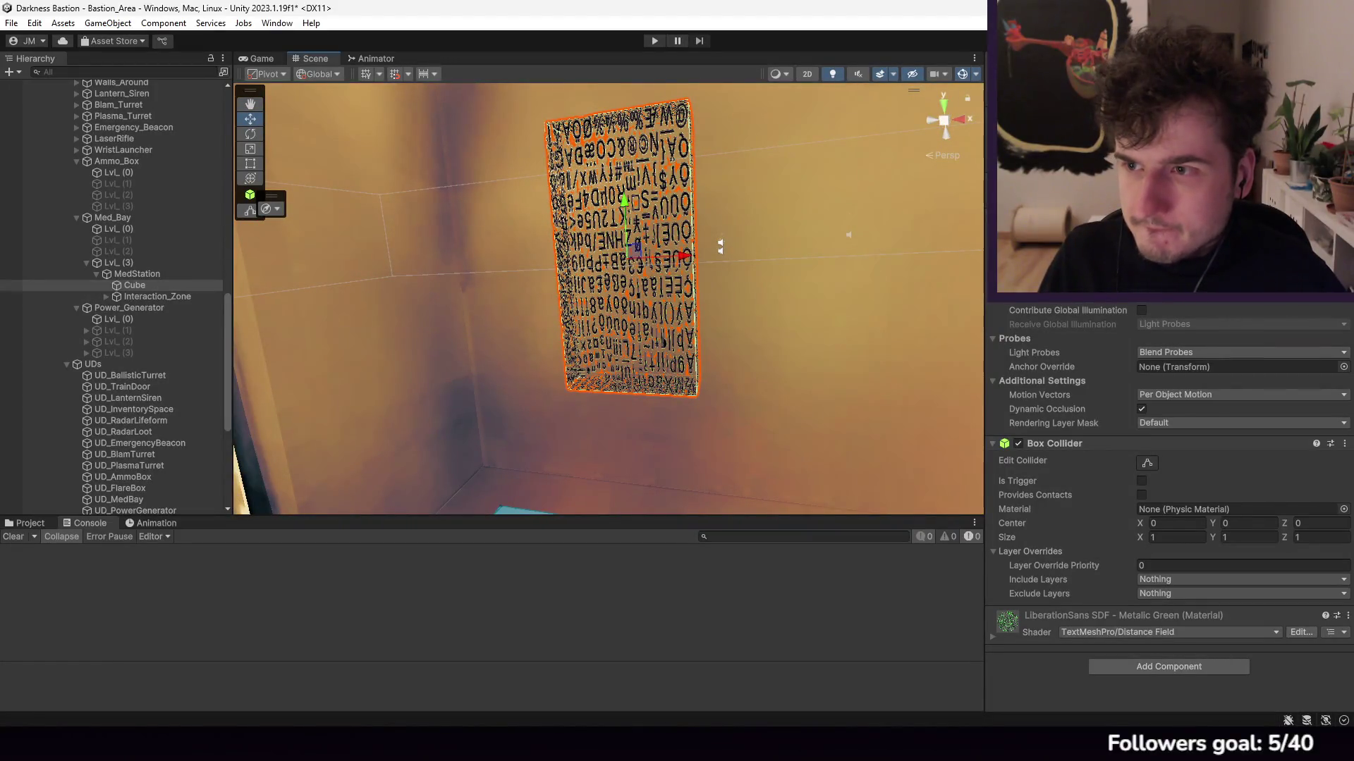
Step: Broaden the search to 'gr' and preview the grass and Mat_RocksAndGrass materials on the cube
{"action": "type", "text": "g"}
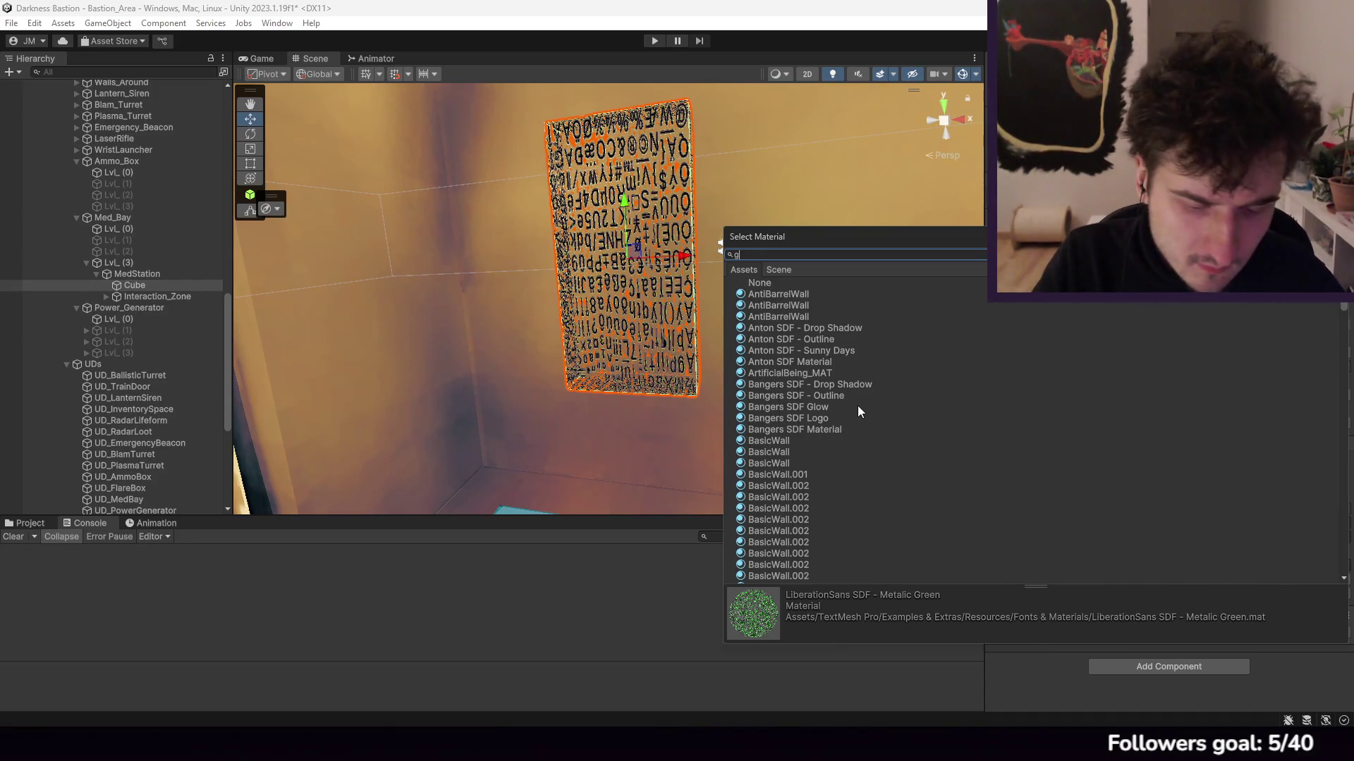
{"action": "type", "text": "r"}
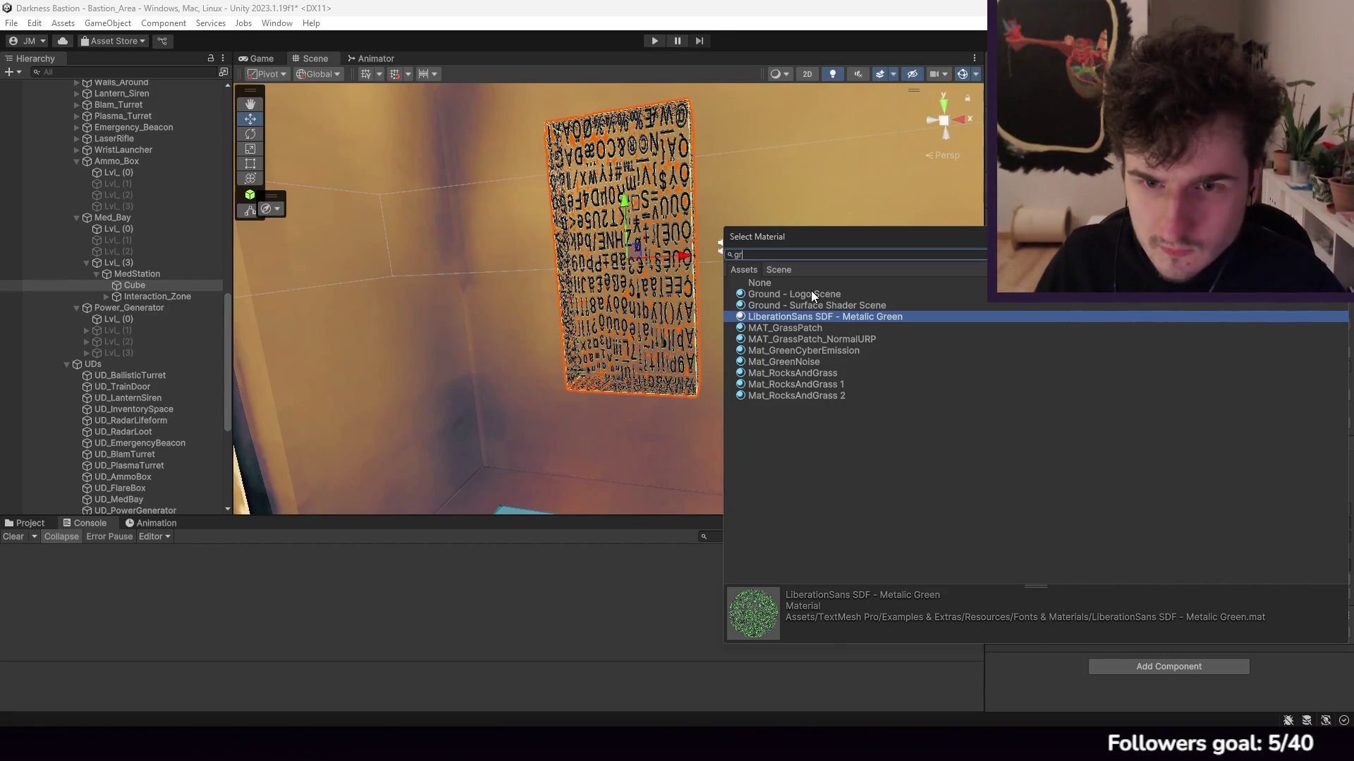
{"action": "type", "text": "gre"}
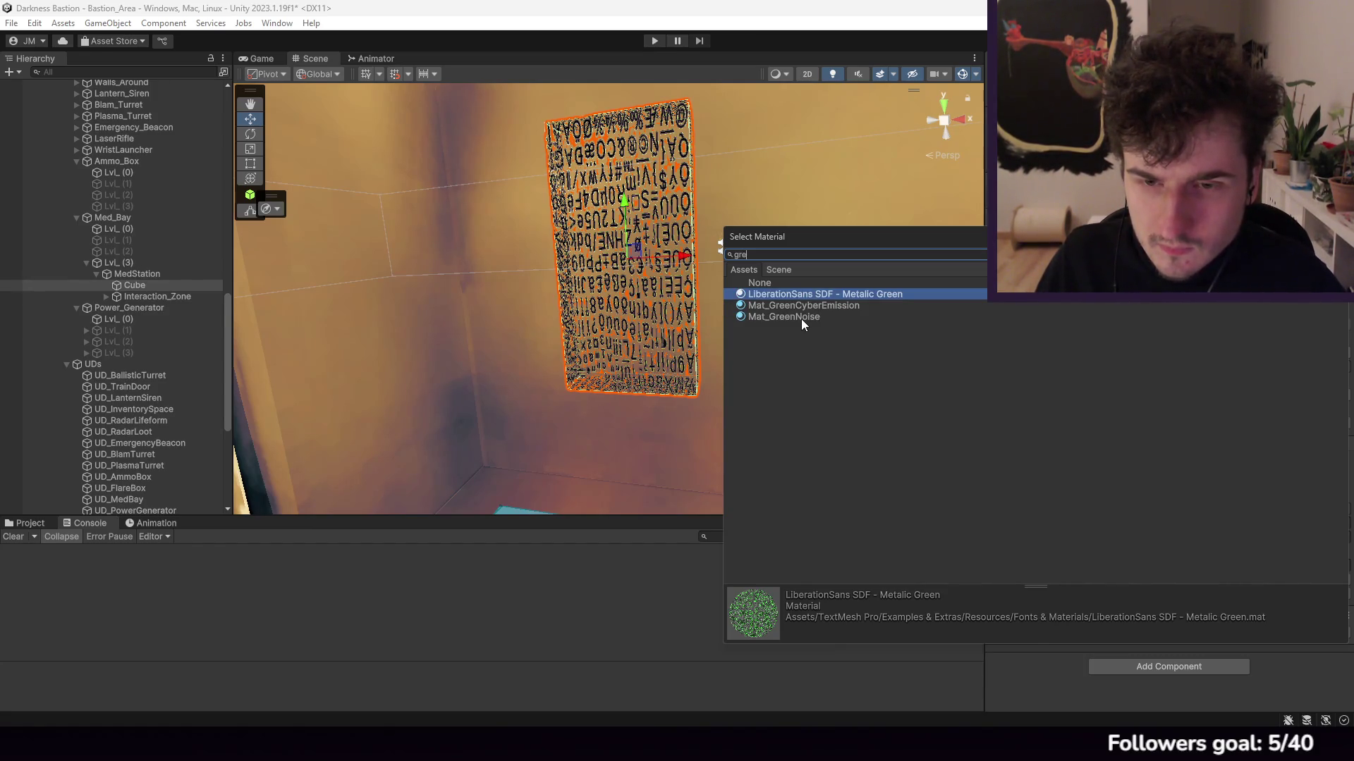
{"action": "key", "text": "BackSpace"}
{"action": "left_click", "coordinate": [802, 350]}
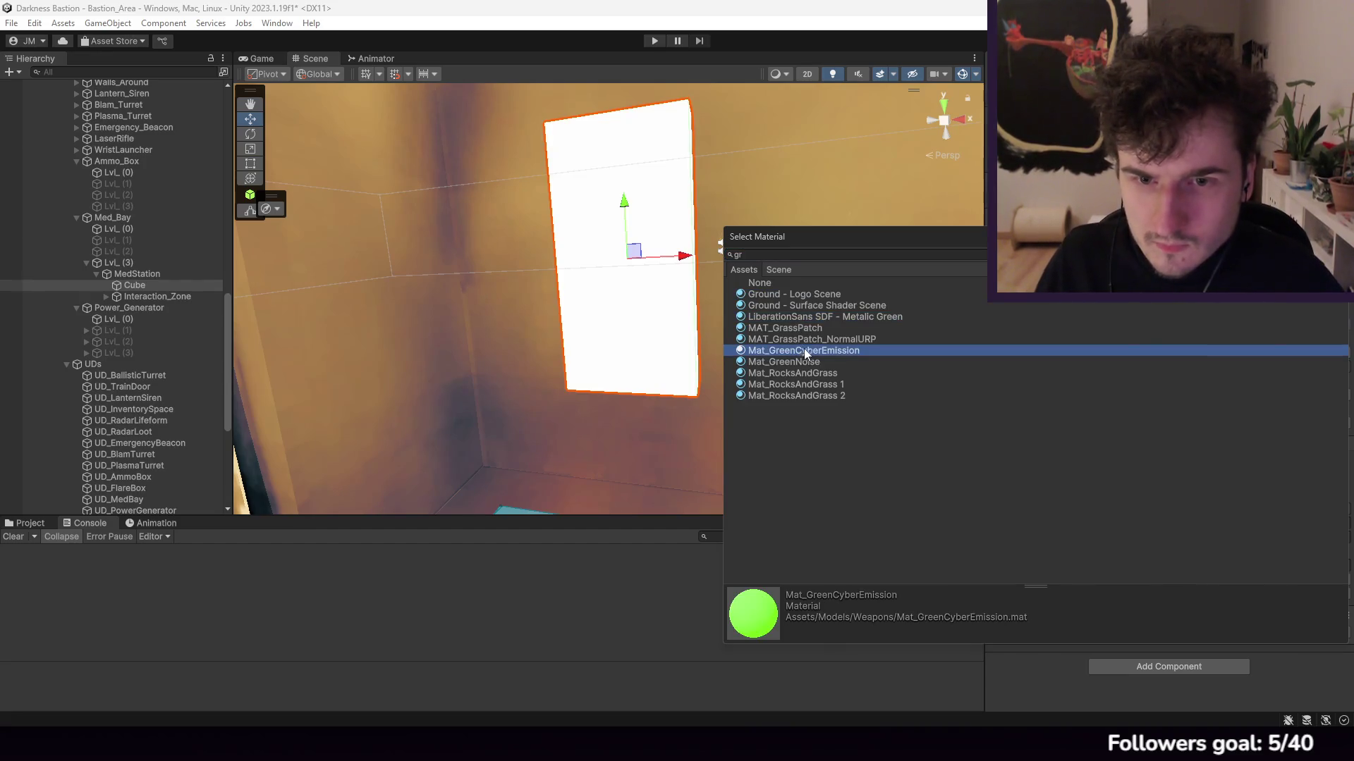
{"action": "left_click", "coordinate": [805, 339]}
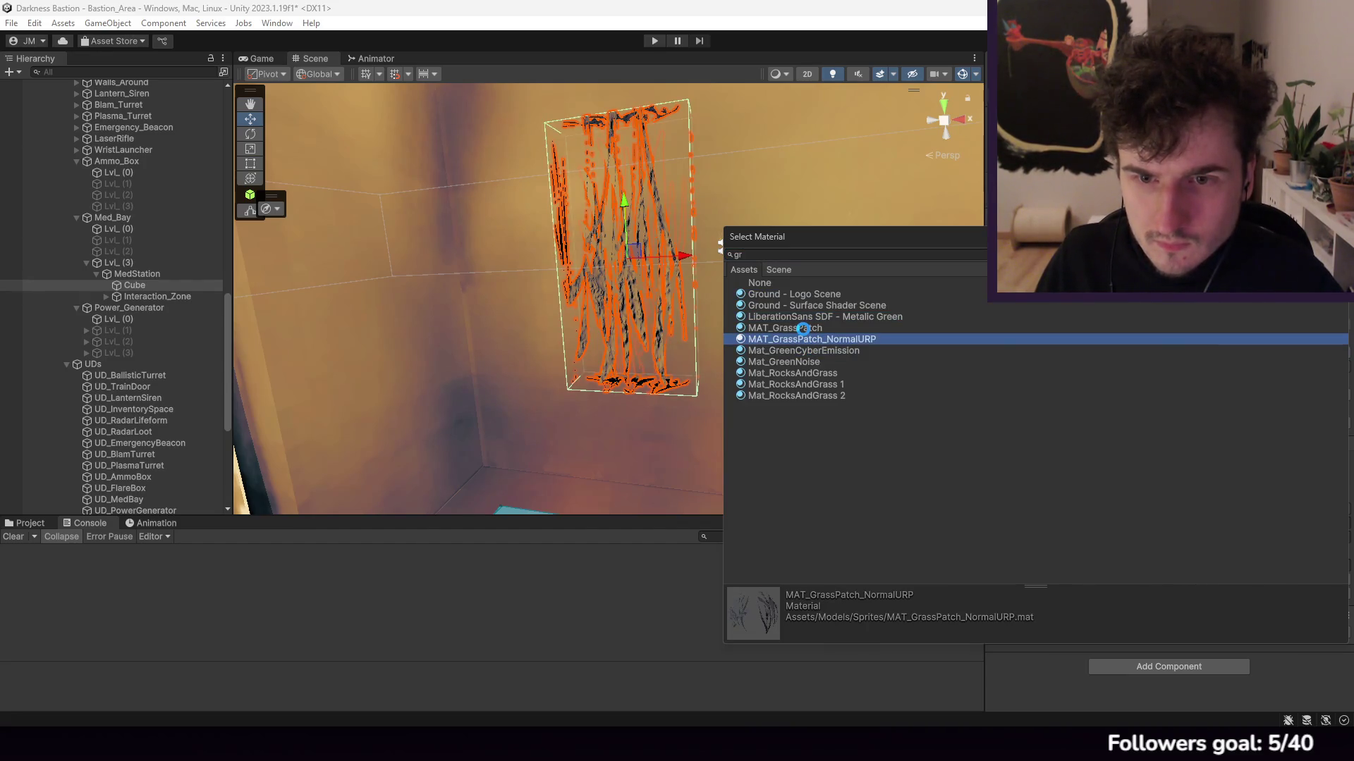
{"action": "left_click", "coordinate": [798, 328]}
{"action": "left_click", "coordinate": [805, 372]}
{"action": "left_click", "coordinate": [806, 384]}
{"action": "left_click", "coordinate": [809, 395]}
{"action": "left_click", "coordinate": [823, 339]}
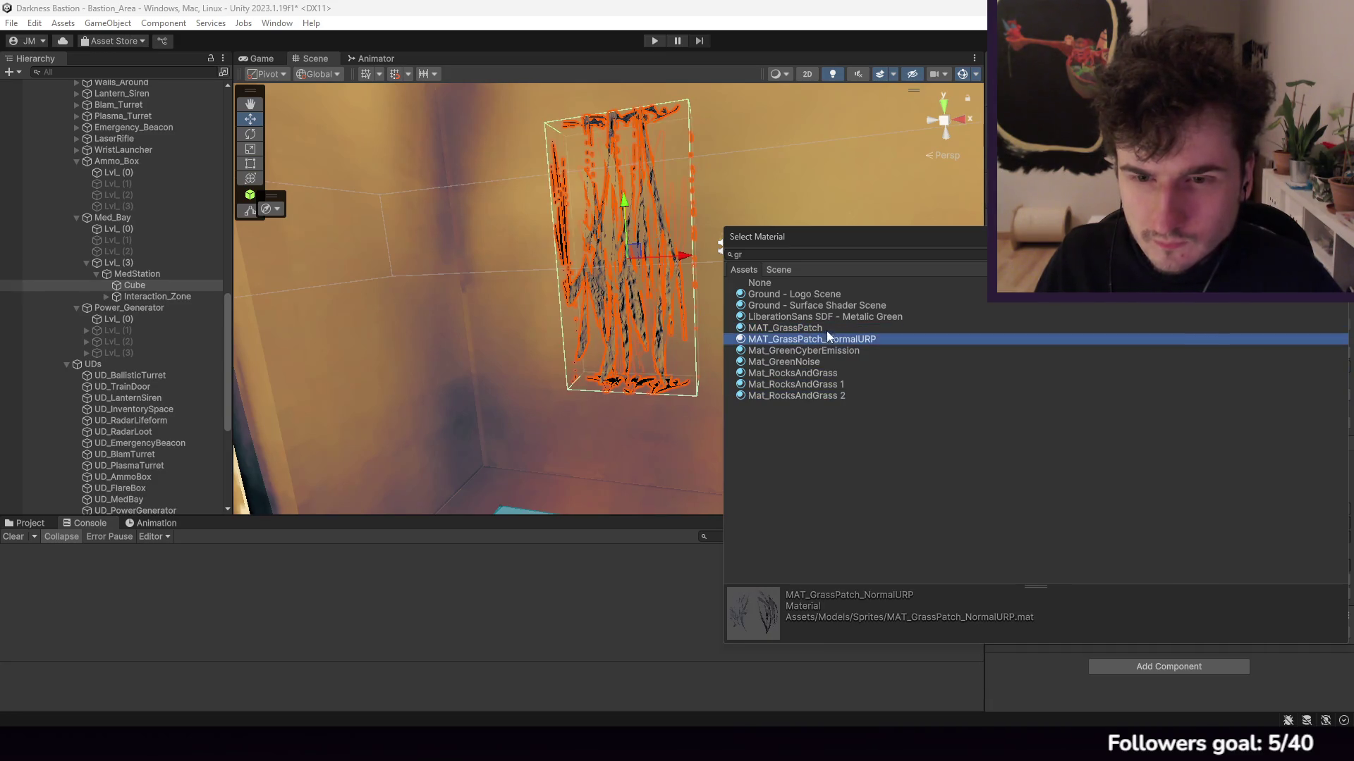
Step: Cycle through Metalic Green, Ground and grass materials, then keep Mat_GreenNoise on the cube
{"action": "left_click", "coordinate": [830, 316]}
{"action": "left_click", "coordinate": [818, 305]}
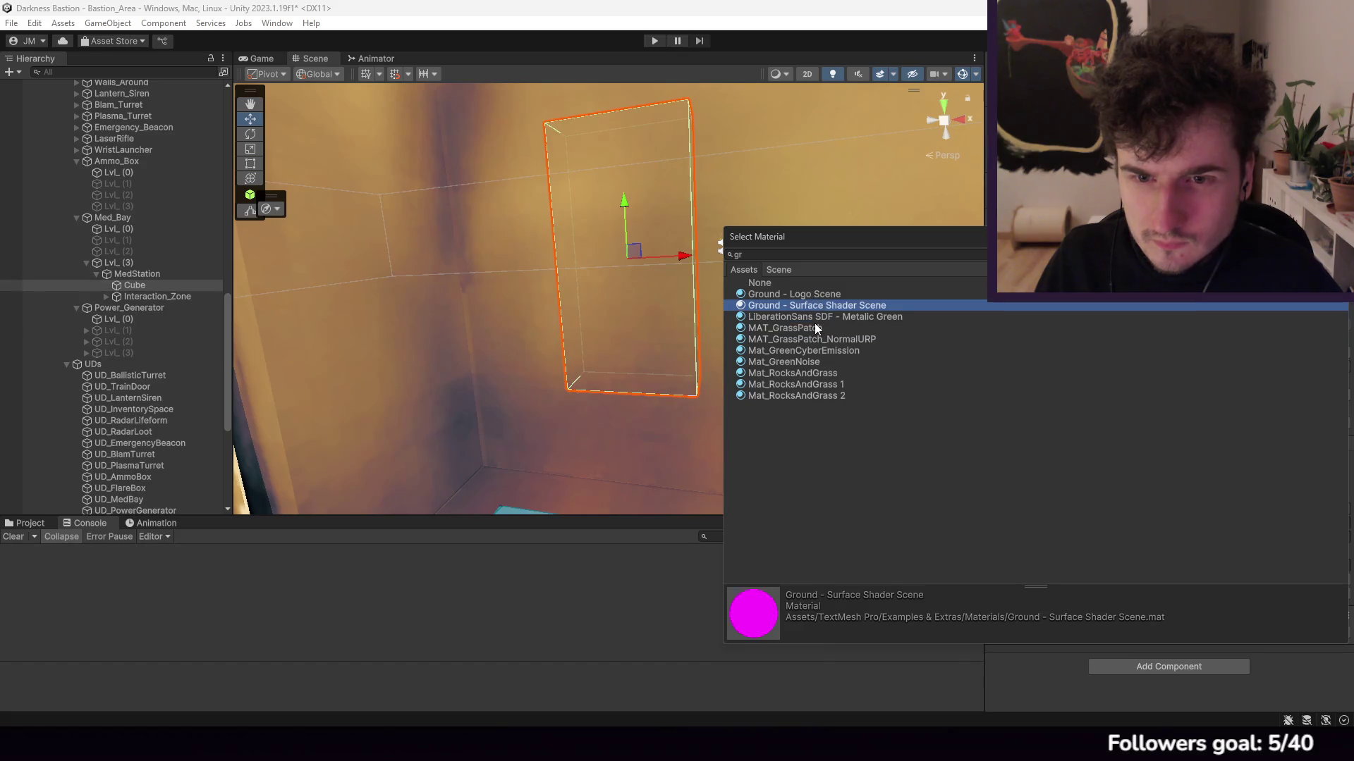
{"action": "left_click", "coordinate": [814, 327]}
{"action": "left_click", "coordinate": [812, 337]}
{"action": "left_click", "coordinate": [821, 317]}
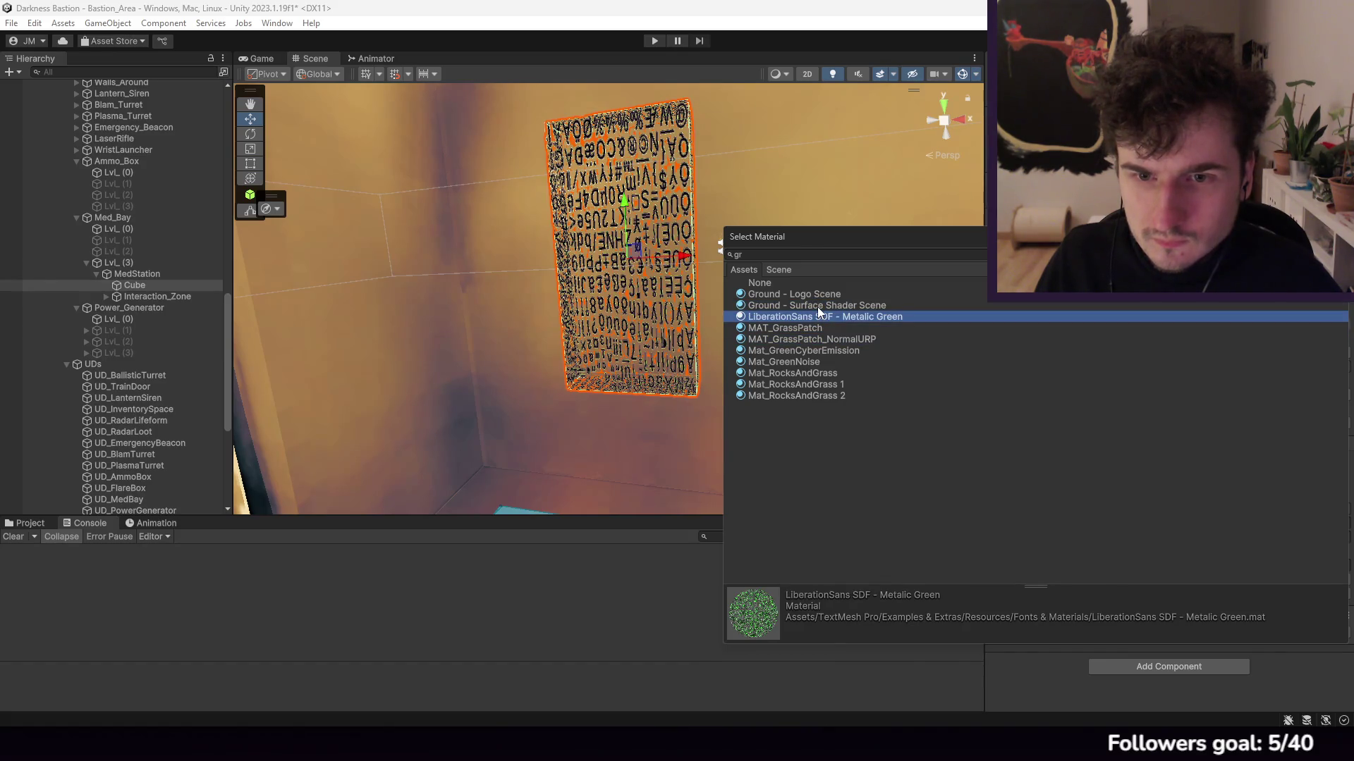
{"action": "left_click", "coordinate": [817, 307]}
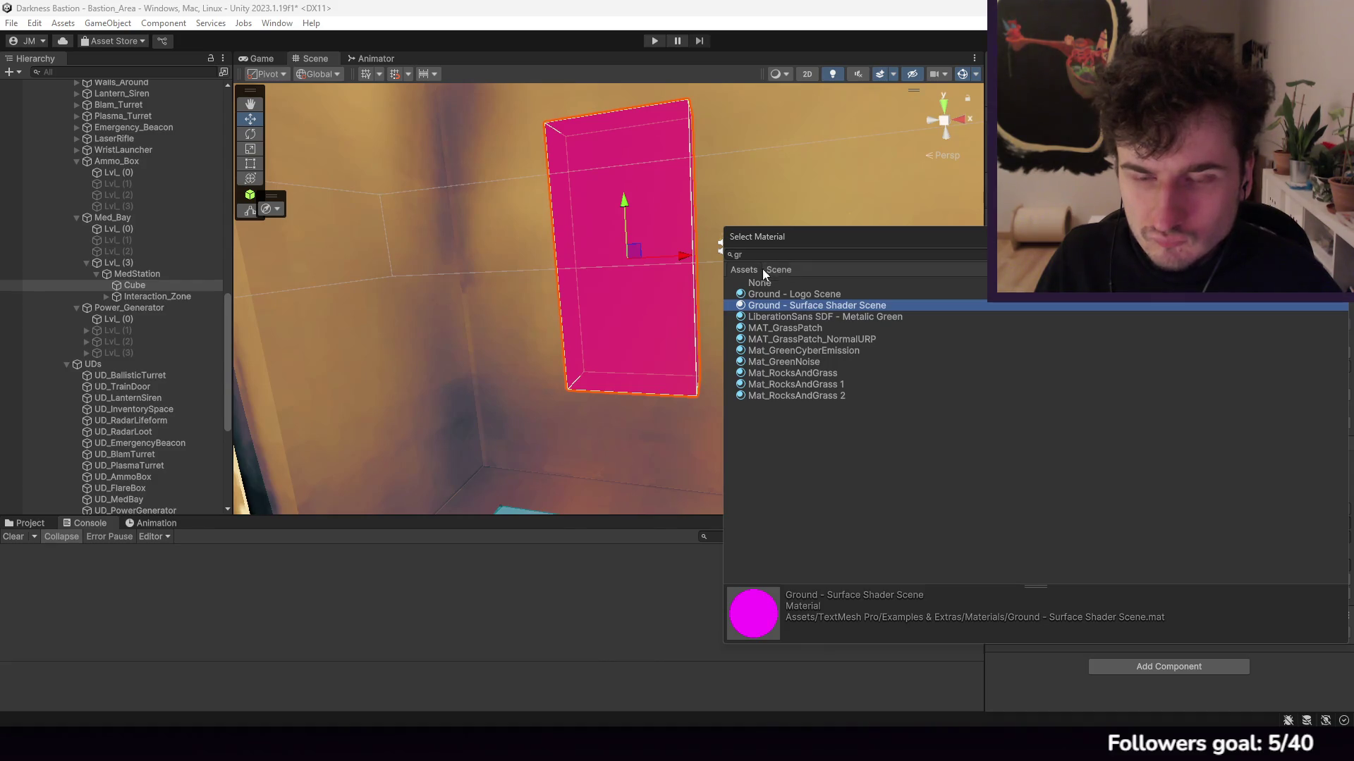
{"action": "left_click", "coordinate": [803, 361]}
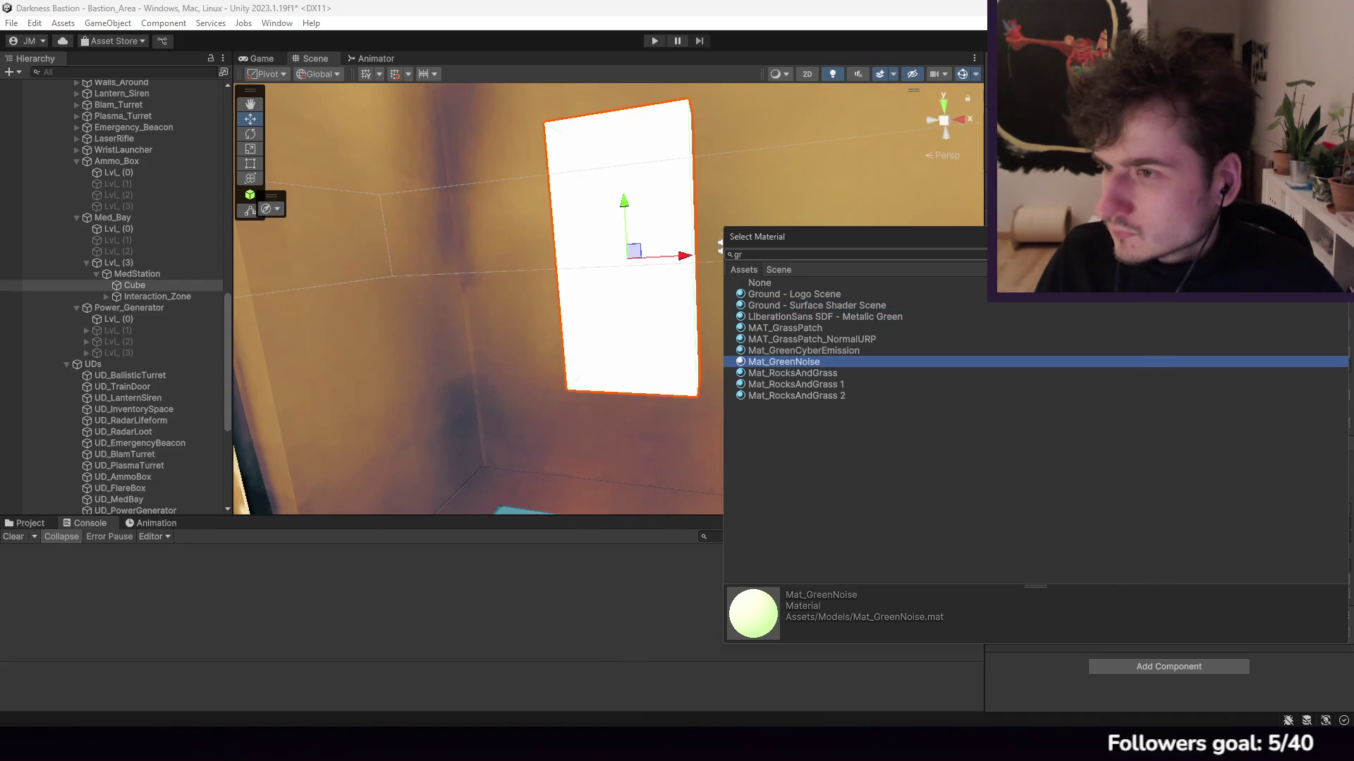
{"action": "key", "text": "Return"}
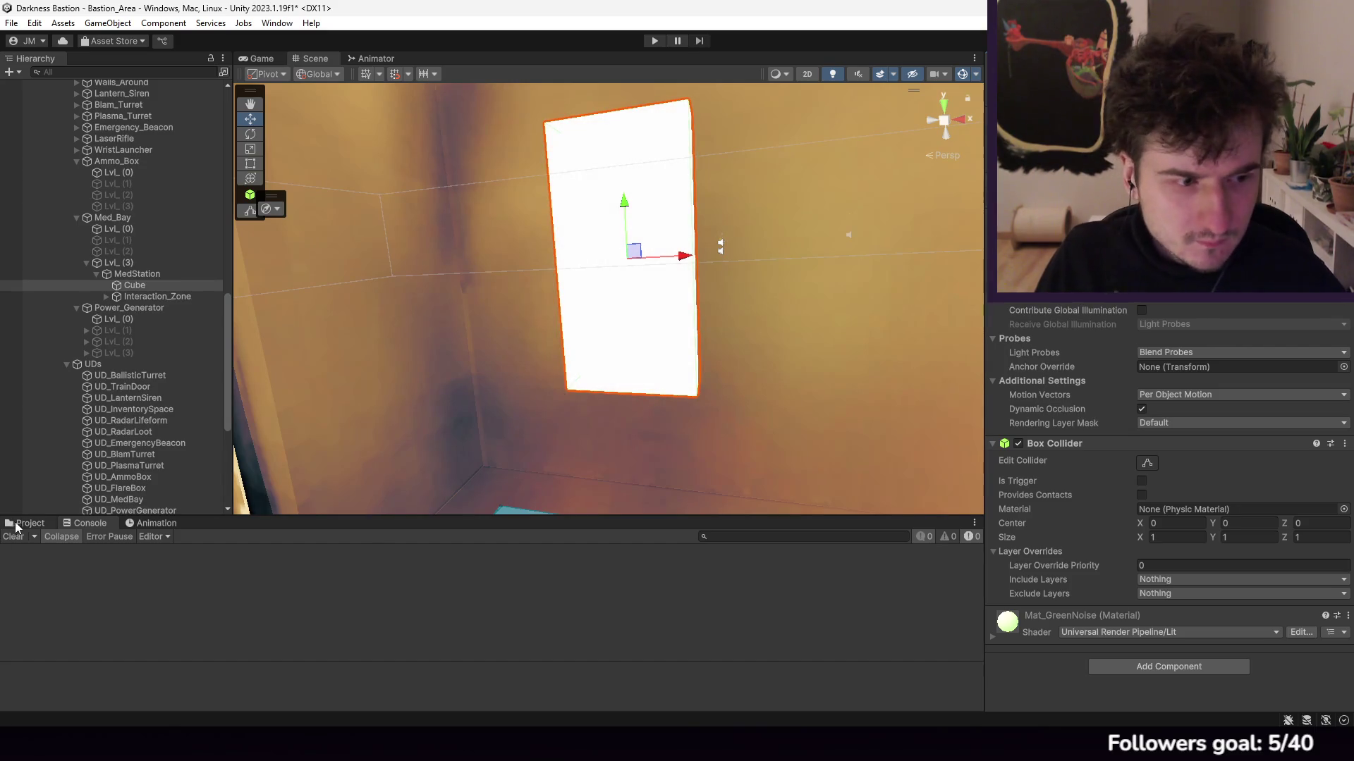
Step: Duplicate Mat_GreenNoise in Assets/Models and rename the copy to Mat_GreenMetal
{"action": "left_click", "coordinate": [26, 523]}
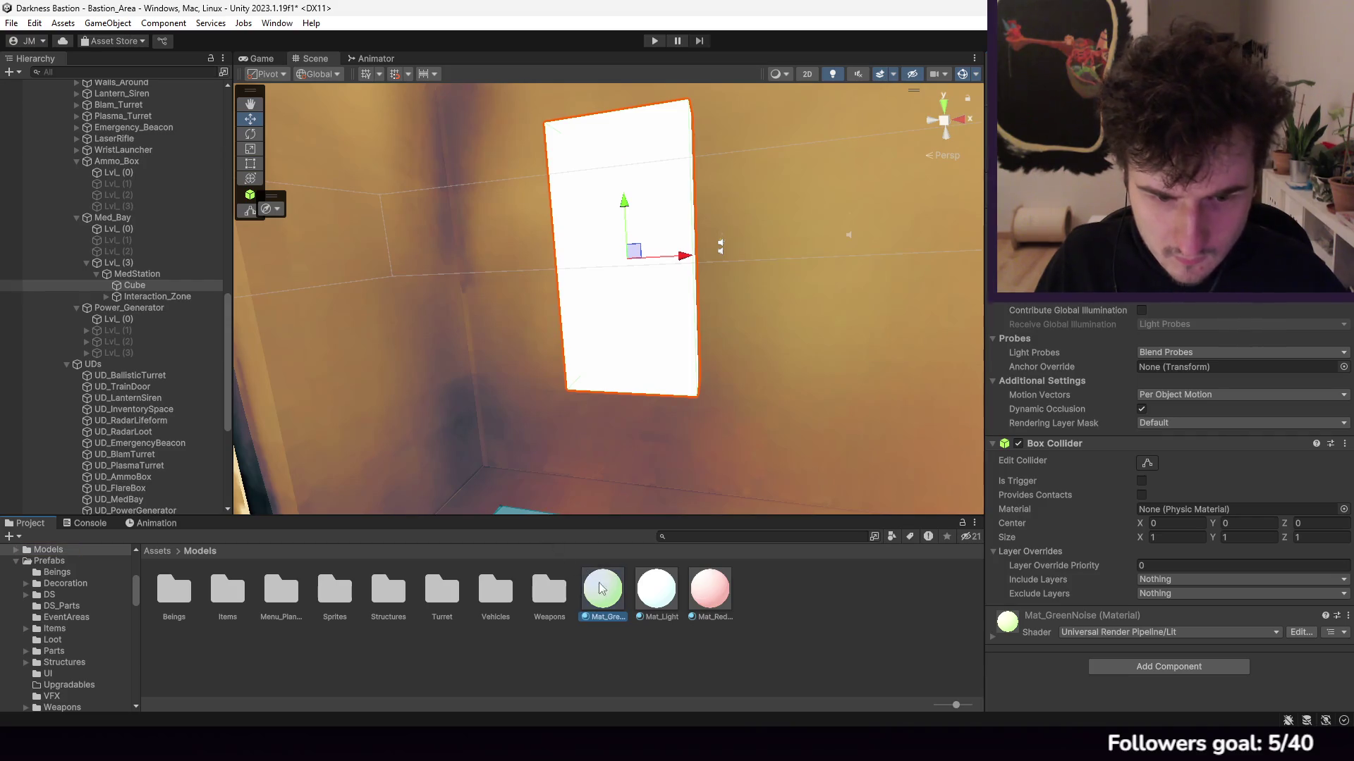
{"action": "left_click", "coordinate": [617, 599]}
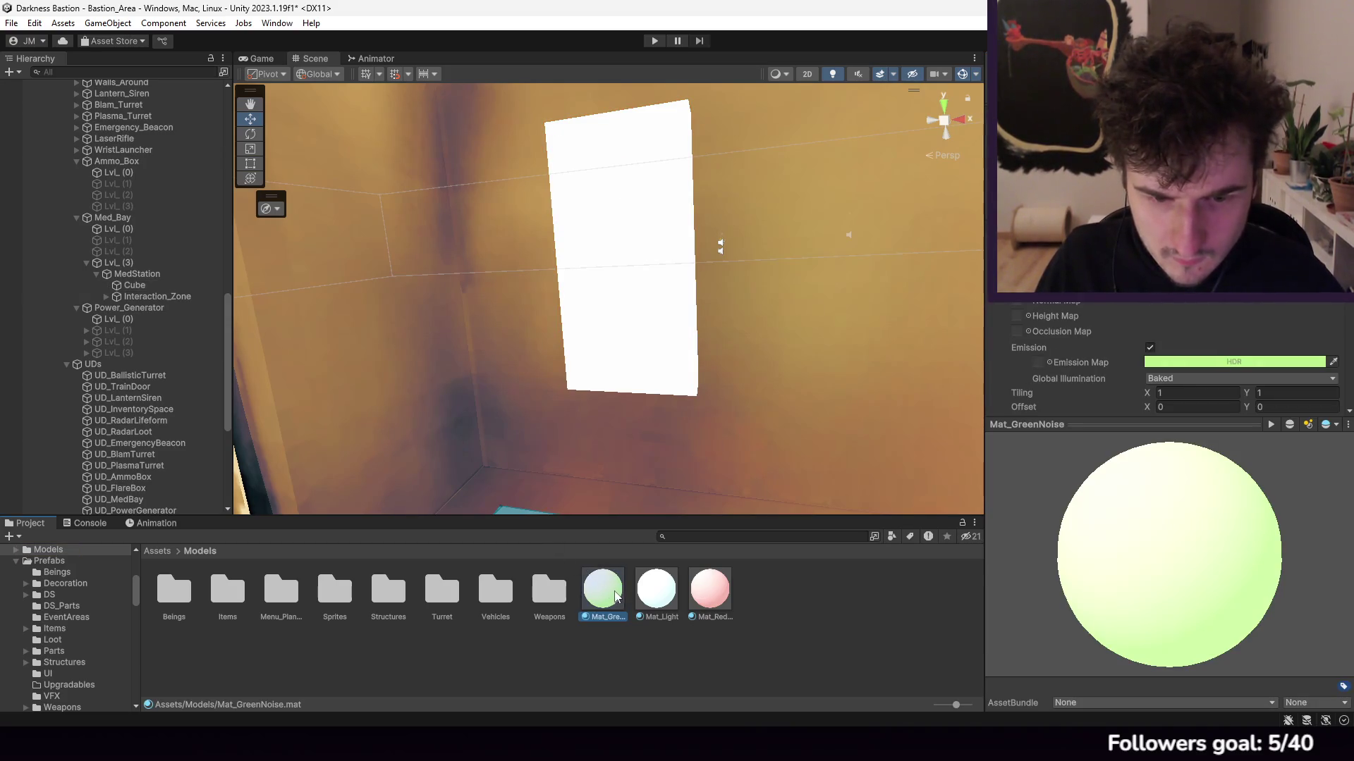
{"action": "key", "text": "ctrl+d"}
{"action": "right_click", "coordinate": [656, 592]}
{"action": "left_click", "coordinate": [705, 262]}
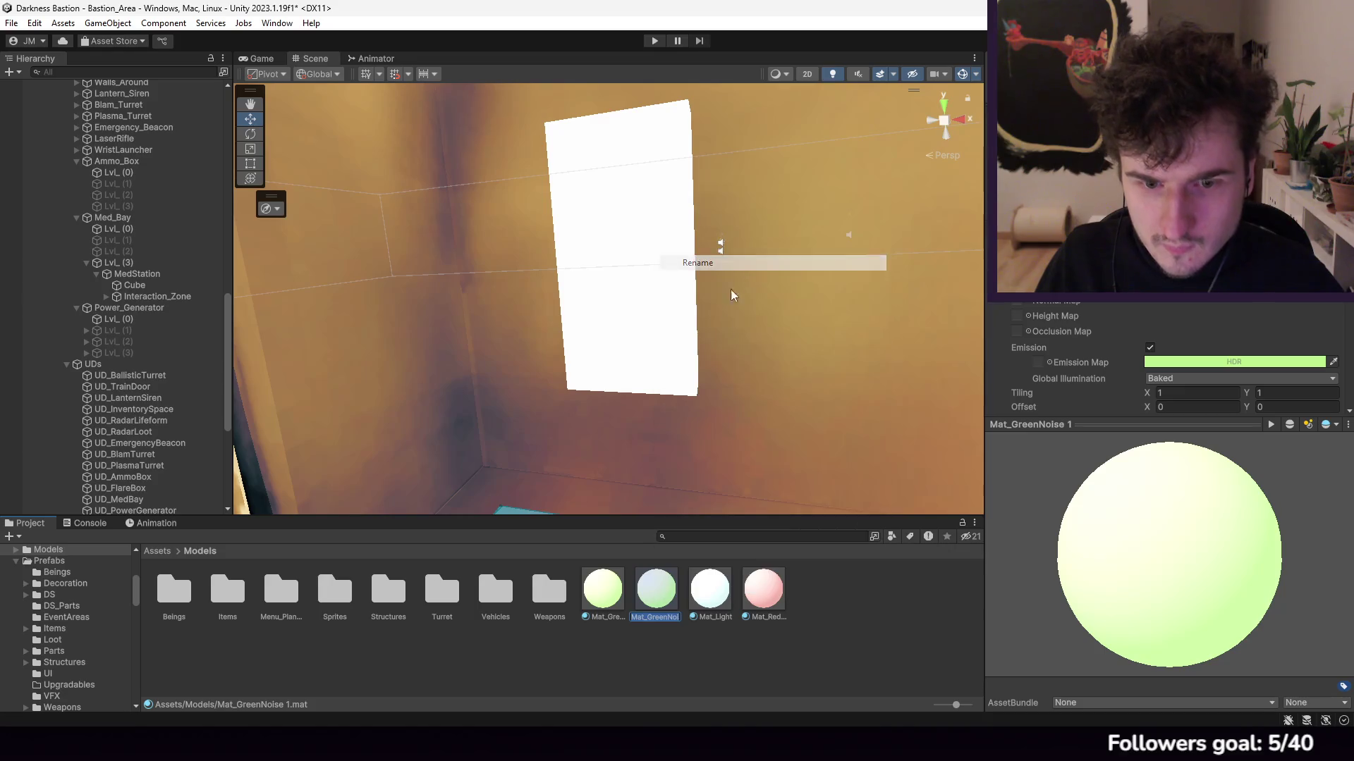
{"action": "type", "text": "Mat_Gr"}
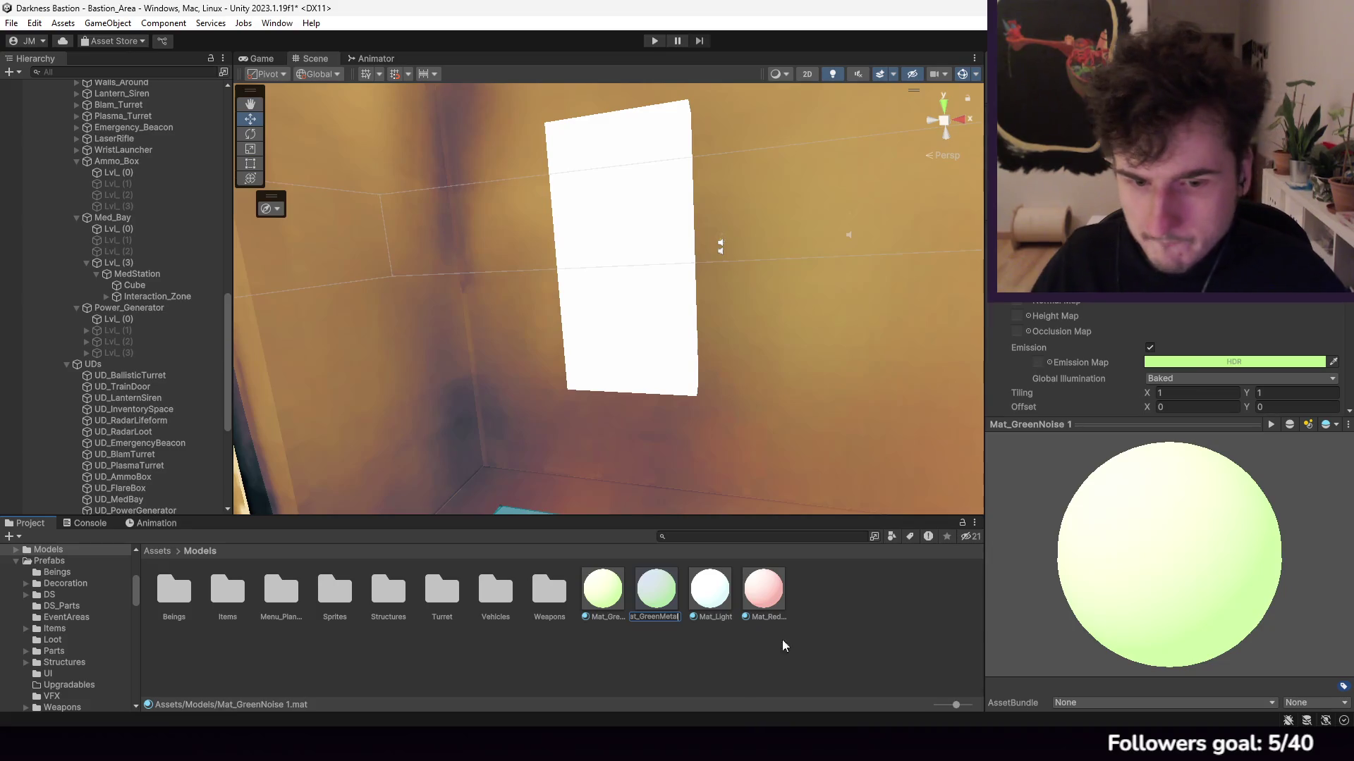
{"action": "key", "text": "Return"}
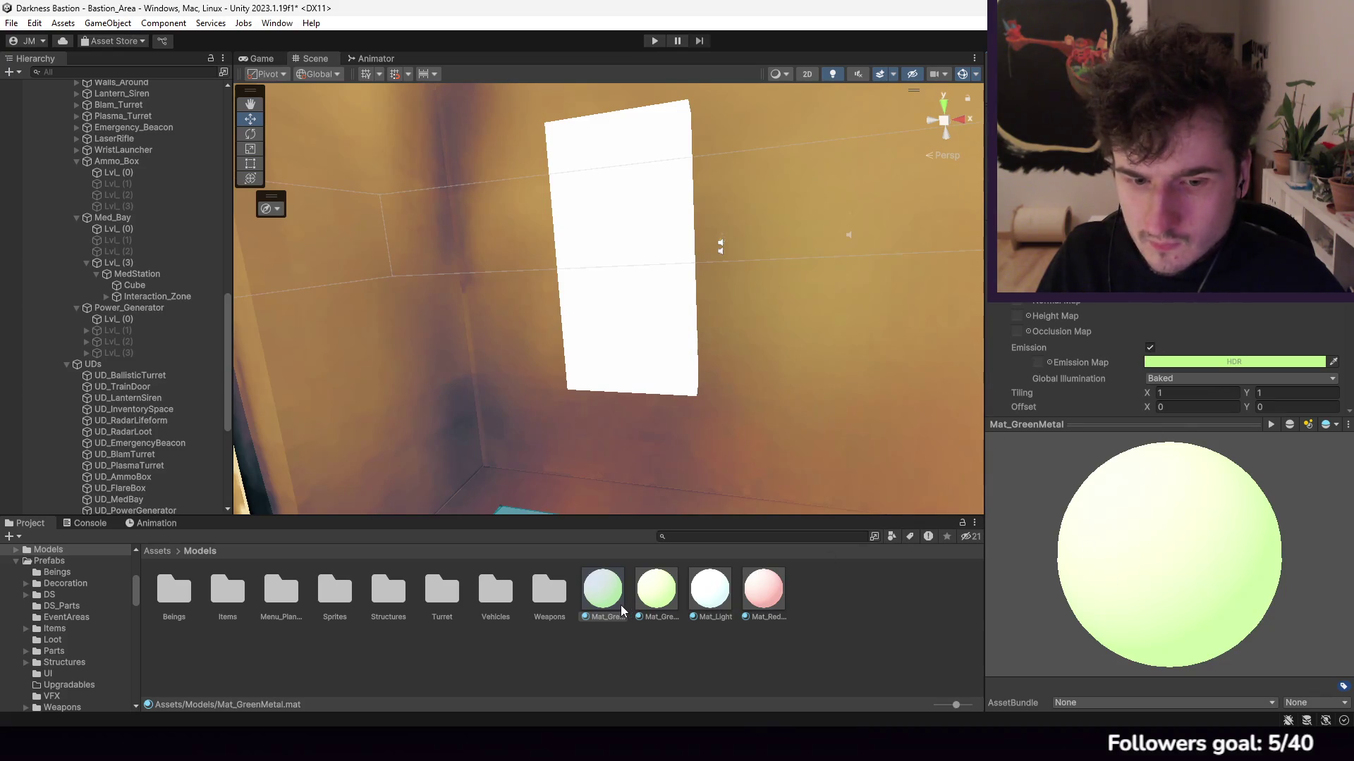
{"action": "left_click", "coordinate": [728, 635]}
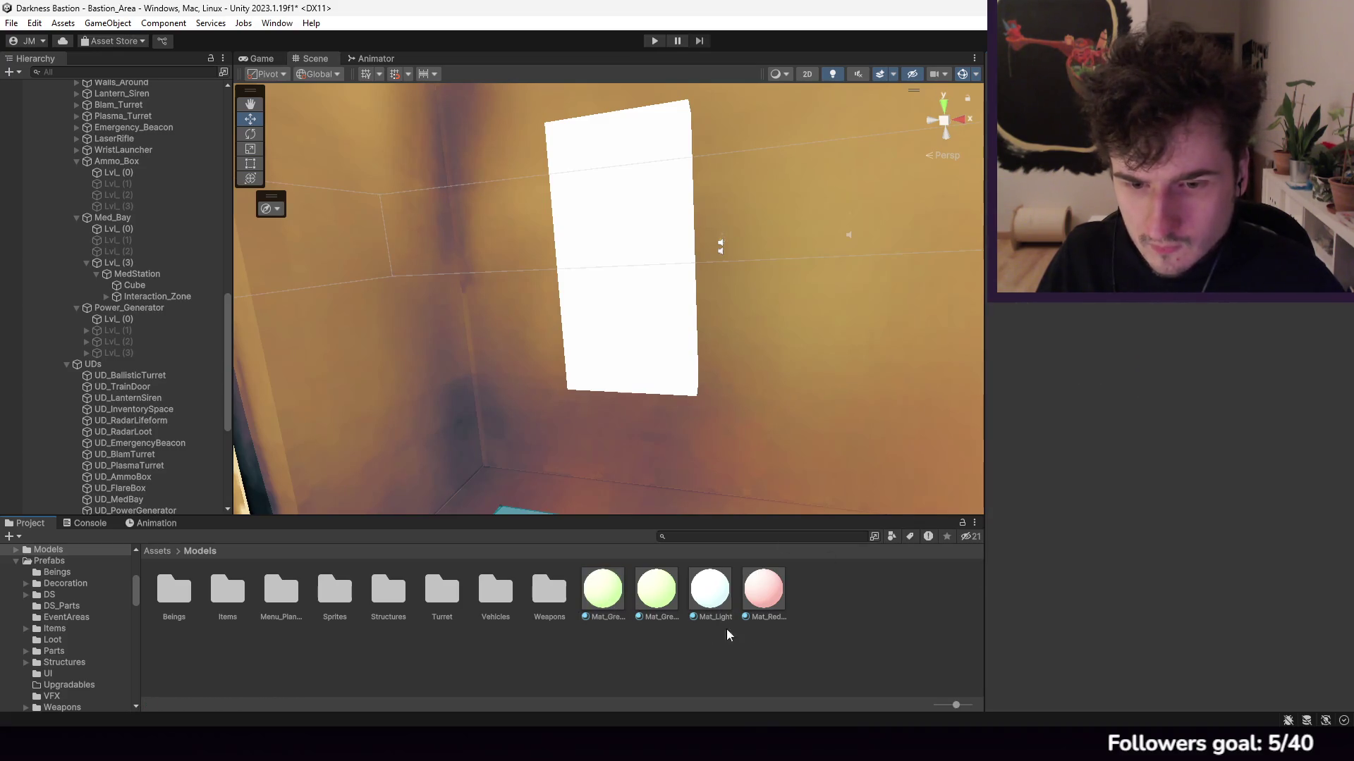
Step: Give Mat_GreenMetal the green colour 6FFF0B and drop it onto the MedStation Cube
{"action": "left_click", "coordinate": [603, 589]}
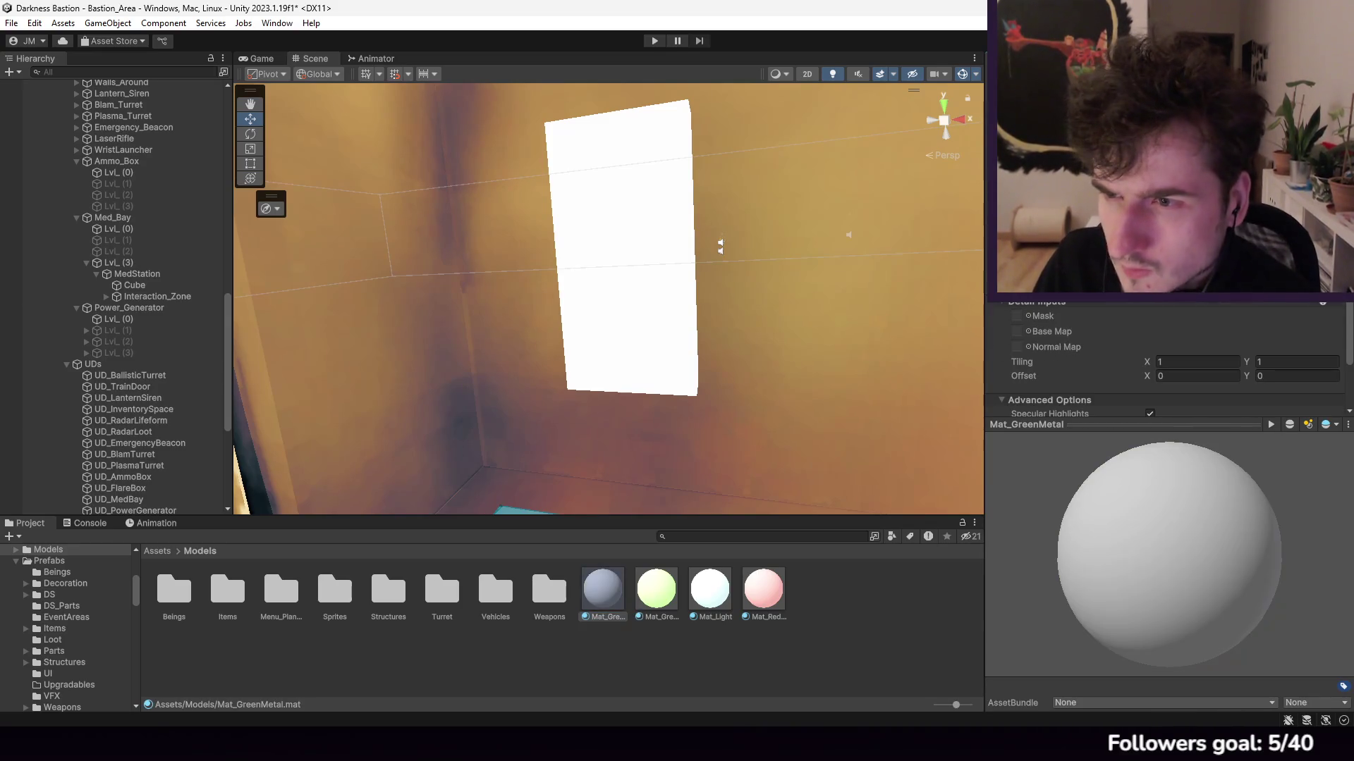
{"action": "type", "text": "6FFF0B"}
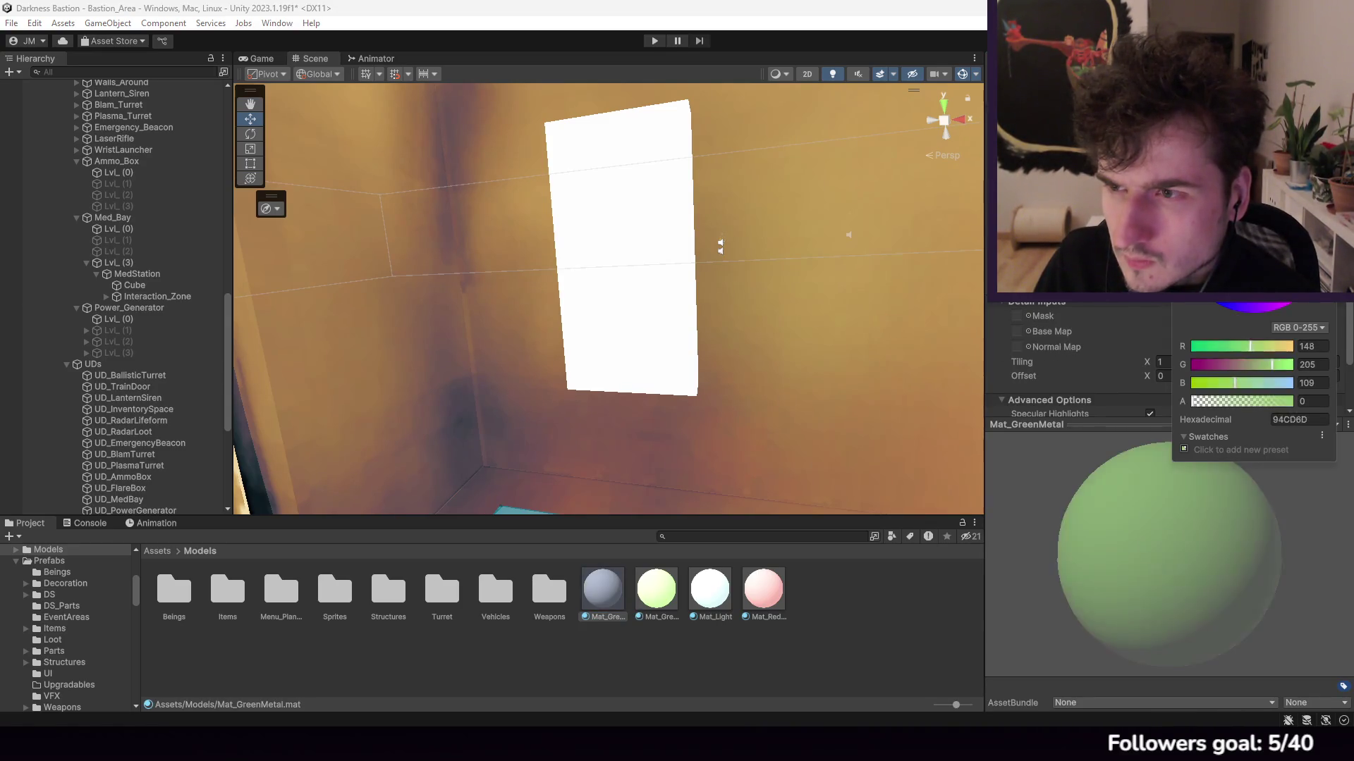
{"action": "key", "text": "Return"}
{"action": "mouse_move", "coordinate": [621, 449]}
{"action": "left_mouse_down"}
{"action": "mouse_move", "coordinate": [591, 328]}
{"action": "mouse_move", "coordinate": [158, 408]}
{"action": "mouse_move", "coordinate": [150, 291]}
{"action": "left_mouse_up"}
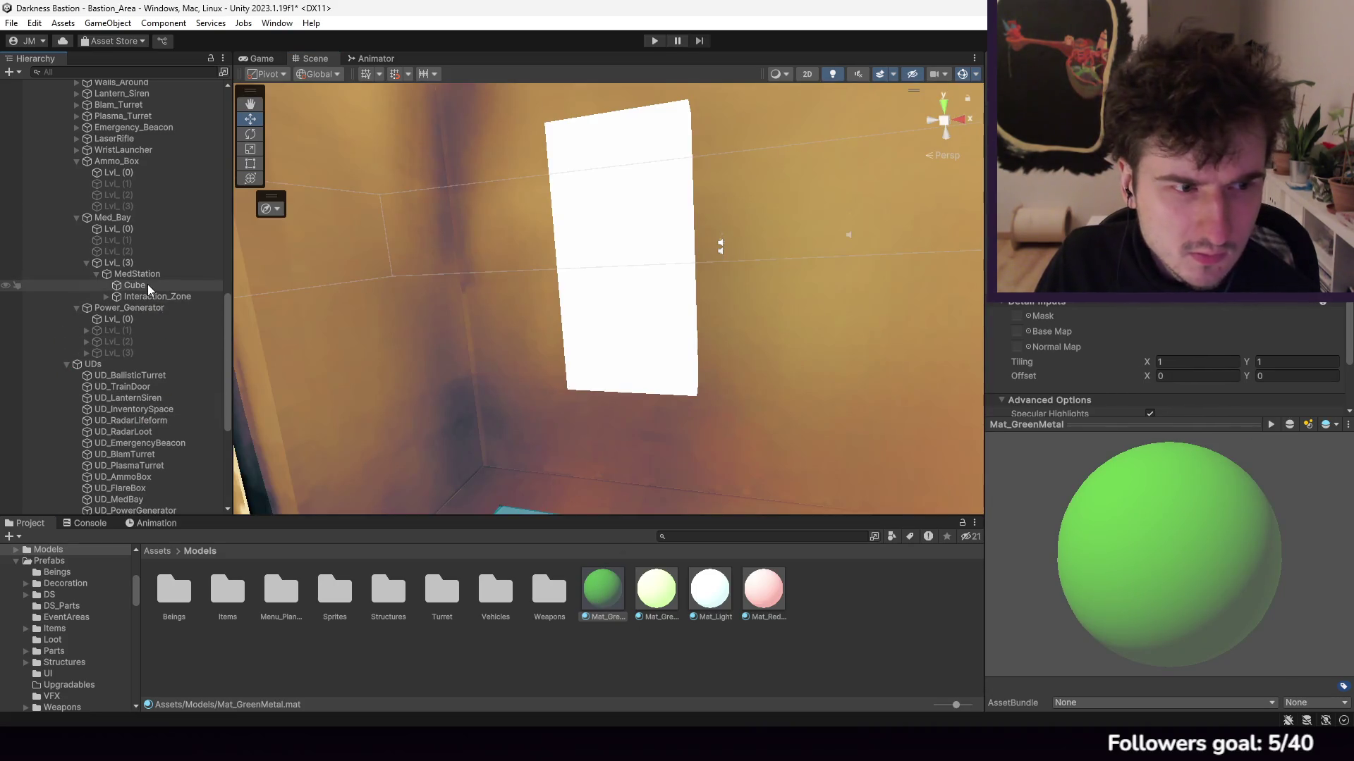
Step: Lower Mat_GreenMetal's emission intensity to -10 and reassign it to the MedStation Cube
{"action": "scroll", "coordinate": [1198, 353], "scroll_direction": "up", "scroll_amount": 3}
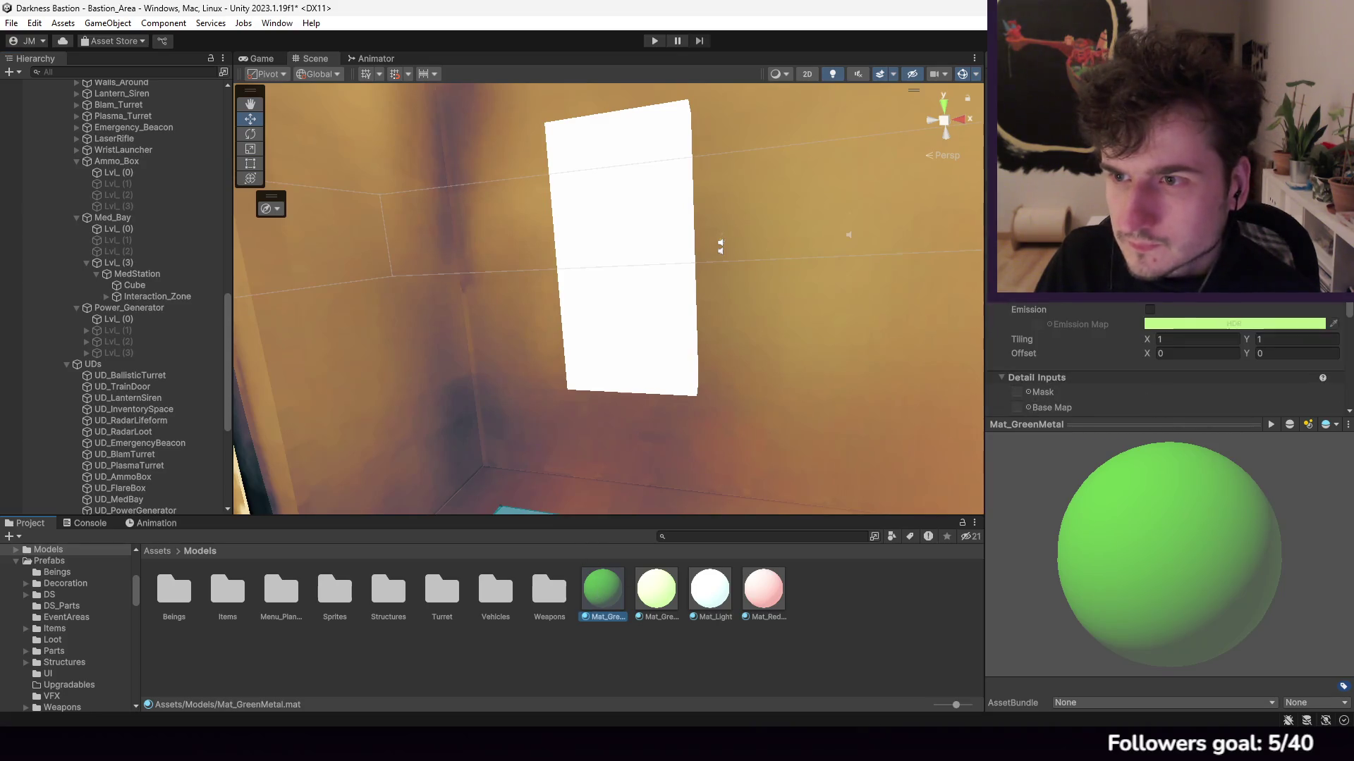
{"action": "left_click", "coordinate": [1305, 323]}
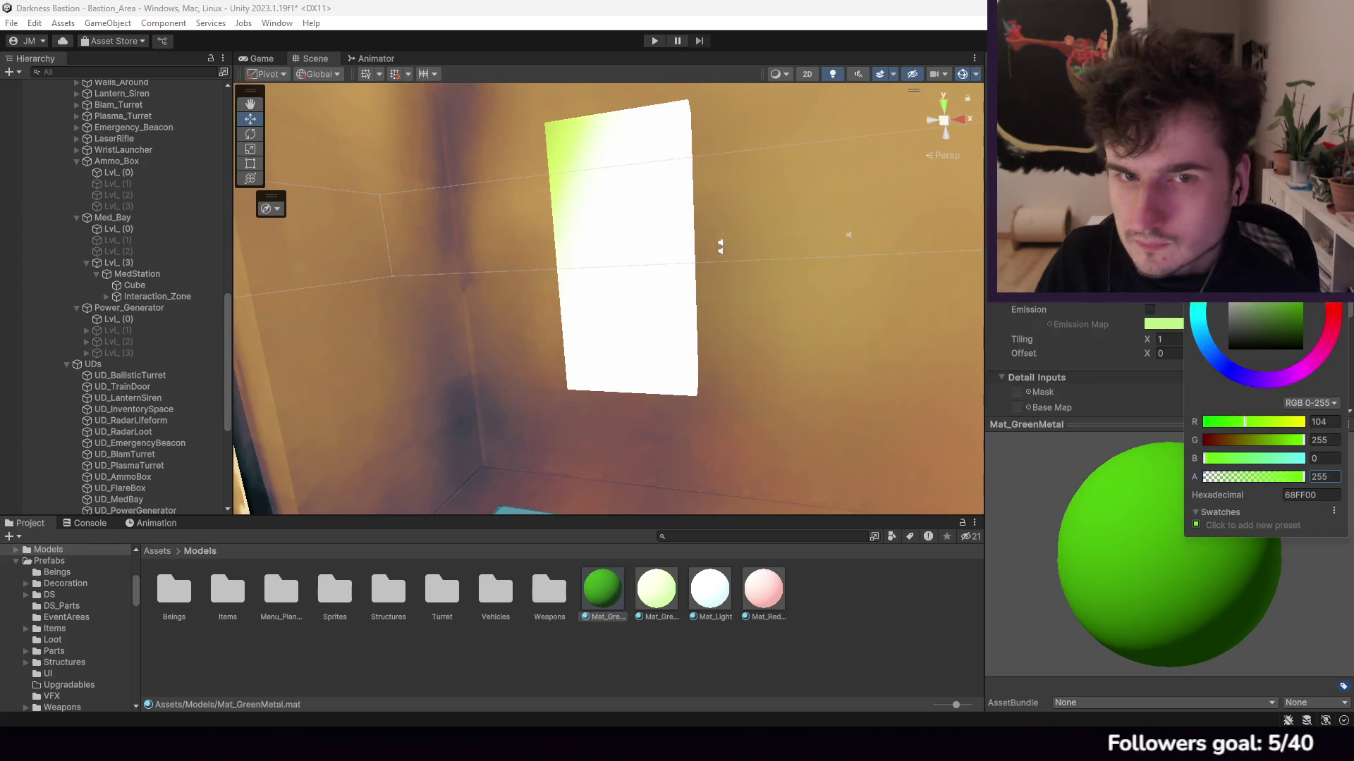
{"action": "left_click_drag", "start_coordinate": [705, 240], "coordinate": [904, 226]}
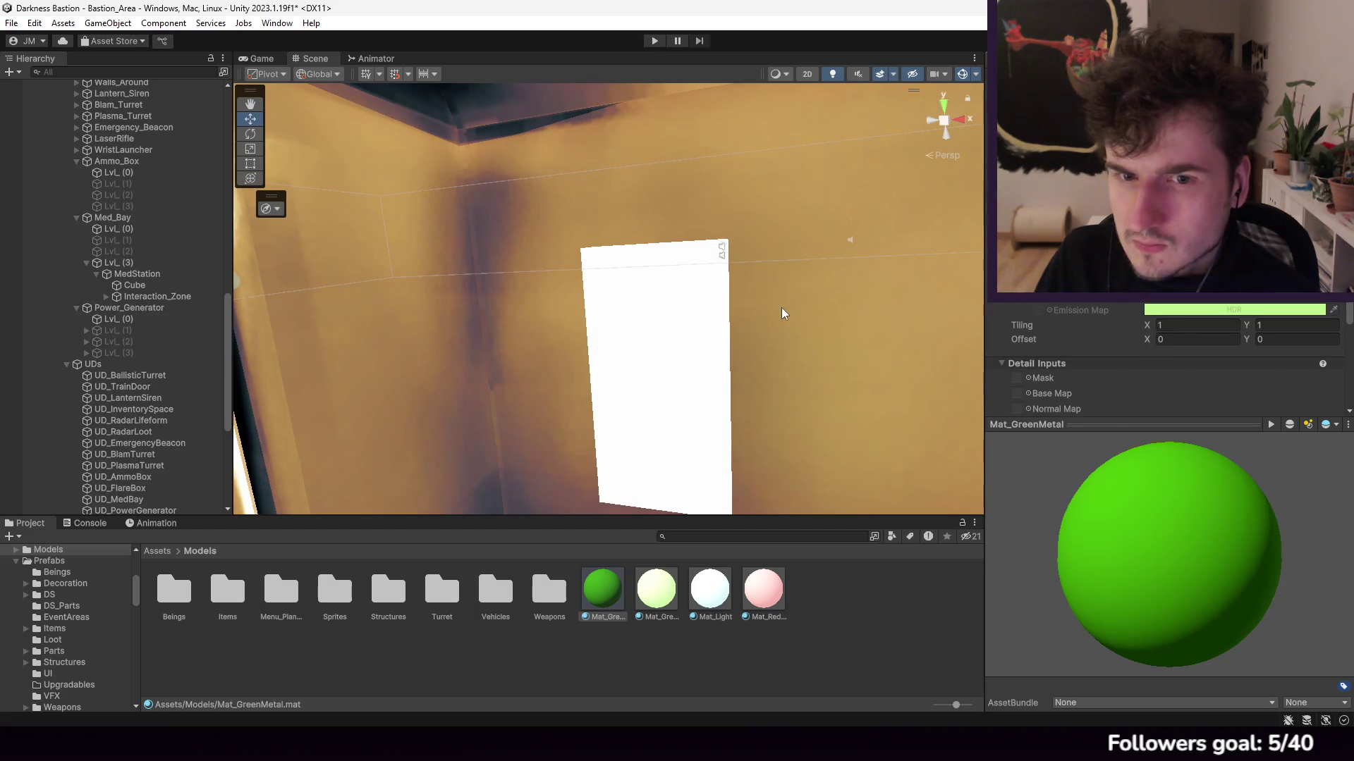
{"action": "left_click_drag", "start_coordinate": [781, 308], "coordinate": [721, 248]}
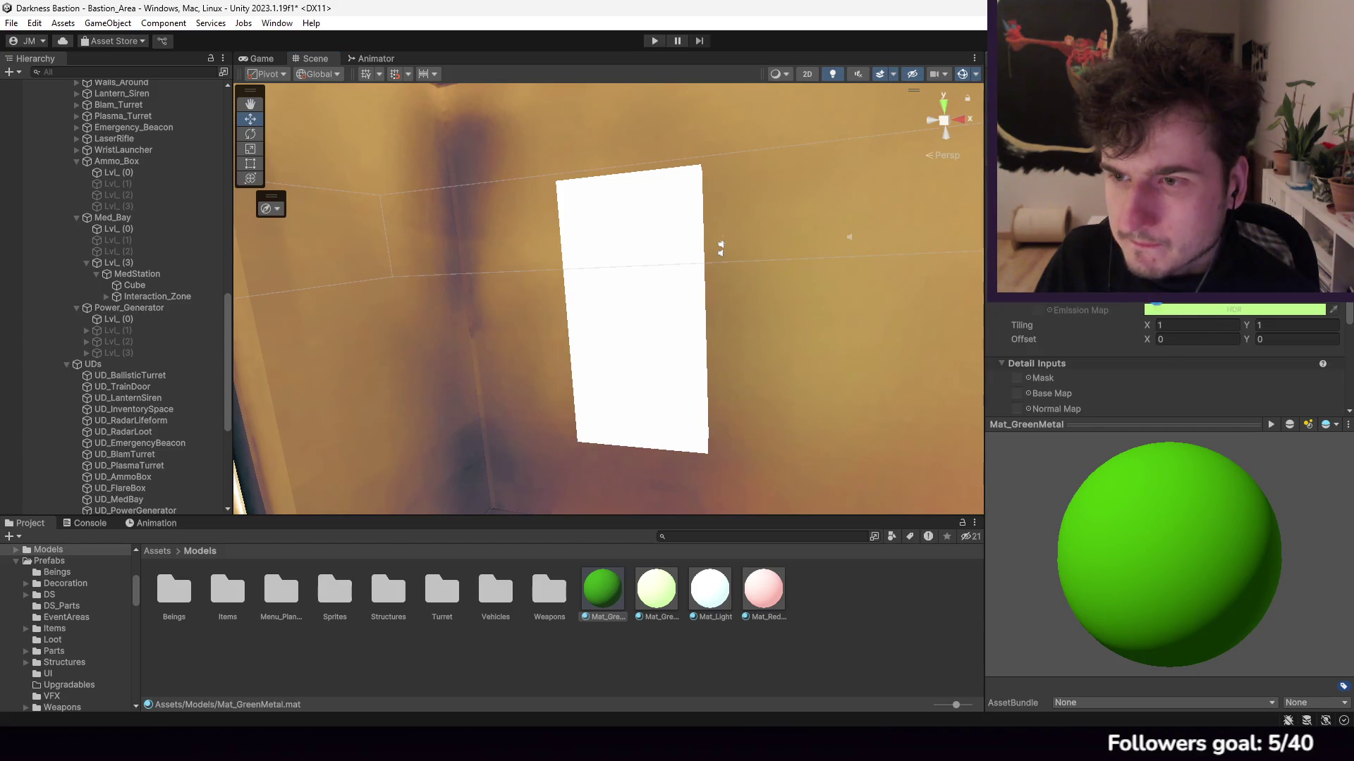
{"action": "left_click", "coordinate": [1200, 310]}
{"action": "left_click_drag", "start_coordinate": [1268, 586], "coordinate": [1225, 591]}
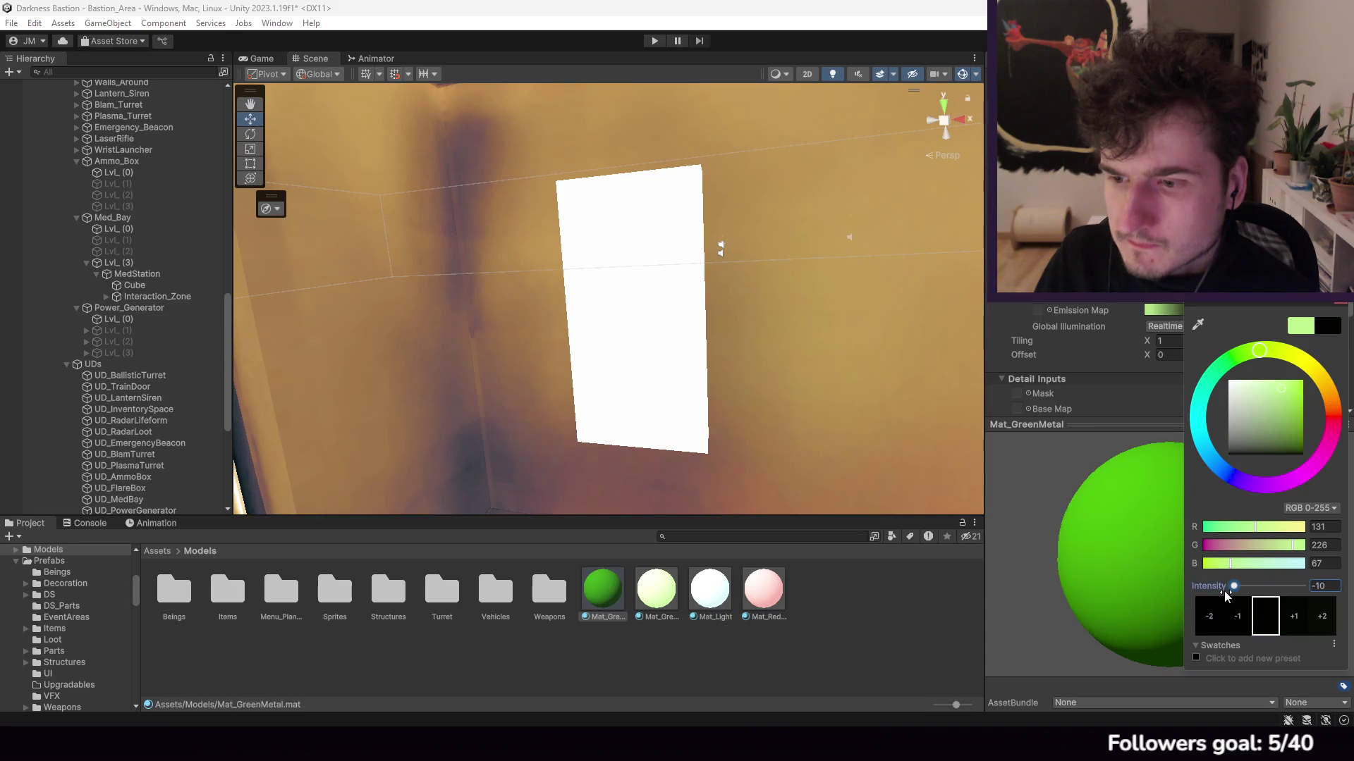
{"action": "left_click", "coordinate": [1345, 303]}
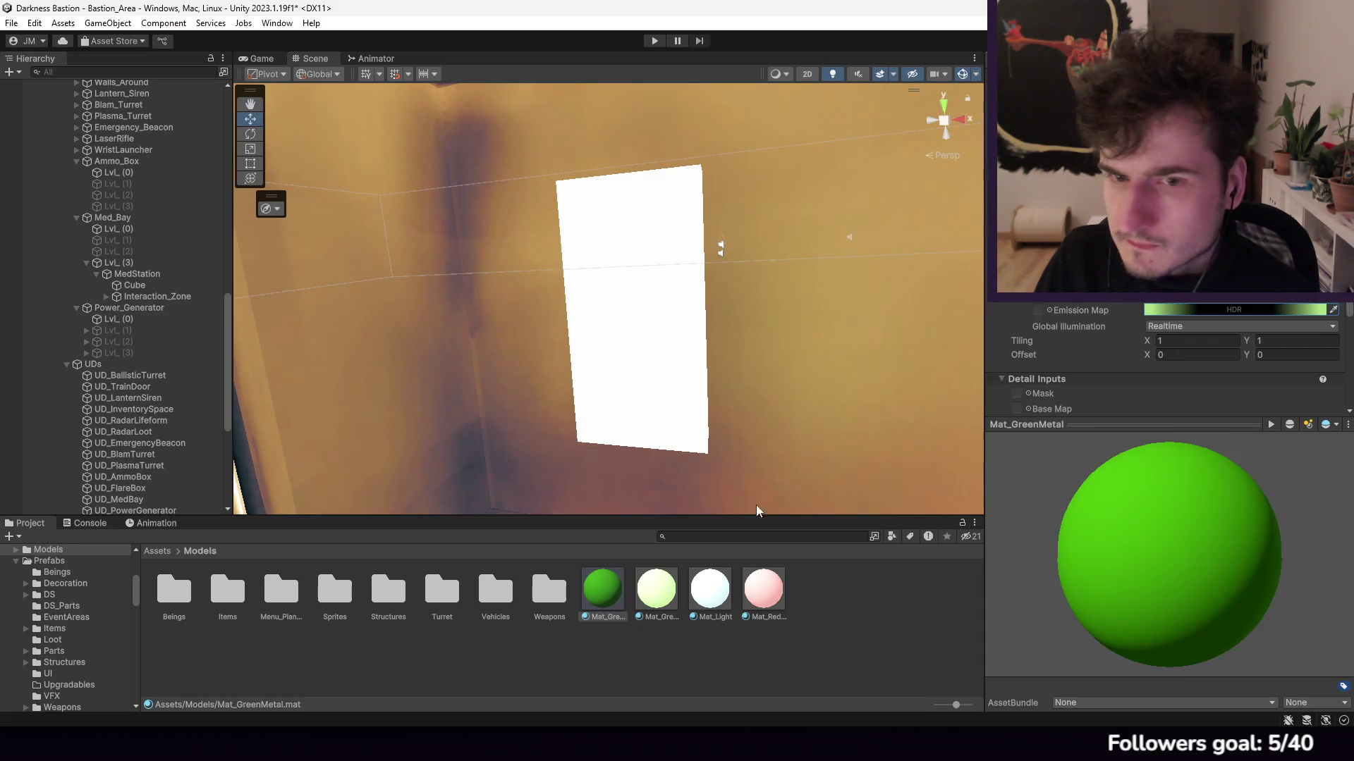
{"action": "left_click_drag", "start_coordinate": [602, 606], "coordinate": [160, 279]}
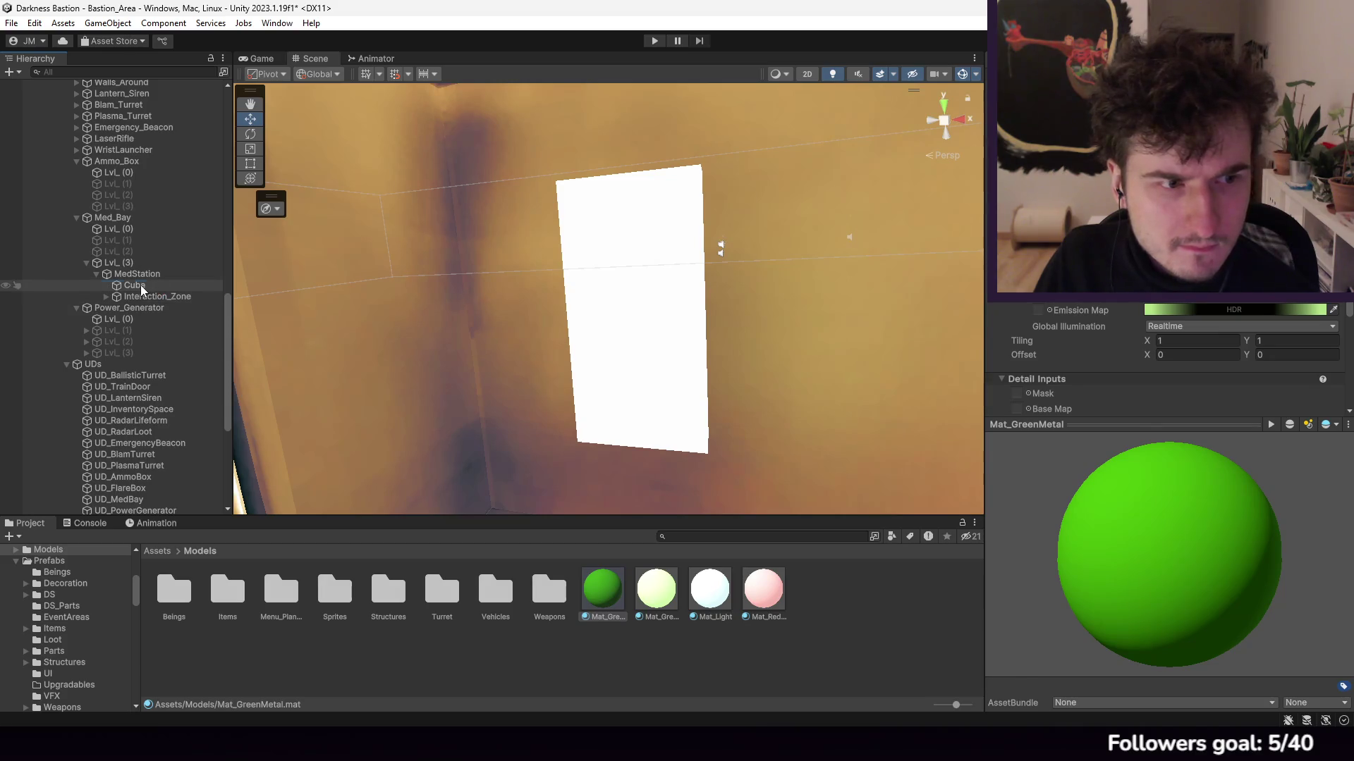
Step: Select the MedStation Cube, then activate Power_Generator's Lvl_(1) with Alt+Shift+A
{"action": "left_click", "coordinate": [141, 288]}
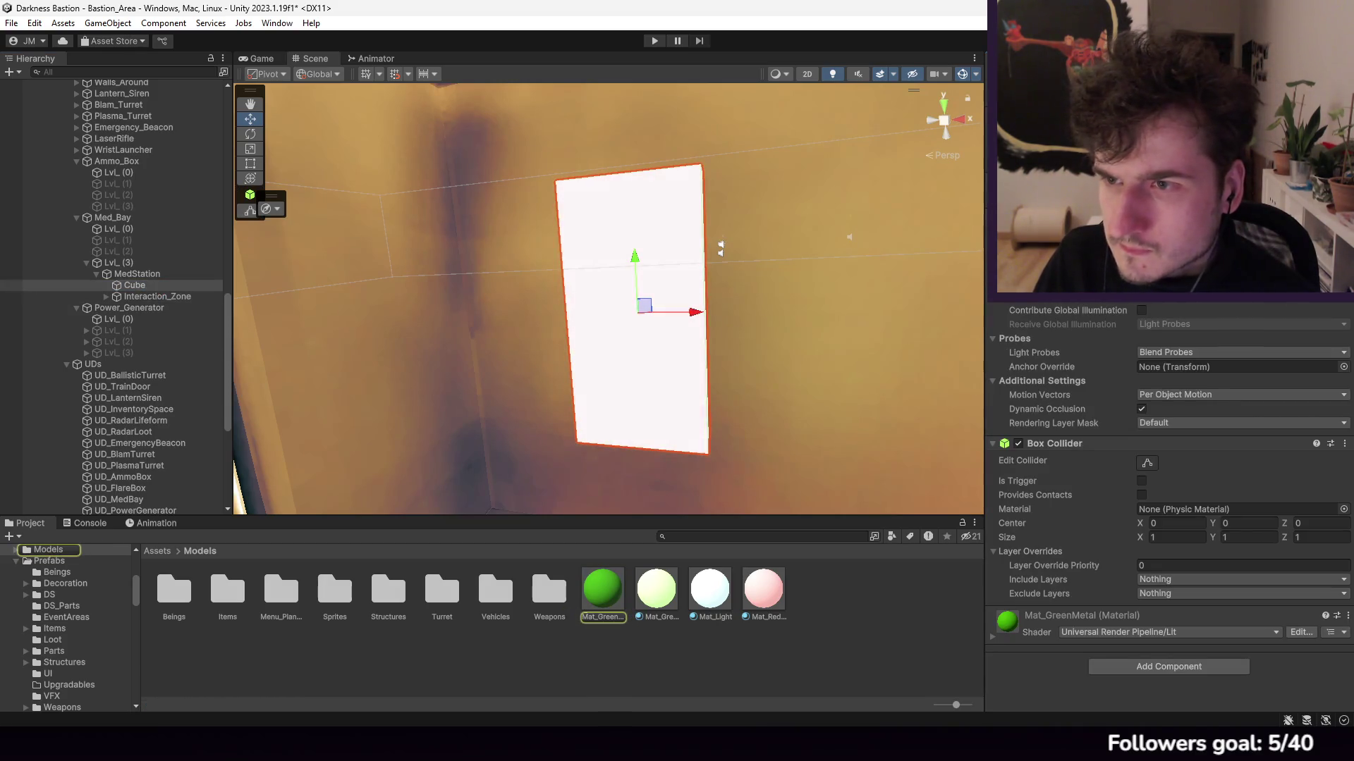
{"action": "left_click", "coordinate": [142, 285]}
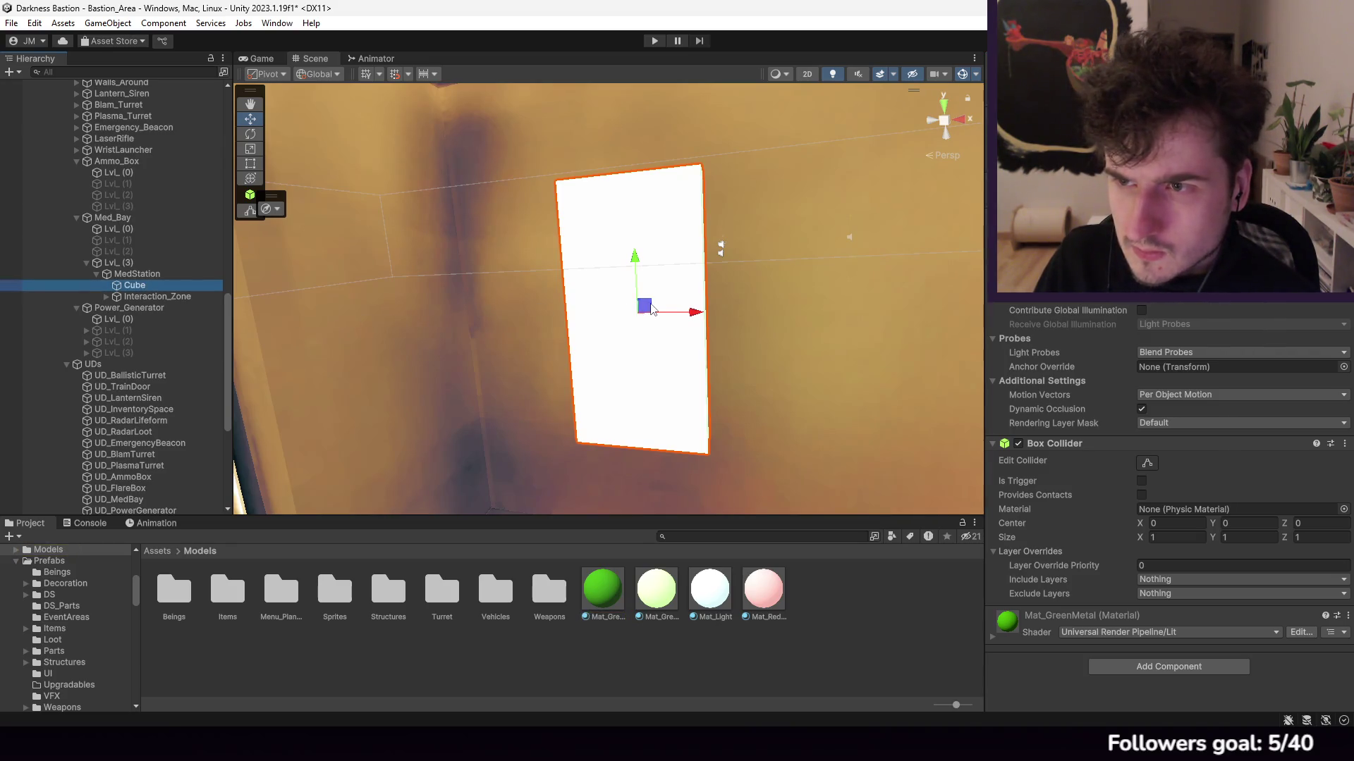
{"action": "scroll", "coordinate": [652, 310], "scroll_direction": "down", "scroll_amount": 3}
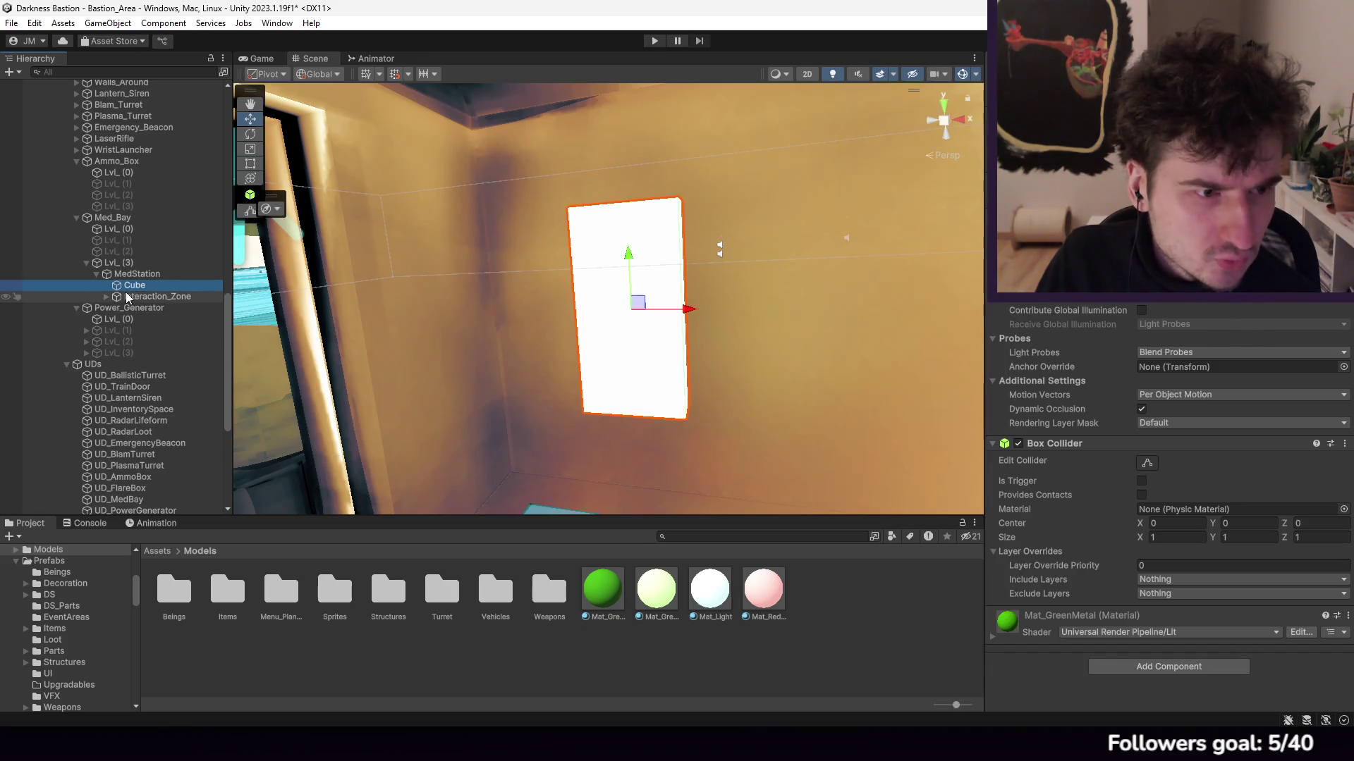
{"action": "left_click", "coordinate": [112, 329]}
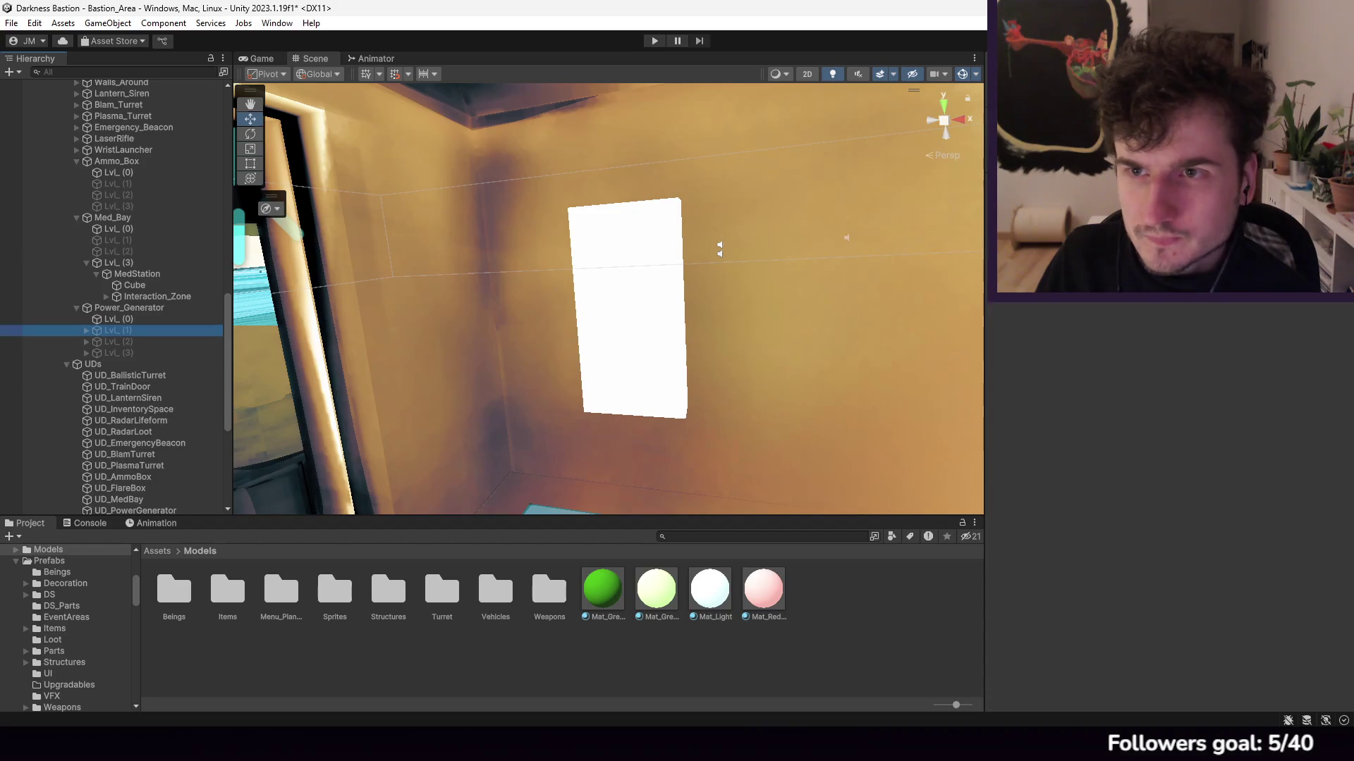
{"action": "key", "text": "alt+shift+a"}
{"action": "left_click_drag", "start_coordinate": [691, 278], "coordinate": [775, 280]}
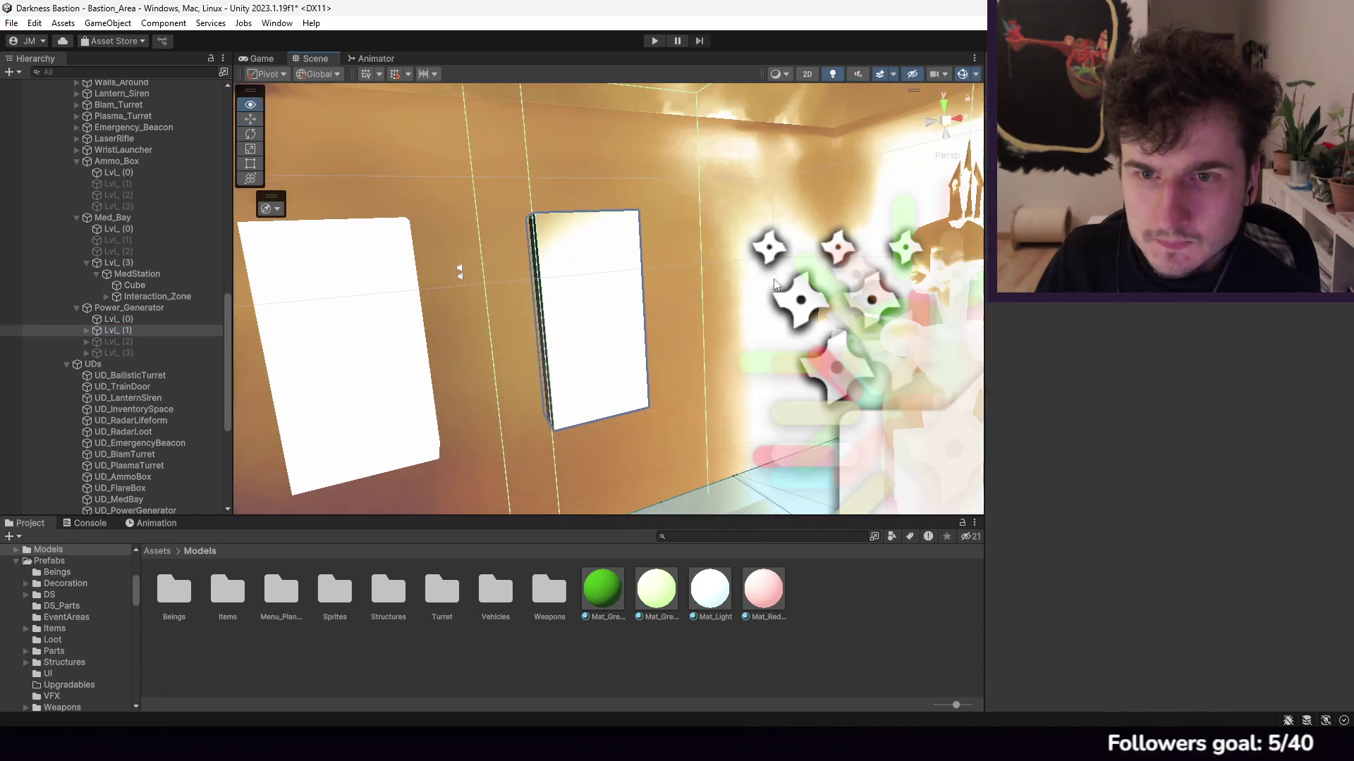
Step: Play the game, equip the Flashlight from the inventory, and pause at the med station
{"action": "left_click", "coordinate": [657, 42]}
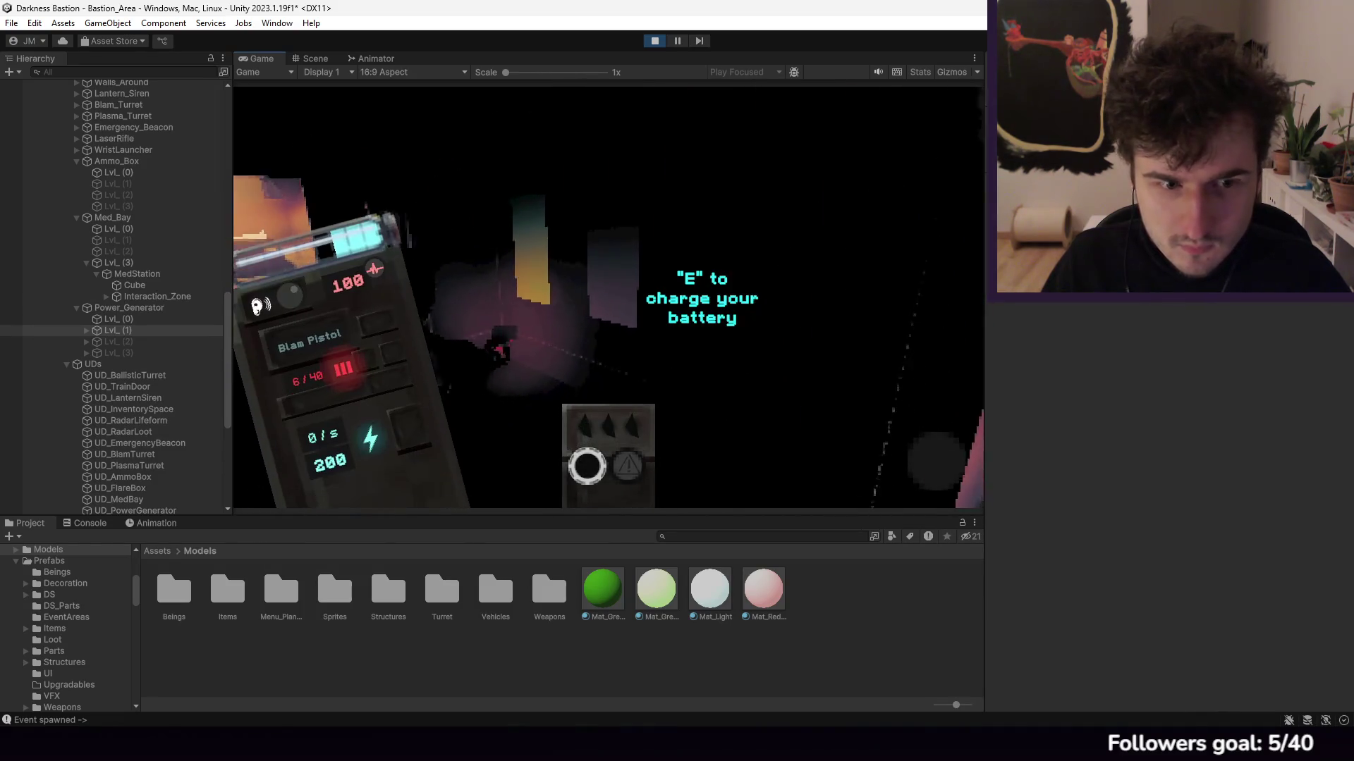
{"action": "key", "text": "Tab"}
{"action": "left_click", "coordinate": [750, 204]}
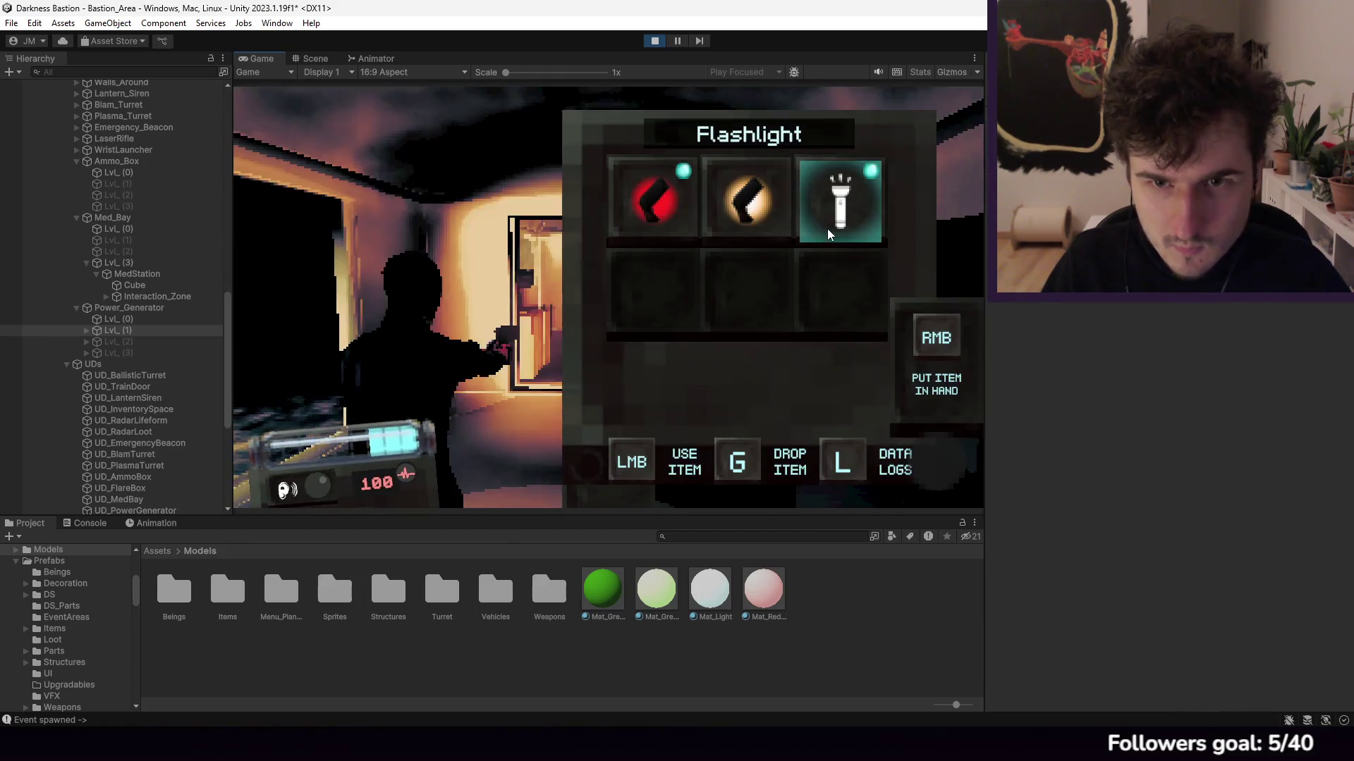
{"action": "key", "text": "Tab"}
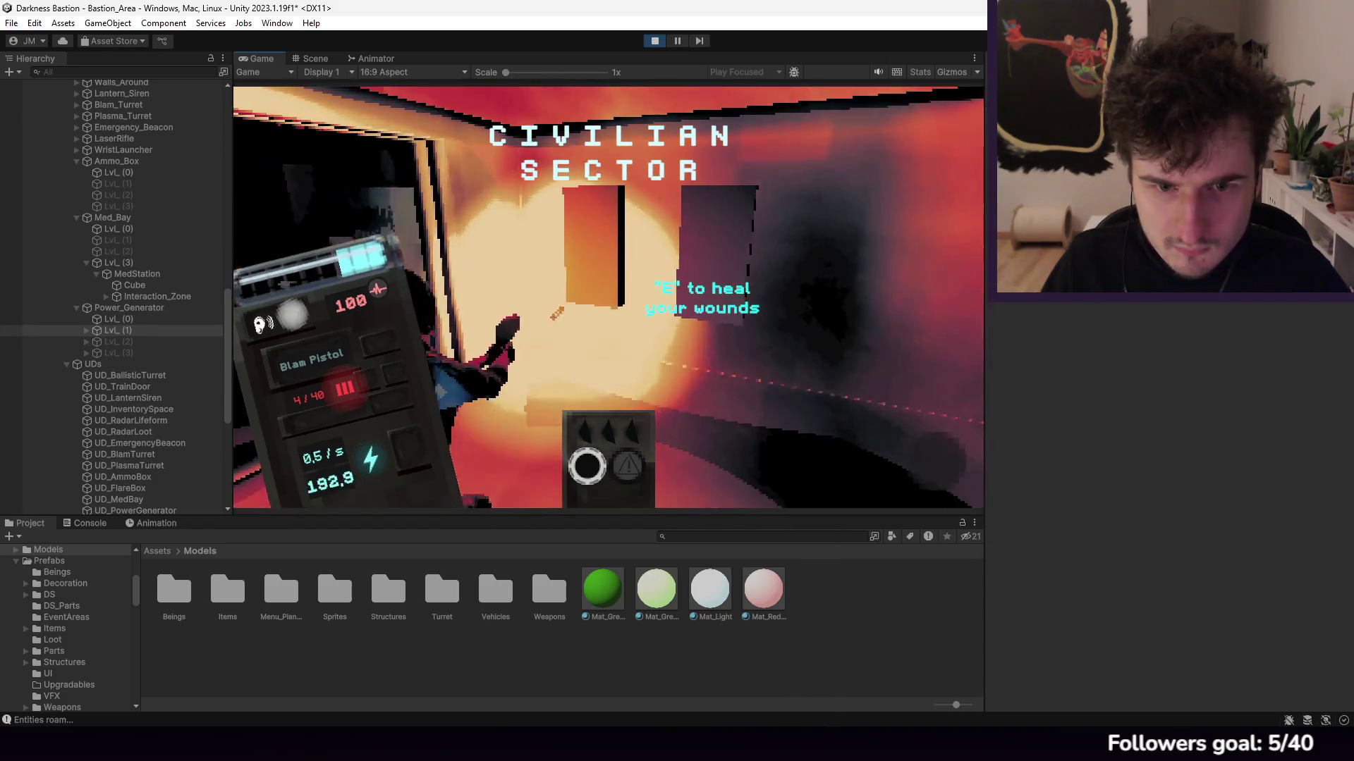
{"action": "key", "text": "Escape"}
Step: Expand the MedStation's Interaction_Zone and check its Trigger_Zone resource amount of 25
{"action": "left_click", "coordinate": [133, 298]}
{"action": "left_click", "coordinate": [106, 297]}
{"action": "left_click", "coordinate": [187, 308]}
{"action": "scroll", "coordinate": [1262, 395], "scroll_direction": "down", "scroll_amount": 5}
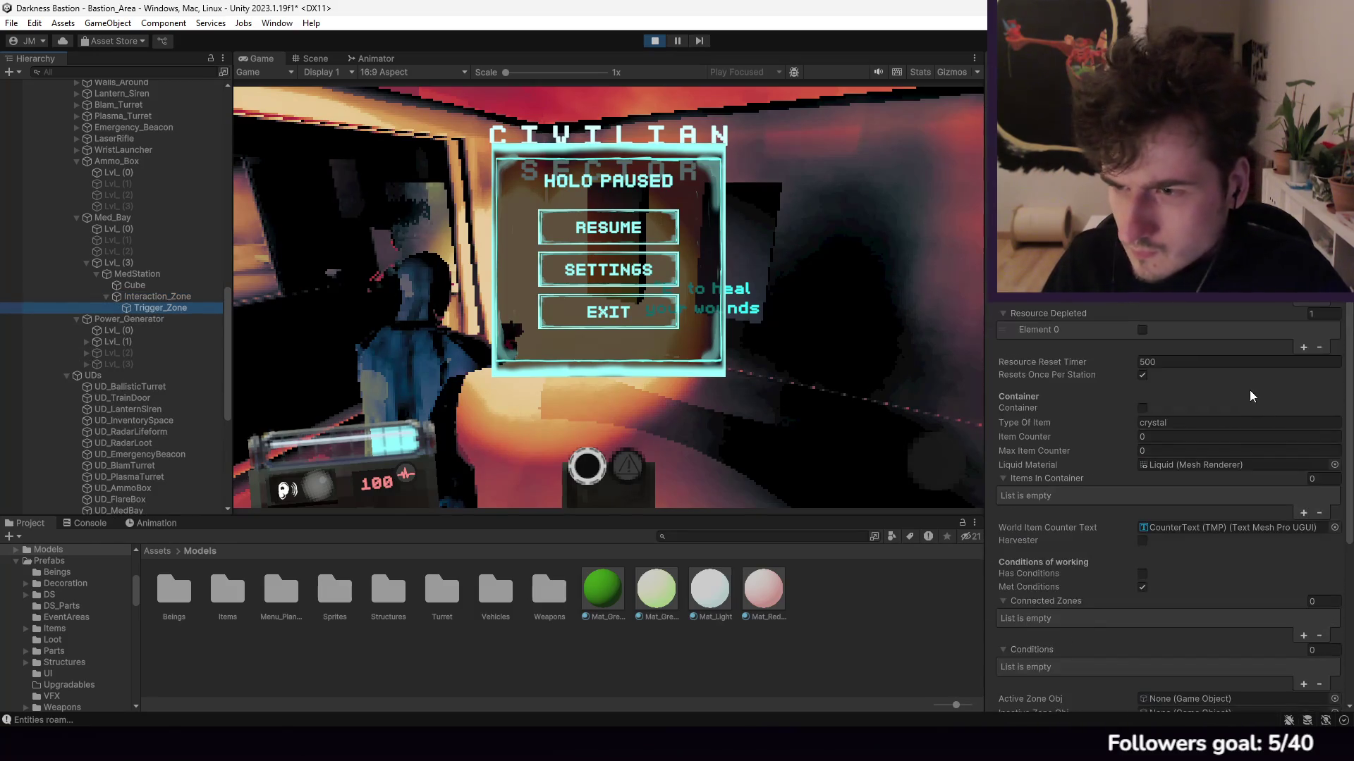
{"action": "scroll", "coordinate": [1234, 391], "scroll_direction": "up", "scroll_amount": 3}
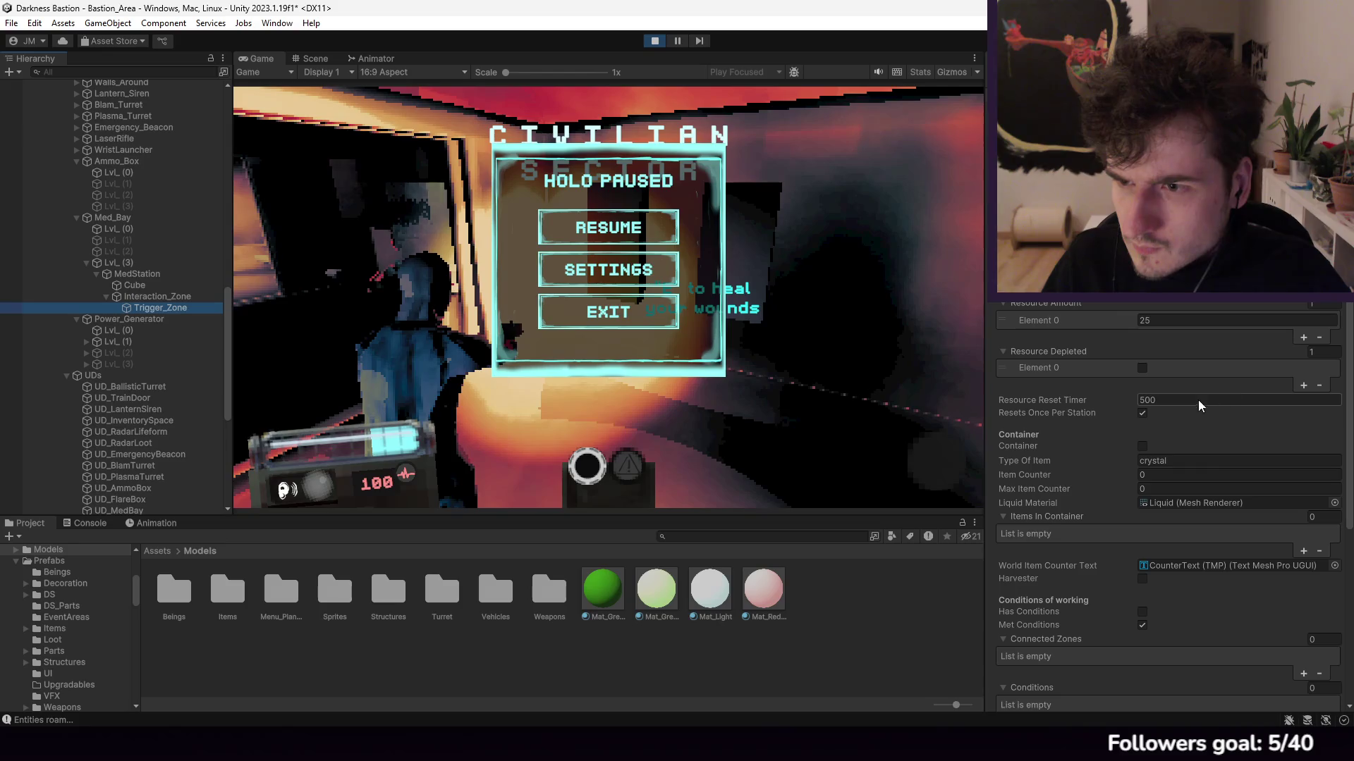
Step: Check the generator Lvl_(1) Trigger_Zone amount of 120, test it in-game, then stop Play mode
{"action": "left_click", "coordinate": [86, 341]}
{"action": "left_click", "coordinate": [162, 387]}
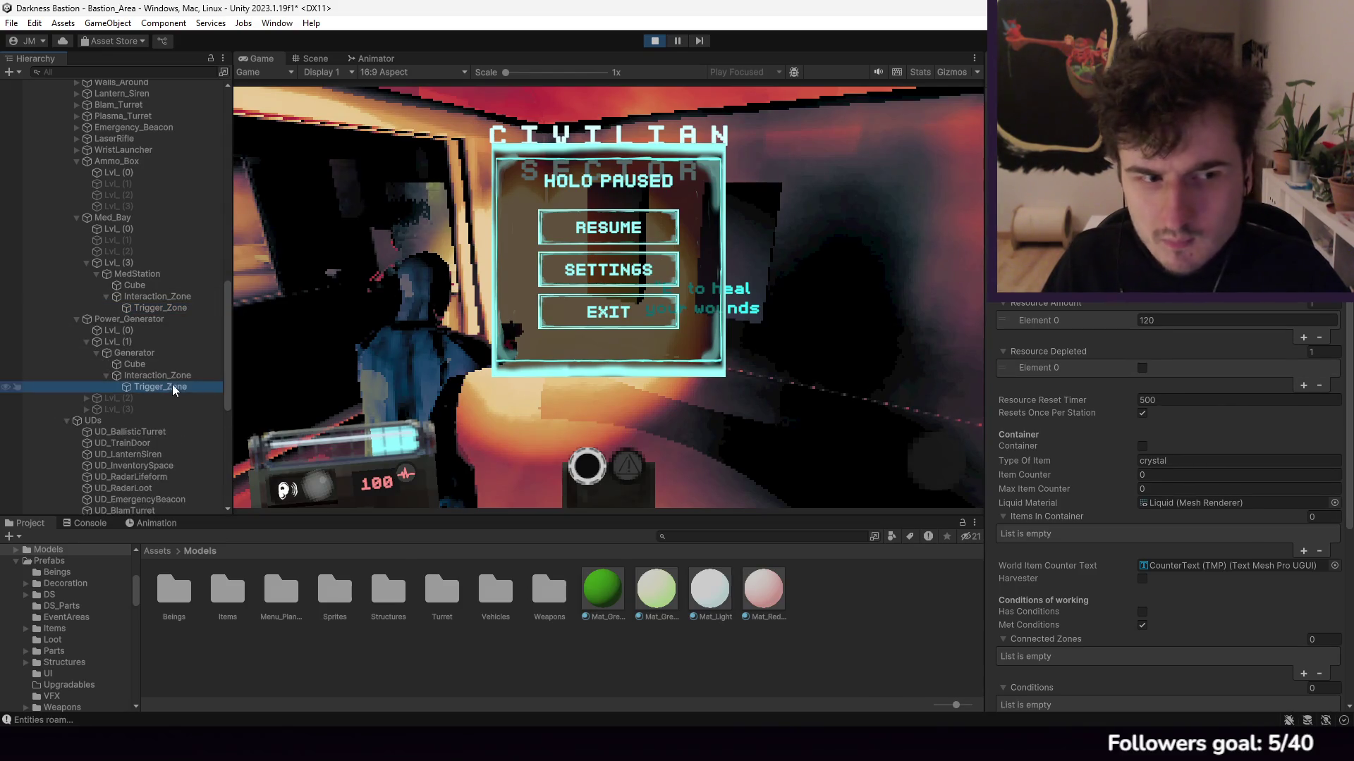
{"action": "scroll", "coordinate": [1162, 377], "scroll_direction": "down", "scroll_amount": 1}
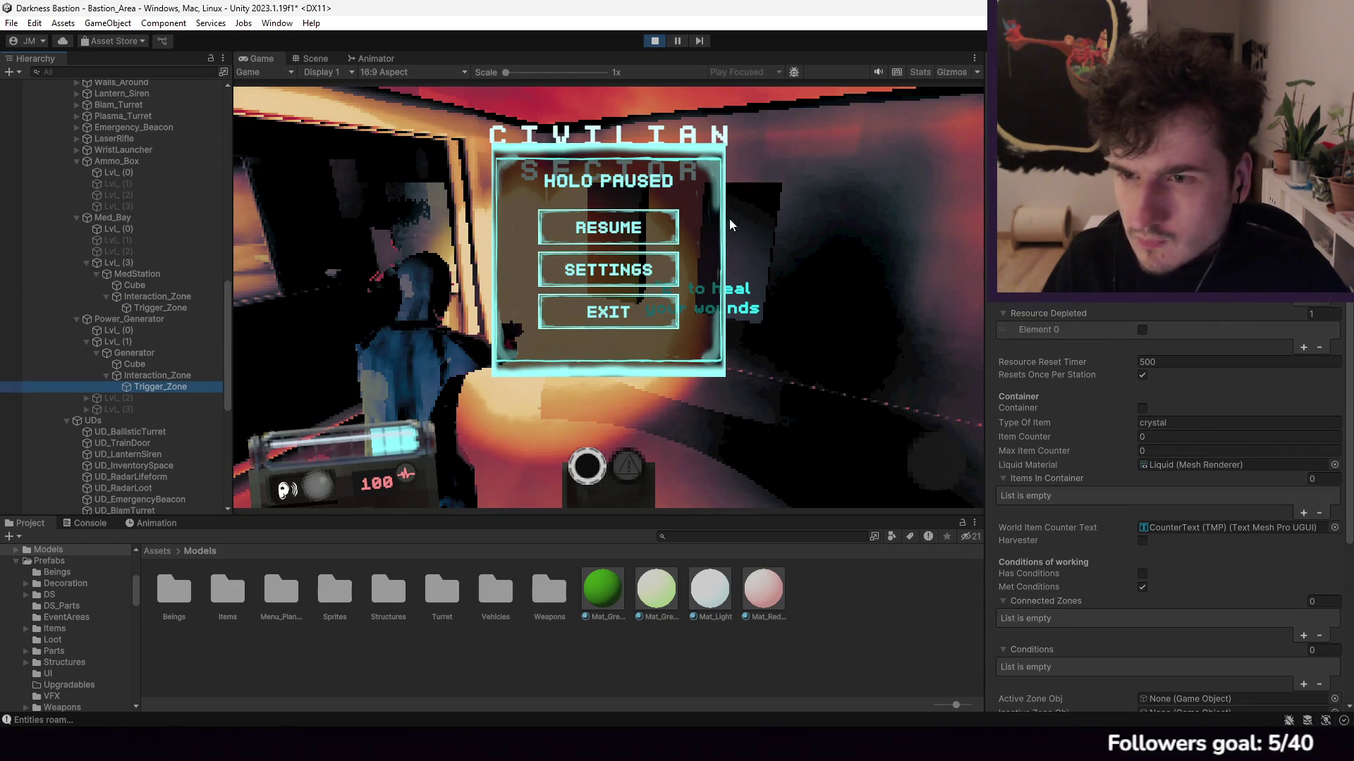
{"action": "left_click", "coordinate": [607, 228]}
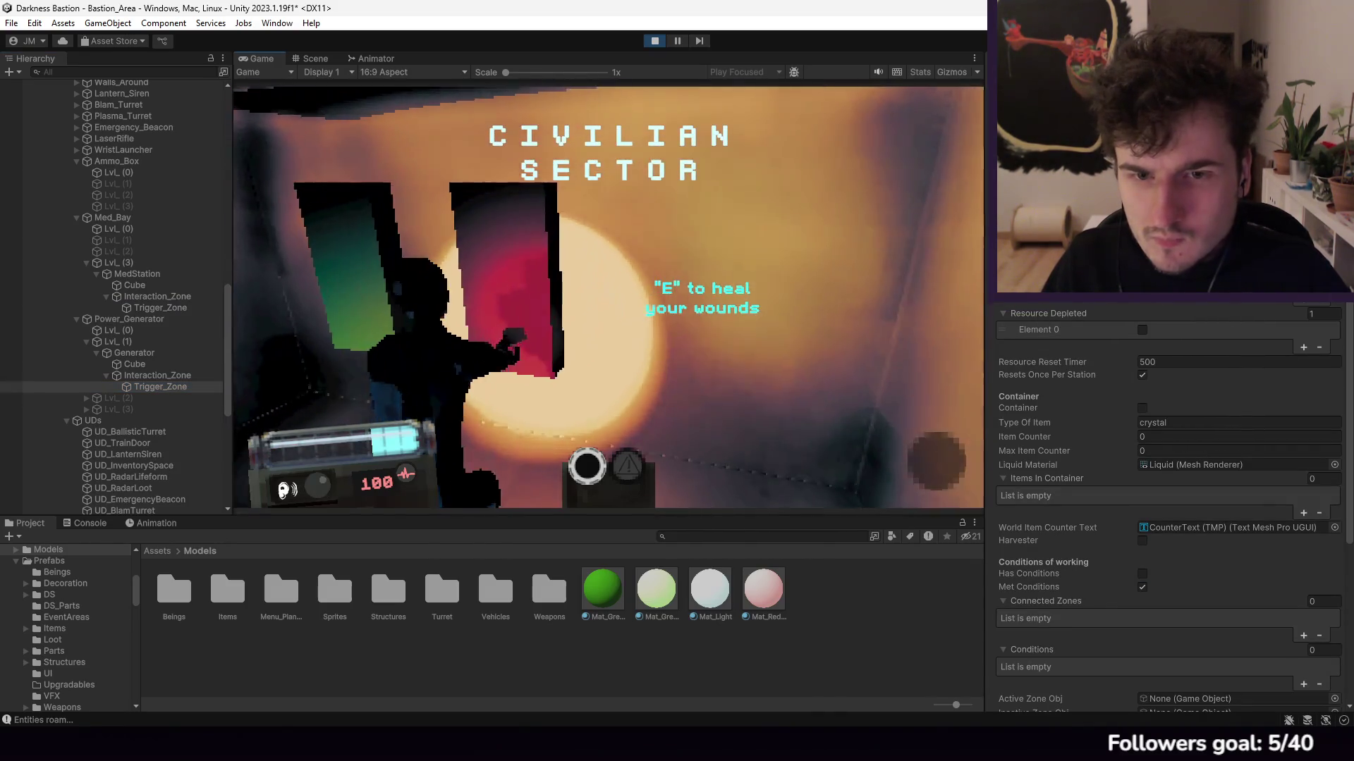
{"action": "key", "text": "Tab"}
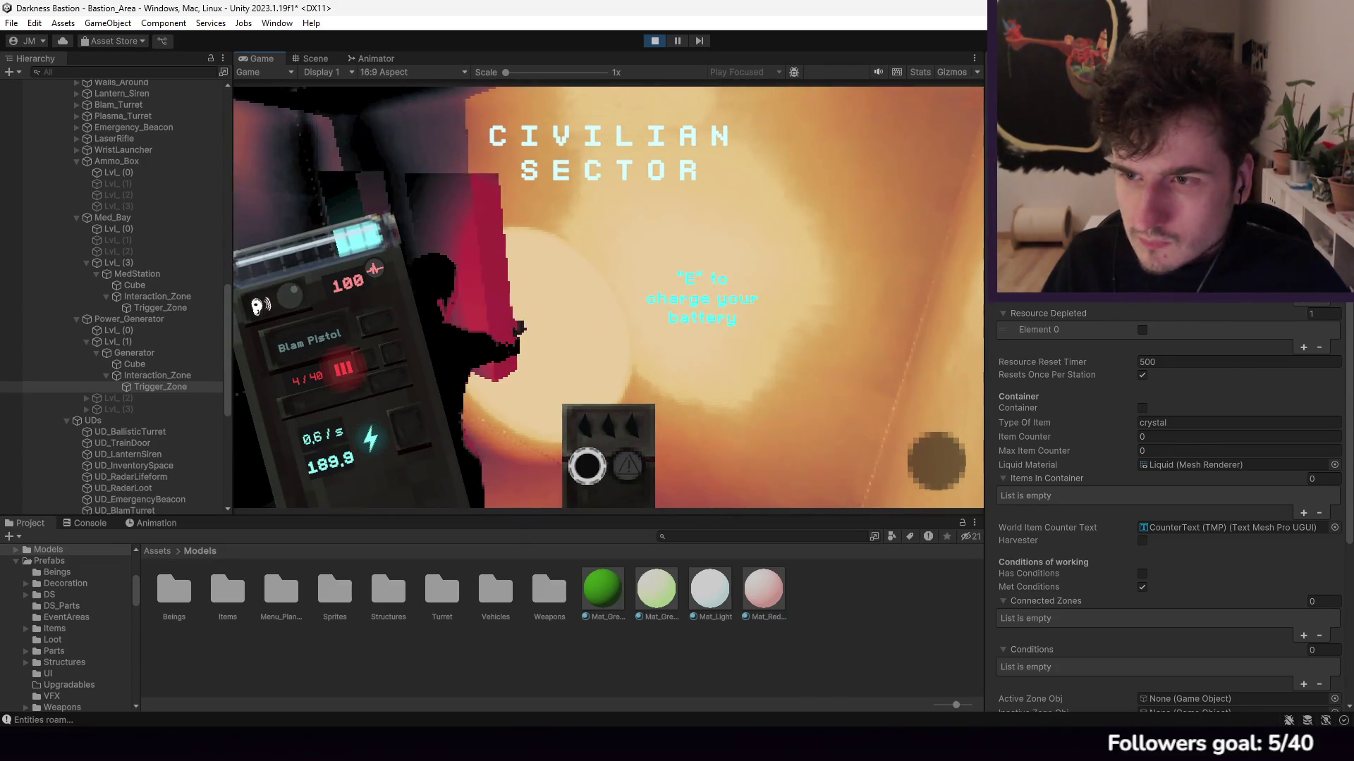
{"action": "key", "text": "Escape"}
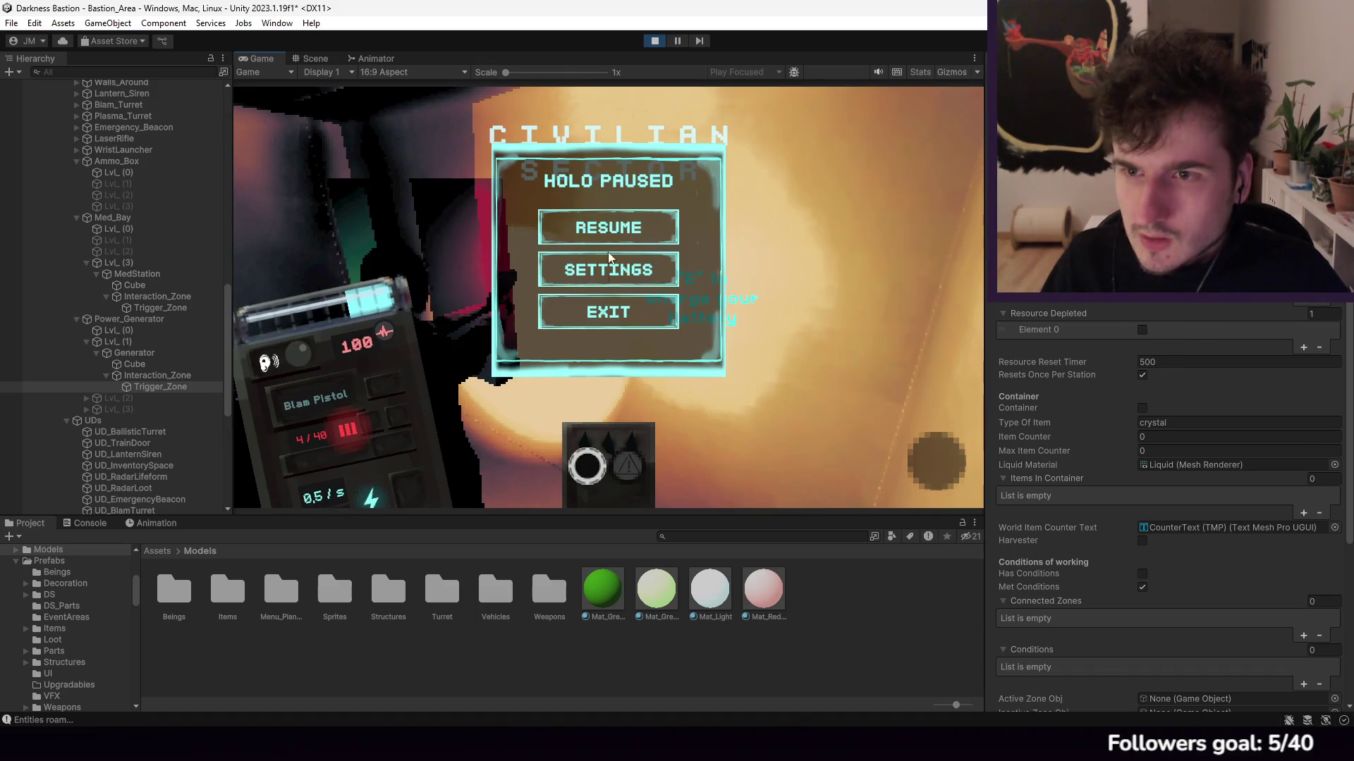
{"action": "left_click", "coordinate": [655, 40]}
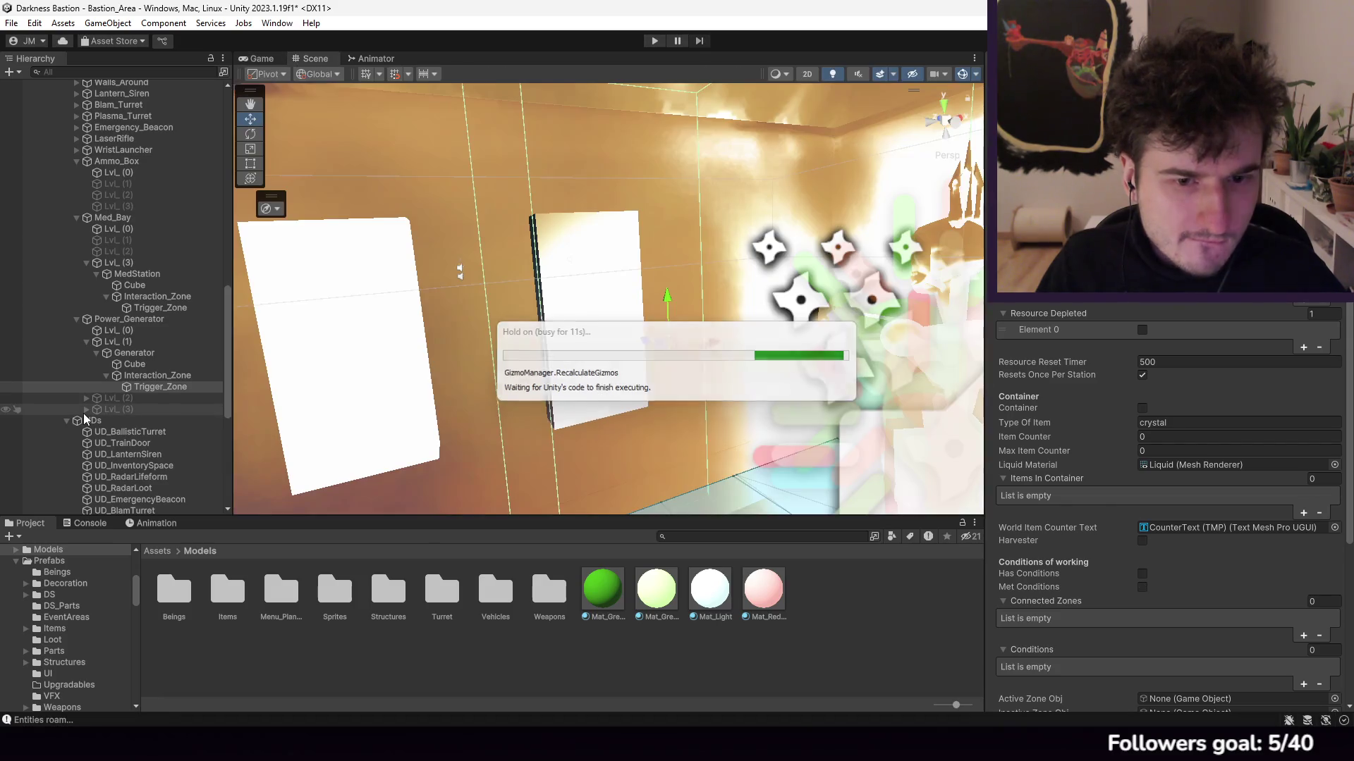
Step: Expand Lvl_(2) and Lvl_(3) and multi-select all four Trigger_Zone objects
{"action": "left_click", "coordinate": [84, 409]}
{"action": "left_click", "coordinate": [86, 398]}
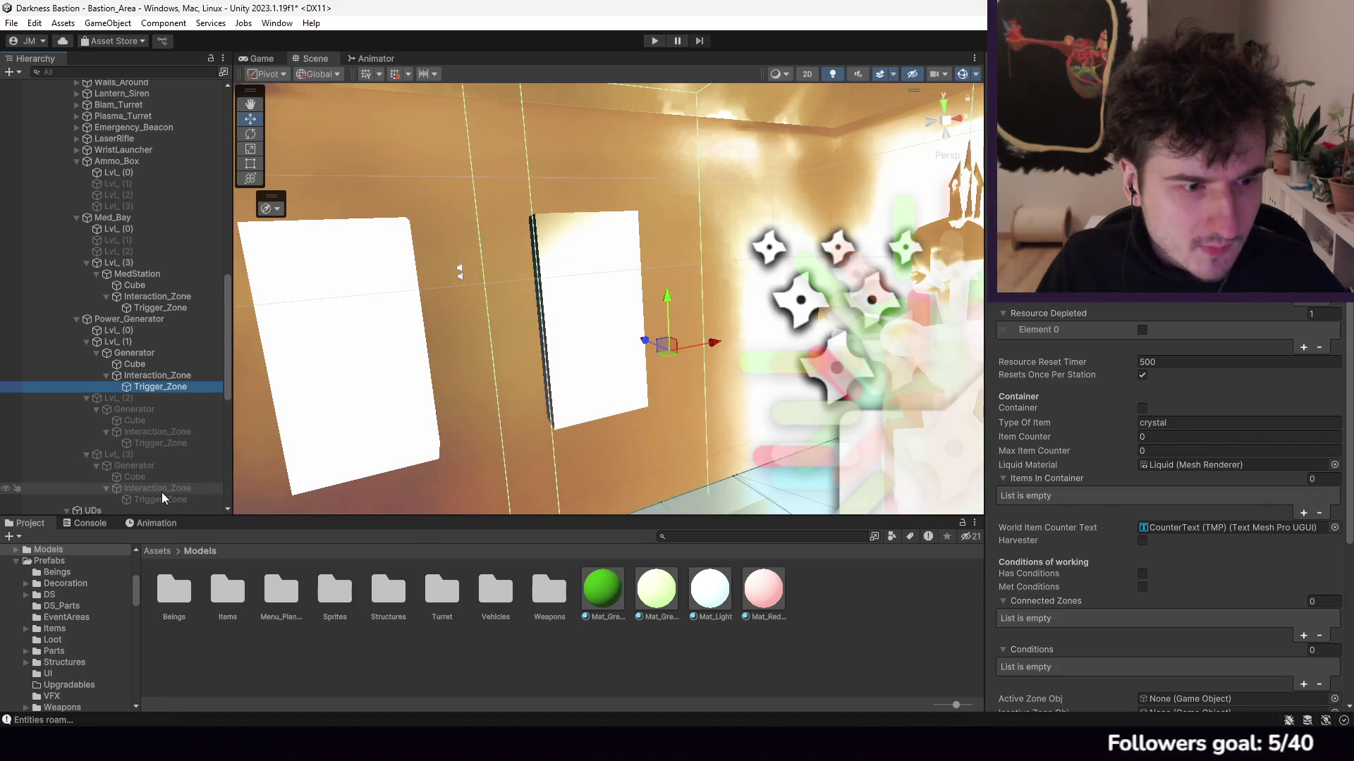
{"action": "left_click", "coordinate": [157, 498]}
{"action": "left_click", "coordinate": [157, 443], "text": "ctrl"}
{"action": "left_click", "coordinate": [160, 387], "text": "ctrl"}
{"action": "left_click", "coordinate": [151, 309], "text": "ctrl"}
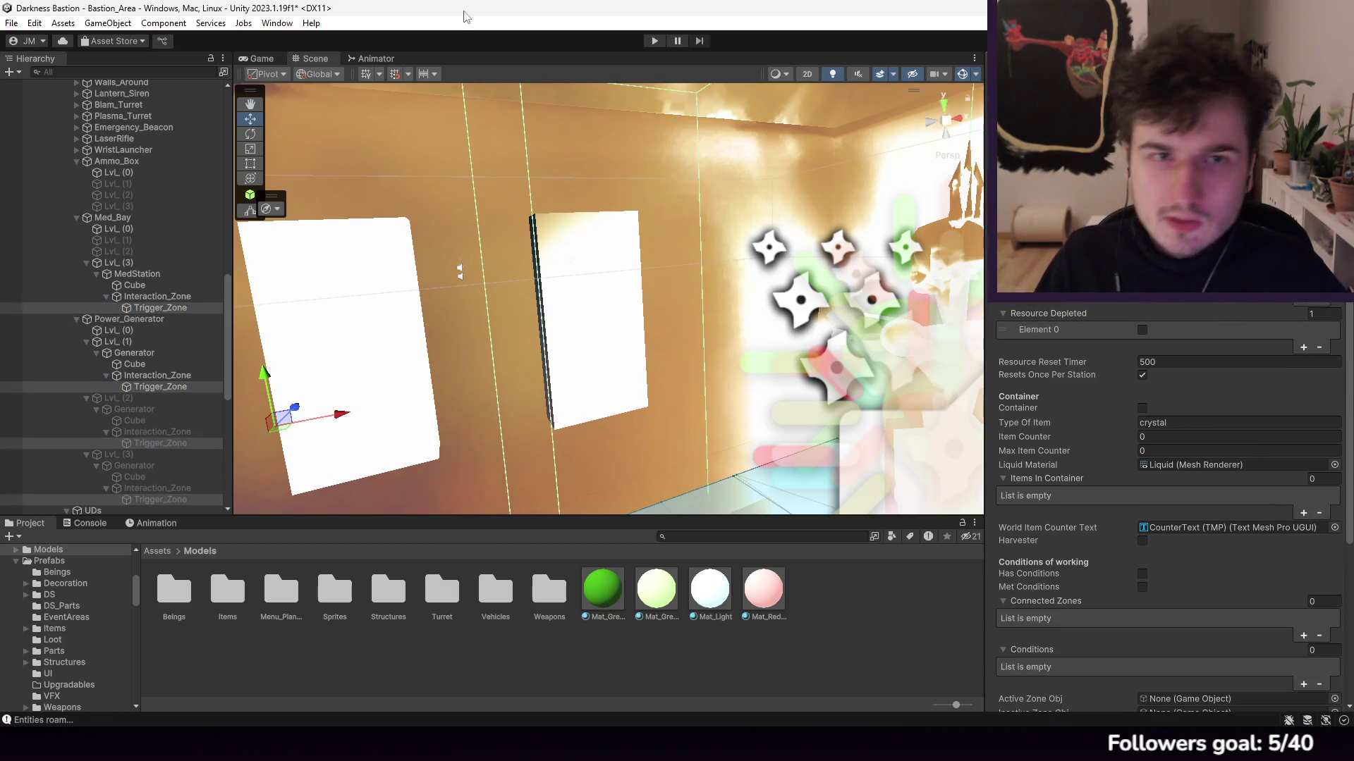
Step: Start Play mode again
{"action": "left_click", "coordinate": [12, 23]}
{"action": "left_click", "coordinate": [15, 23]}
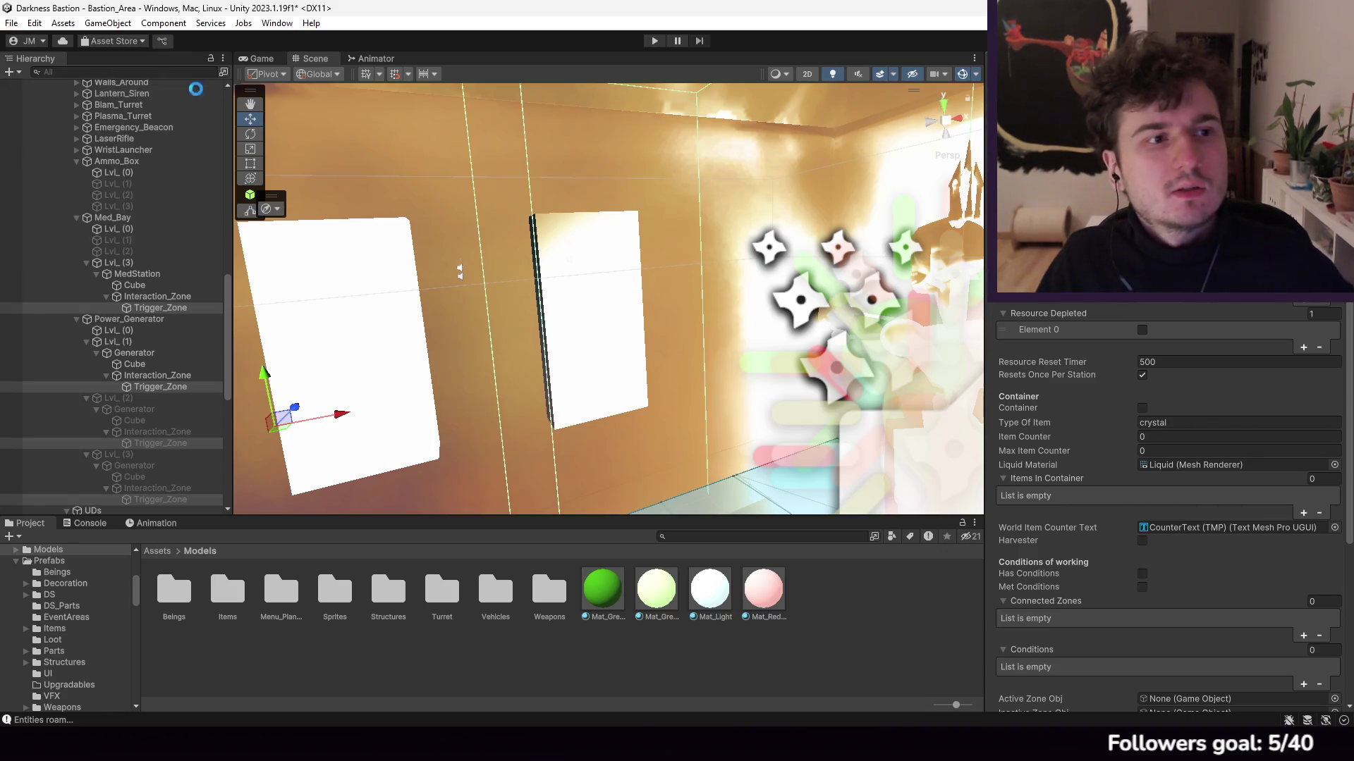
{"action": "left_click", "coordinate": [655, 41]}
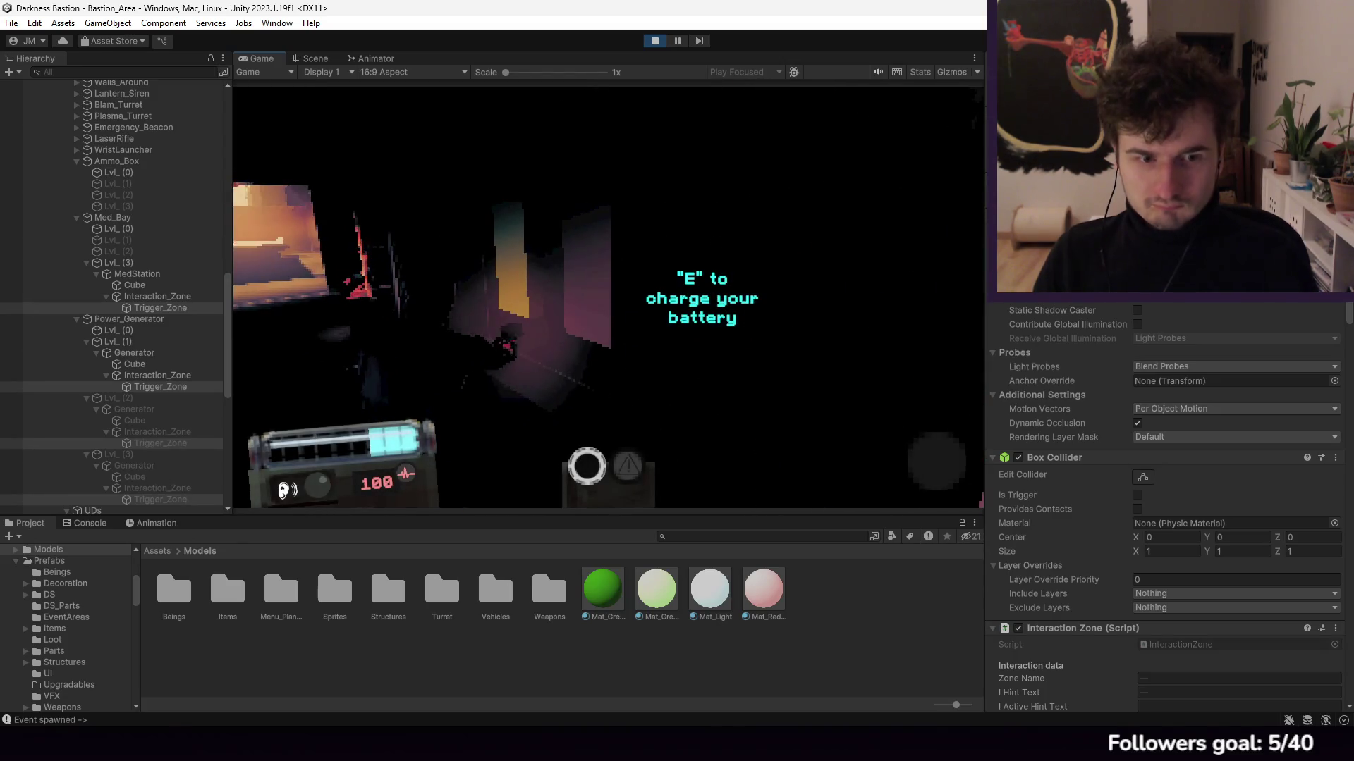
Step: Equip the Flashlight and charge the battery at the generator with E
{"action": "key", "text": "Tab"}
{"action": "left_click", "coordinate": [869, 213]}
{"action": "key", "text": "Tab"}
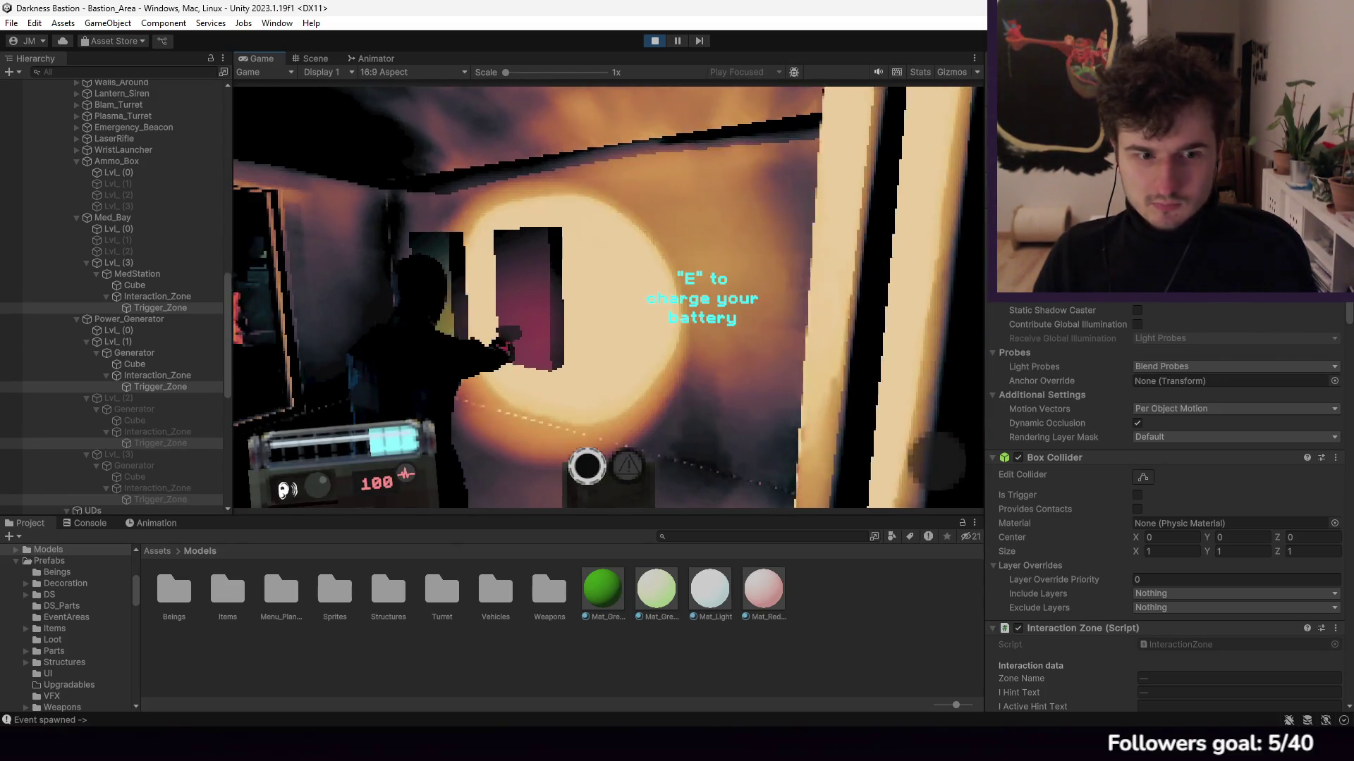
{"action": "key", "text": "e"}
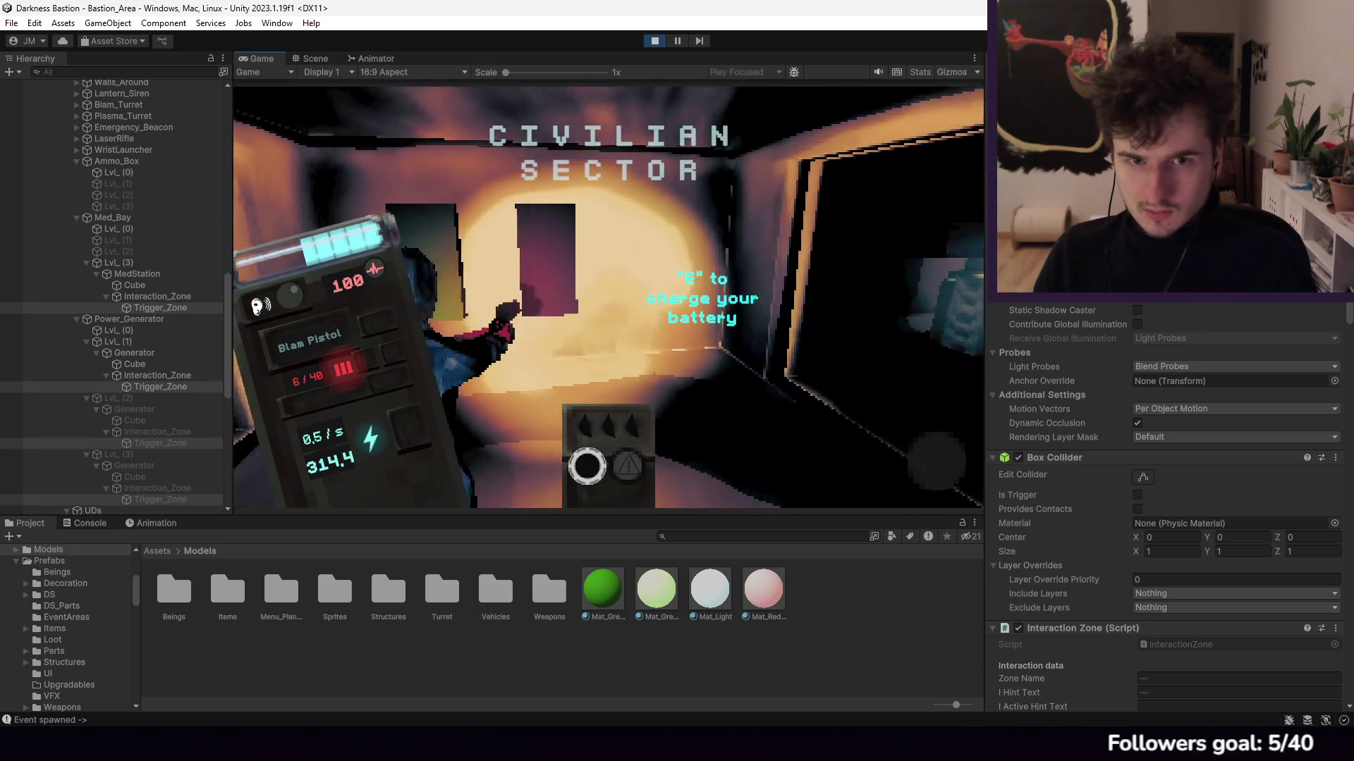
{"action": "key", "text": "s"}
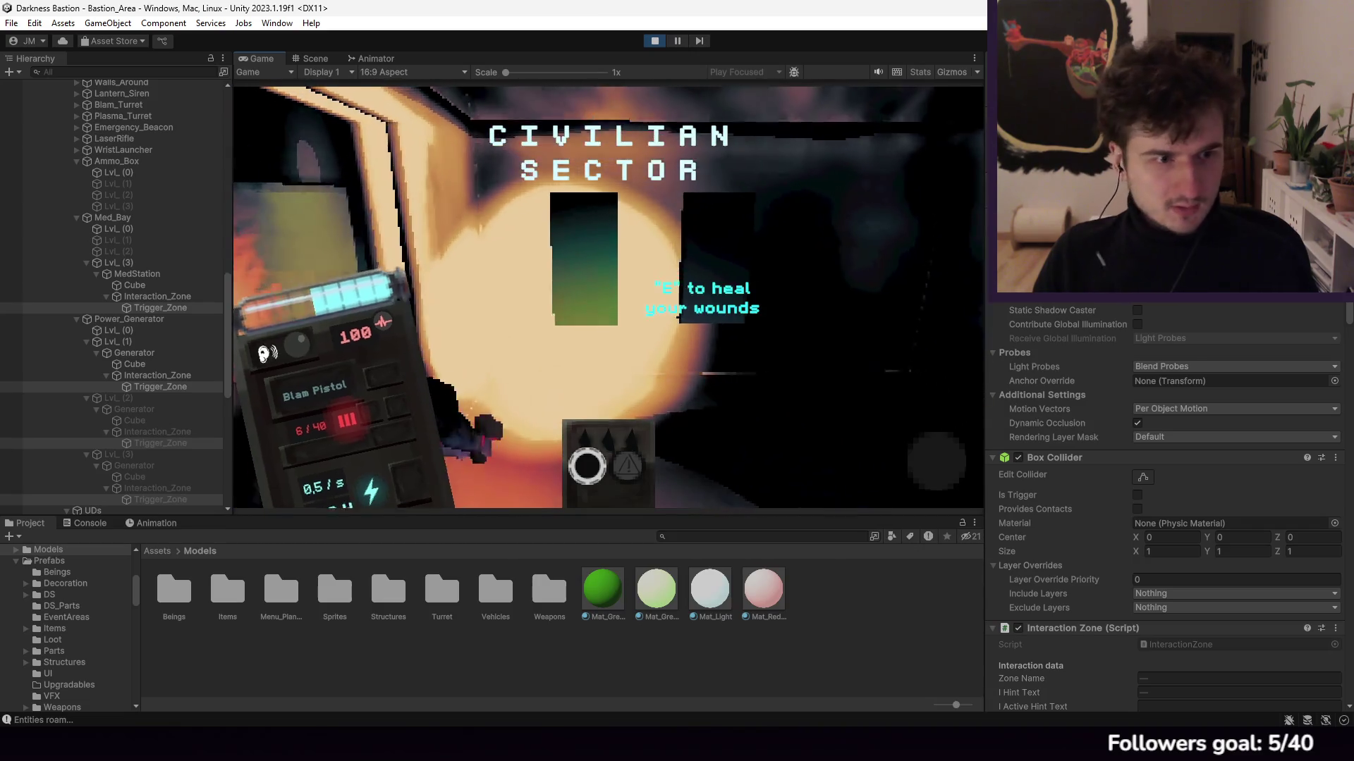
Step: Pause, check the MedStation Trigger_Zone values, and stop Play mode
{"action": "key", "text": "Escape"}
{"action": "scroll", "coordinate": [1118, 371], "scroll_direction": "down", "scroll_amount": 7}
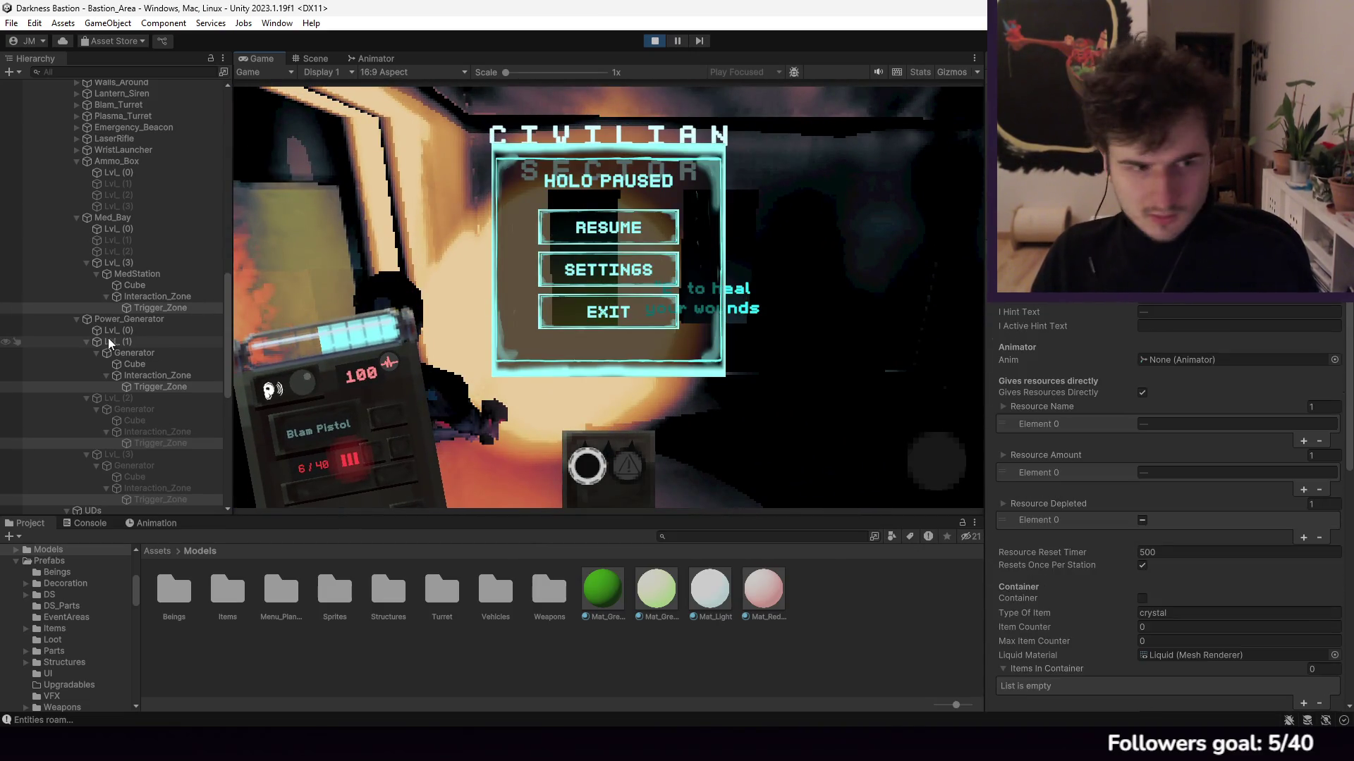
{"action": "left_click", "coordinate": [152, 308]}
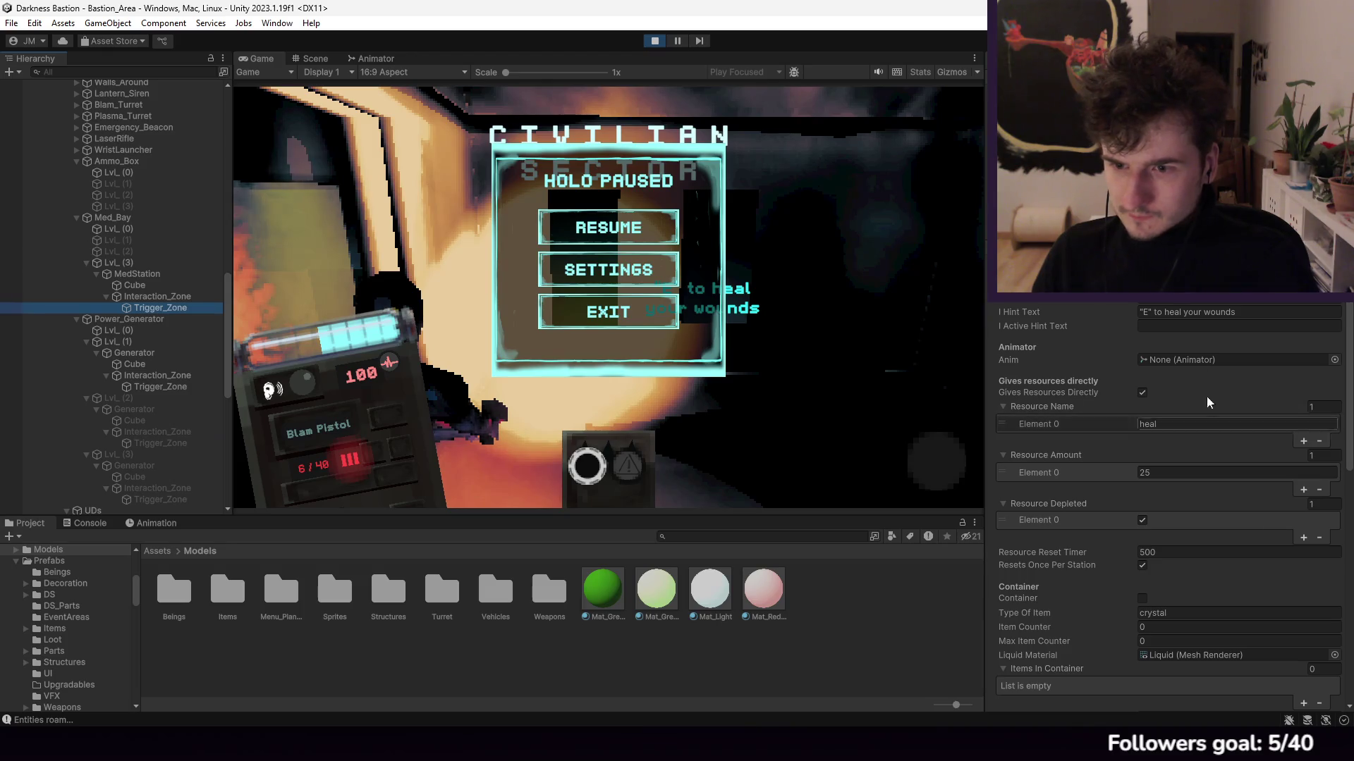
{"action": "left_click", "coordinate": [655, 41]}
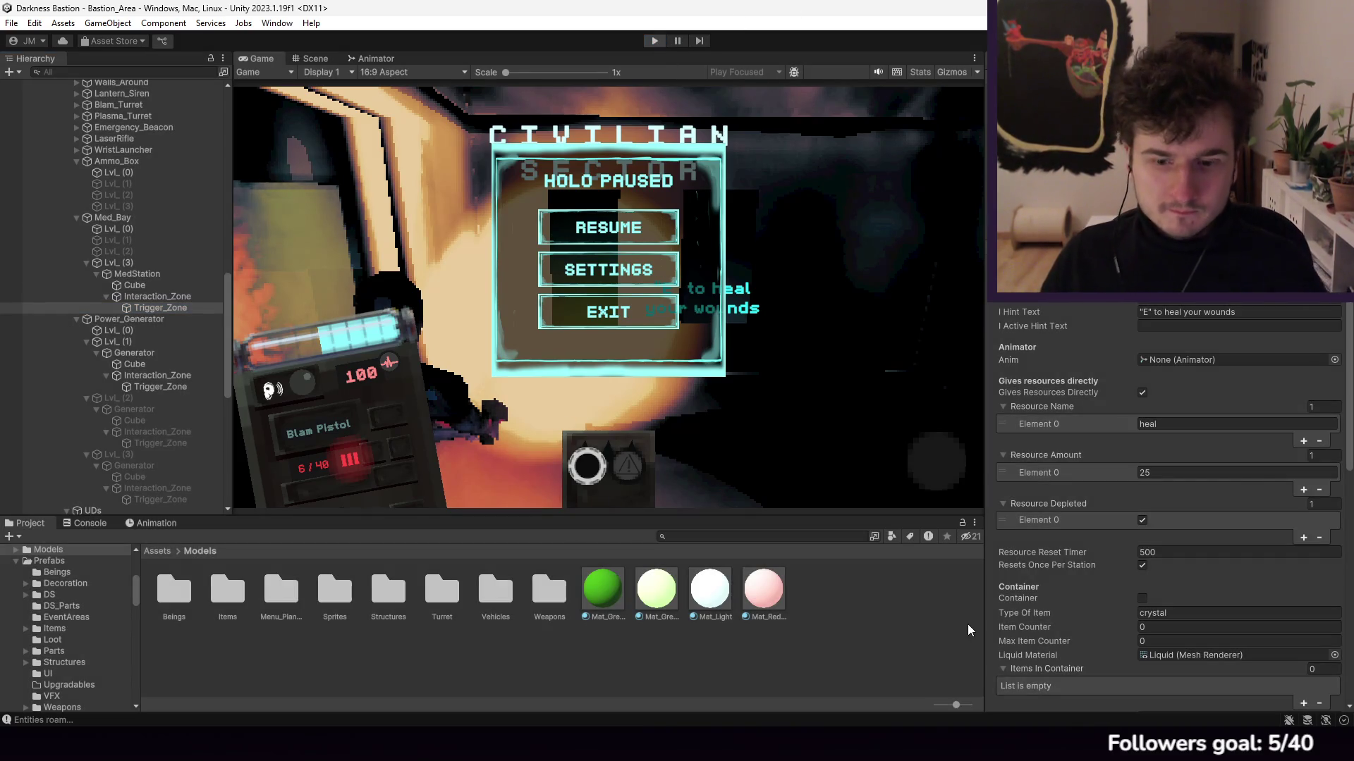